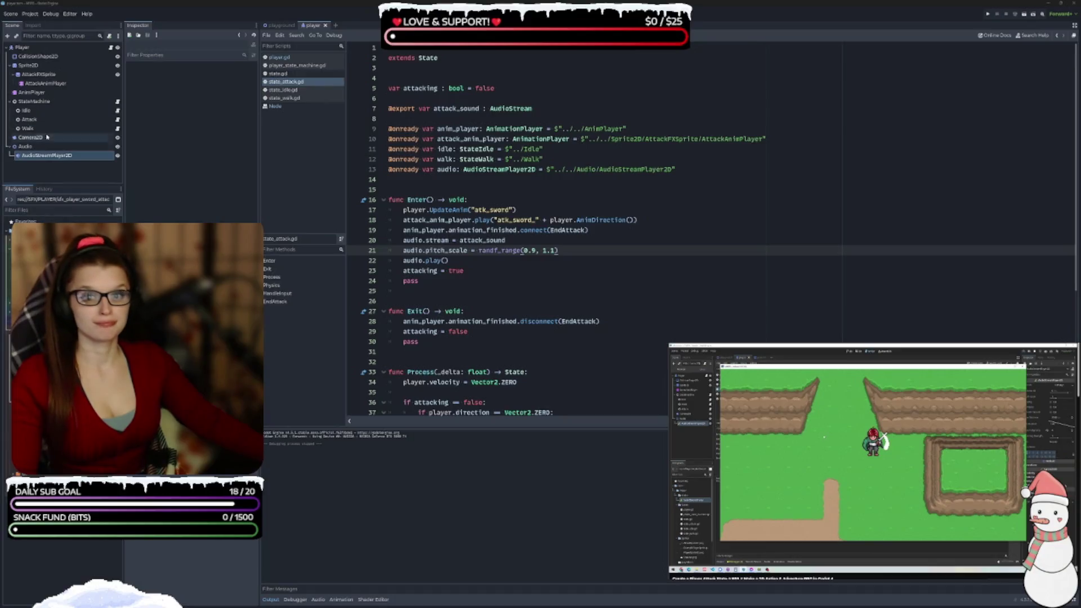
Assign the sword sound file as the Attack node's Attack Sound and save the player scene
{"action": "left_click", "coordinate": [29, 120]}
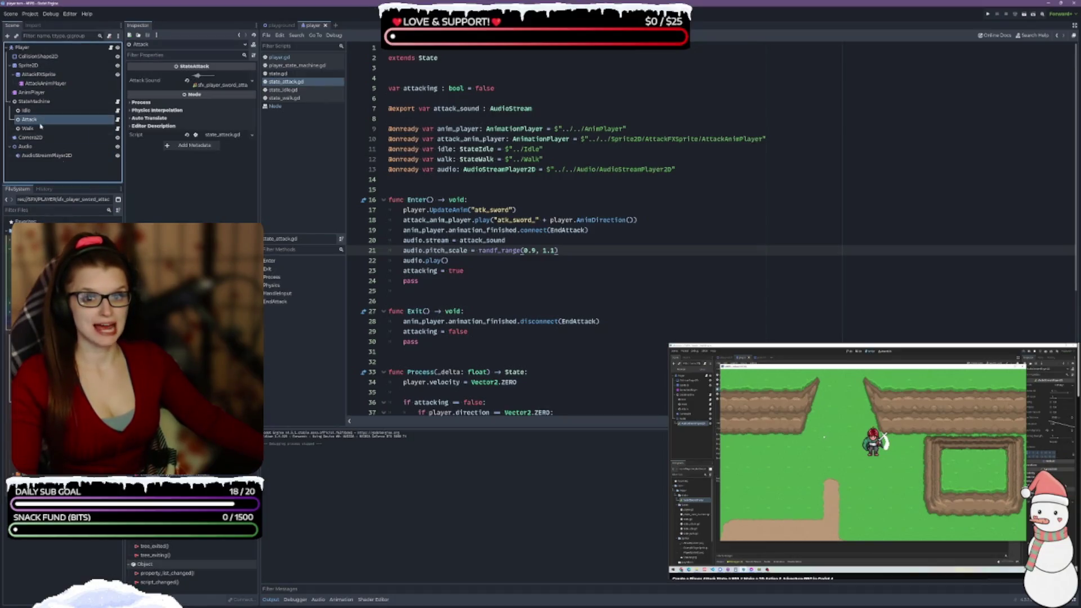
{"action": "left_click", "coordinate": [56, 271]}
{"action": "mouse_move", "coordinate": [56, 270]}
{"action": "left_mouse_down"}
{"action": "mouse_move", "coordinate": [203, 82]}
{"action": "mouse_move", "coordinate": [222, 85]}
{"action": "left_mouse_up"}
{"action": "key", "text": "ctrl+s"}
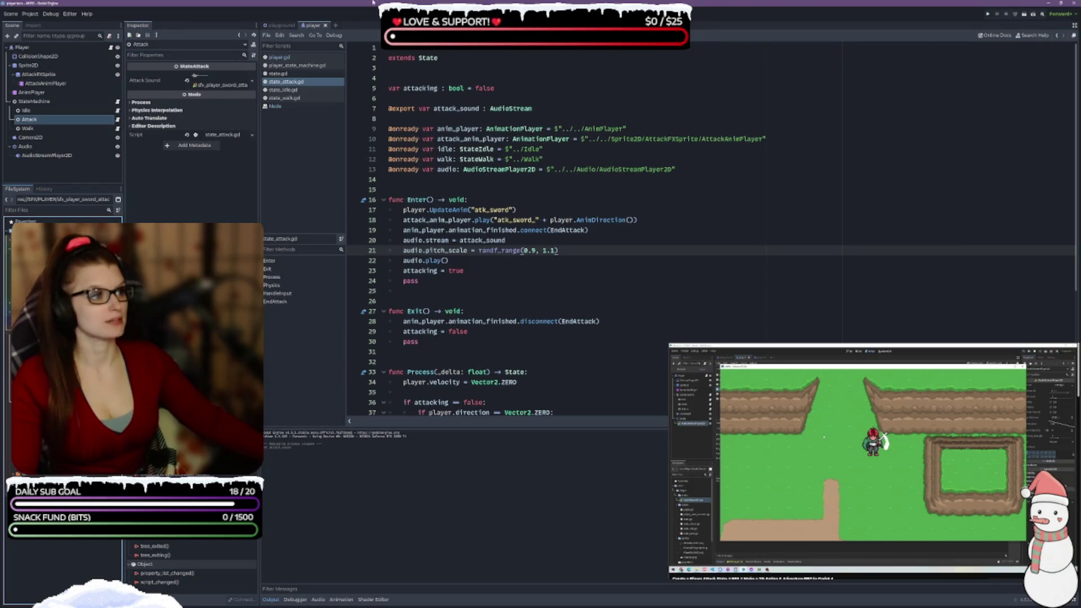
Run the game, make the player attack to hear the sword sound, then close it
{"action": "key", "text": "F5"}
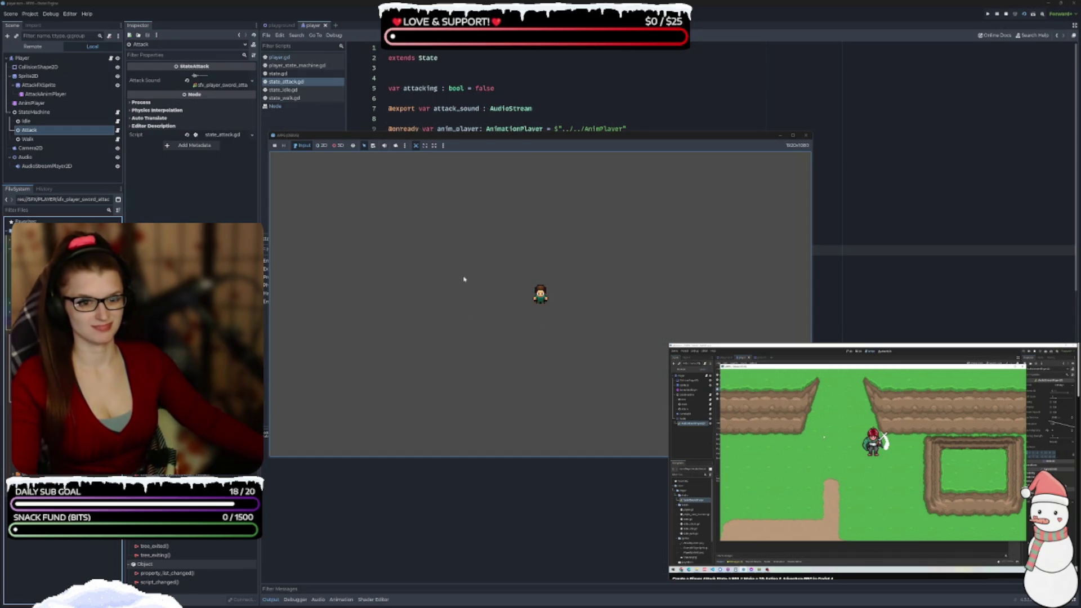
{"action": "key", "text": "F8"}
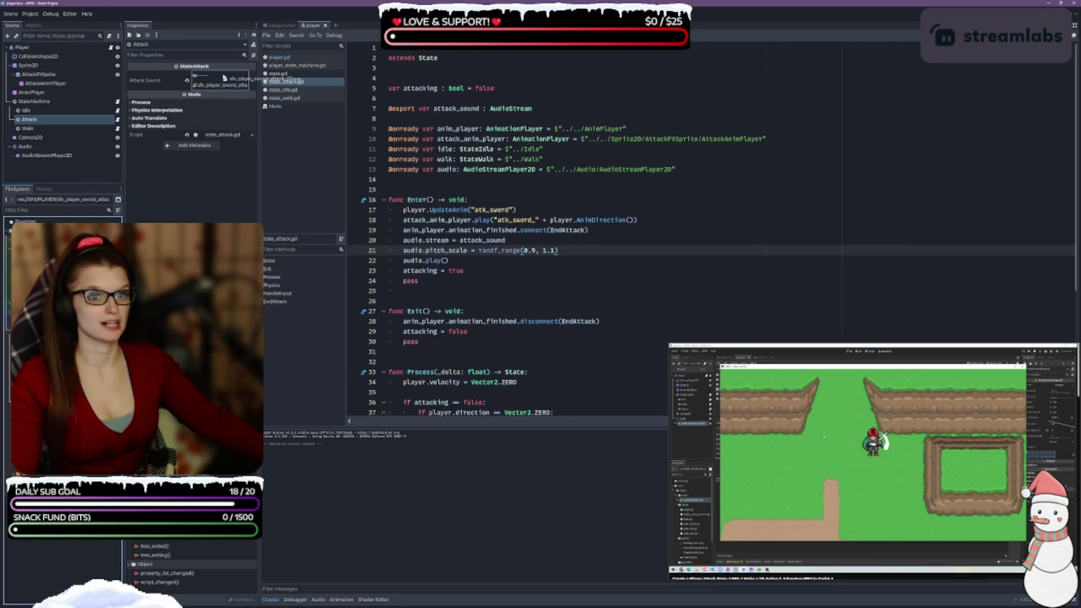
{"action": "key", "text": "F5"}
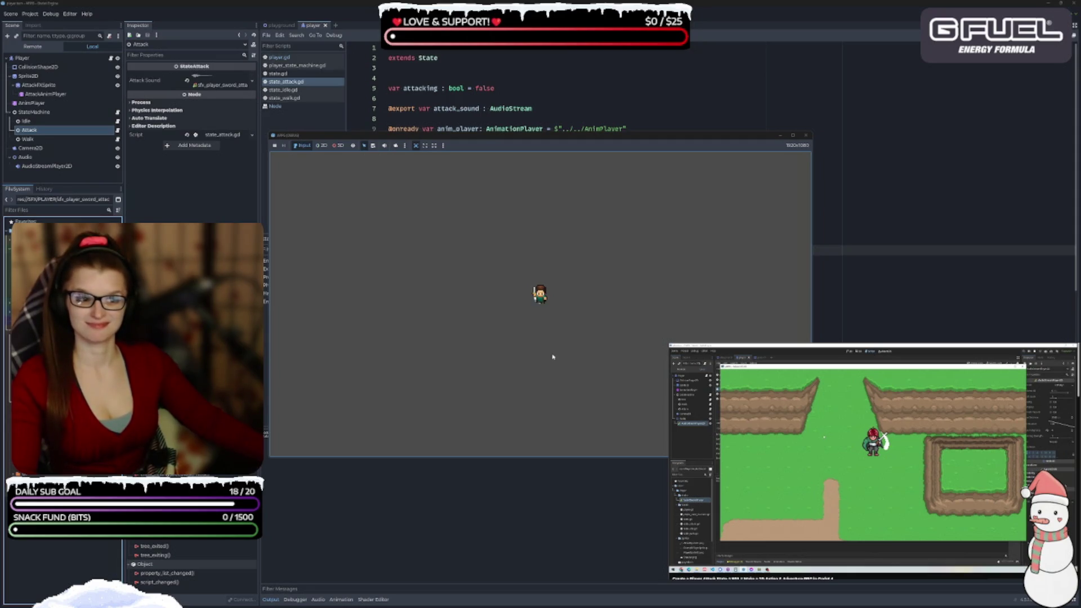
{"action": "left_click", "coordinate": [527, 341]}
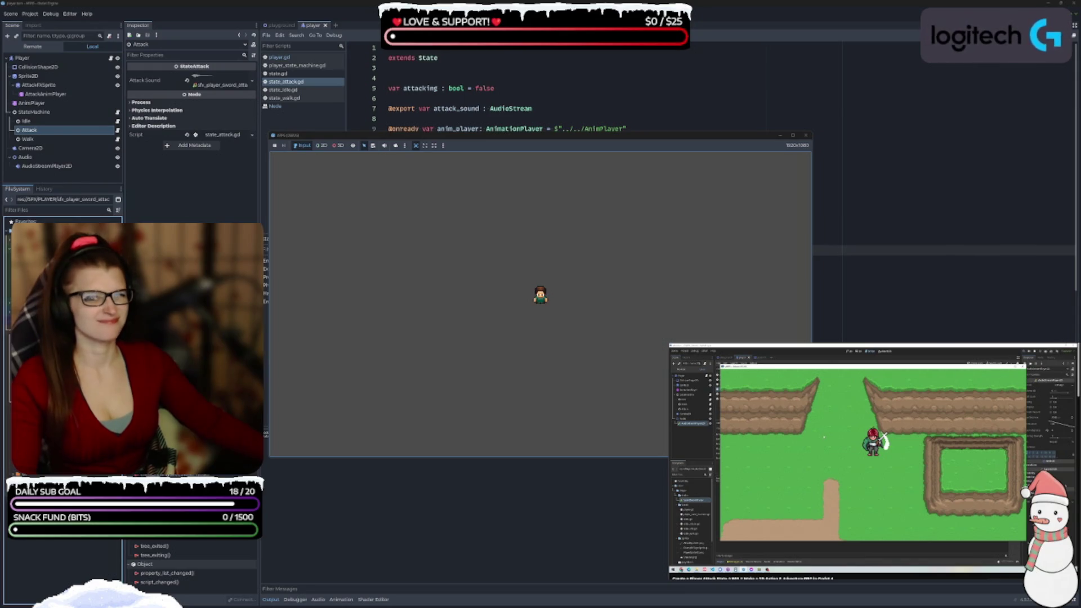
{"action": "left_click", "coordinate": [806, 135]}
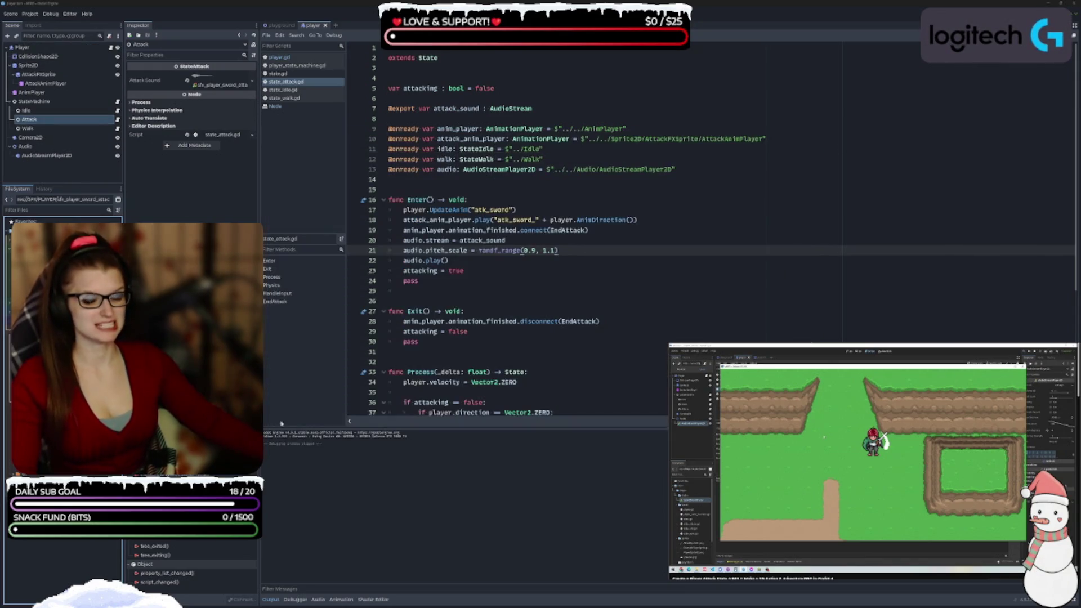
Drop a different sword sound onto Attack Sound and playtest the player's attack
{"action": "mouse_move", "coordinate": [84, 316]}
{"action": "left_mouse_down"}
{"action": "mouse_move", "coordinate": [225, 163]}
{"action": "mouse_move", "coordinate": [223, 84]}
{"action": "left_mouse_up"}
{"action": "key", "text": "F5"}
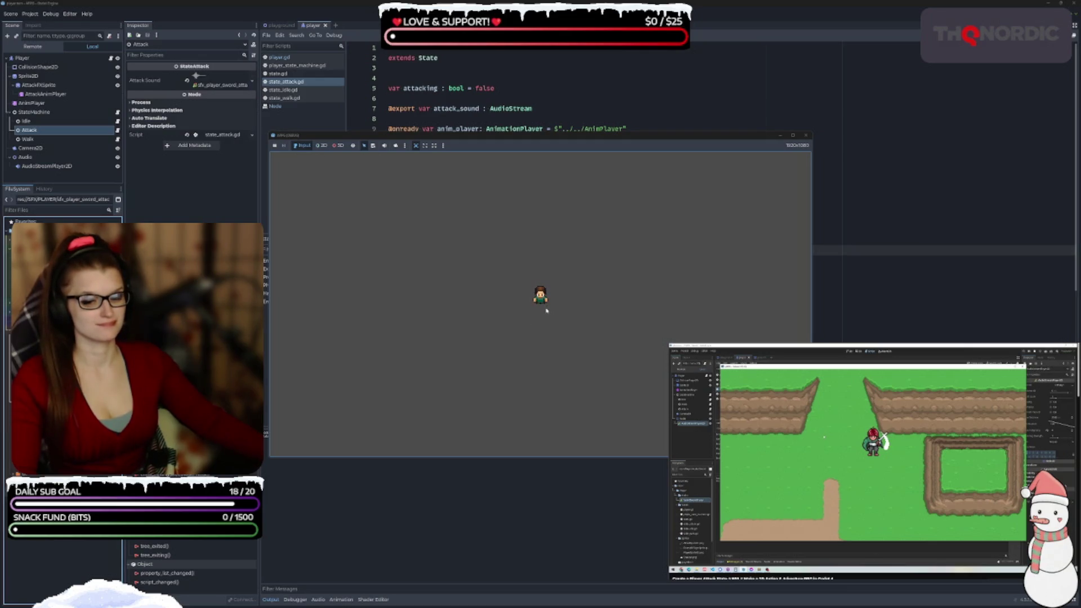
{"action": "left_click", "coordinate": [569, 338]}
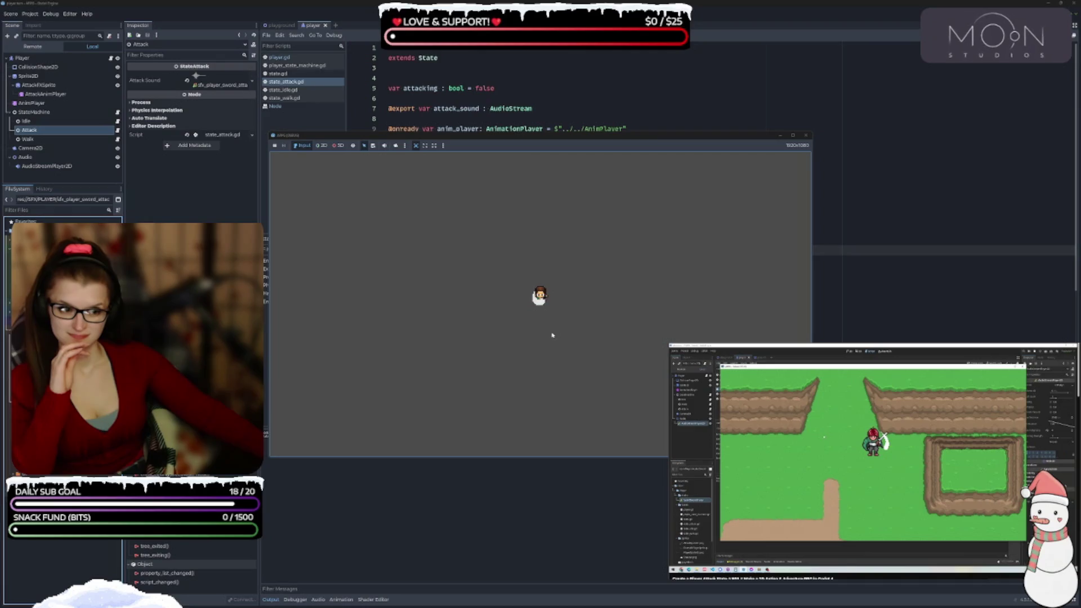
{"action": "left_click", "coordinate": [806, 135]}
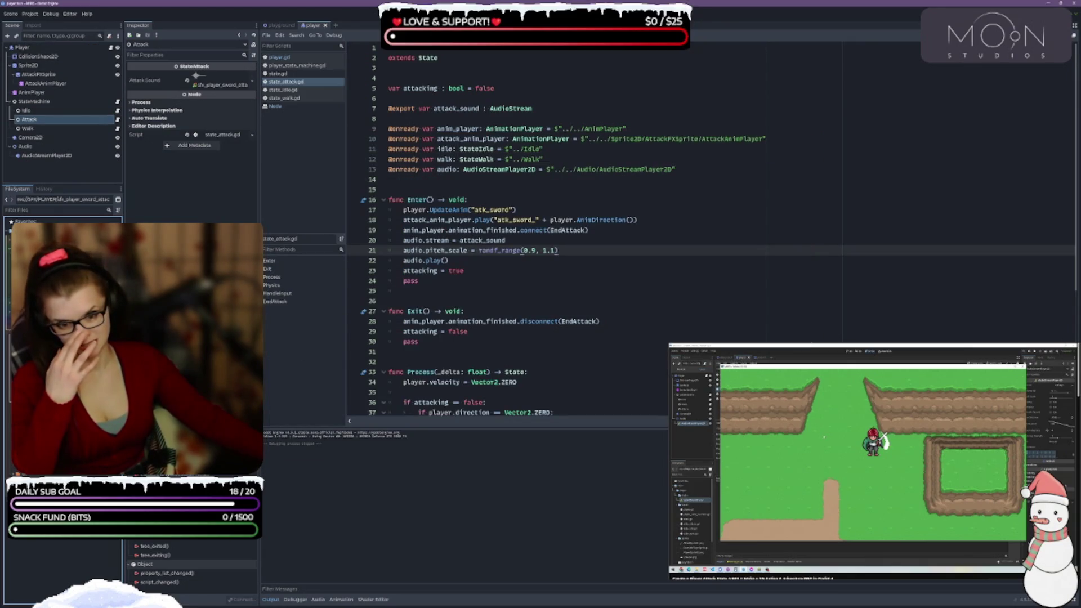
Relaunch and close the game twice more to retest the new attack sound
{"action": "key", "text": "F5"}
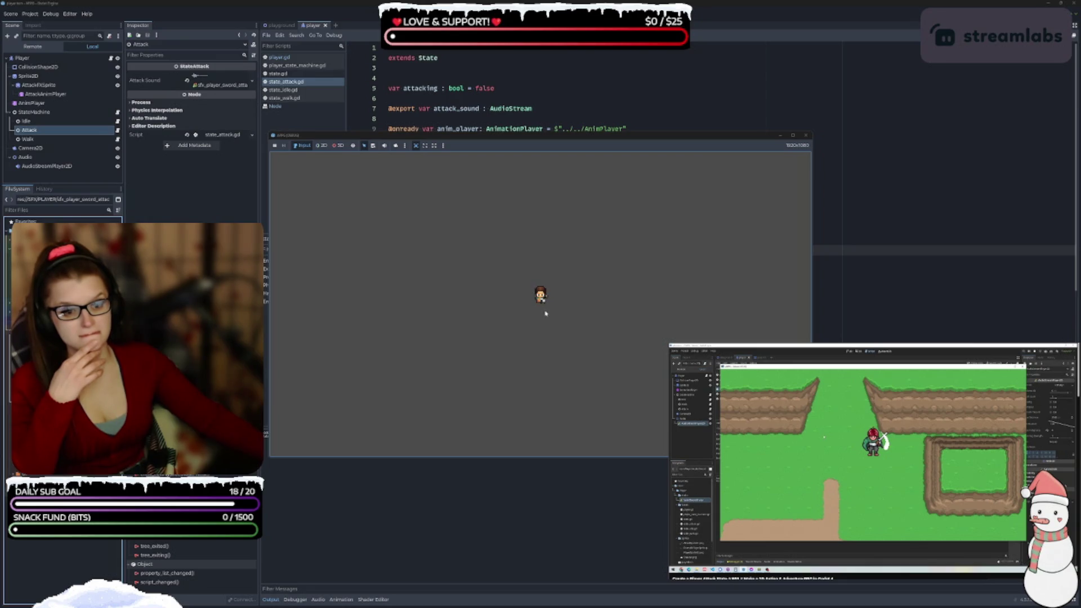
{"action": "left_click", "coordinate": [806, 136]}
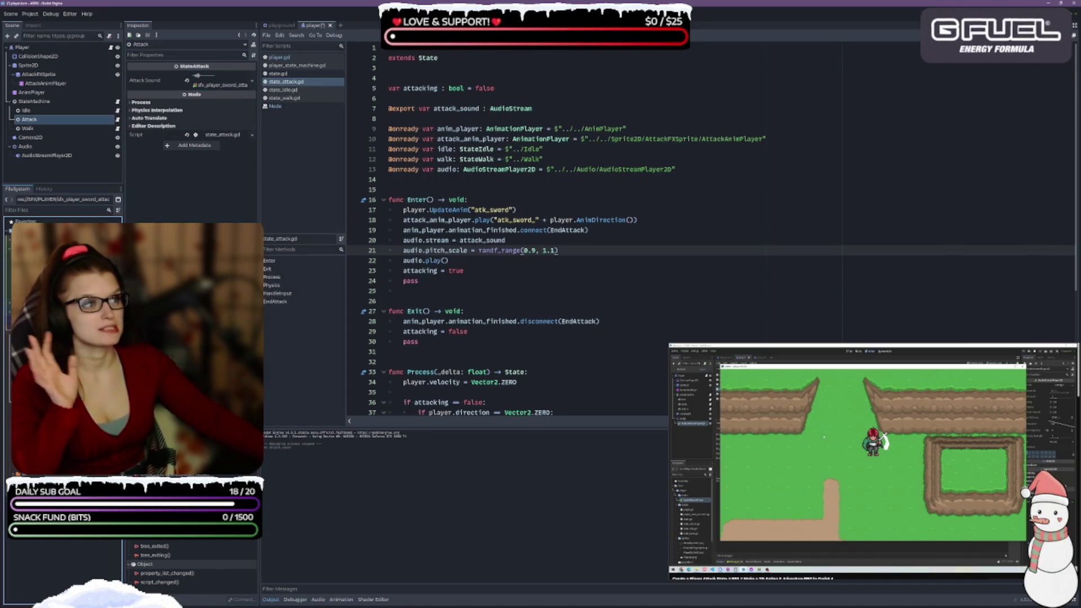
{"action": "key", "text": "F5"}
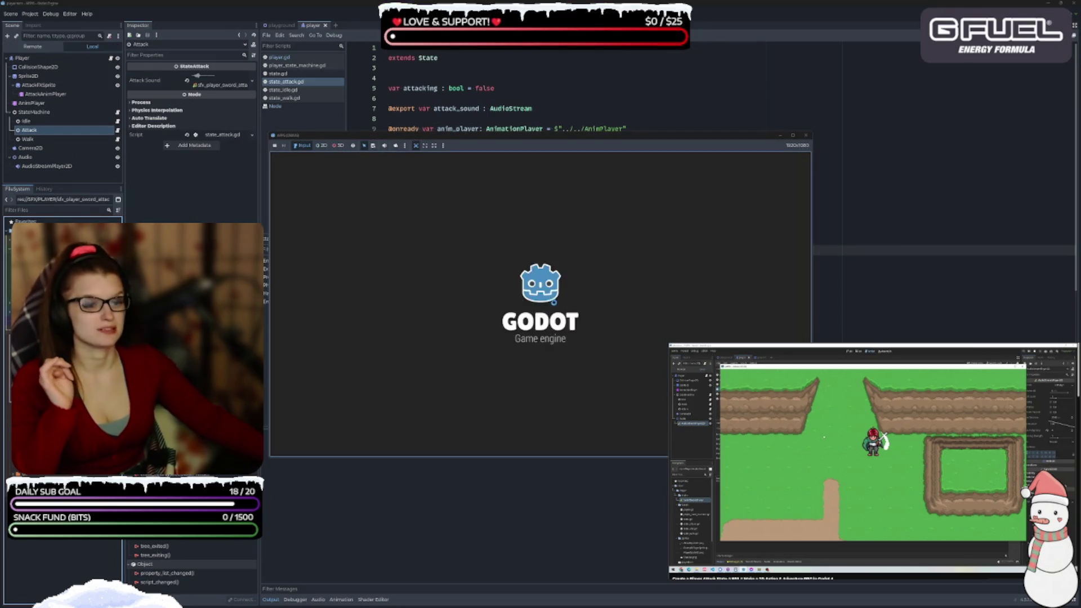
{"action": "left_click", "coordinate": [806, 135]}
Drop another FileSystem sound onto Attack Sound and run and close the game several times
{"action": "mouse_move", "coordinate": [68, 242]}
{"action": "left_mouse_down"}
{"action": "mouse_move", "coordinate": [169, 203]}
{"action": "mouse_move", "coordinate": [223, 116]}
{"action": "mouse_move", "coordinate": [220, 83]}
{"action": "left_mouse_up"}
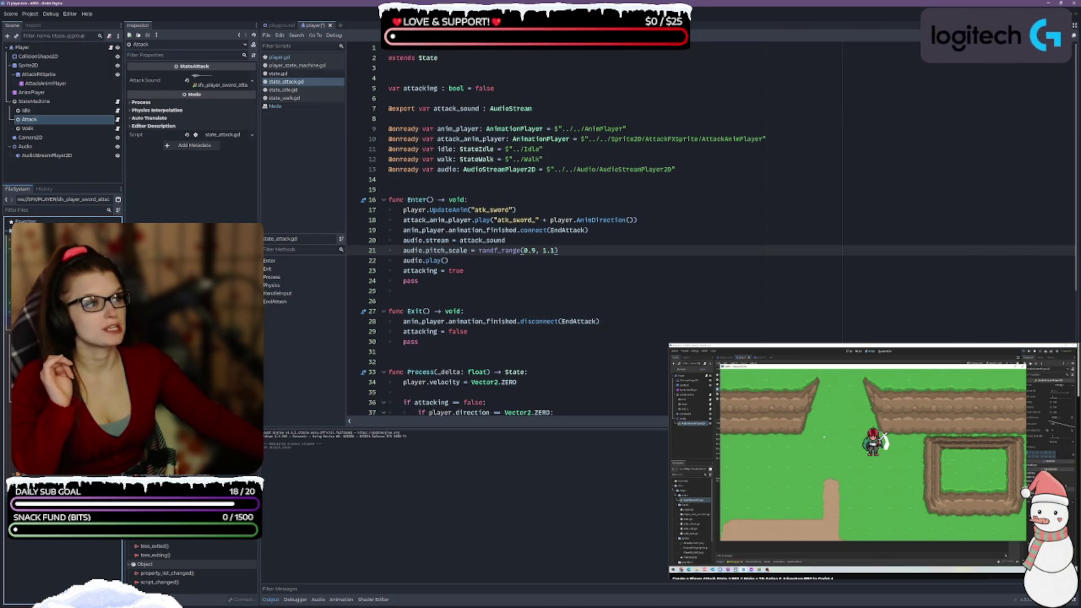
{"action": "key", "text": "F5"}
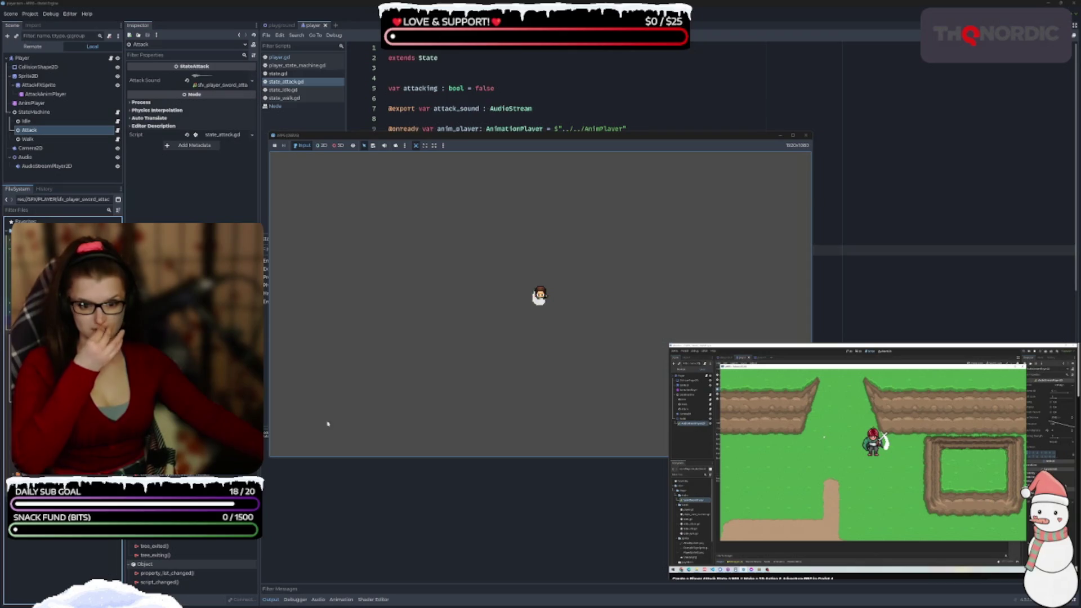
{"action": "key", "text": "F8"}
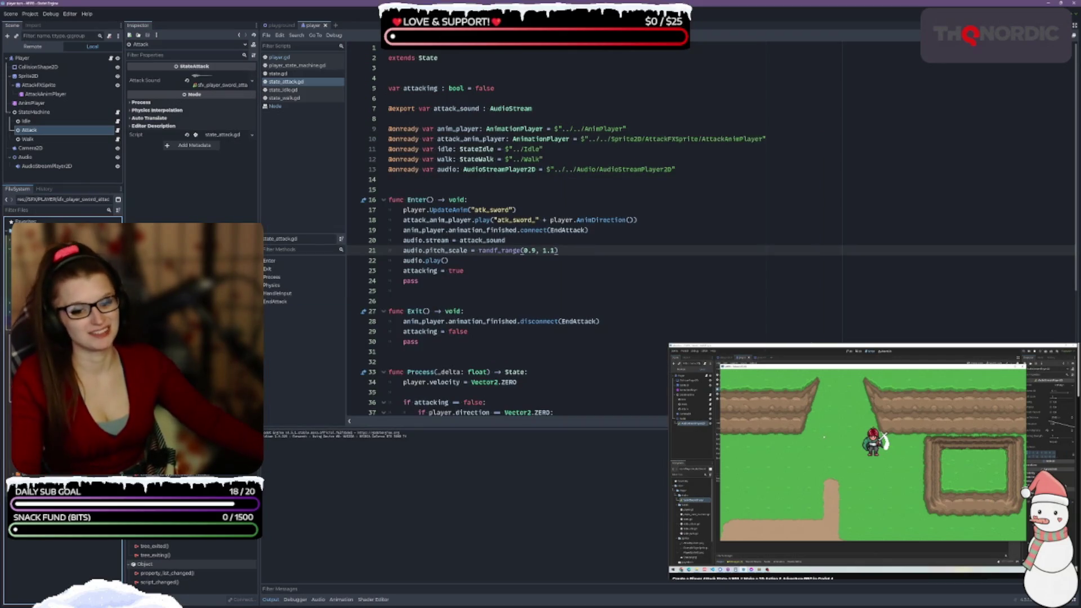
{"action": "key", "text": "F6"}
{"action": "left_click", "coordinate": [807, 135]}
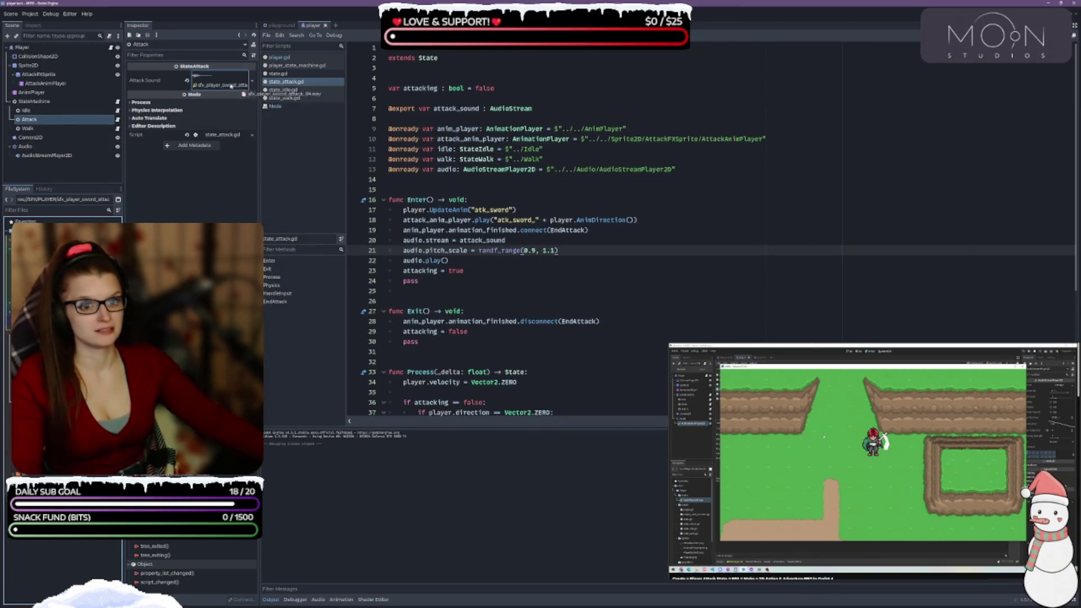
{"action": "key", "text": "F6"}
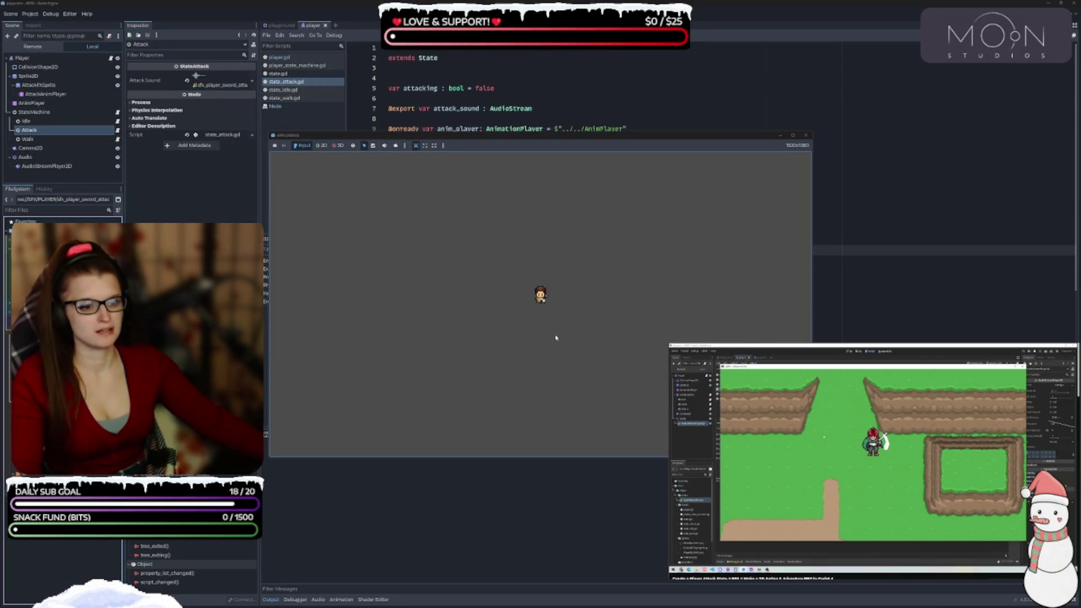
{"action": "left_click", "coordinate": [806, 135]}
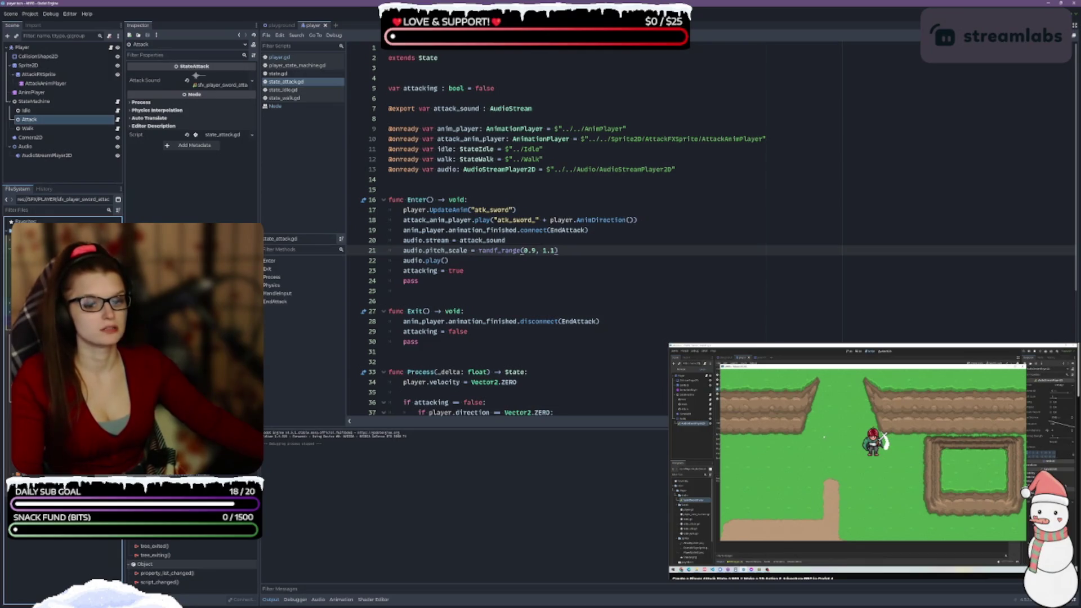
Assign a new sfx file as Attack Sound and run and stop the game twice
{"action": "mouse_move", "coordinate": [68, 315]}
{"action": "left_mouse_down"}
{"action": "mouse_move", "coordinate": [203, 198]}
{"action": "mouse_move", "coordinate": [234, 87]}
{"action": "mouse_move", "coordinate": [225, 82]}
{"action": "left_mouse_up"}
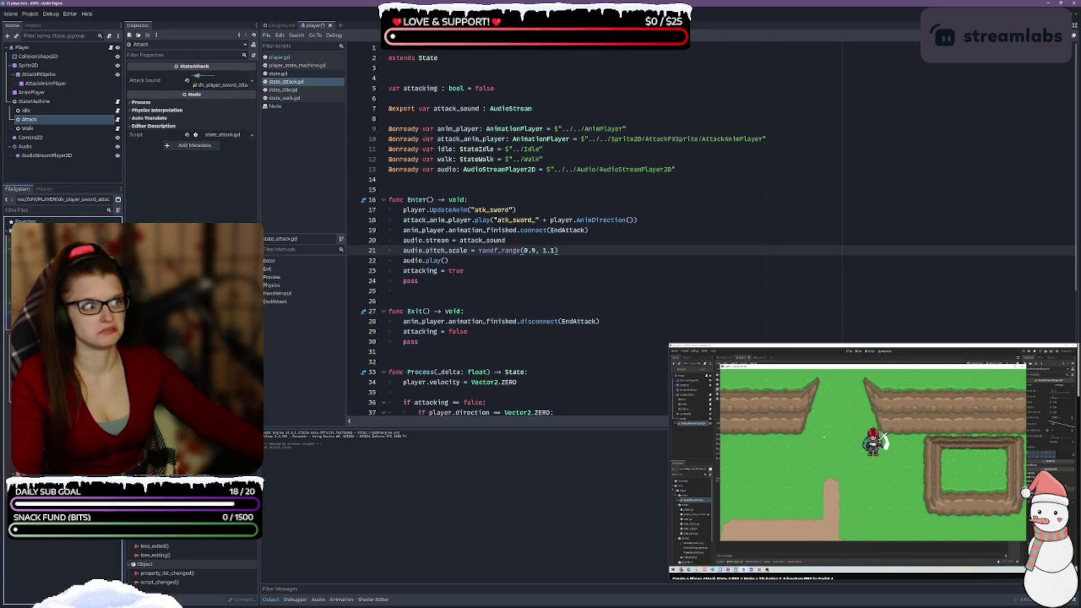
{"action": "key", "text": "F6"}
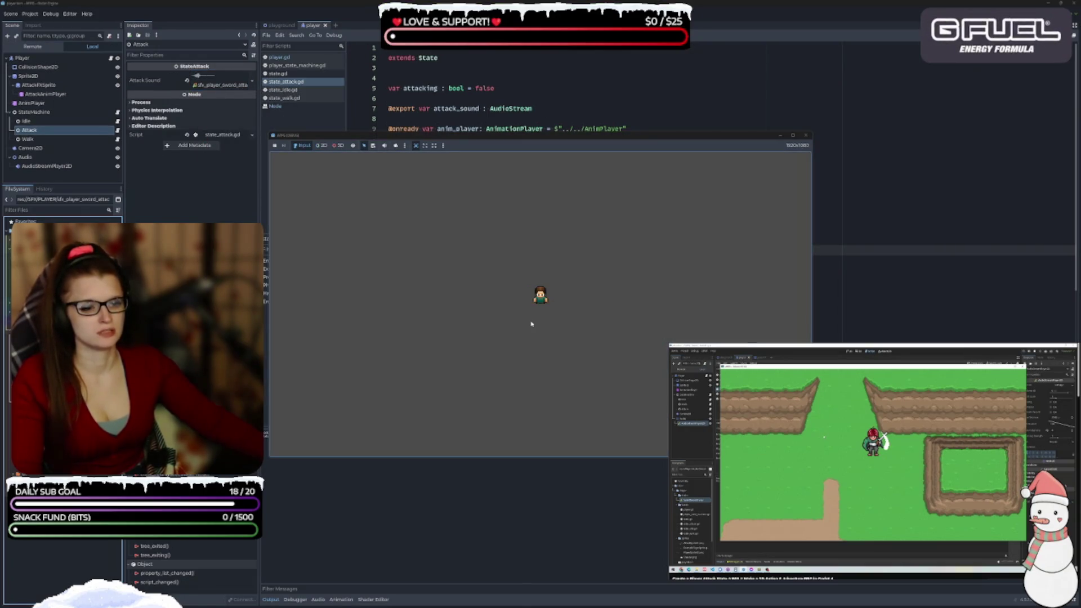
{"action": "key", "text": "F8"}
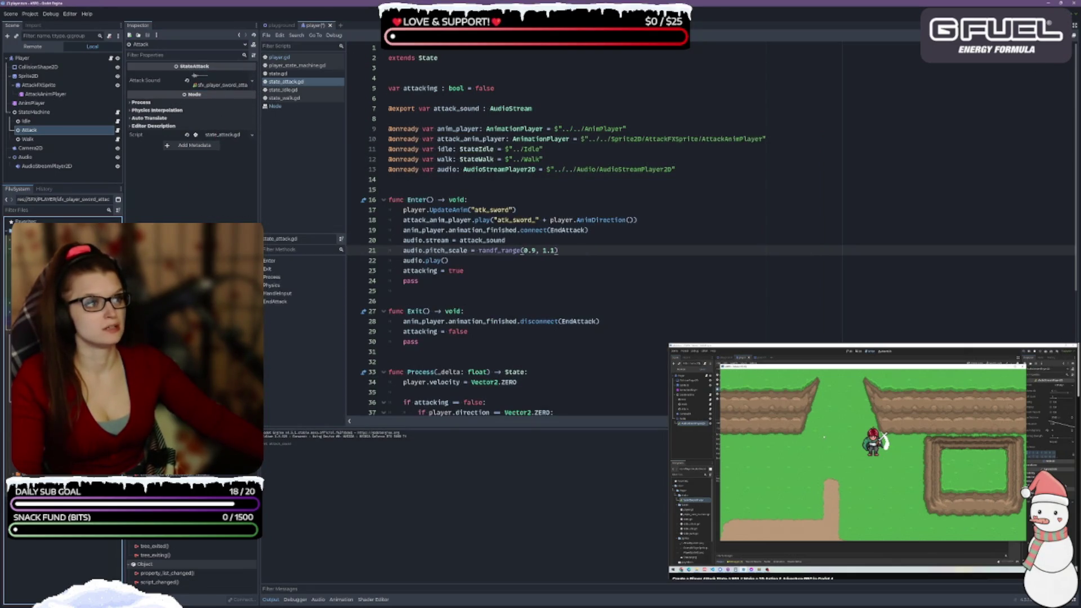
{"action": "key", "text": "F6"}
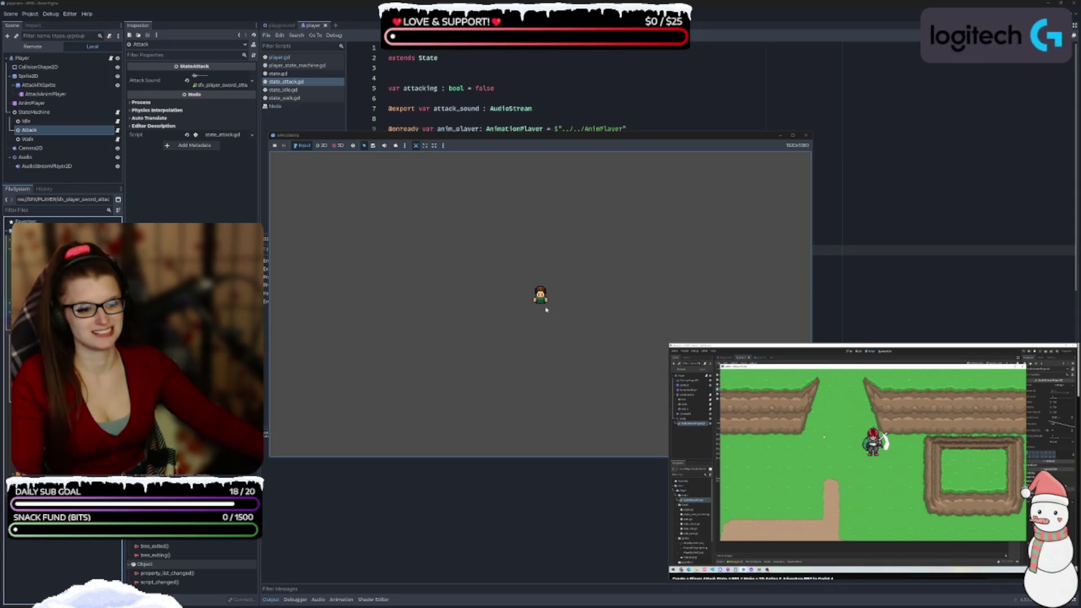
{"action": "key", "text": "F8"}
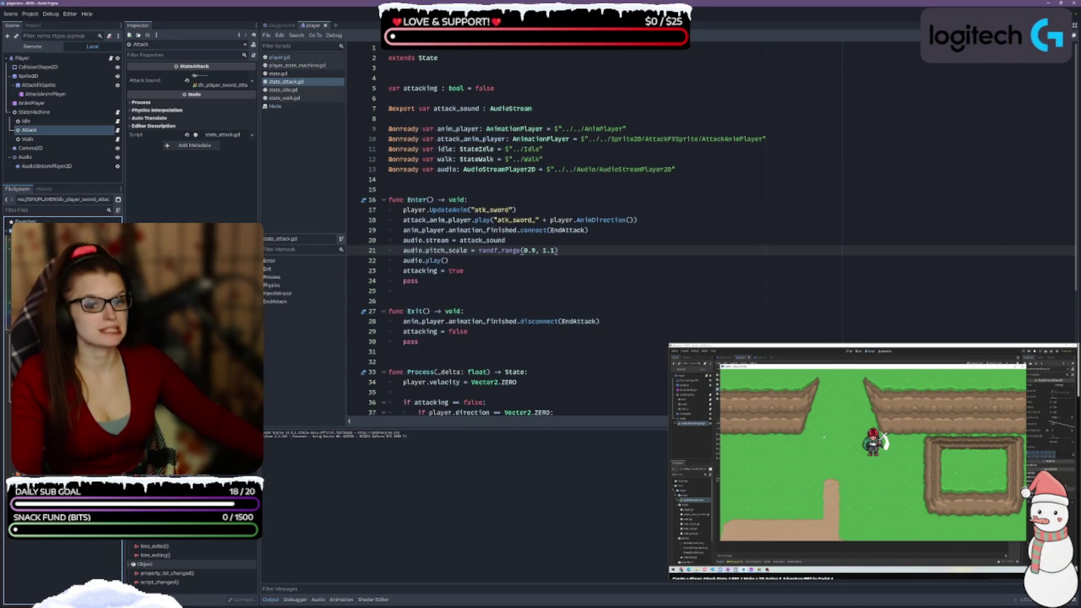
Adjust the Attack Sound setting and playtest the game again until satisfied
{"action": "left_click", "coordinate": [221, 88]}
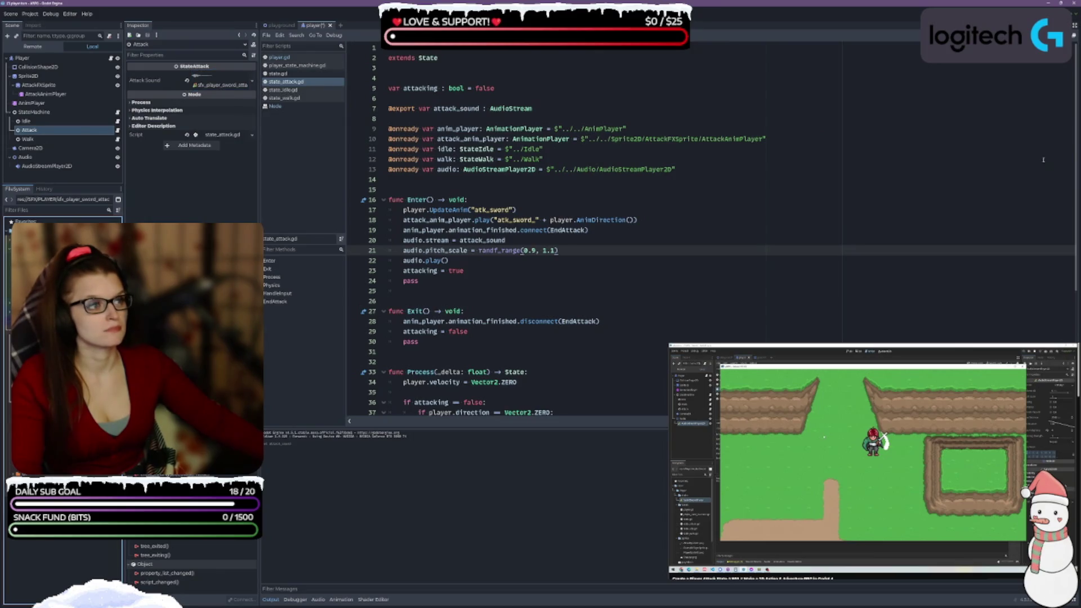
{"action": "key", "text": "F6"}
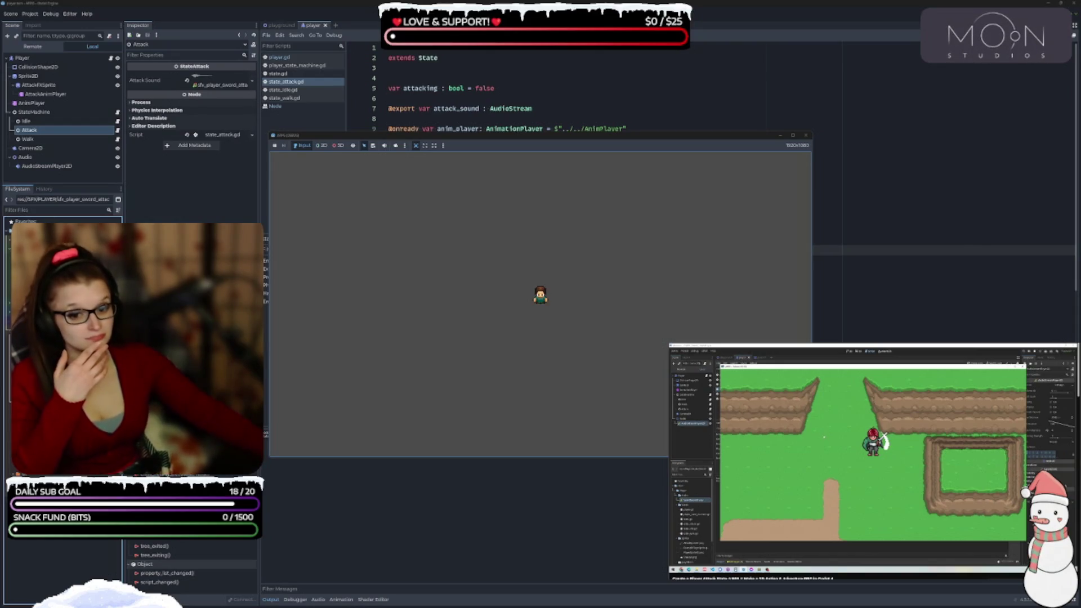
{"action": "key", "text": "F8"}
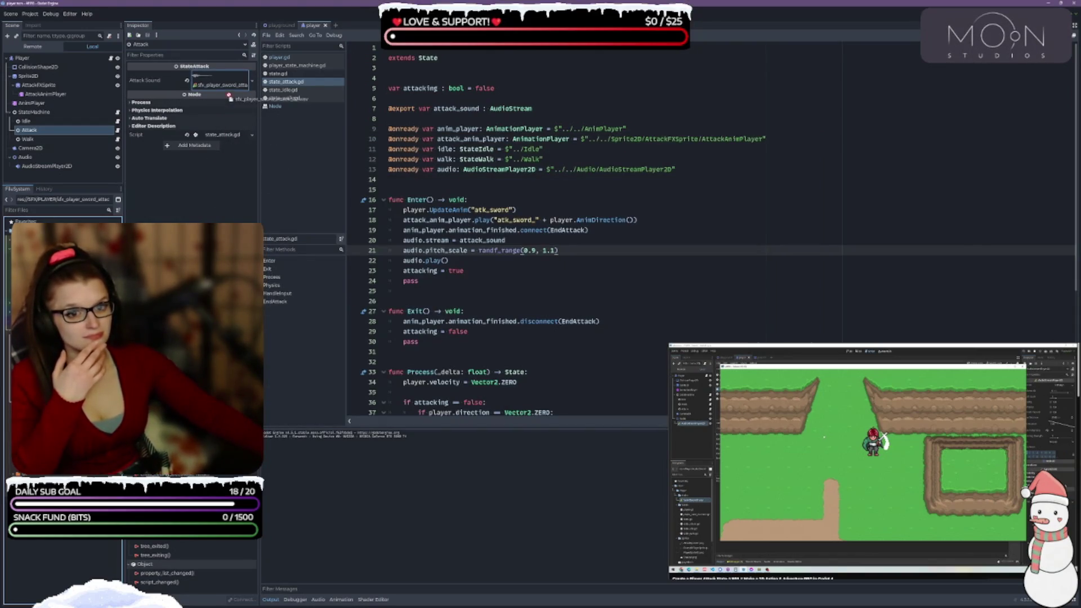
{"action": "key", "text": "F5"}
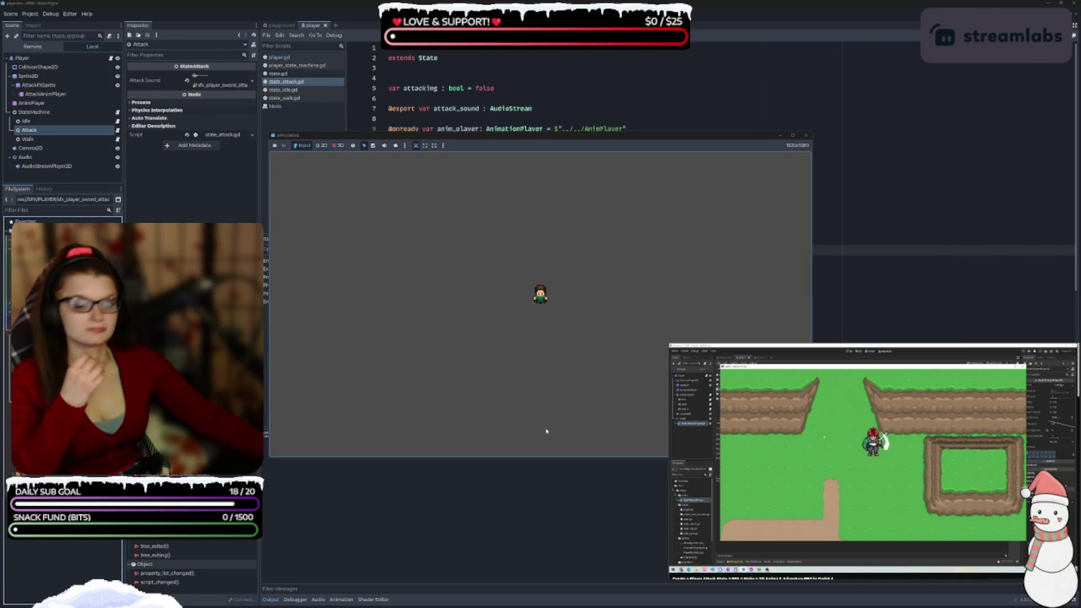
{"action": "left_click", "coordinate": [806, 135]}
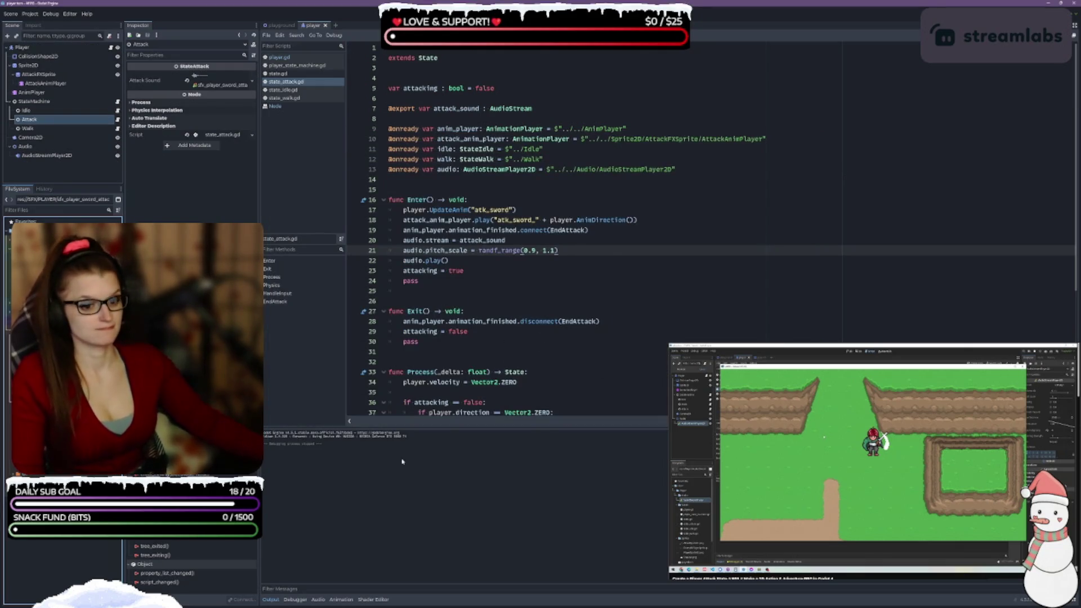
Hide the output log and review Enter() playing attack_sound at randf_range(0.9, 1.1) pitch
{"action": "left_click", "coordinate": [270, 599]}
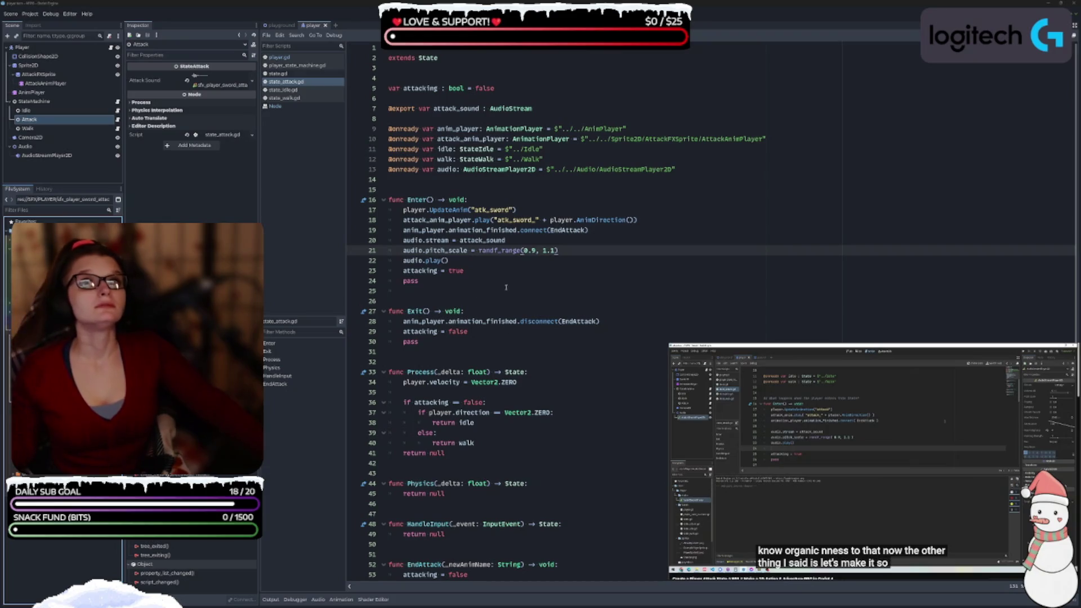
{"action": "left_click", "coordinate": [477, 261]}
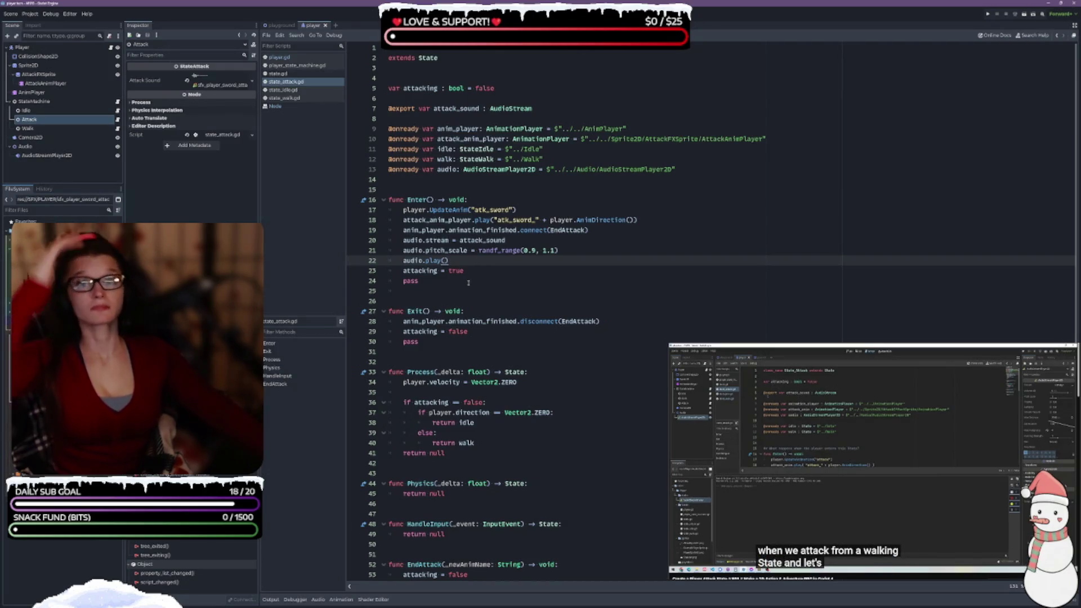
{"action": "left_click", "coordinate": [554, 108]}
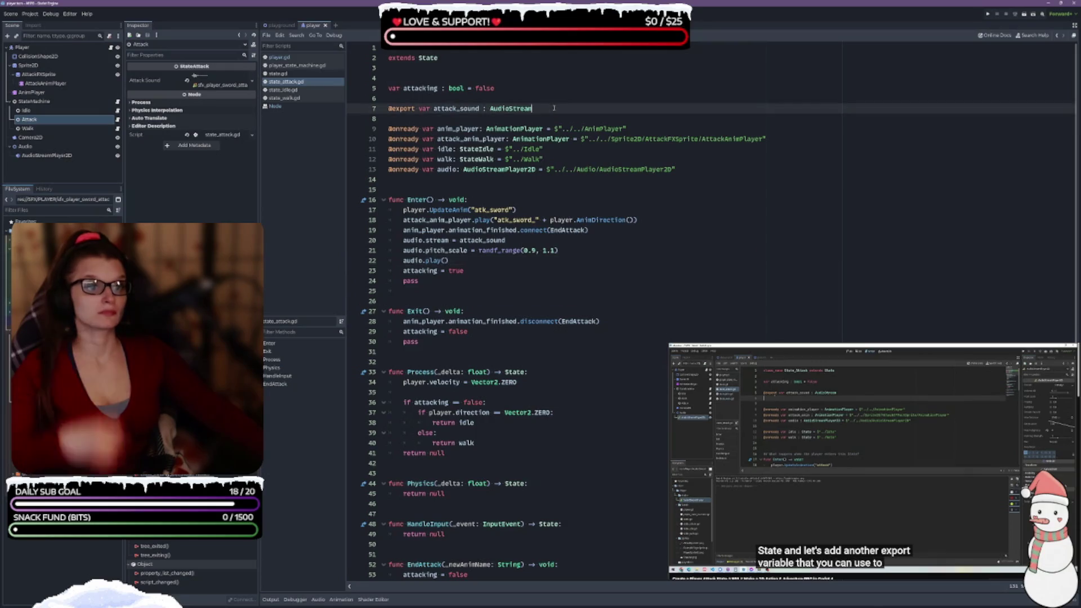
{"action": "key", "text": "Return"}
{"action": "type", "text": "@e"}
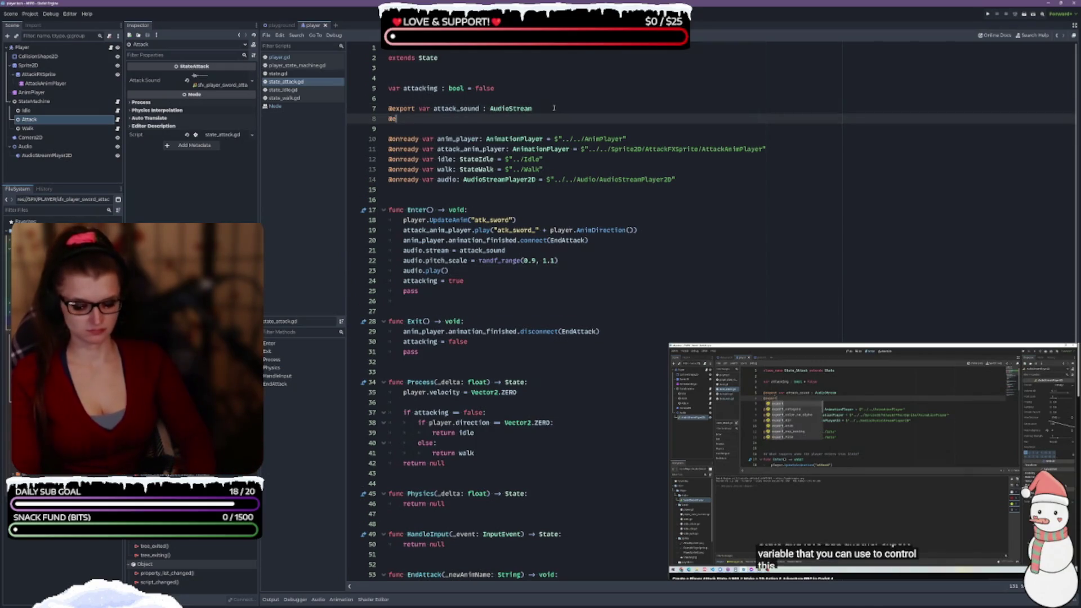
{"action": "type", "text": "xport var"}
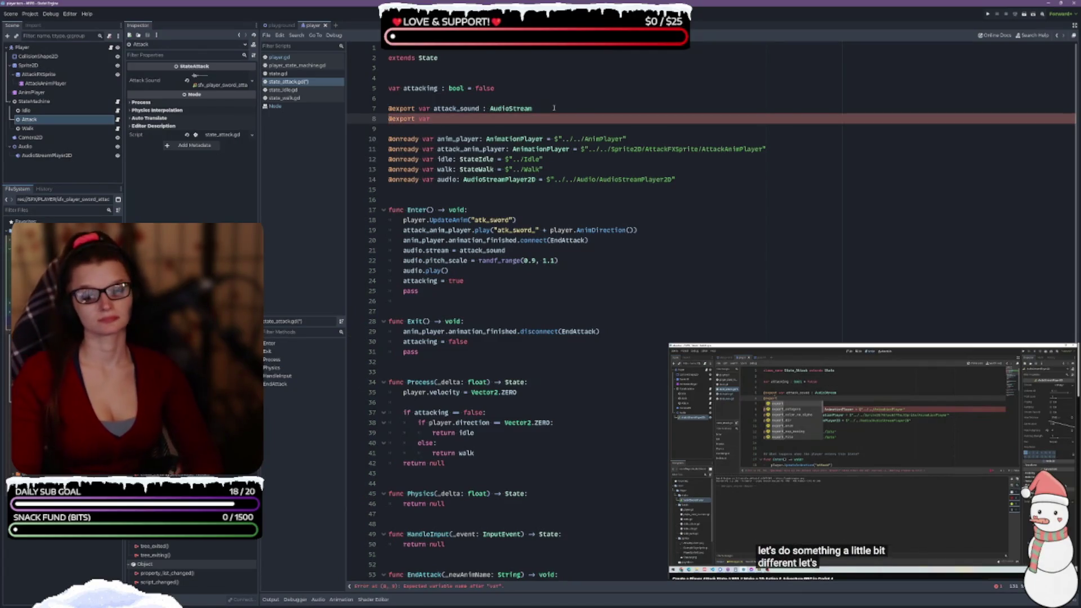
{"action": "key", "text": "BackSpace"}
{"action": "key", "text": "BackSpace"}
{"action": "key", "text": "BackSpace"}
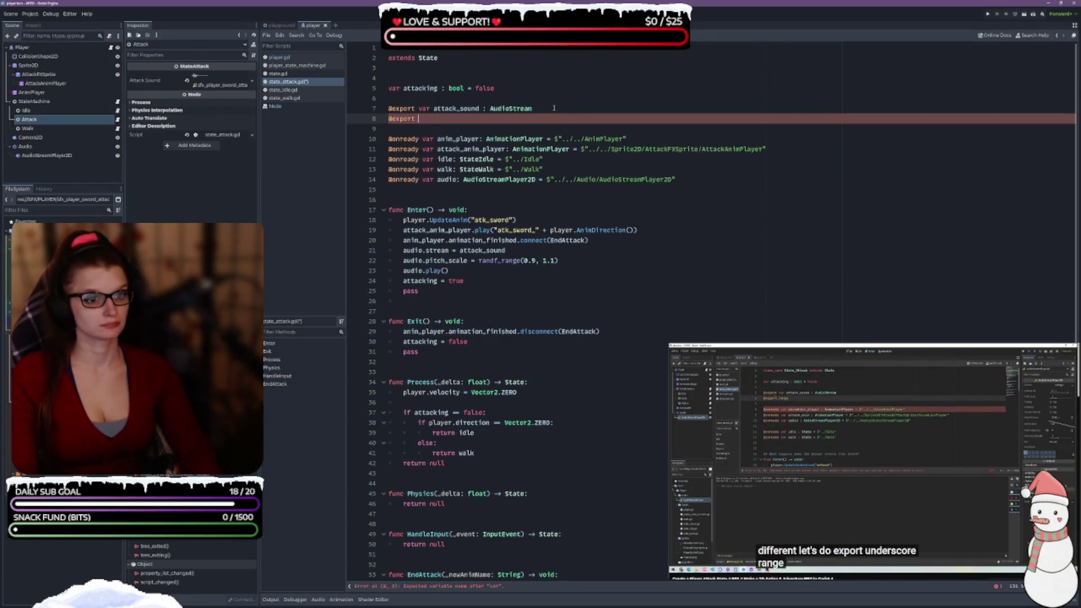
{"action": "type", "text": "_range"}
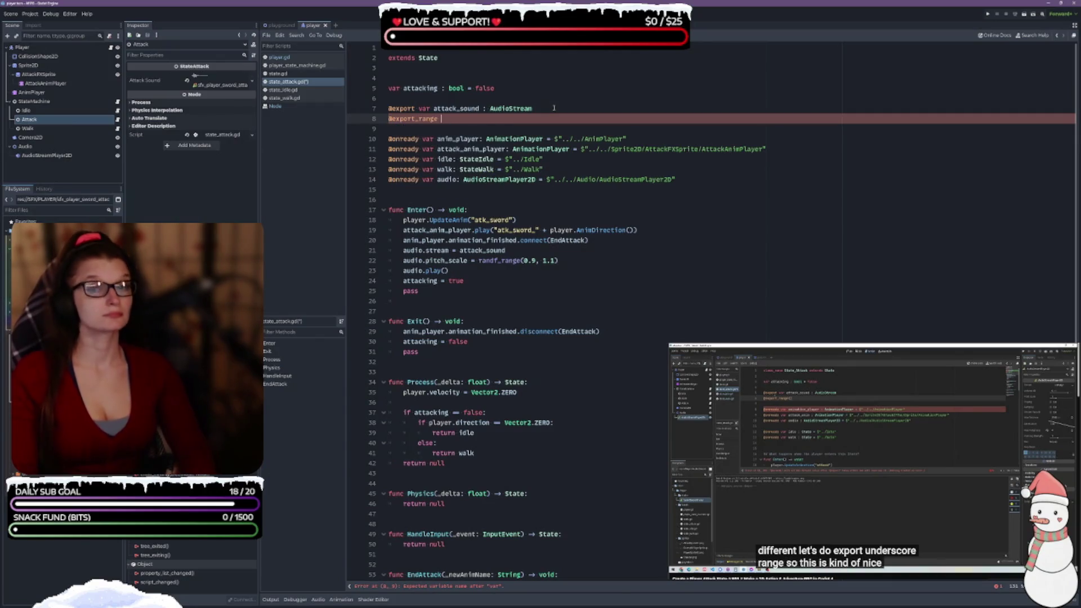
{"action": "type", "text": "("}
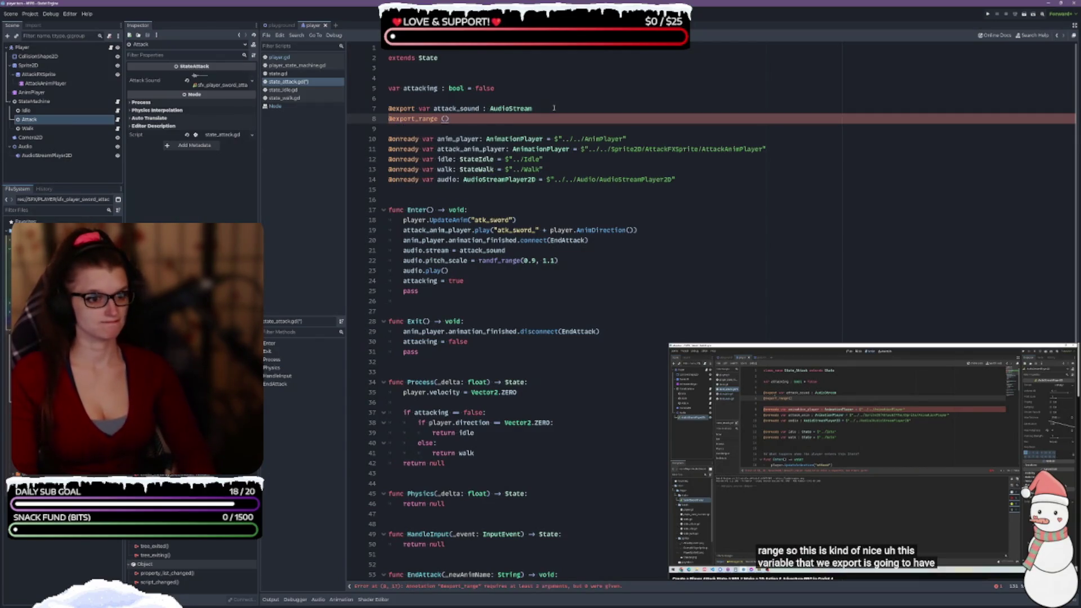
{"action": "key", "text": "Left"}
{"action": "key", "text": "BackSpace"}
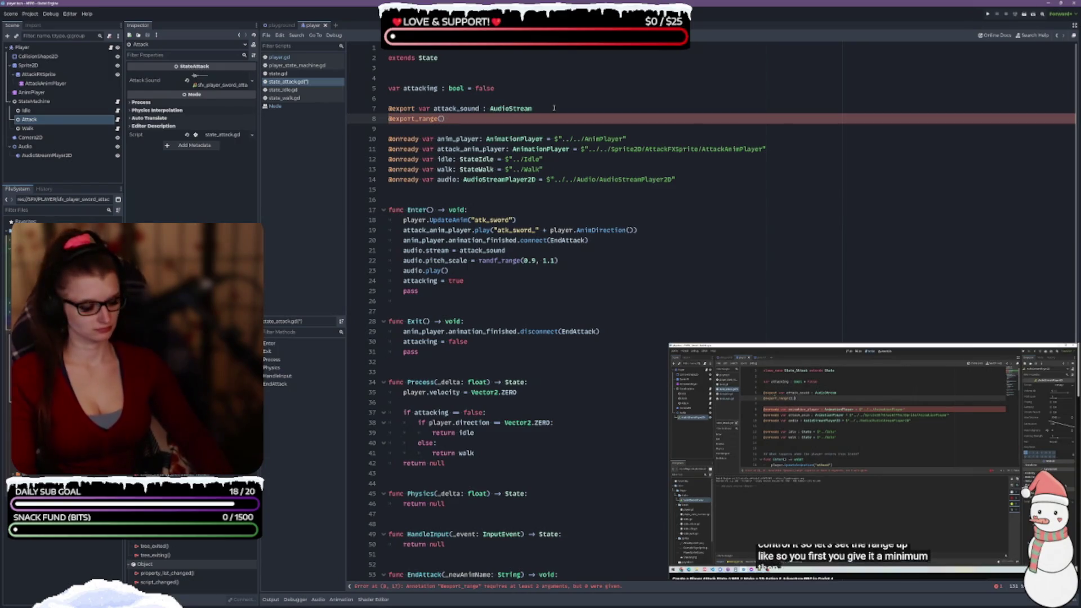
{"action": "type", "text": "1, 20"}
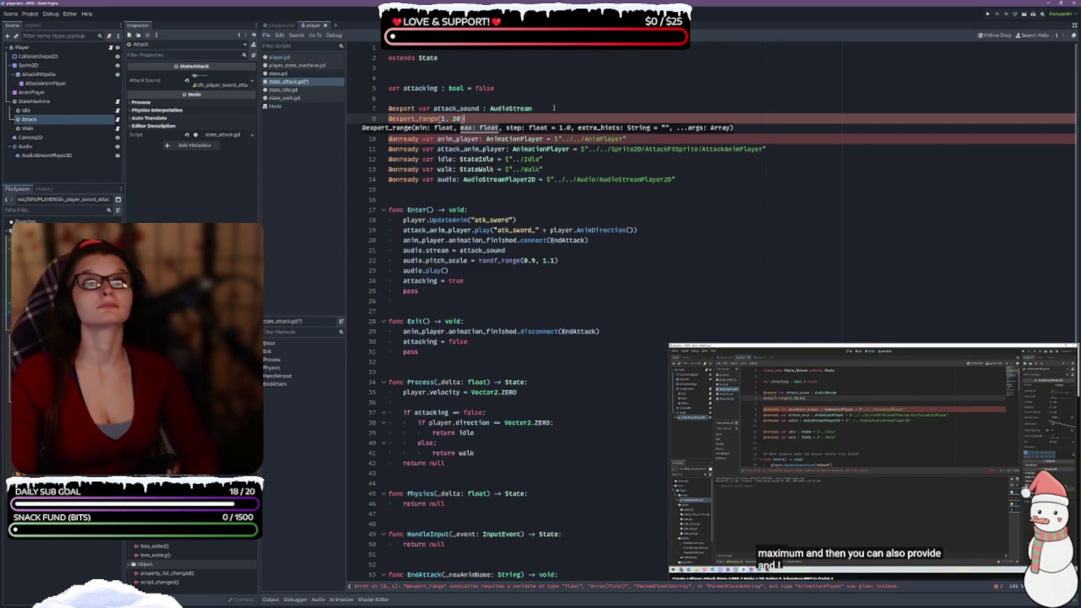
{"action": "type", "text": ", 0.5"}
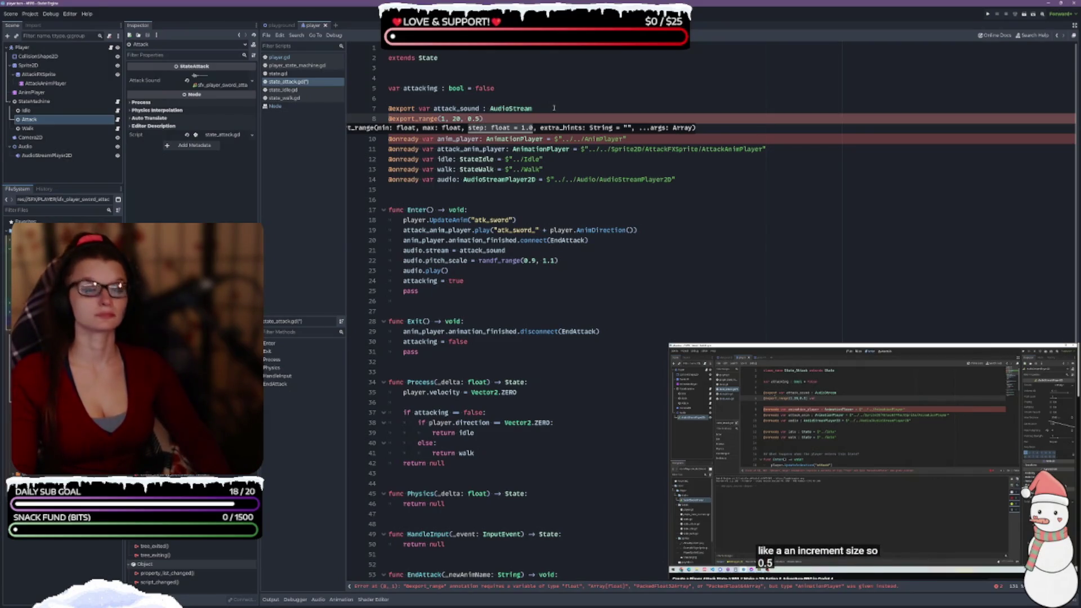
{"action": "key", "text": "End"}
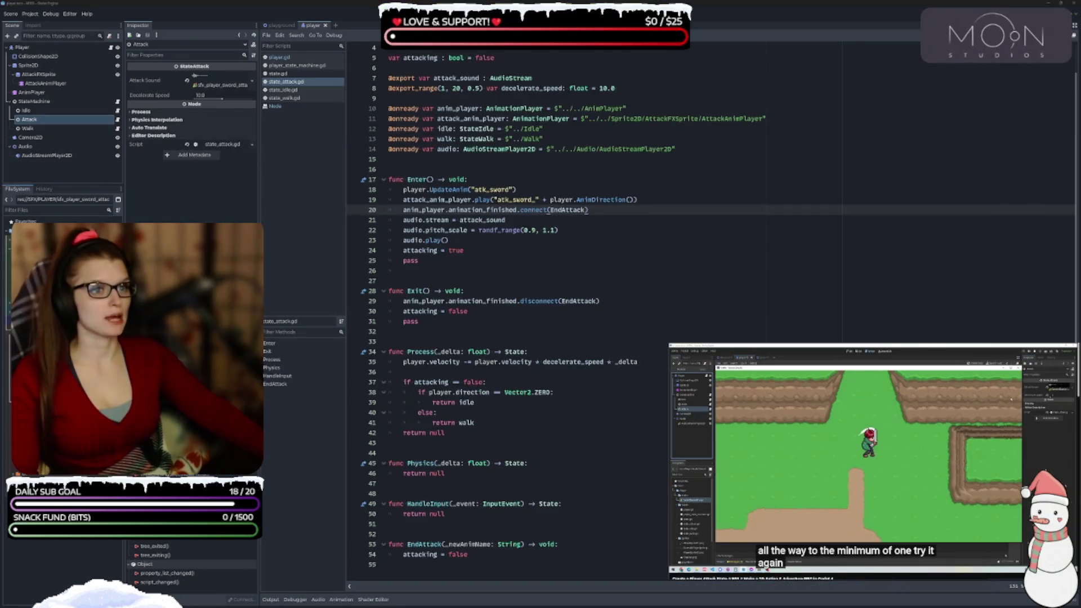
{"action": "key", "text": "F5"}
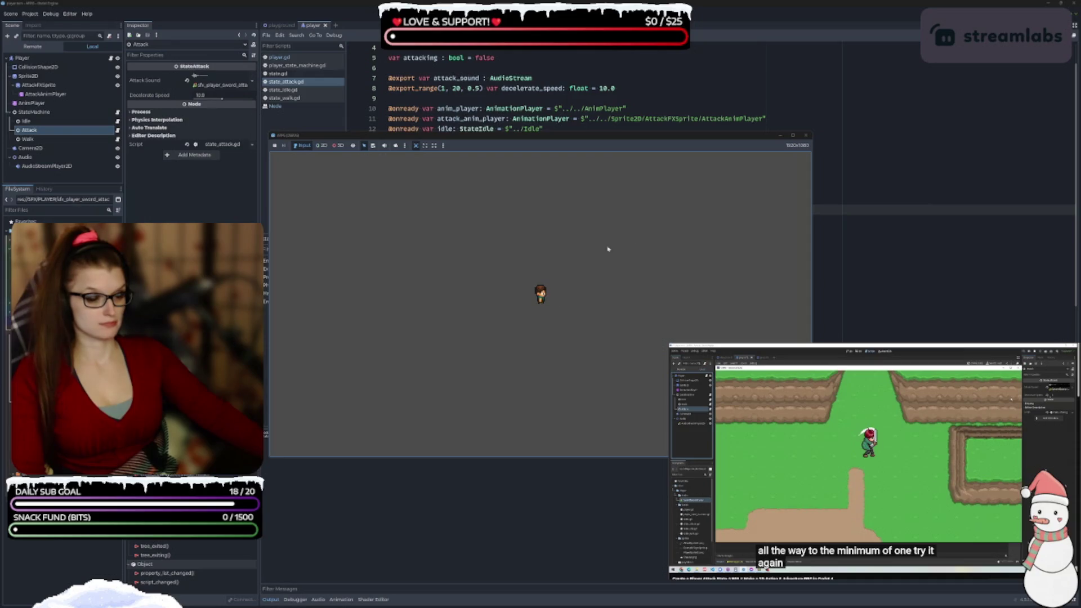
Close the test game and run the playground scene
{"action": "left_click", "coordinate": [807, 136]}
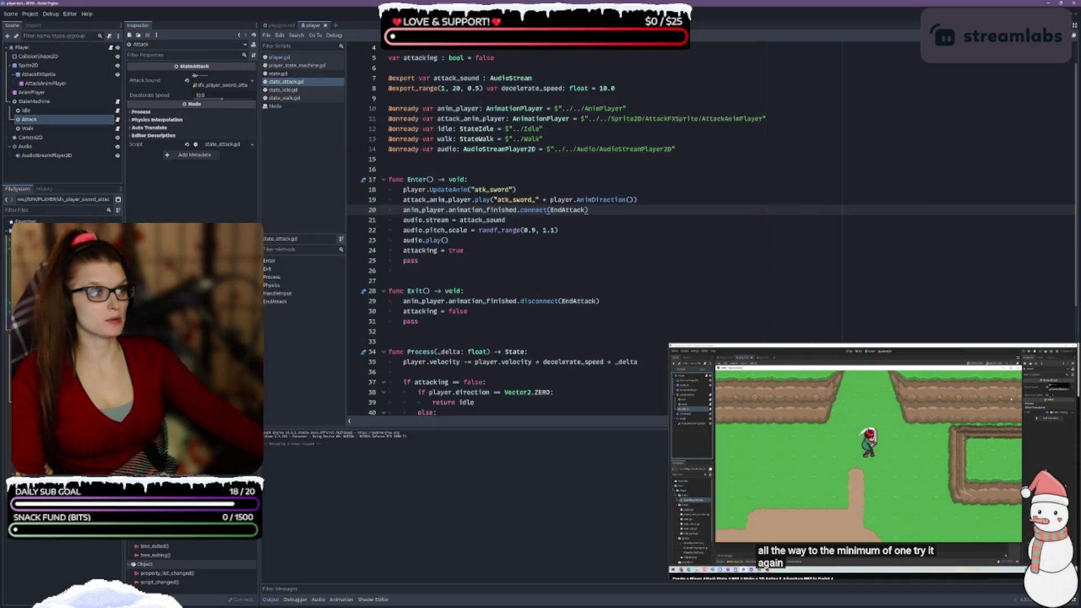
{"action": "left_click", "coordinate": [279, 26]}
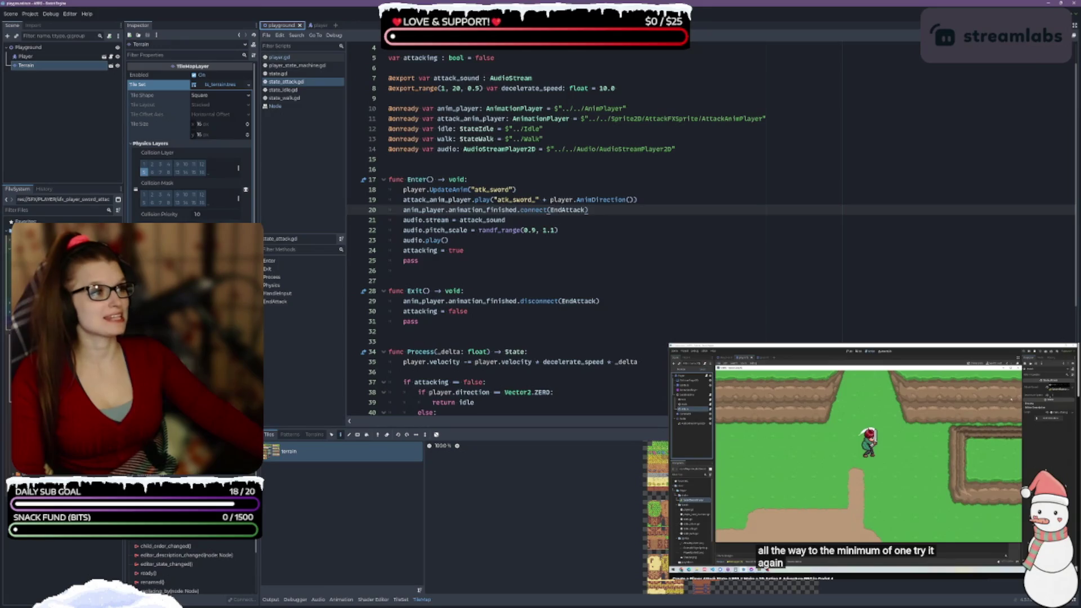
{"action": "key", "text": "F5"}
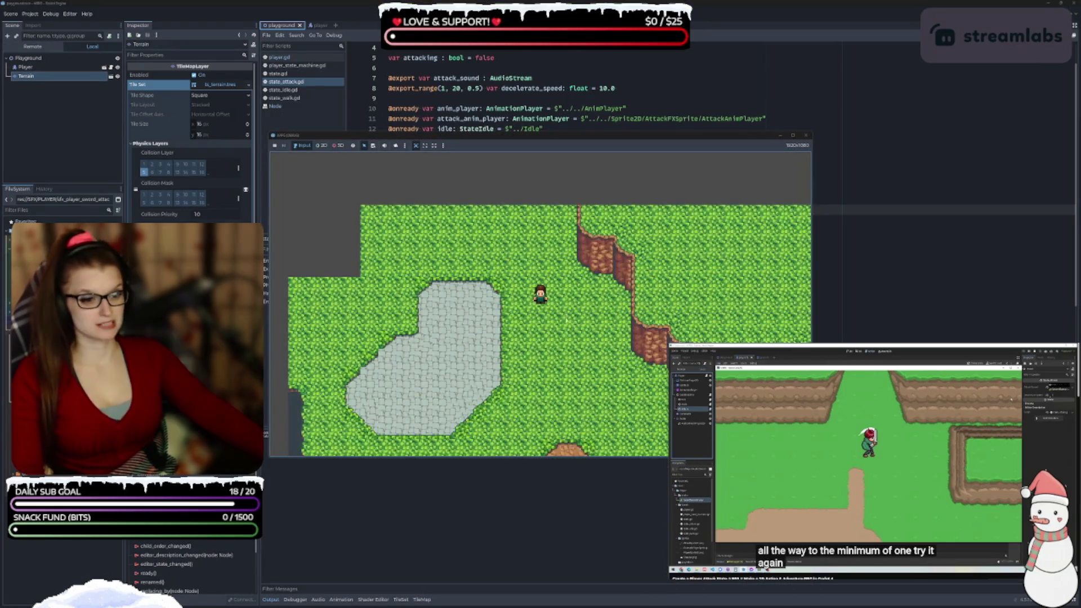
Walk the player right, down and left around the map with the arrow keys
{"action": "key", "text": "Right"}
{"action": "key", "text": "Down"}
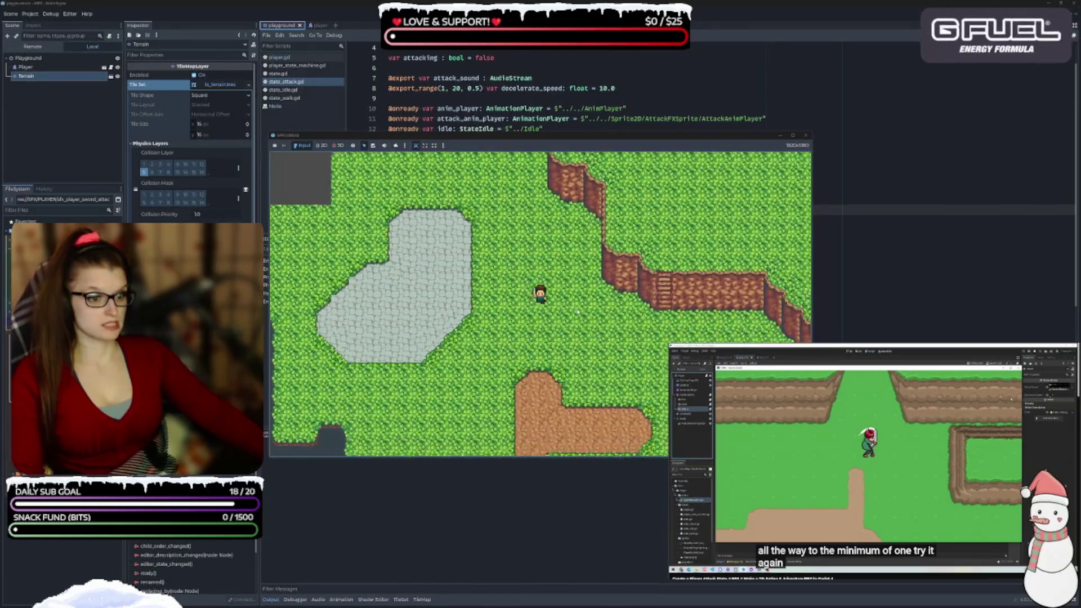
{"action": "key", "text": "Right"}
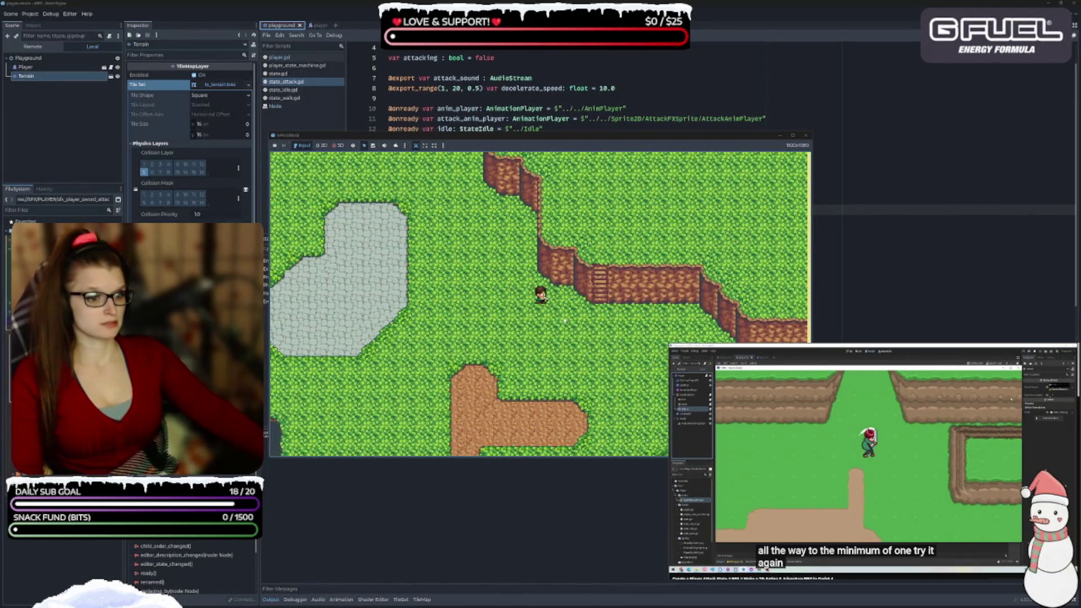
{"action": "key", "text": "Left"}
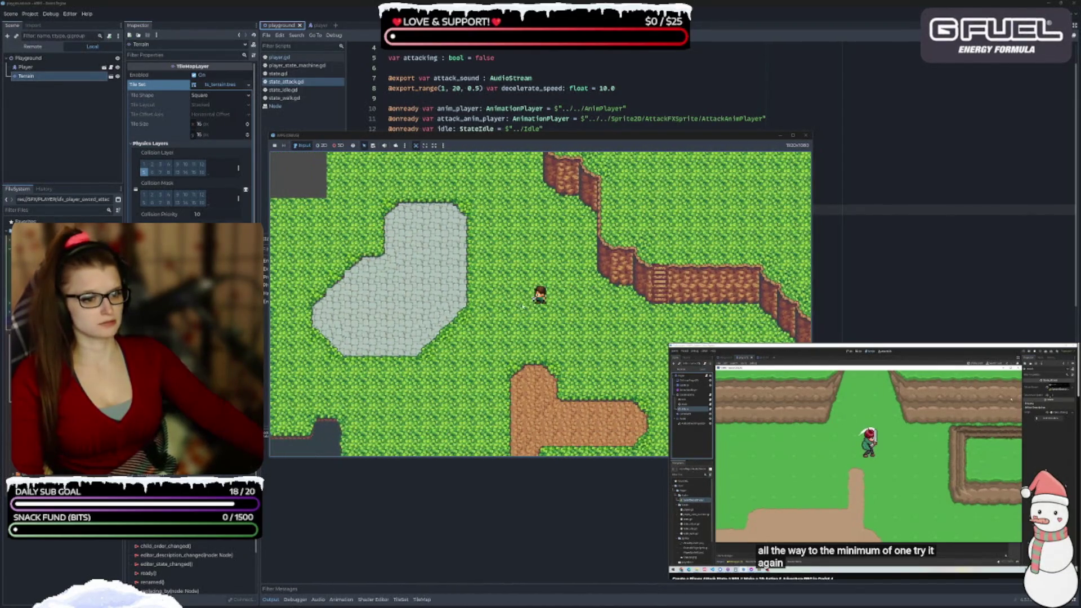
{"action": "key", "text": "Left"}
{"action": "key", "text": "Right"}
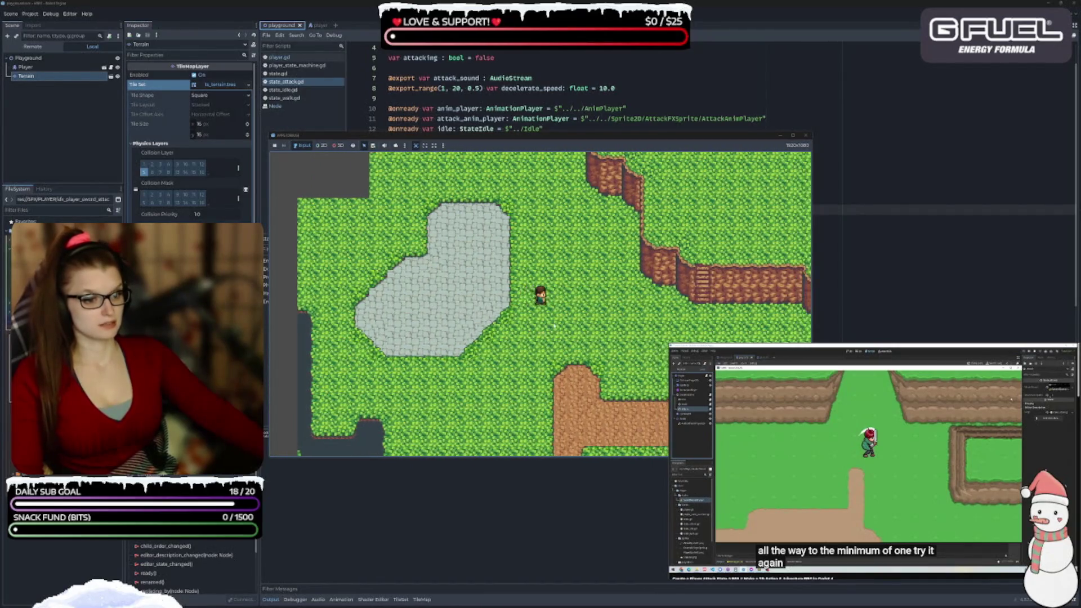
{"action": "key", "text": "Right"}
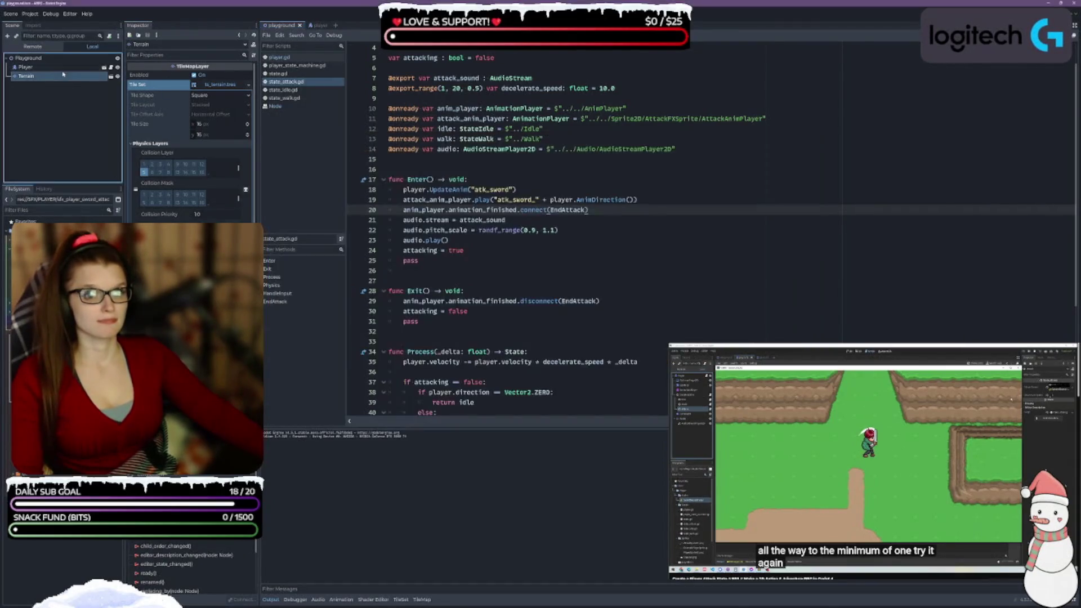
Stop the game and raise the Attack node's Decelerate Speed from 10.0 to 15.0
{"action": "key", "text": "F8"}
{"action": "left_click", "coordinate": [39, 67]}
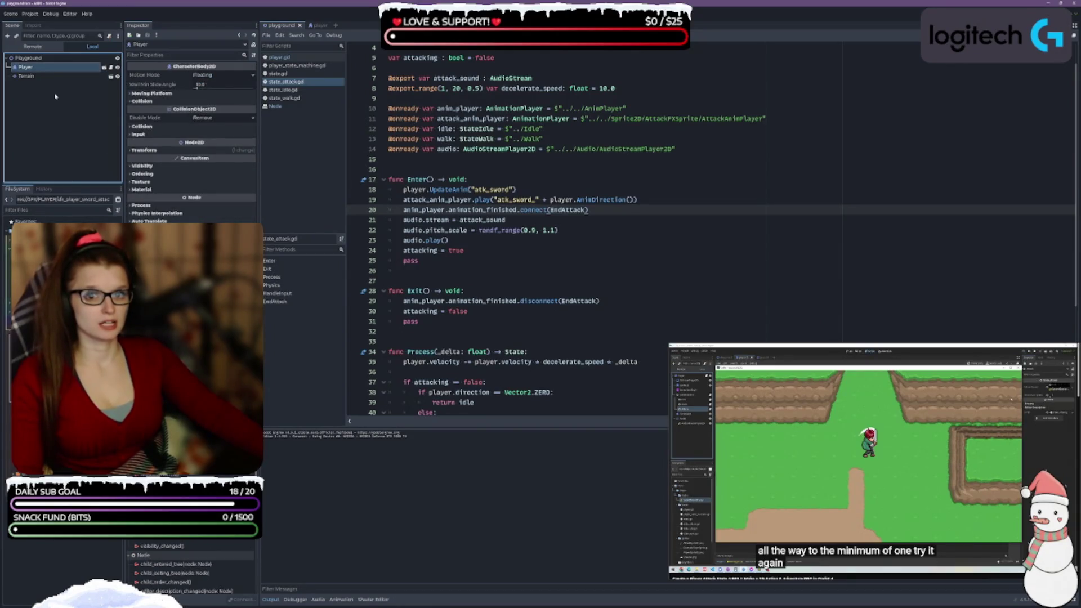
{"action": "left_click", "coordinate": [314, 25]}
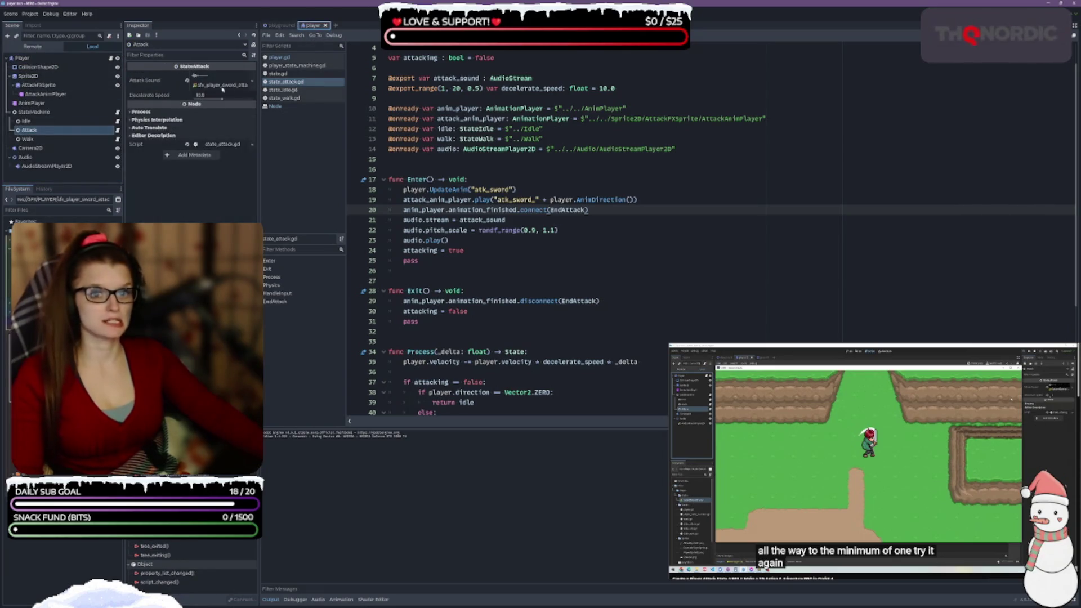
{"action": "left_click_drag", "start_coordinate": [222, 99], "coordinate": [238, 100]}
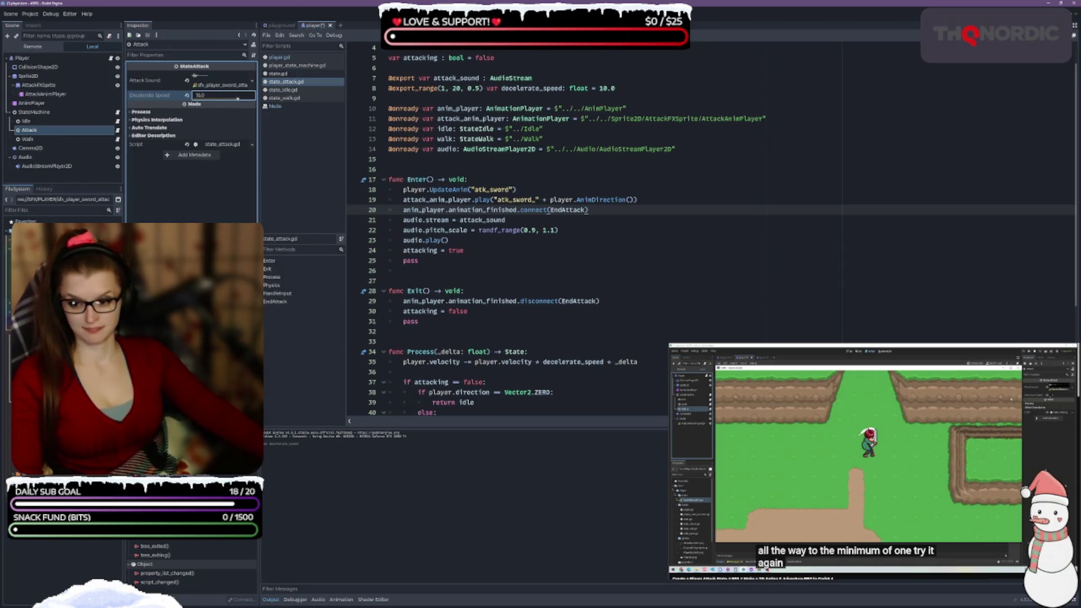
Save and playtest by walking the player down-right, then stop and hide the output log
{"action": "key", "text": "F5"}
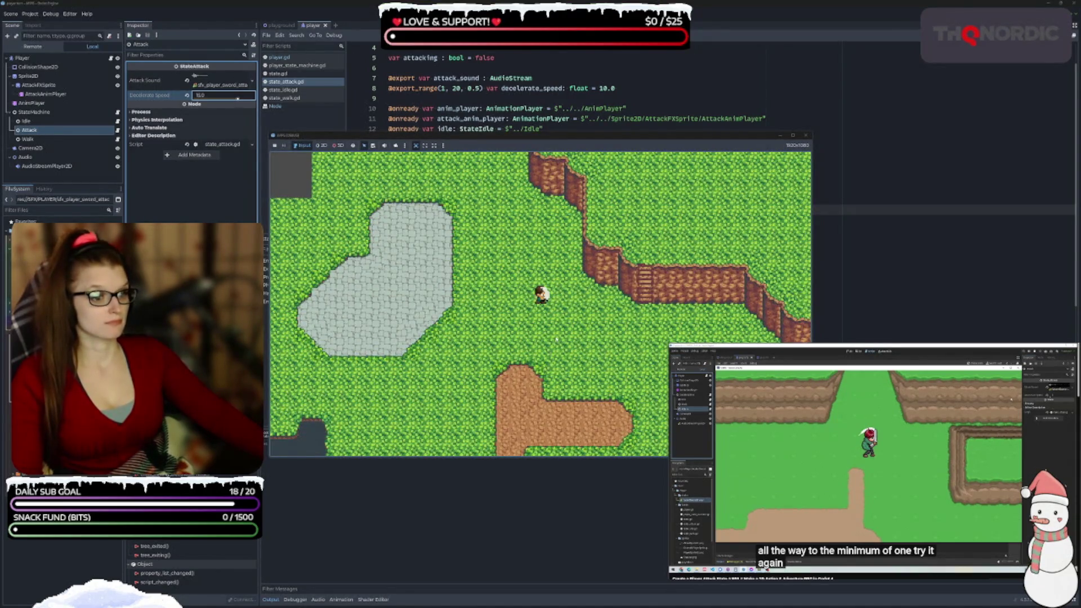
{"action": "key", "text": "Down"}
{"action": "key", "text": "Right"}
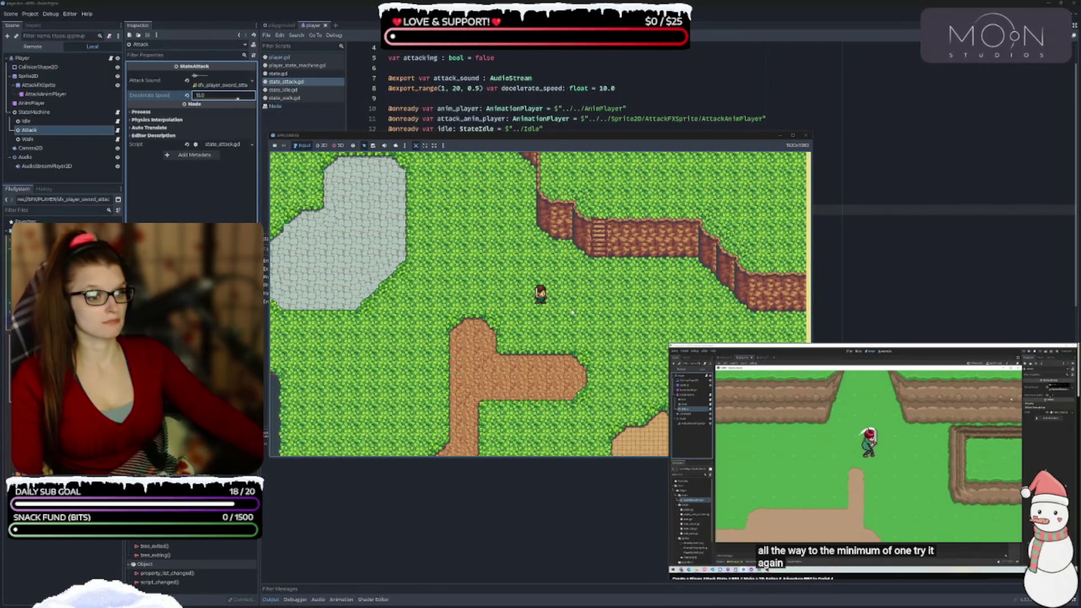
{"action": "key", "text": "Right"}
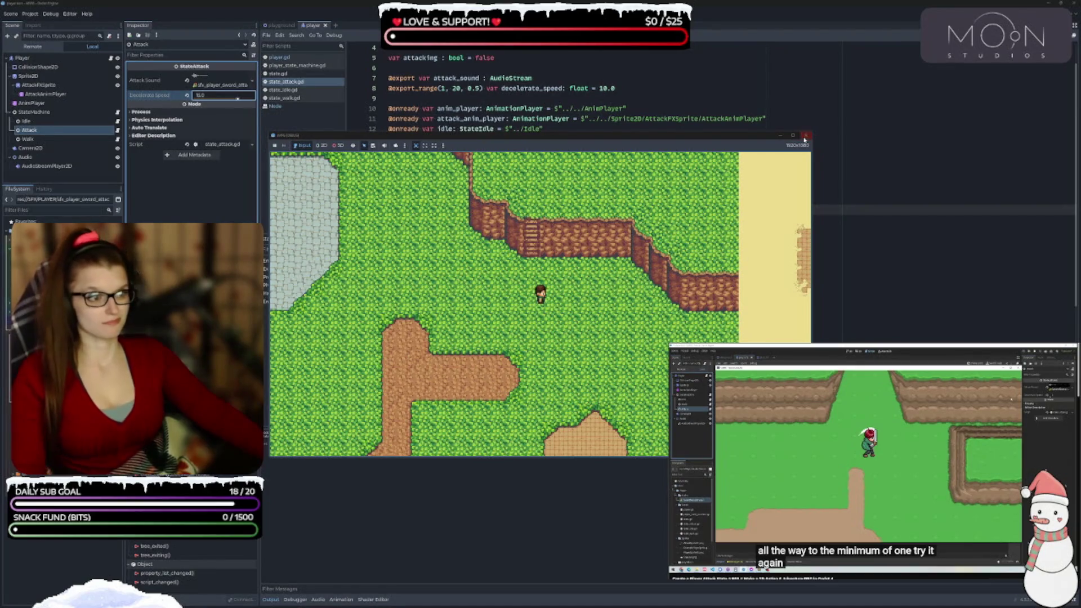
{"action": "key", "text": "F8"}
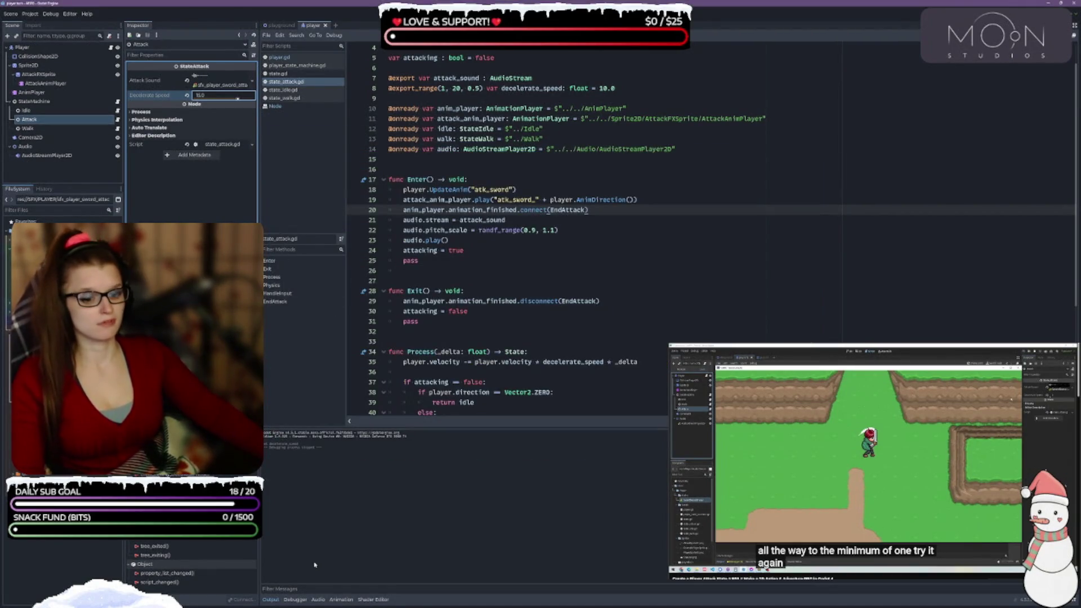
{"action": "left_click", "coordinate": [273, 600]}
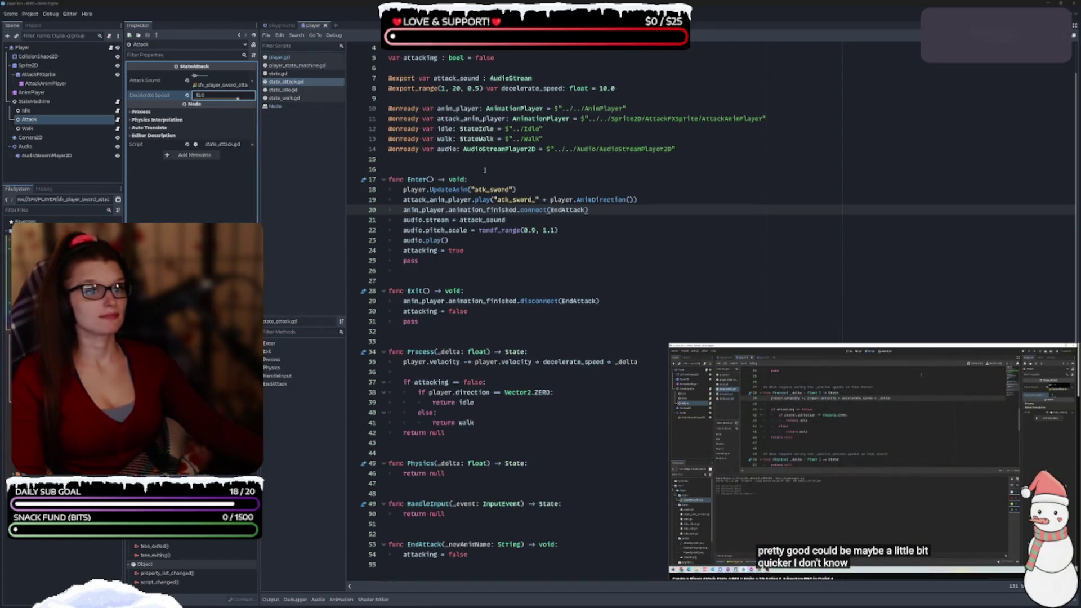
Read the GDScript style guide's Code Order section, then add a blank line after the exported variables
{"action": "scroll", "coordinate": [485, 171], "scroll_direction": "up", "scroll_amount": 1}
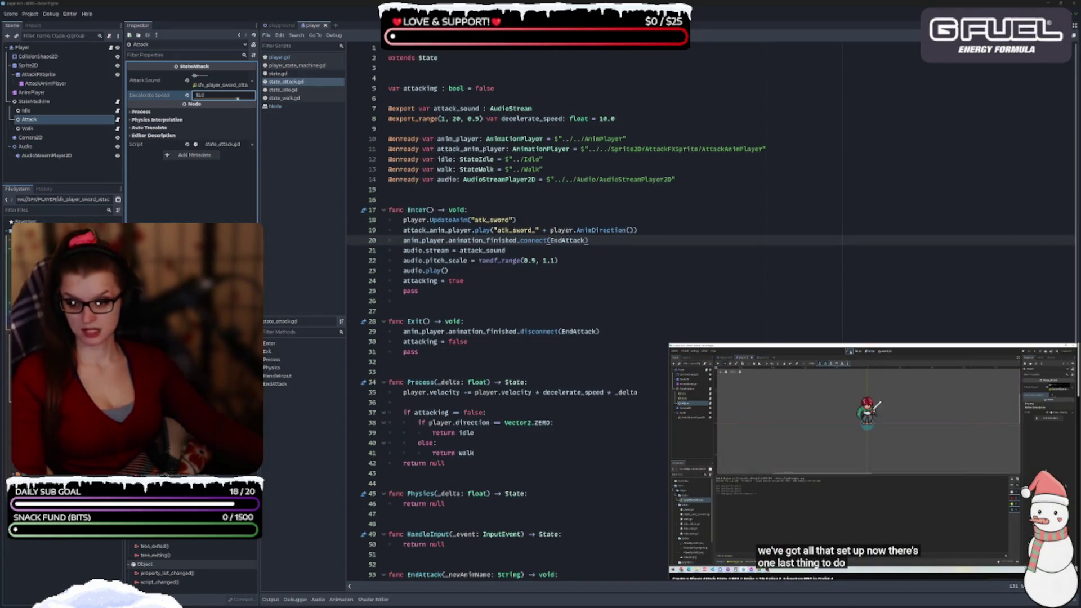
{"action": "key", "text": "alt+Tab"}
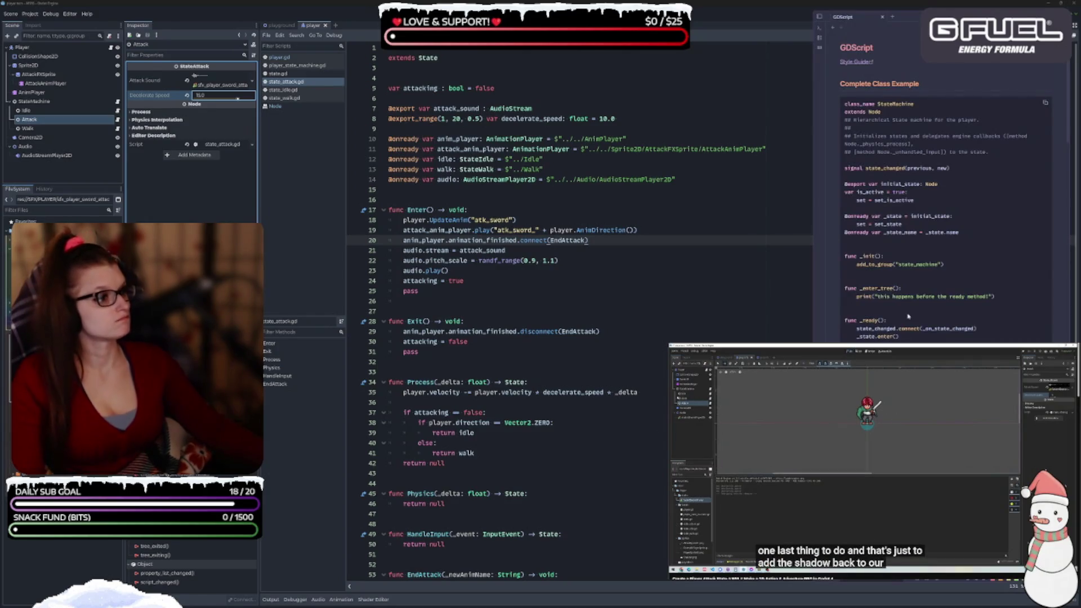
{"action": "scroll", "coordinate": [920, 283], "scroll_direction": "down", "scroll_amount": 10}
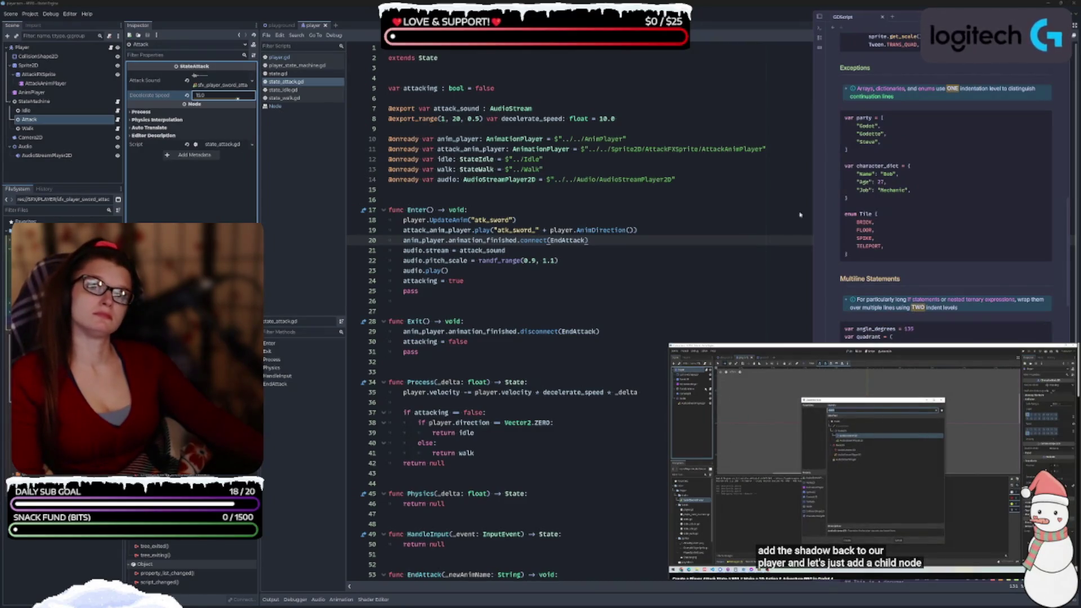
{"action": "scroll", "coordinate": [896, 325], "scroll_direction": "down", "scroll_amount": 5}
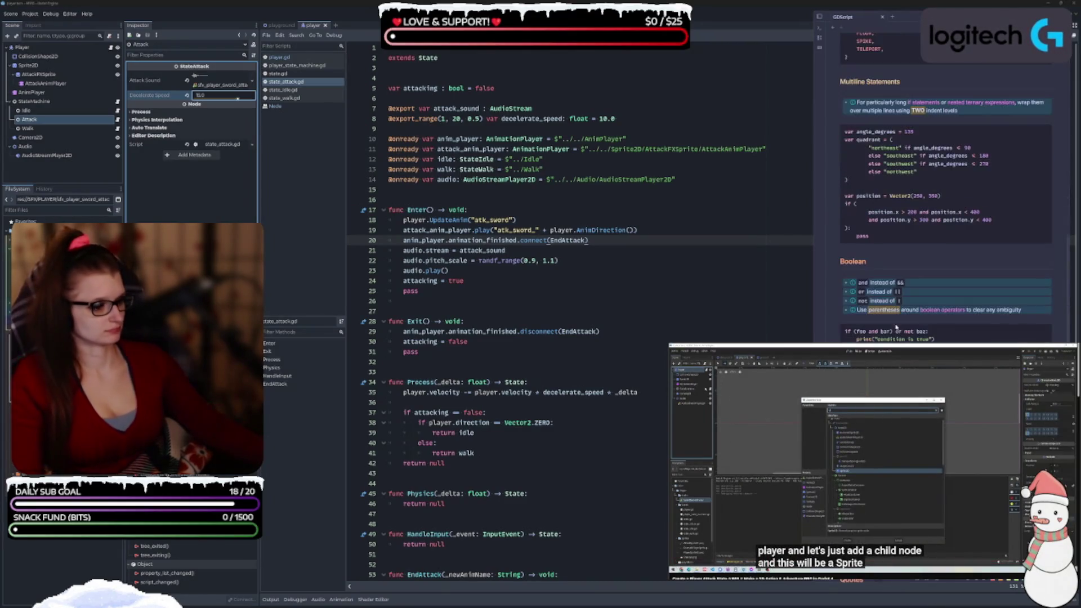
{"action": "scroll", "coordinate": [946, 186], "scroll_direction": "down", "scroll_amount": 3}
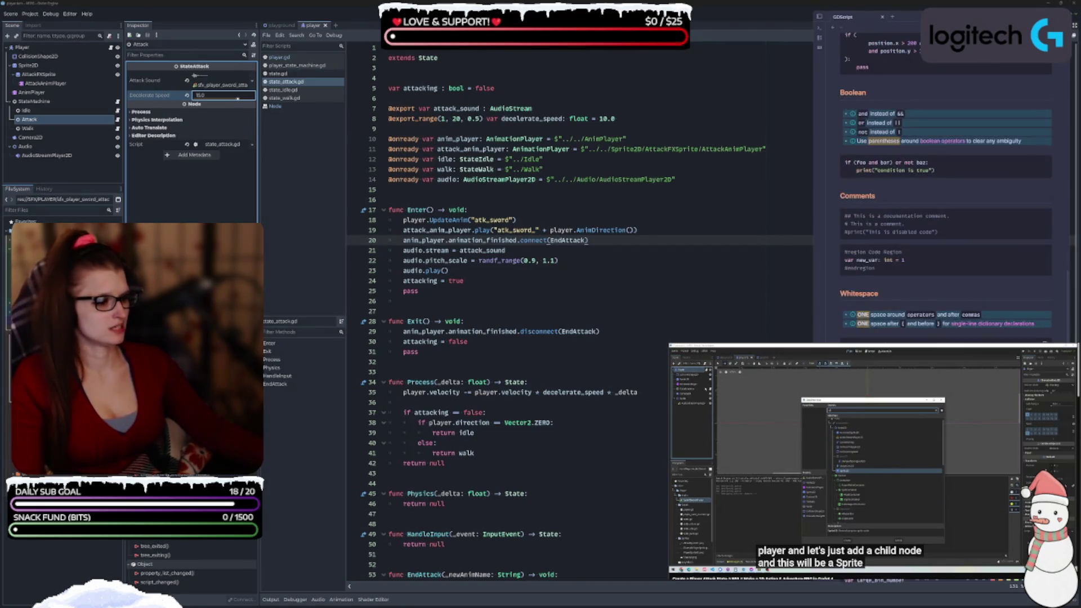
{"action": "scroll", "coordinate": [946, 197], "scroll_direction": "down", "scroll_amount": 8}
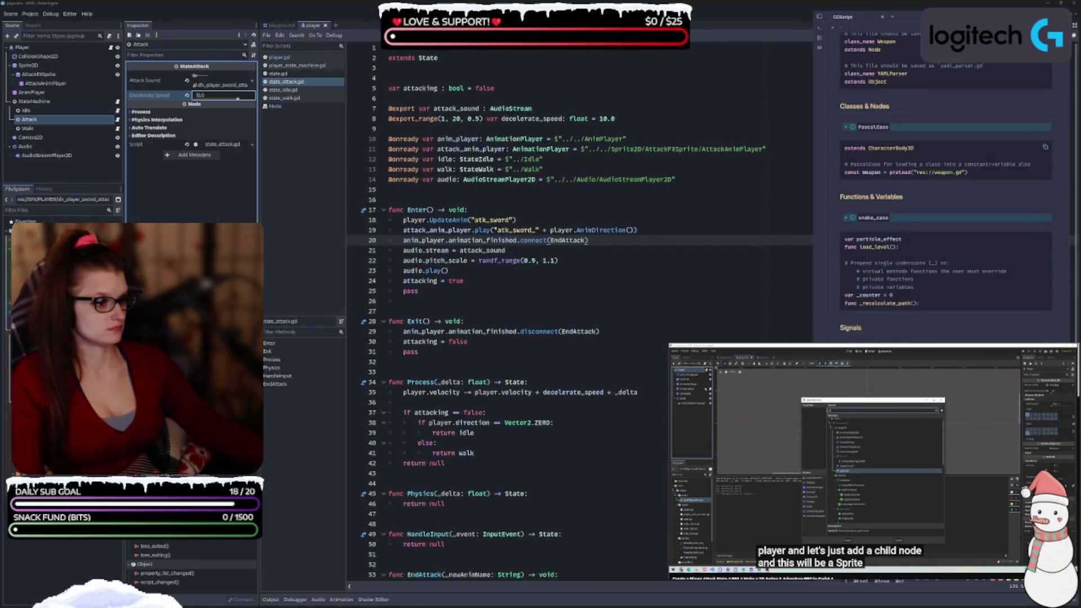
{"action": "scroll", "coordinate": [946, 197], "scroll_direction": "down", "scroll_amount": 8}
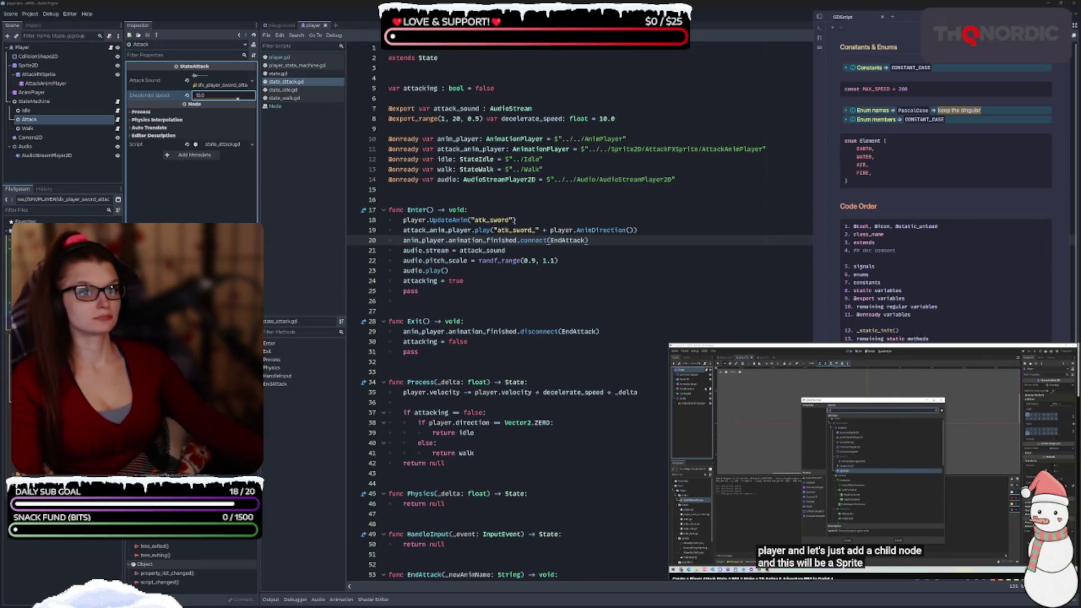
{"action": "left_click", "coordinate": [644, 117]}
{"action": "key", "text": "Return"}
{"action": "key", "text": "Return"}
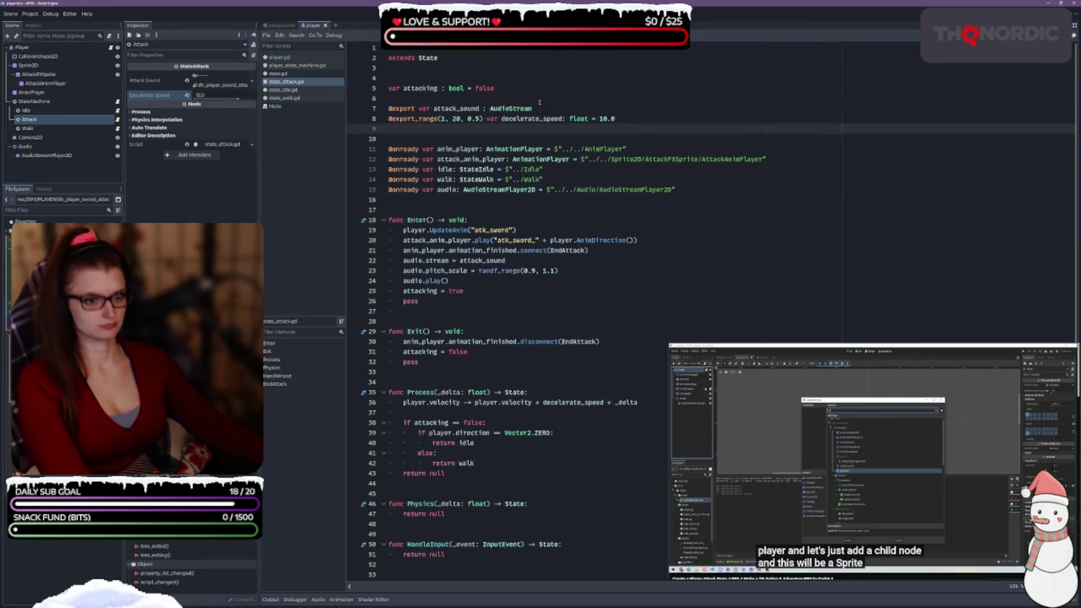
{"action": "mouse_move", "coordinate": [441, 88]}
{"action": "left_mouse_down"}
{"action": "mouse_move", "coordinate": [493, 89]}
{"action": "mouse_move", "coordinate": [389, 88]}
{"action": "mouse_move", "coordinate": [389, 138]}
{"action": "left_mouse_up"}
{"action": "left_click", "coordinate": [504, 79]}
{"action": "key", "text": "Delete"}
{"action": "key", "text": "Delete"}
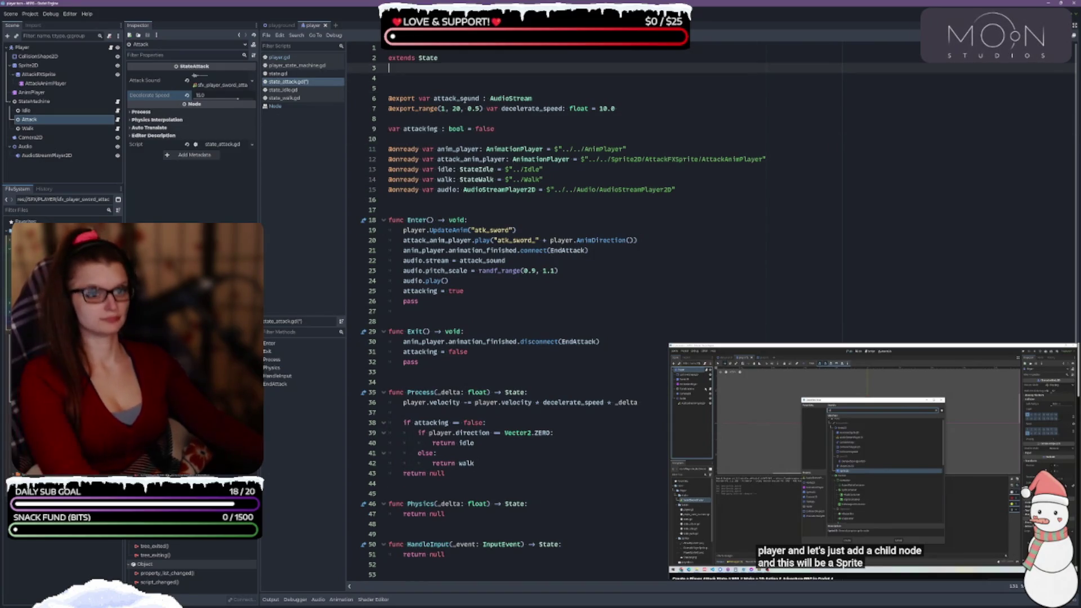
{"action": "key", "text": "ctrl+s"}
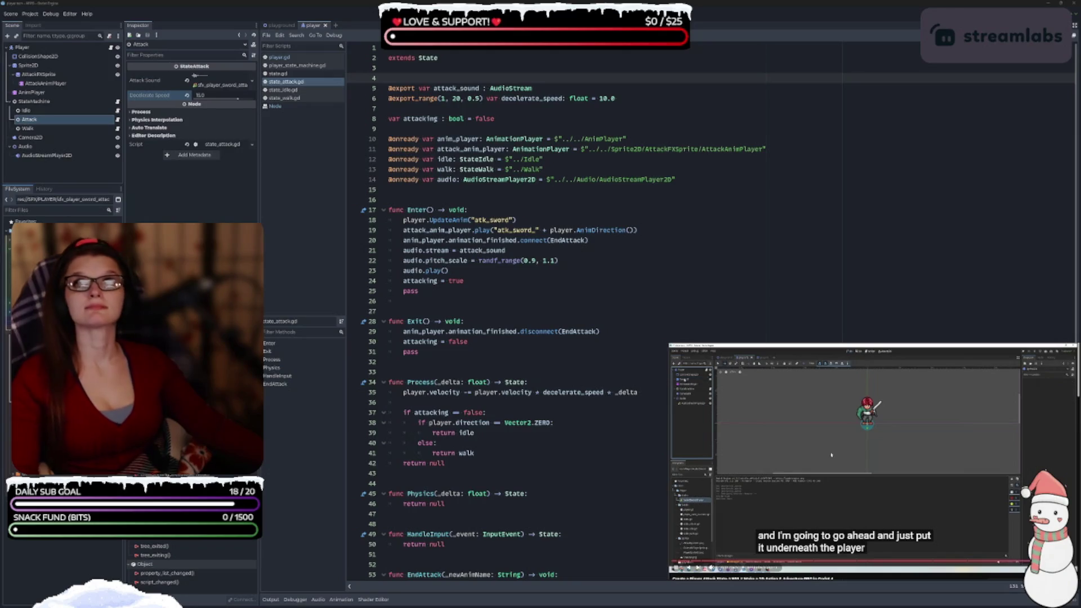
{"action": "left_click", "coordinate": [889, 443]}
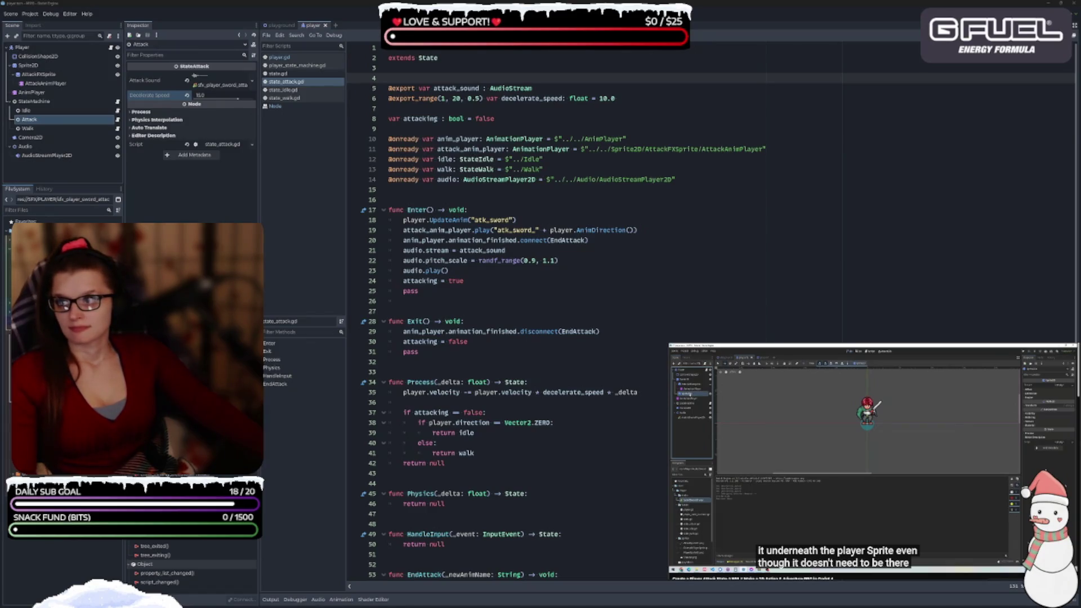
Zoom into the white shadow ellipse image, move the Photos window aside, and close it
{"action": "scroll", "coordinate": [585, 404], "scroll_direction": "up", "scroll_amount": 3}
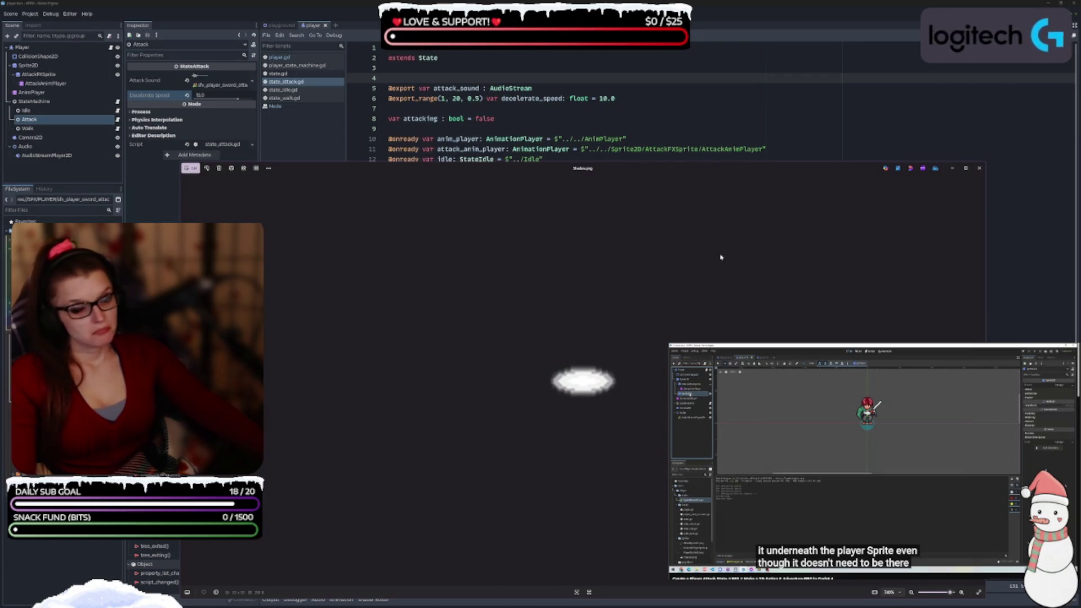
{"action": "left_click_drag", "start_coordinate": [576, 381], "coordinate": [559, 313]}
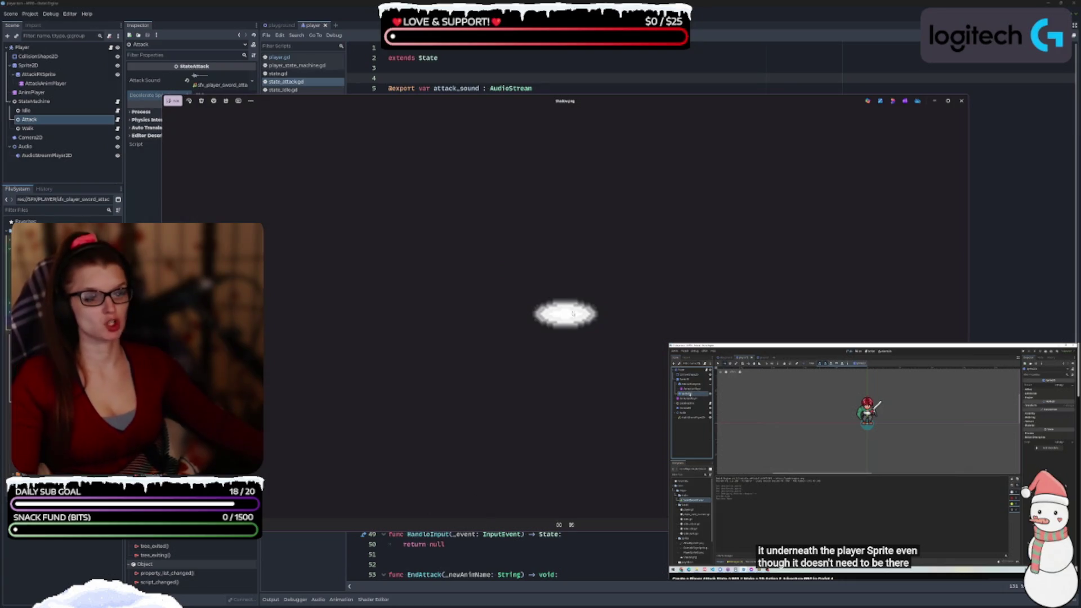
{"action": "left_click", "coordinate": [962, 101]}
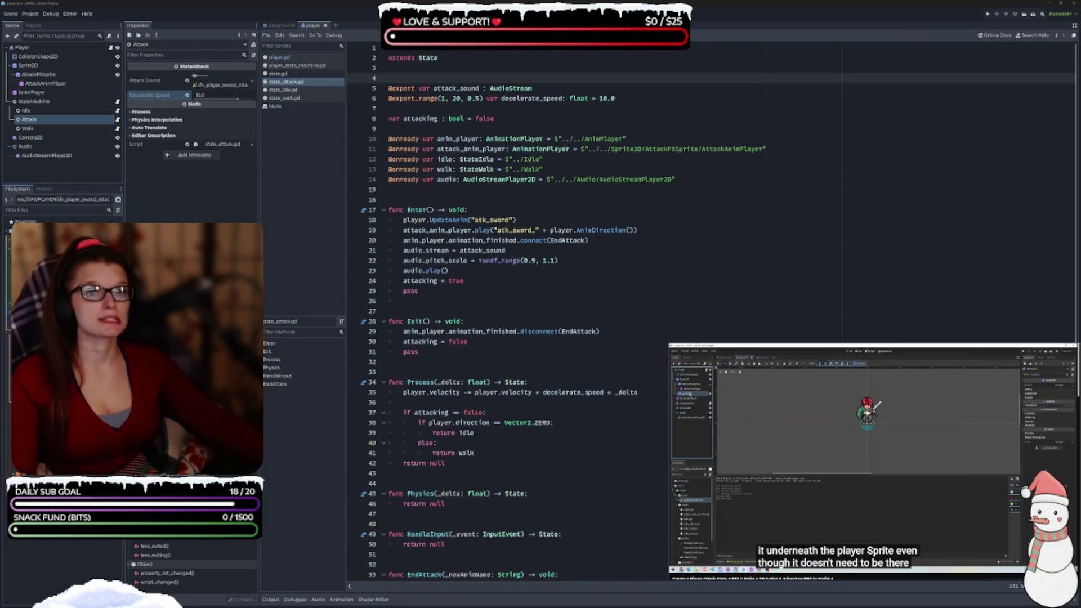
Change the image width from 192 to 16 pixels in Image Resizer and resize it
{"action": "key", "text": "BackSpace"}
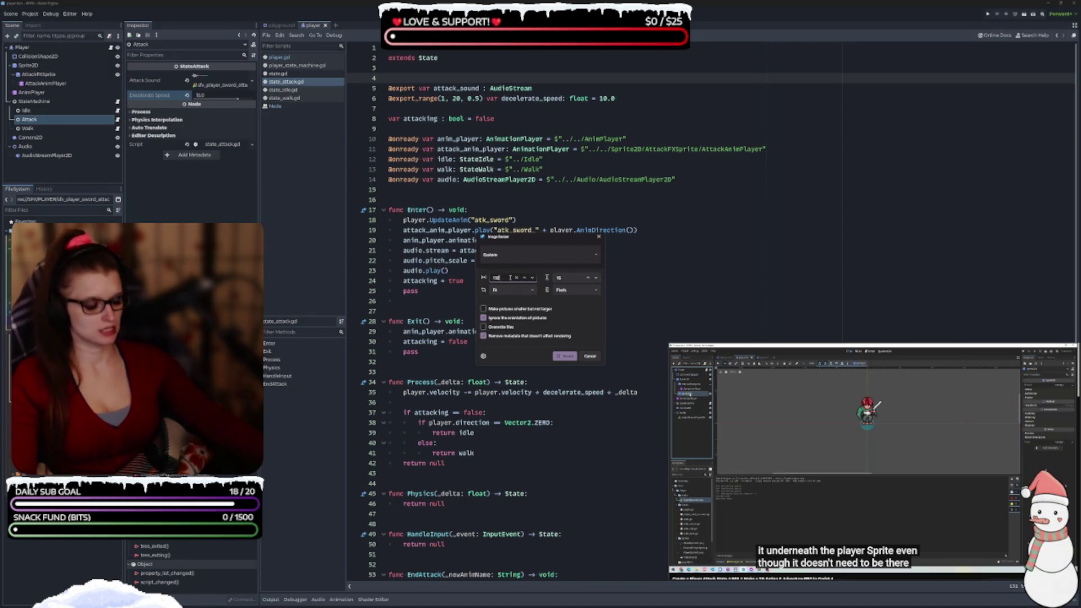
{"action": "type", "text": "16"}
{"action": "key", "text": "Tab"}
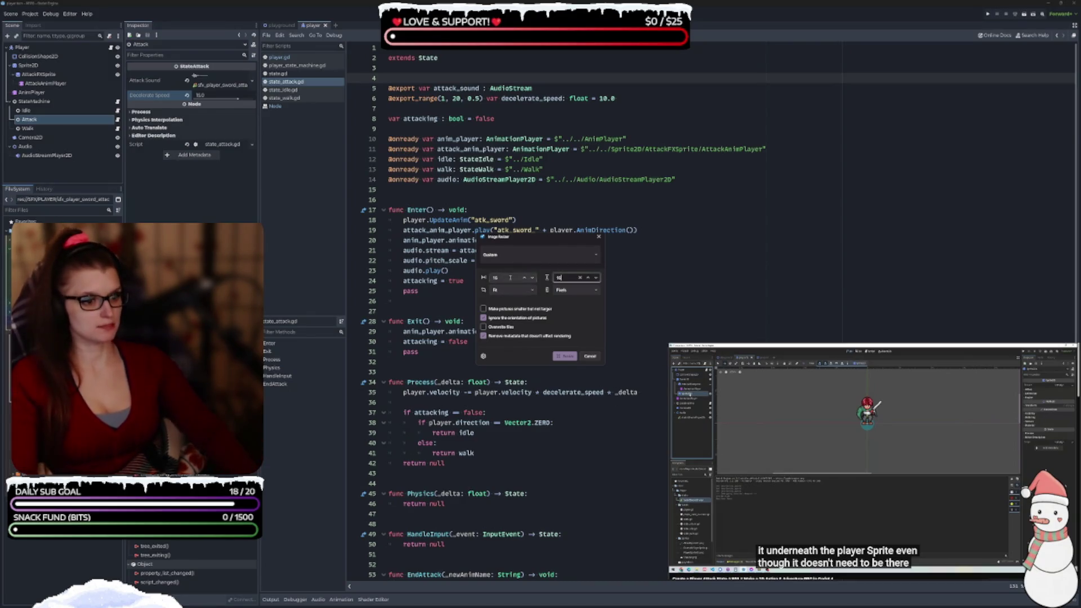
{"action": "left_click", "coordinate": [565, 356]}
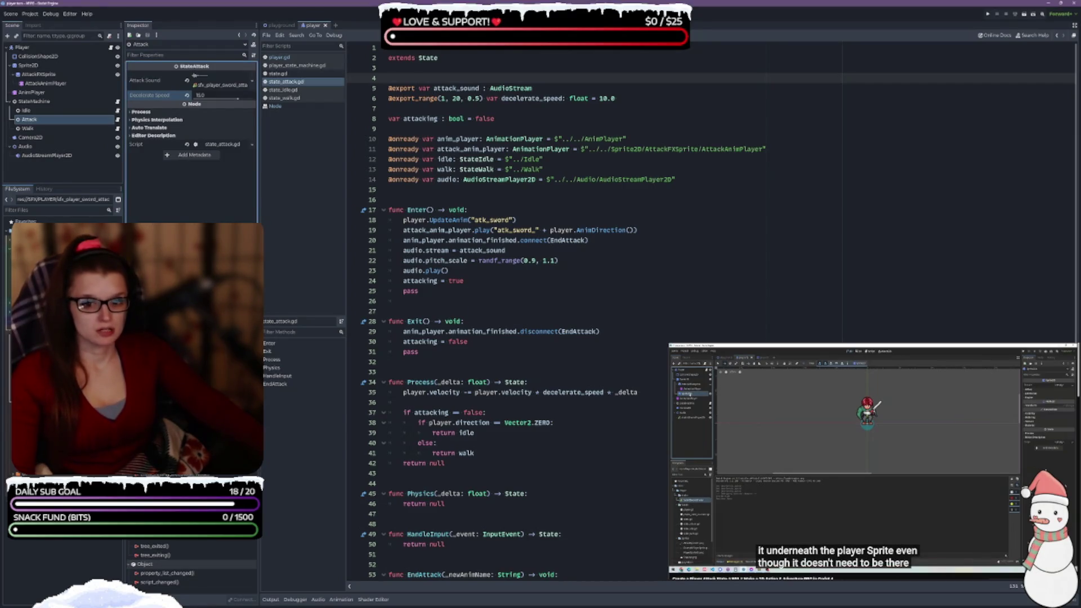
Add a new Sprite2D child under Player, nest it inside Sprite2D, and save the scene
{"action": "left_click", "coordinate": [73, 222]}
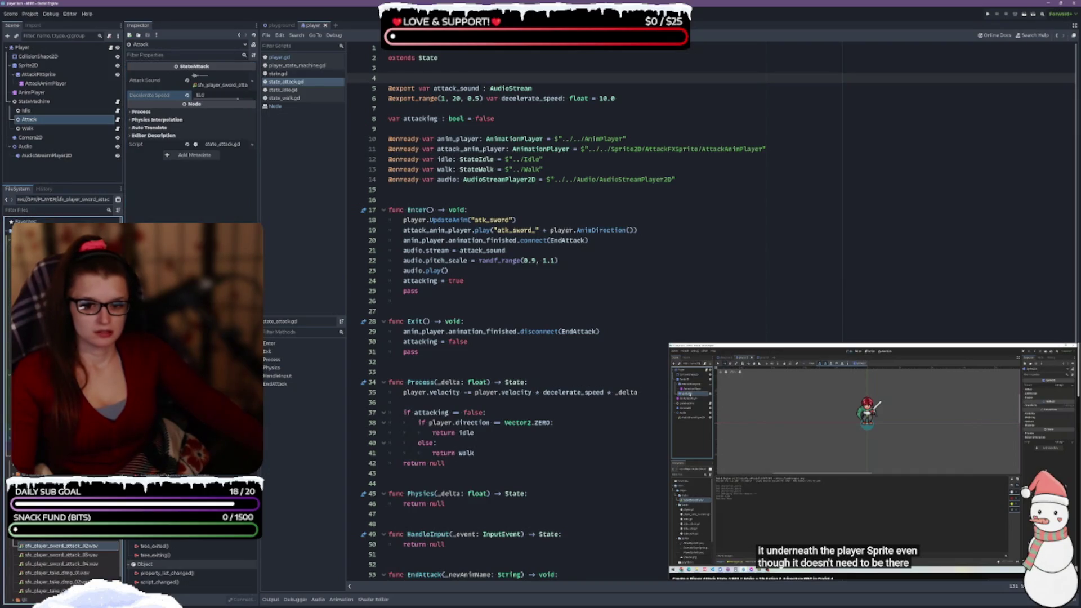
{"action": "left_click", "coordinate": [62, 259]}
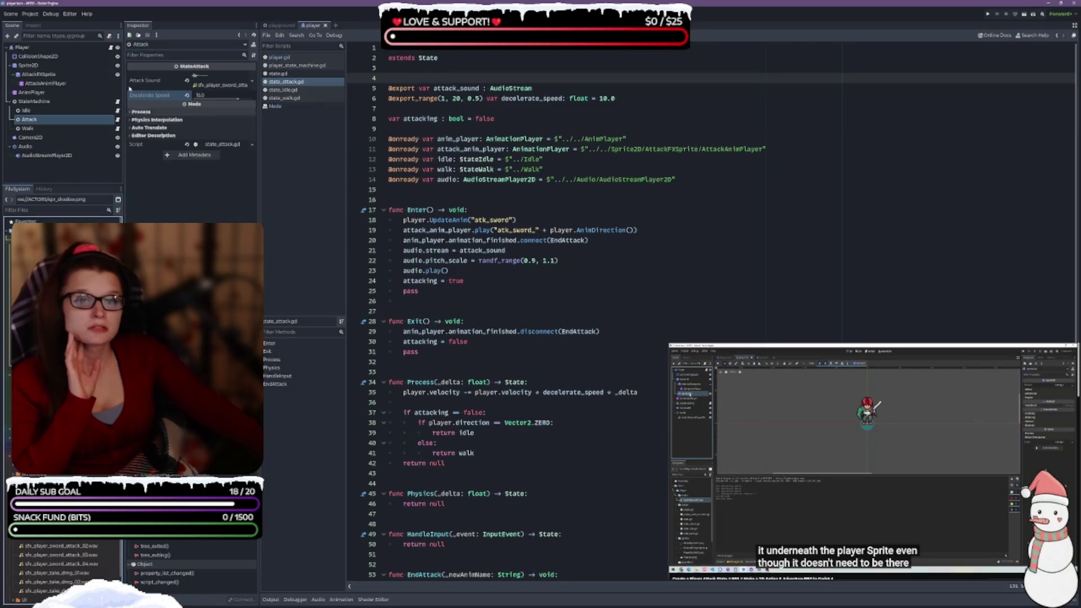
{"action": "right_click", "coordinate": [51, 50]}
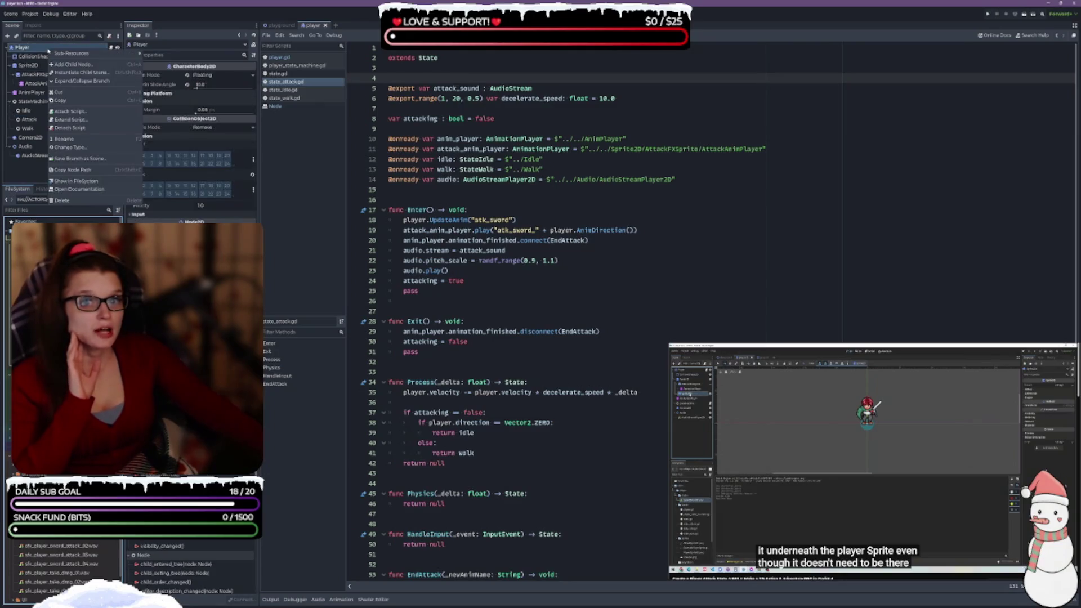
{"action": "left_click", "coordinate": [91, 65]}
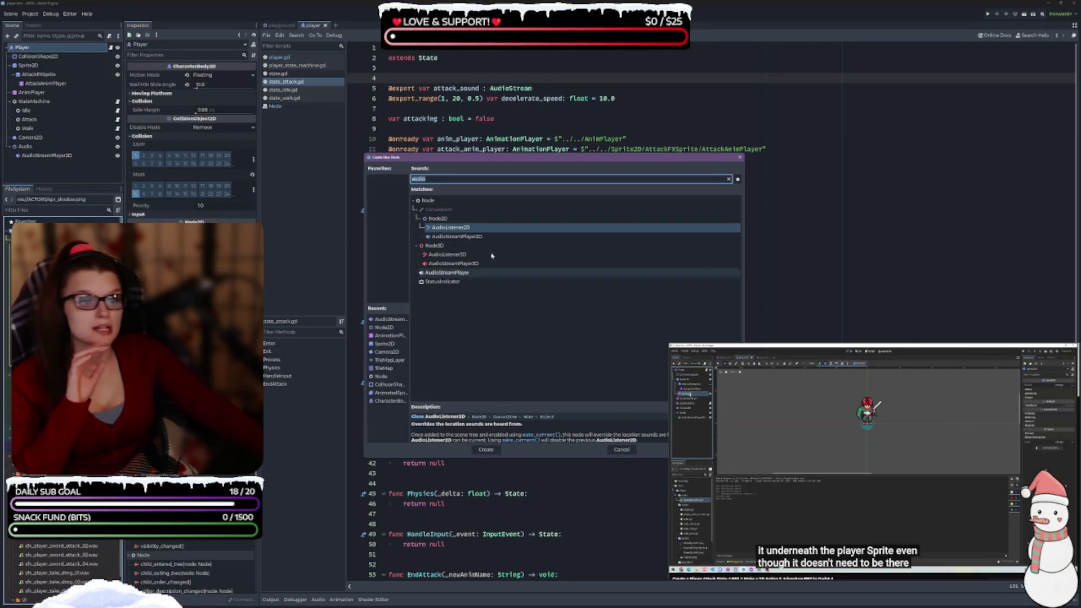
{"action": "type", "text": "spr"}
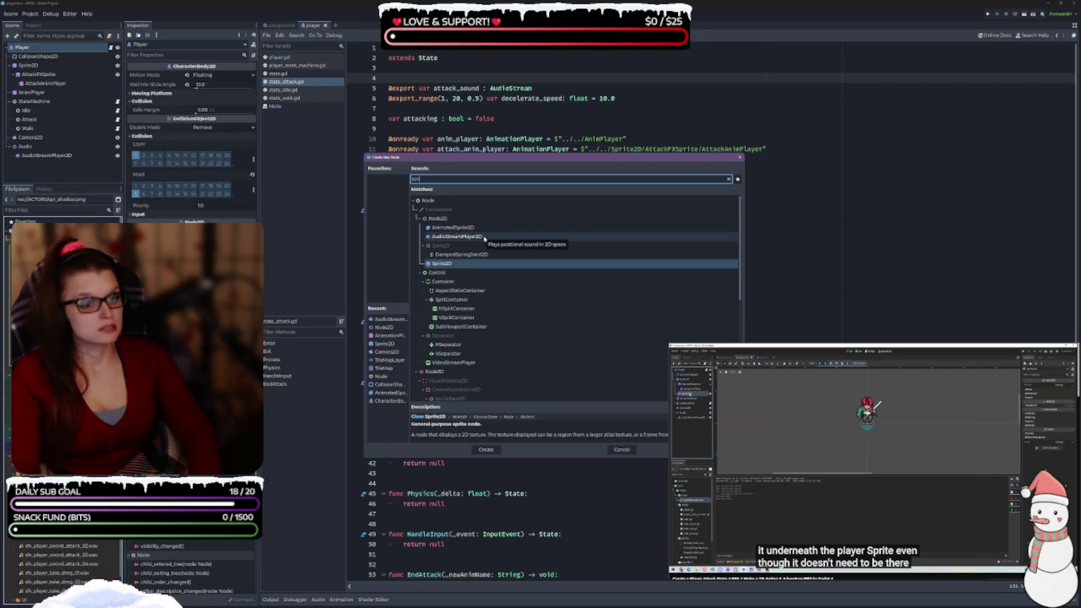
{"action": "key", "text": "Return"}
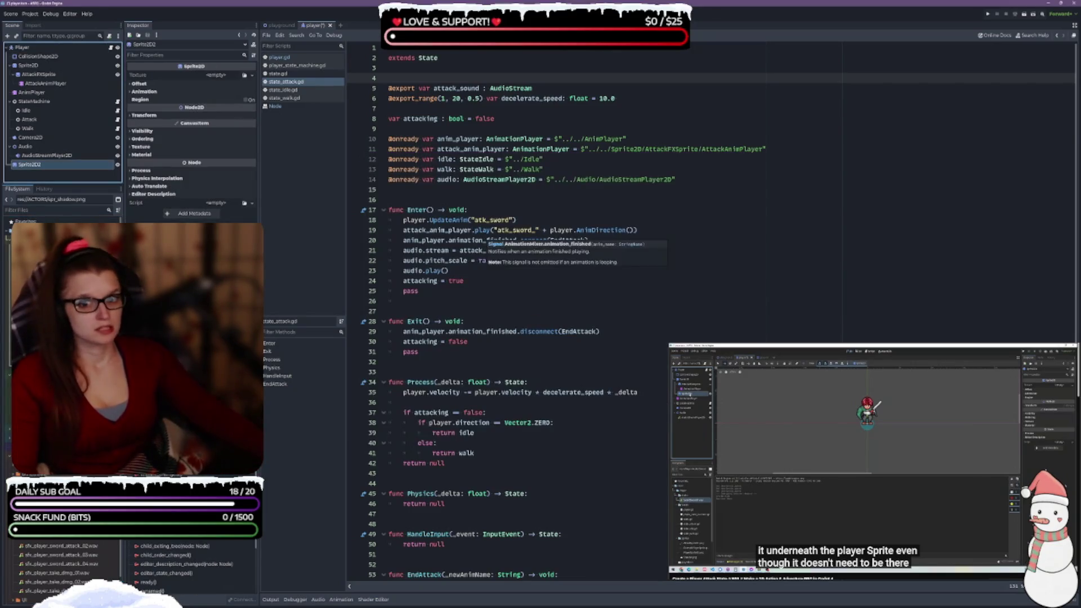
{"action": "mouse_move", "coordinate": [25, 167]}
{"action": "left_mouse_down"}
{"action": "mouse_move", "coordinate": [51, 60]}
{"action": "mouse_move", "coordinate": [48, 89]}
{"action": "mouse_move", "coordinate": [34, 66]}
{"action": "left_mouse_up"}
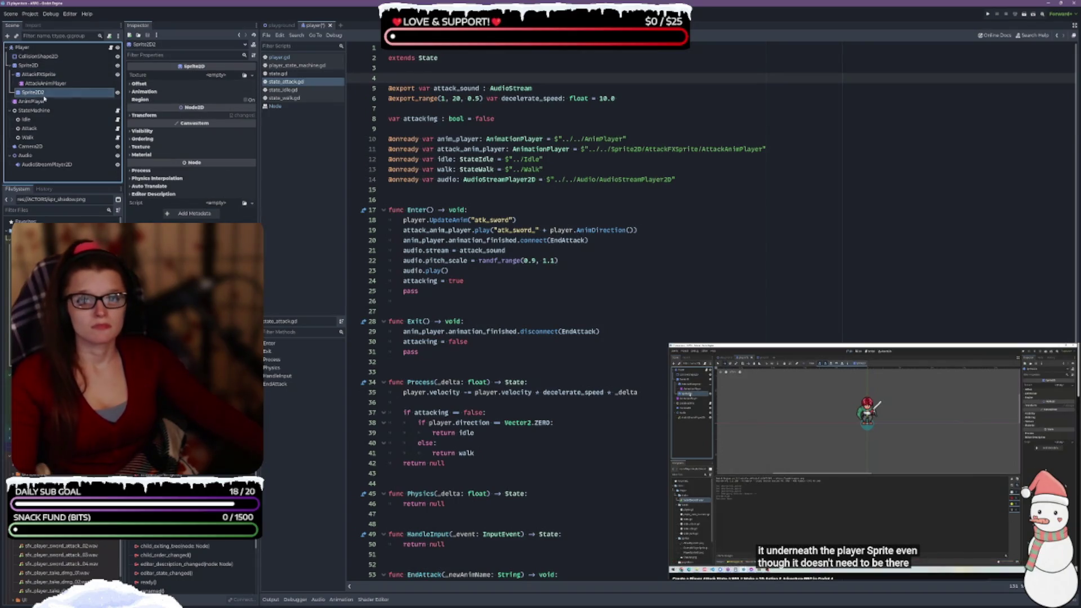
{"action": "key", "text": "ctrl+s"}
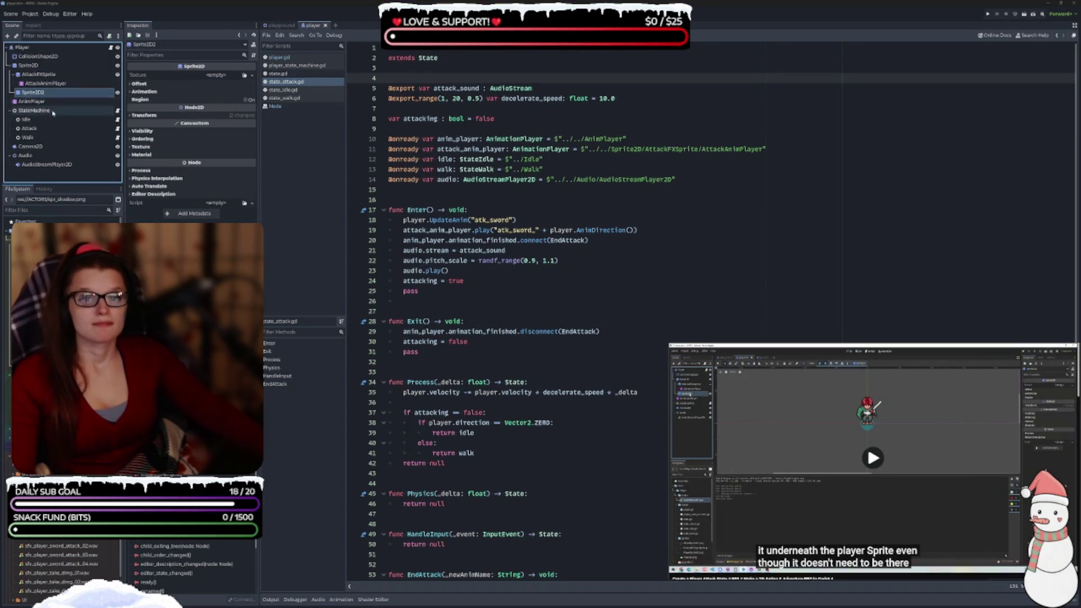
Rename the node ShadowSprite, make it Sprite2D's first child, and give it the spr_shadow.png texture
{"action": "double_click", "coordinate": [39, 96]}
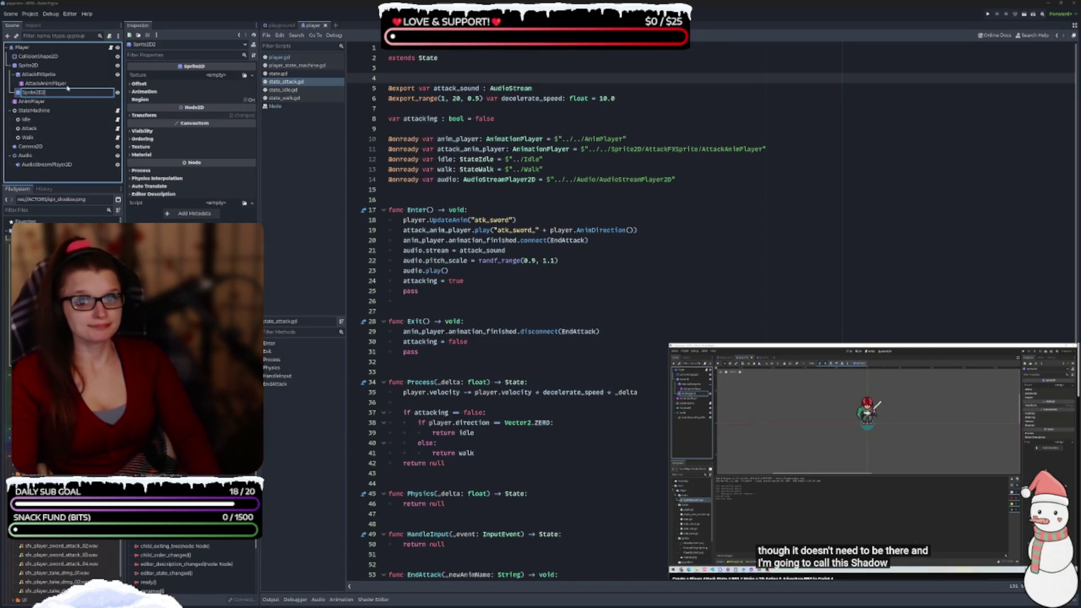
{"action": "type", "text": "S"}
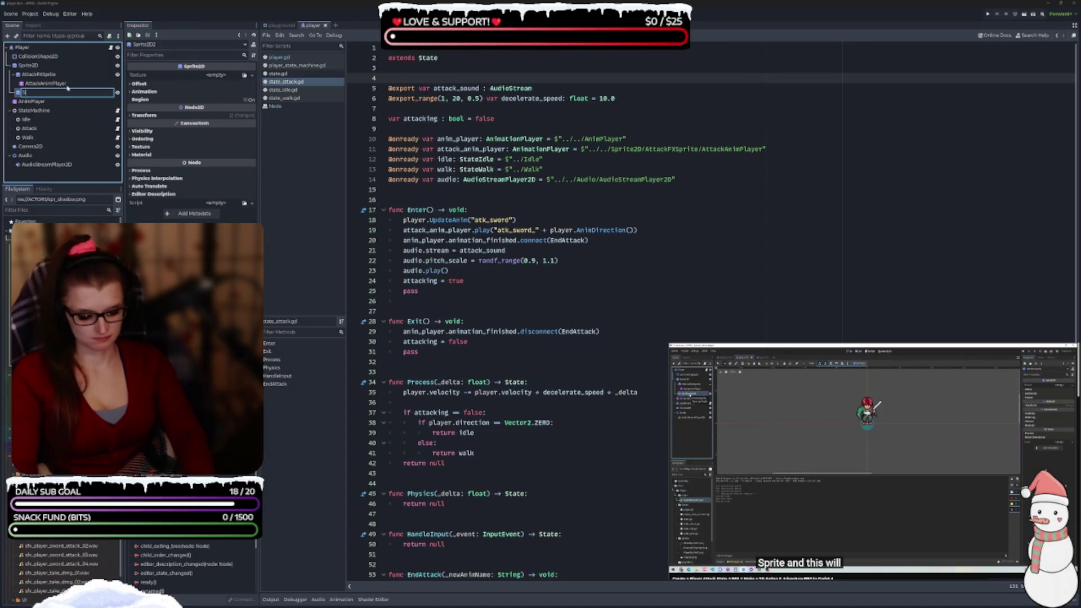
{"action": "type", "text": "hadowSprite"}
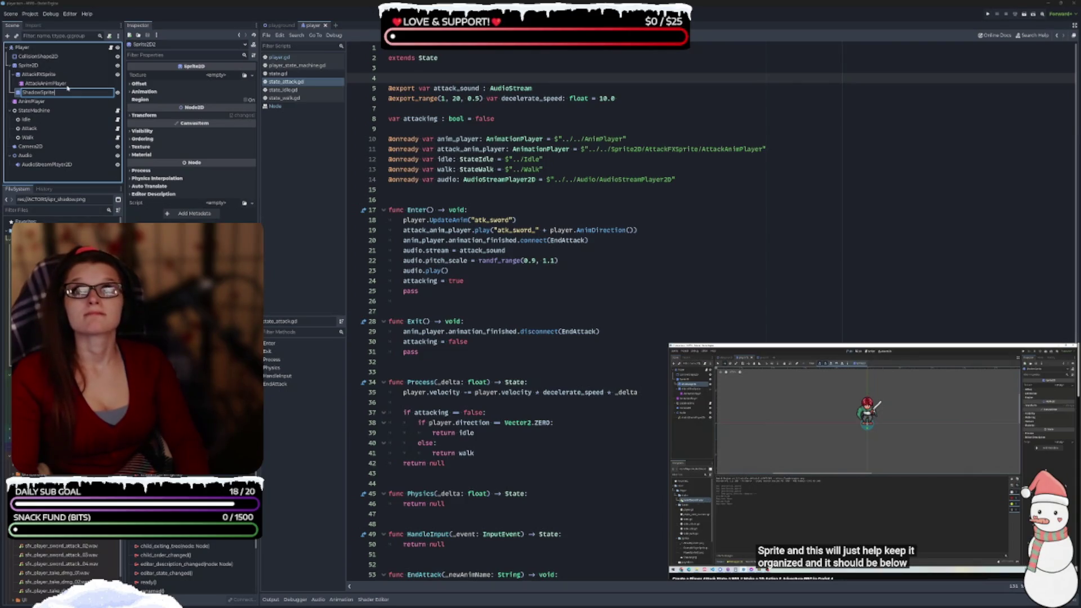
{"action": "key", "text": "Return"}
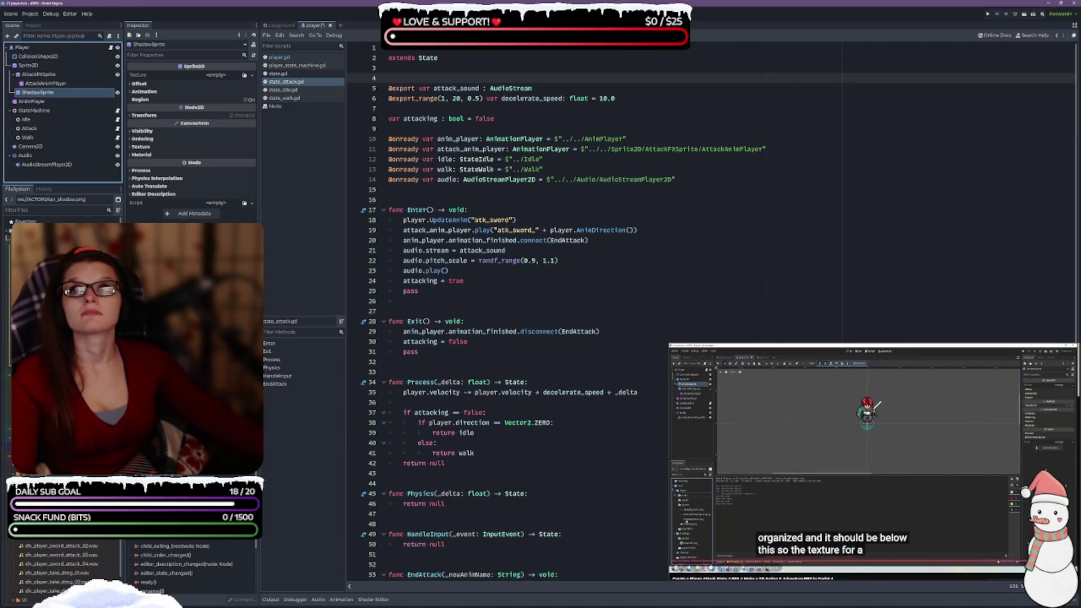
{"action": "key", "text": "ctrl+s"}
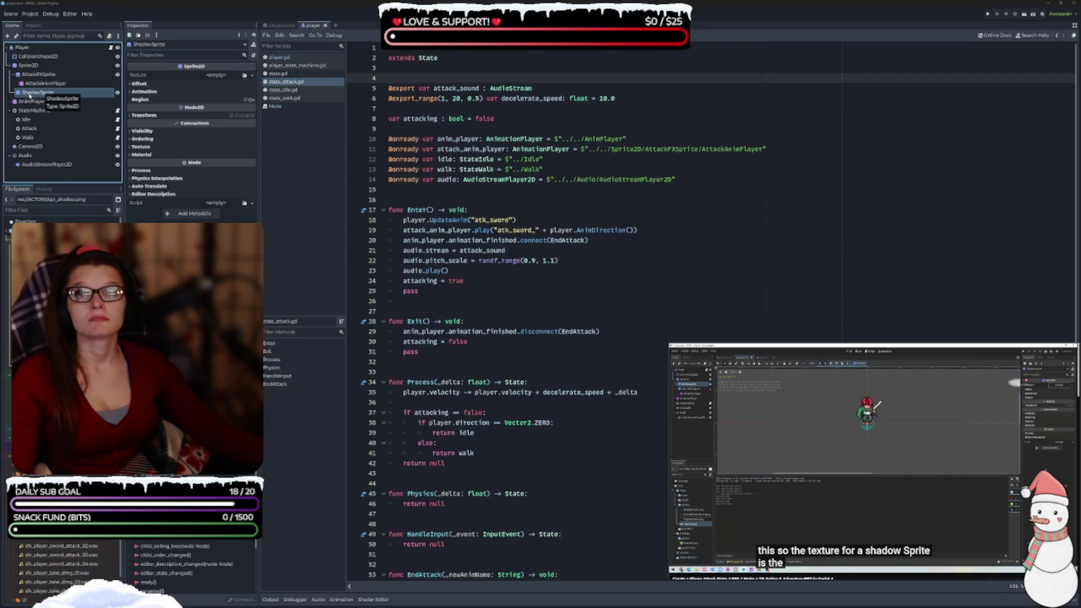
{"action": "left_click_drag", "start_coordinate": [32, 95], "coordinate": [34, 70]}
{"action": "key", "text": "ctrl+s"}
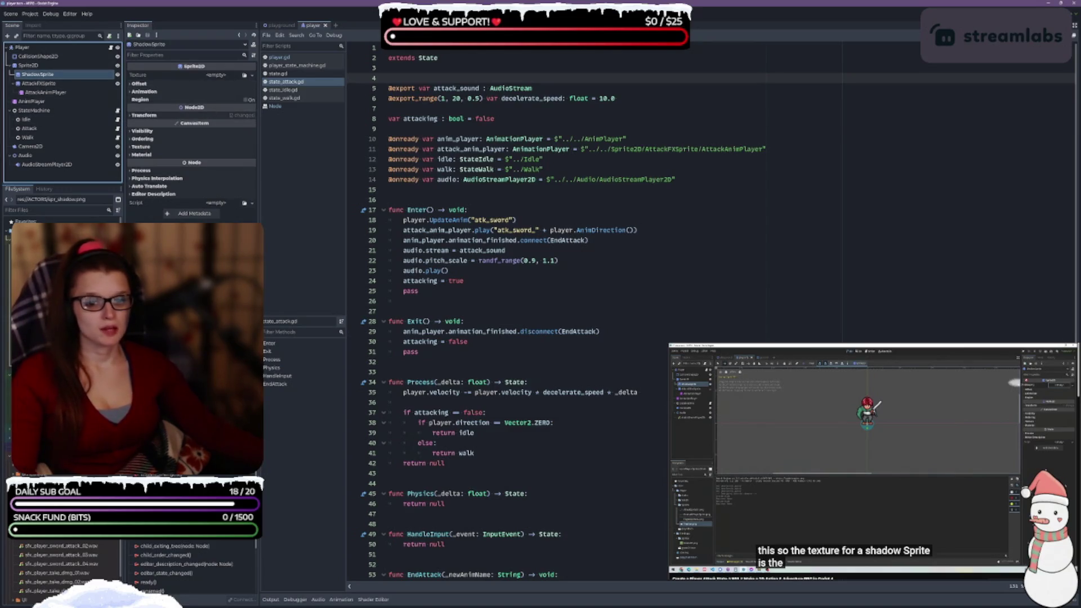
{"action": "mouse_move", "coordinate": [57, 236]}
{"action": "left_mouse_down"}
{"action": "mouse_move", "coordinate": [208, 147]}
{"action": "mouse_move", "coordinate": [211, 79]}
{"action": "mouse_move", "coordinate": [225, 79]}
{"action": "left_mouse_up"}
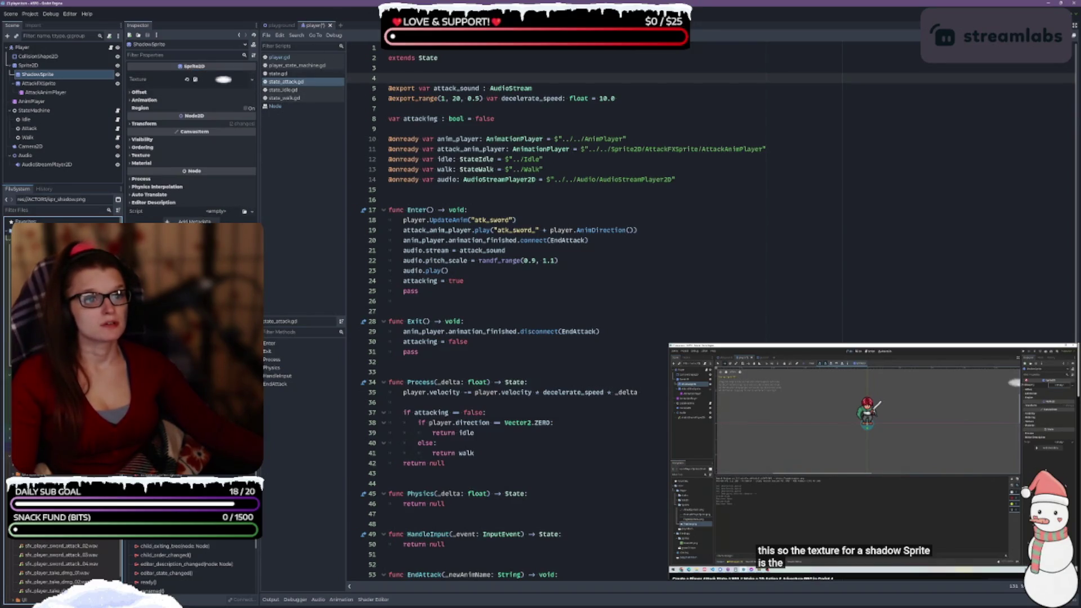
Switch to the 2D view, save, and expand ShadowSprite's Texture and Visibility inspector sections
{"action": "key", "text": "ctrl+F1"}
{"action": "scroll", "coordinate": [563, 289], "scroll_direction": "up", "scroll_amount": 4}
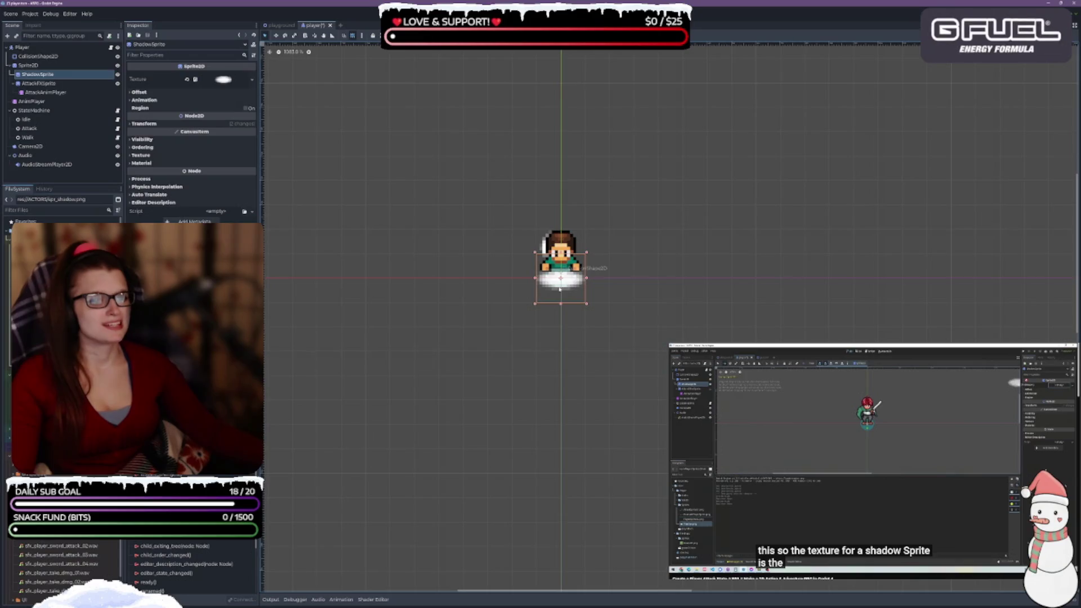
{"action": "key", "text": "ctrl+s"}
{"action": "left_click", "coordinate": [885, 548]}
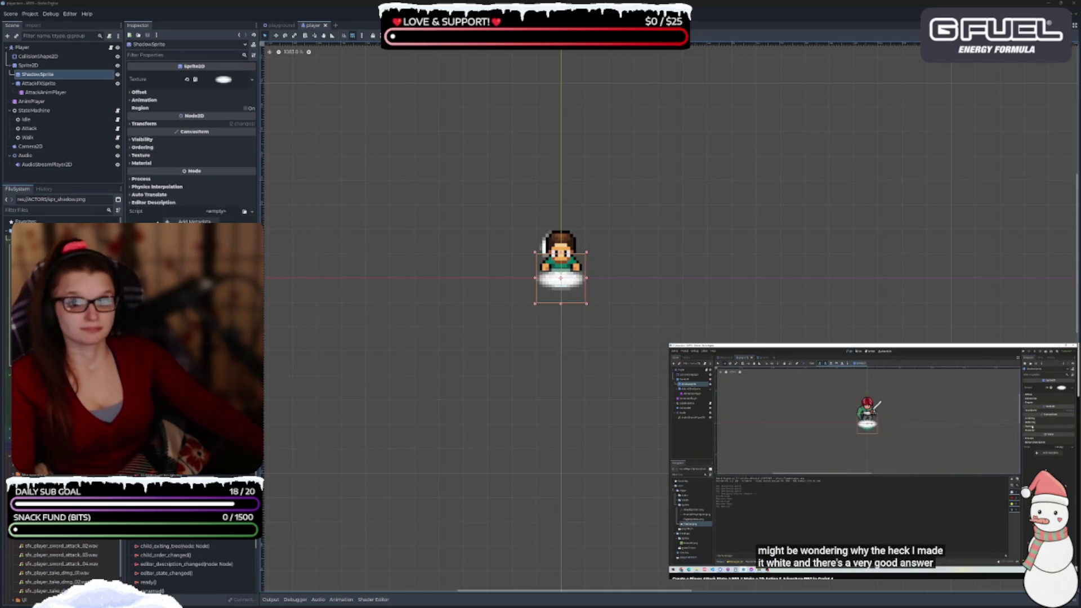
{"action": "left_click", "coordinate": [141, 155]}
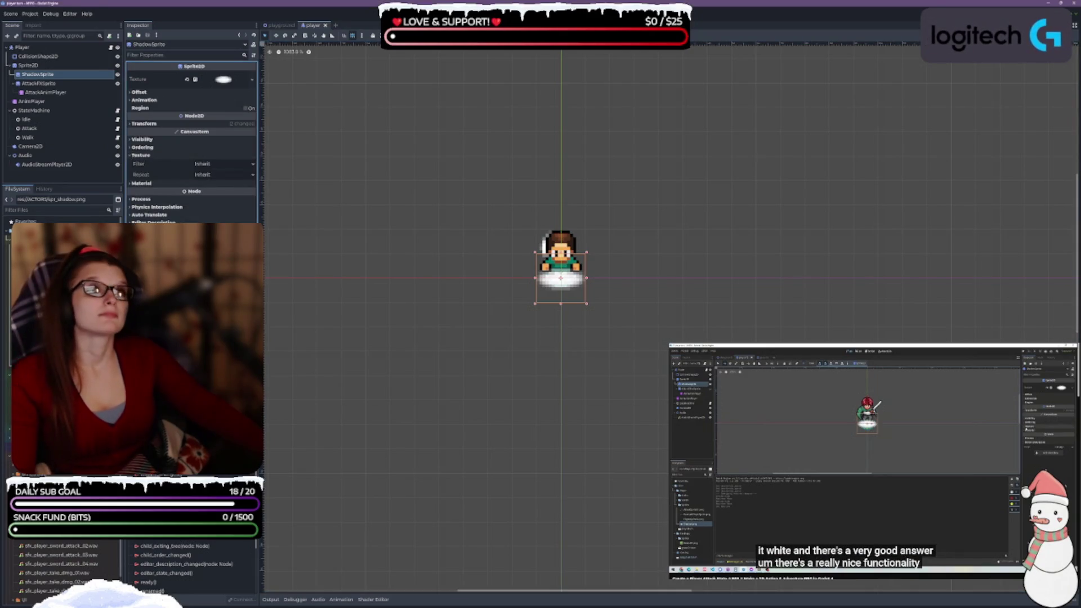
{"action": "left_click", "coordinate": [138, 139]}
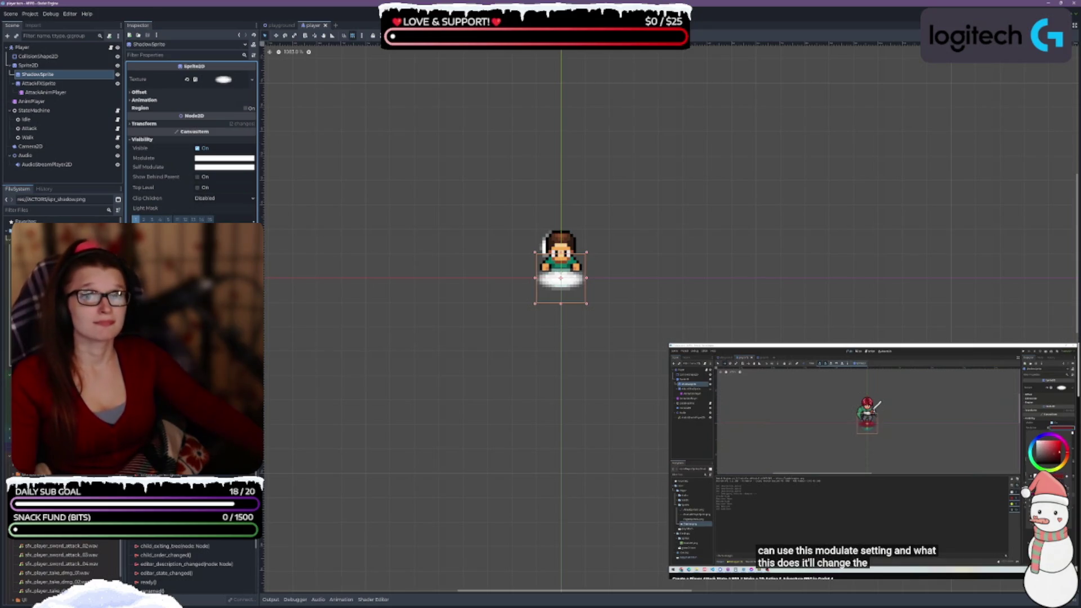
Set ShadowSprite's Modulate to black and turn on Show Behind Parent
{"action": "left_click", "coordinate": [225, 158]}
{"action": "mouse_move", "coordinate": [260, 169]}
{"action": "left_mouse_down"}
{"action": "mouse_move", "coordinate": [266, 241]}
{"action": "mouse_move", "coordinate": [269, 230]}
{"action": "left_mouse_up"}
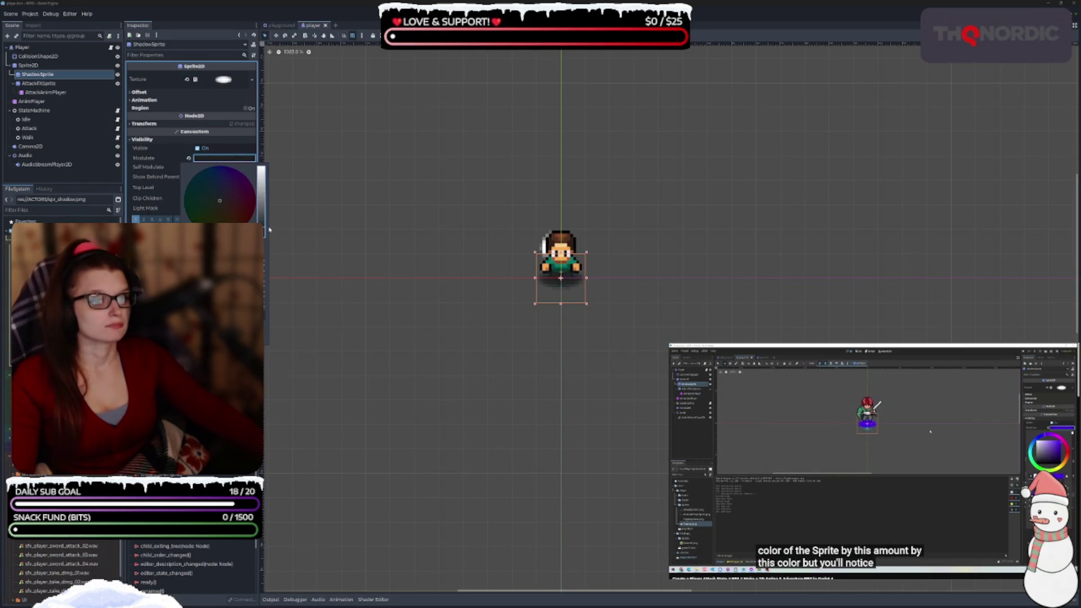
{"action": "left_click", "coordinate": [284, 296]}
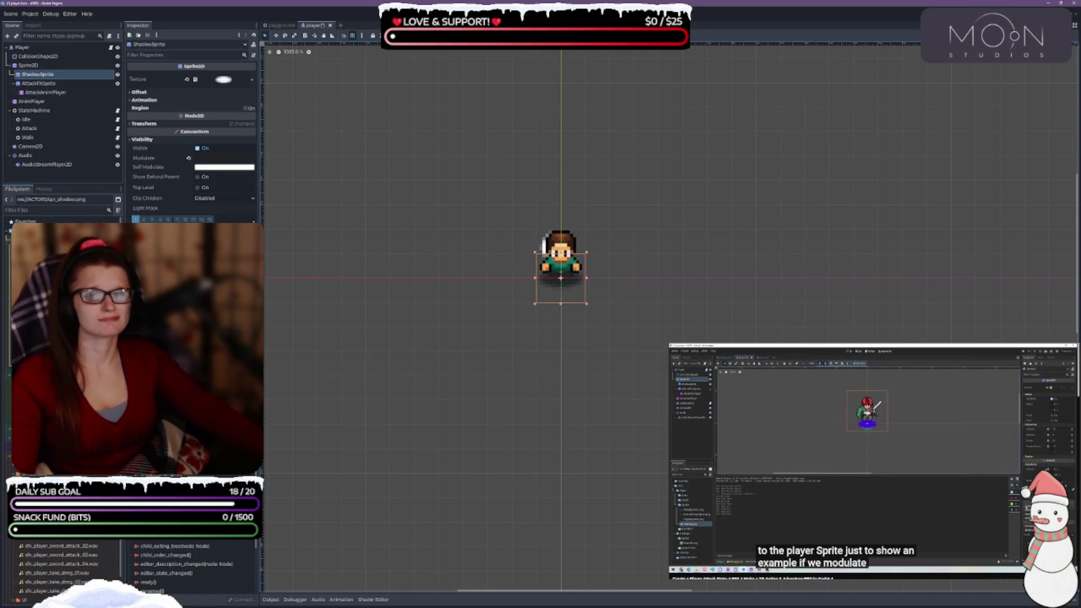
{"action": "left_click", "coordinate": [197, 177]}
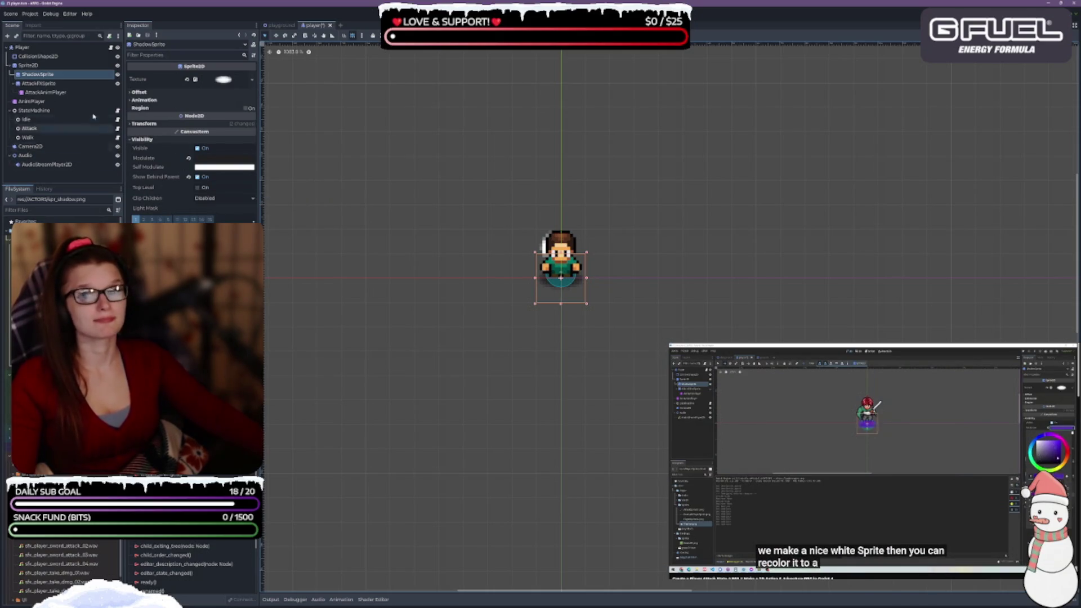
Hide the CollisionShape2D outline in the view and clear the node selection
{"action": "left_click", "coordinate": [118, 57]}
{"action": "scroll", "coordinate": [579, 277], "scroll_direction": "up", "scroll_amount": 4}
{"action": "scroll", "coordinate": [601, 320], "scroll_direction": "down", "scroll_amount": 2}
{"action": "left_click", "coordinate": [618, 357]}
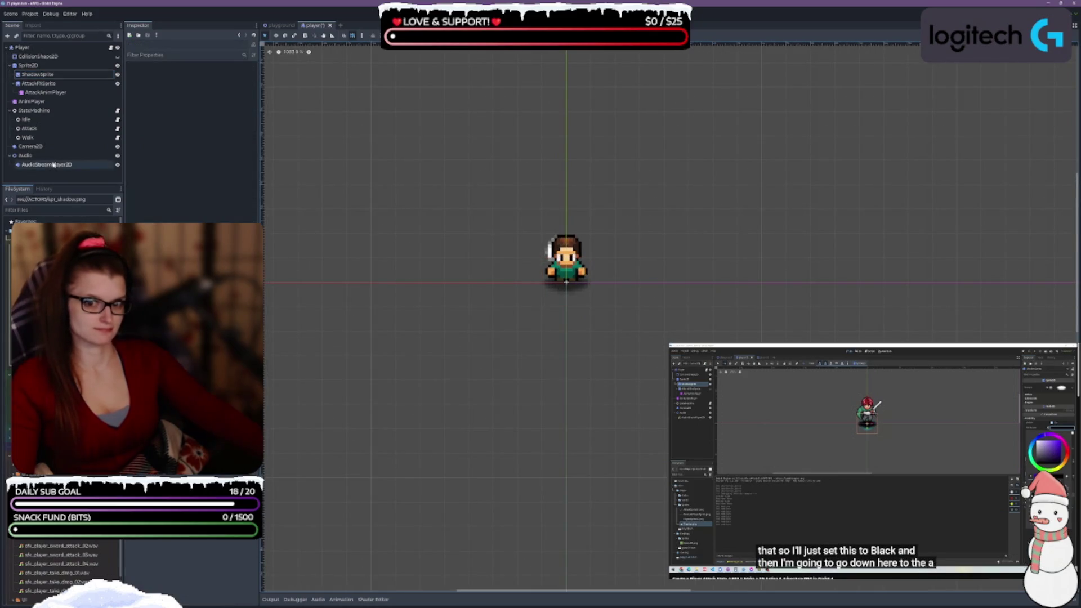
Select ShadowSprite and darken its Modulate tint to a translucent black
{"action": "left_click", "coordinate": [48, 74]}
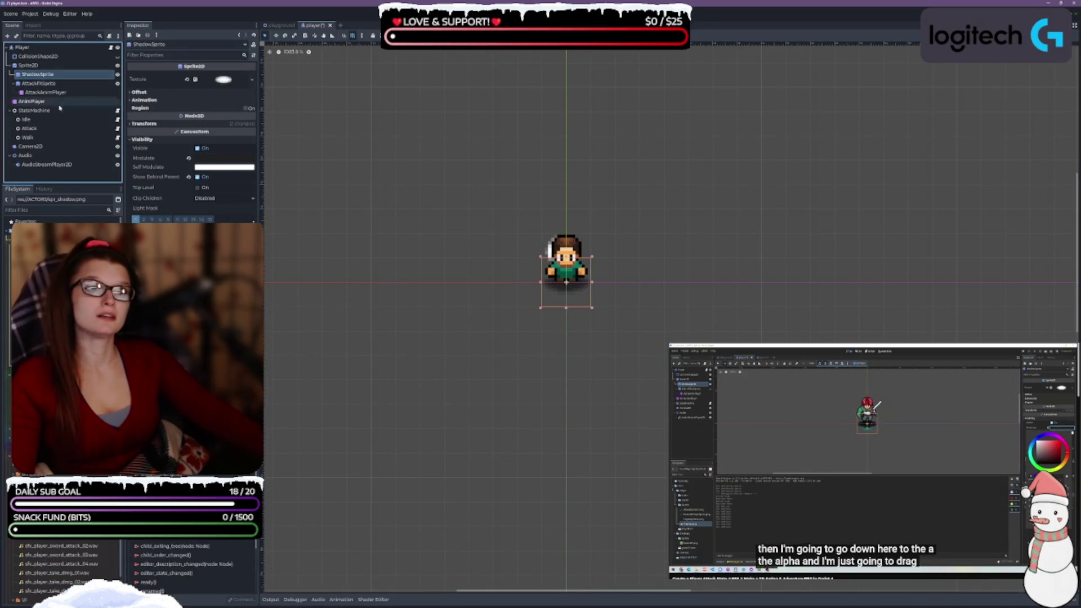
{"action": "left_click", "coordinate": [219, 158]}
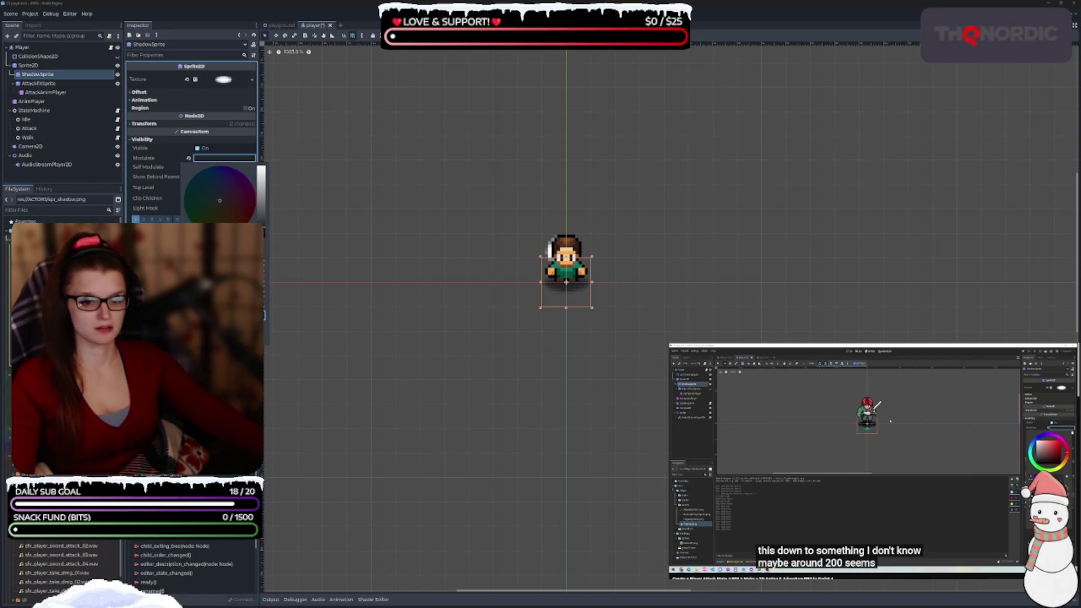
{"action": "left_click_drag", "start_coordinate": [262, 169], "coordinate": [262, 236]}
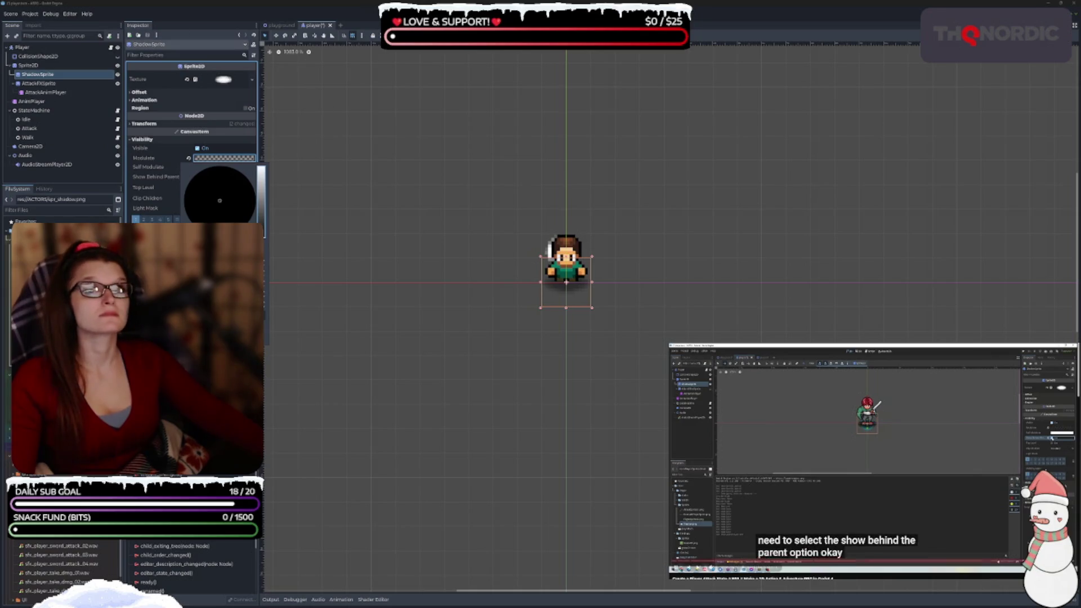
{"action": "left_click", "coordinate": [197, 177]}
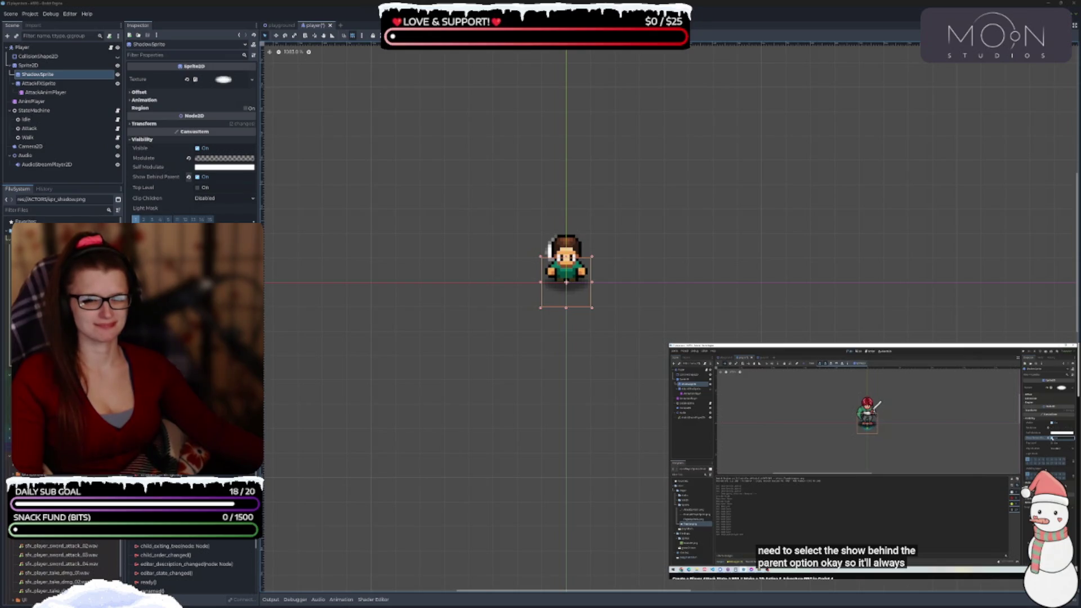
{"action": "left_click", "coordinate": [130, 124]}
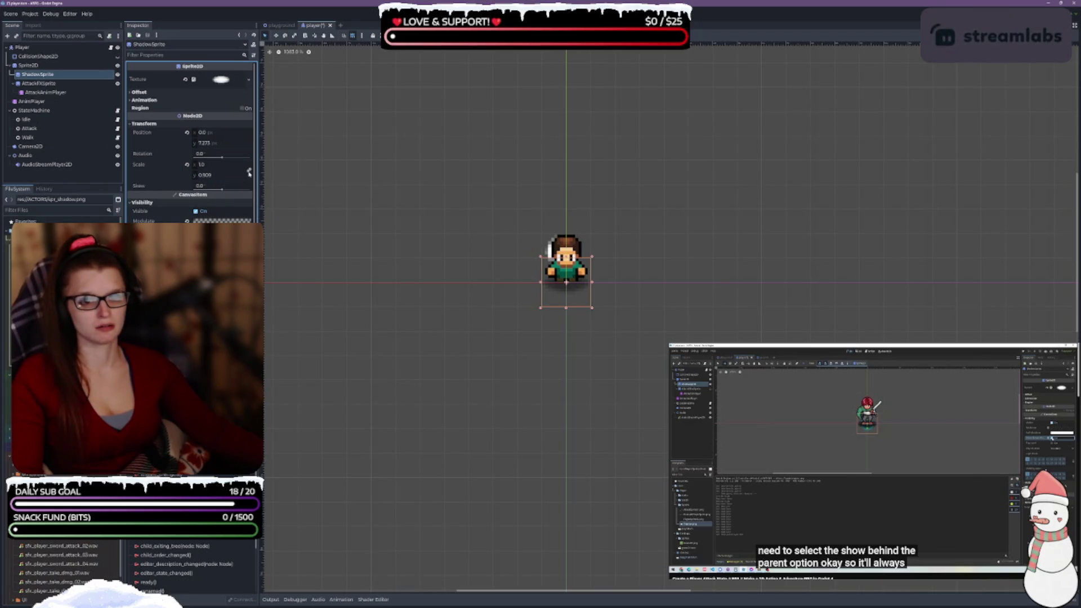
Set ShadowSprite's Transform scale to 0.75 on both axes, trying 0.5 first
{"action": "left_click", "coordinate": [225, 179]}
{"action": "type", "text": "1"}
{"action": "key", "text": "Return"}
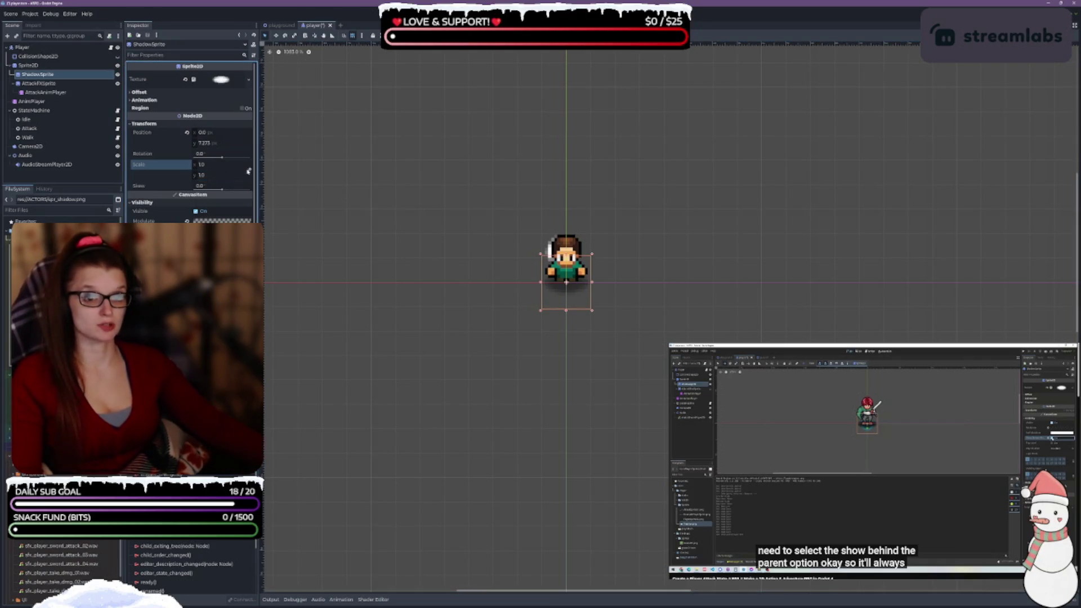
{"action": "left_click", "coordinate": [200, 165]}
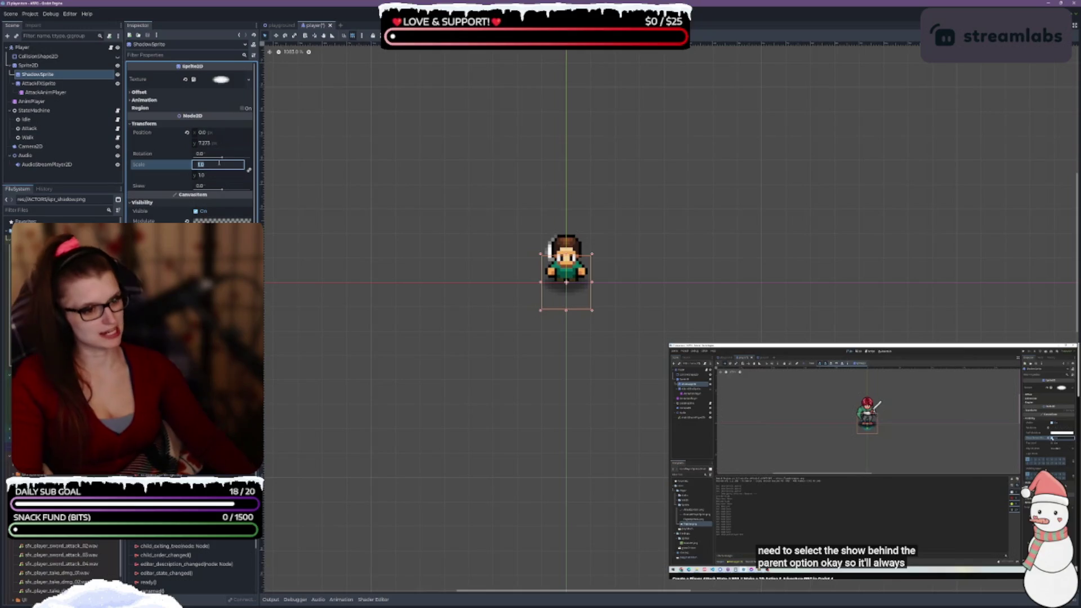
{"action": "type", "text": "0.5"}
{"action": "key", "text": "Return"}
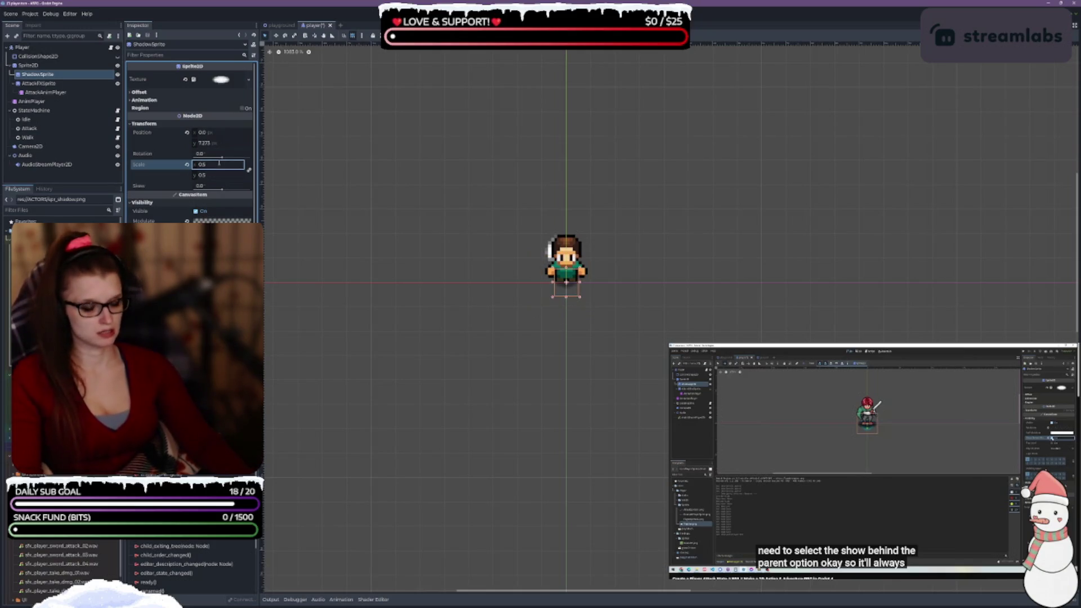
{"action": "type", "text": "0.75"}
{"action": "key", "text": "Return"}
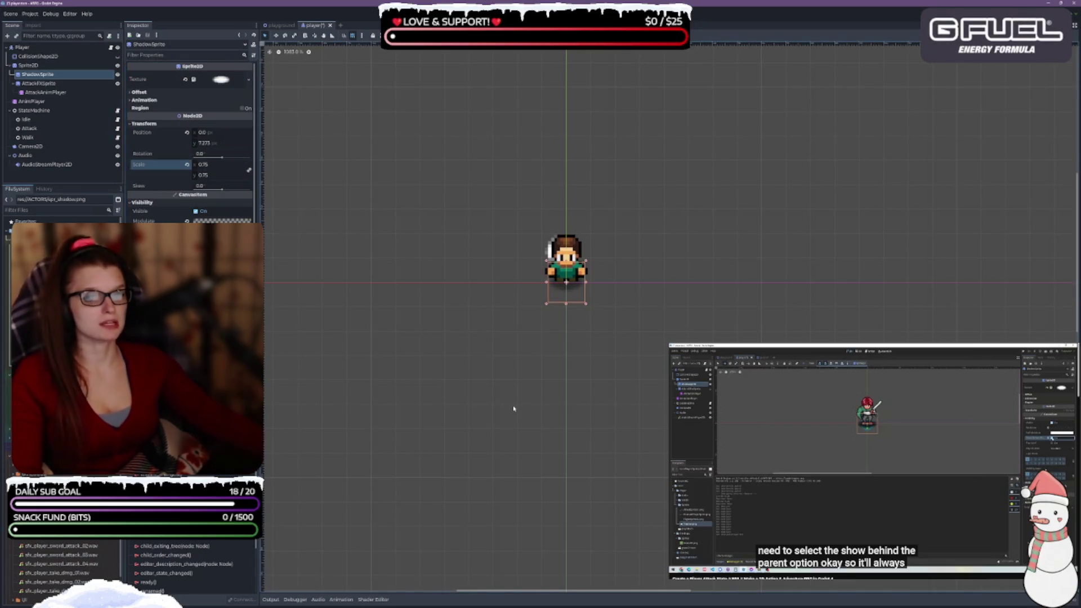
Deselect the sprite, save the player scene, and reselect ShadowSprite
{"action": "left_click", "coordinate": [541, 366]}
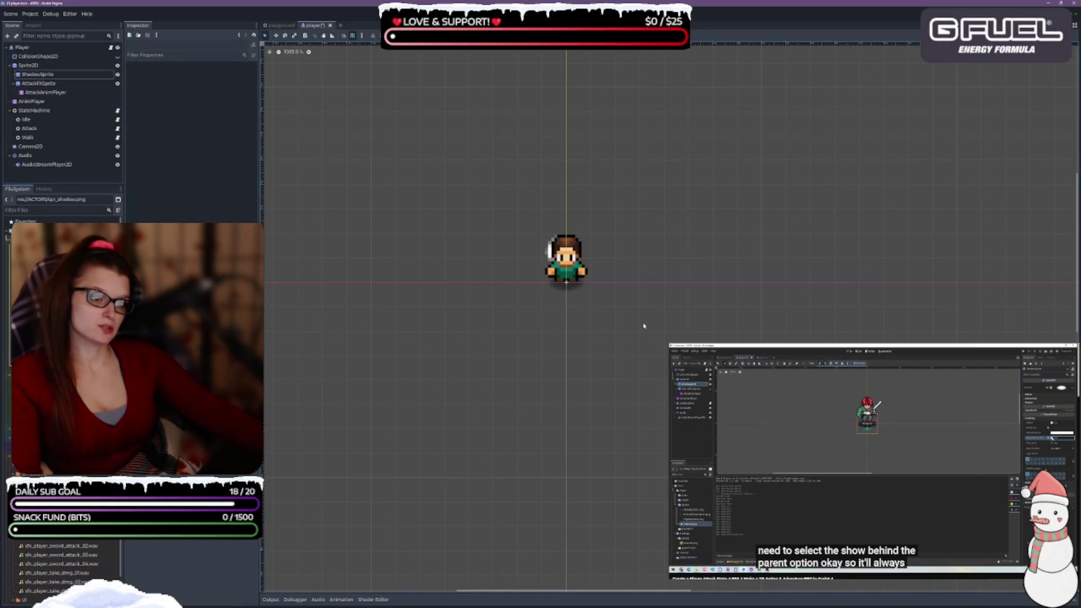
{"action": "key", "text": "ctrl+s"}
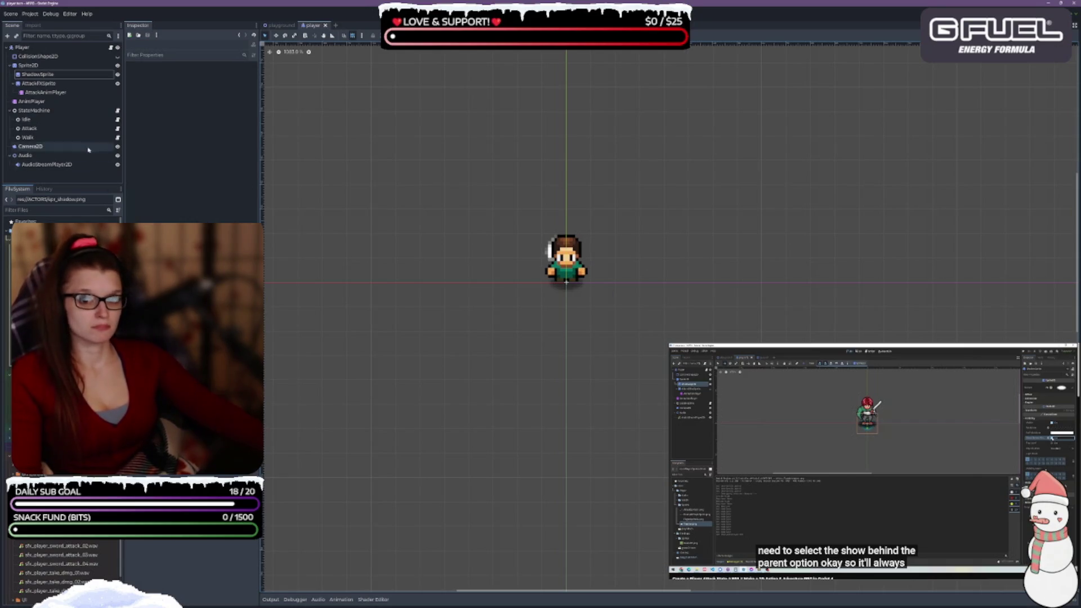
{"action": "left_click", "coordinate": [78, 80]}
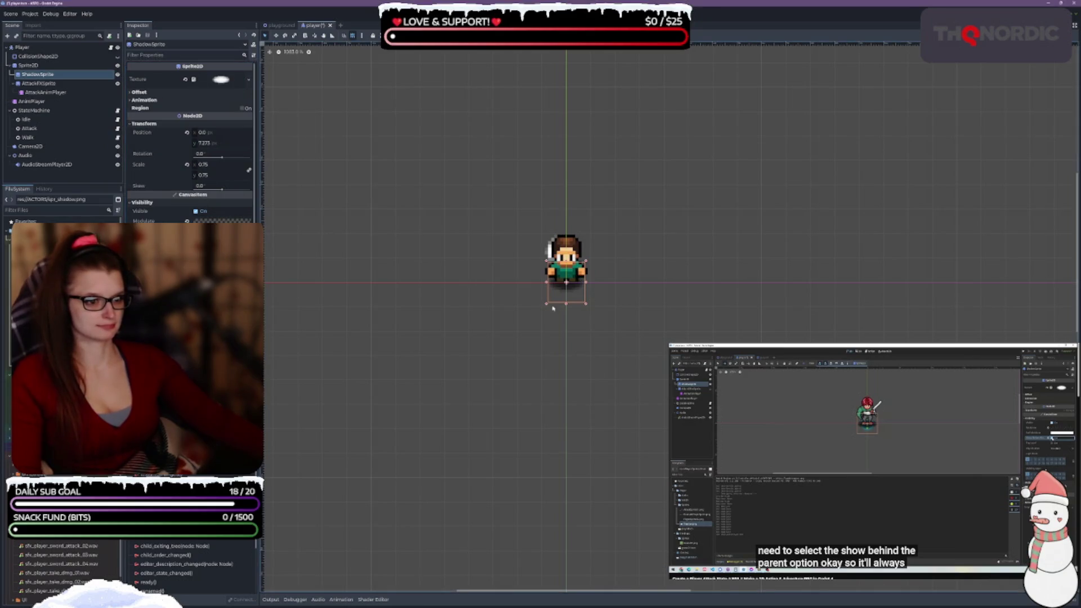
{"action": "scroll", "coordinate": [571, 280], "scroll_direction": "up", "scroll_amount": 3}
Try narrowing the shadow on the canvas, undo it, and switch to pivot editing
{"action": "scroll", "coordinate": [551, 285], "scroll_direction": "up", "scroll_amount": 3}
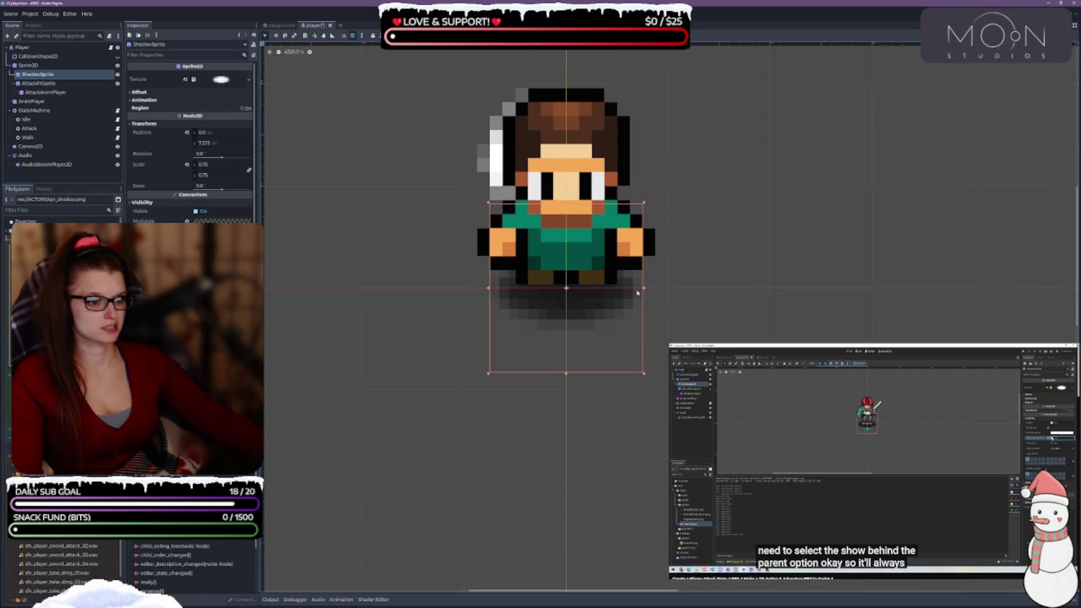
{"action": "left_click_drag", "start_coordinate": [645, 290], "coordinate": [614, 287]}
{"action": "key", "text": "ctrl+z"}
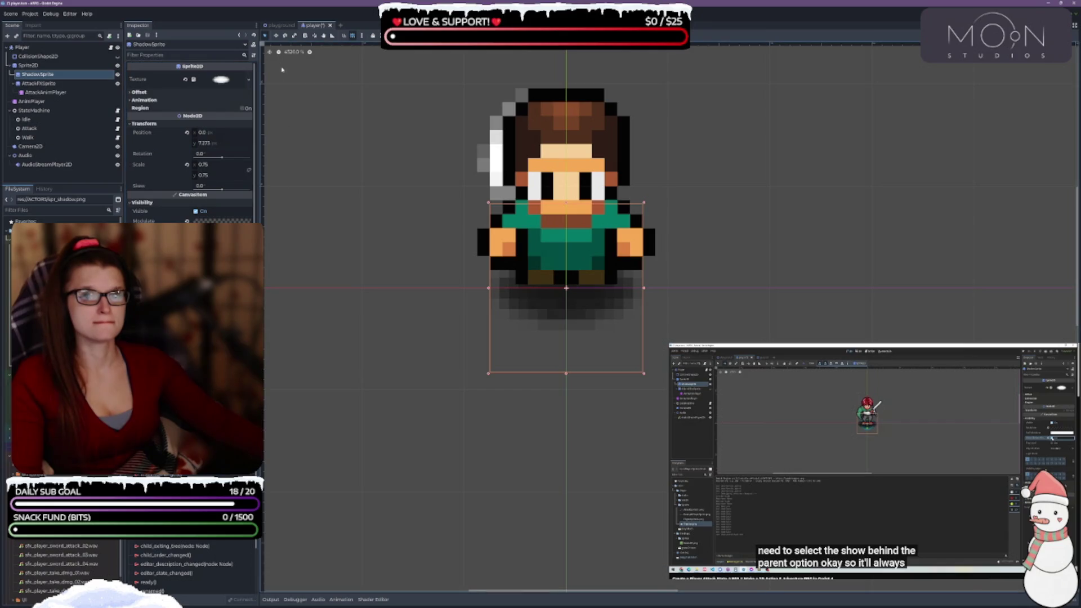
{"action": "left_click", "coordinate": [294, 36]}
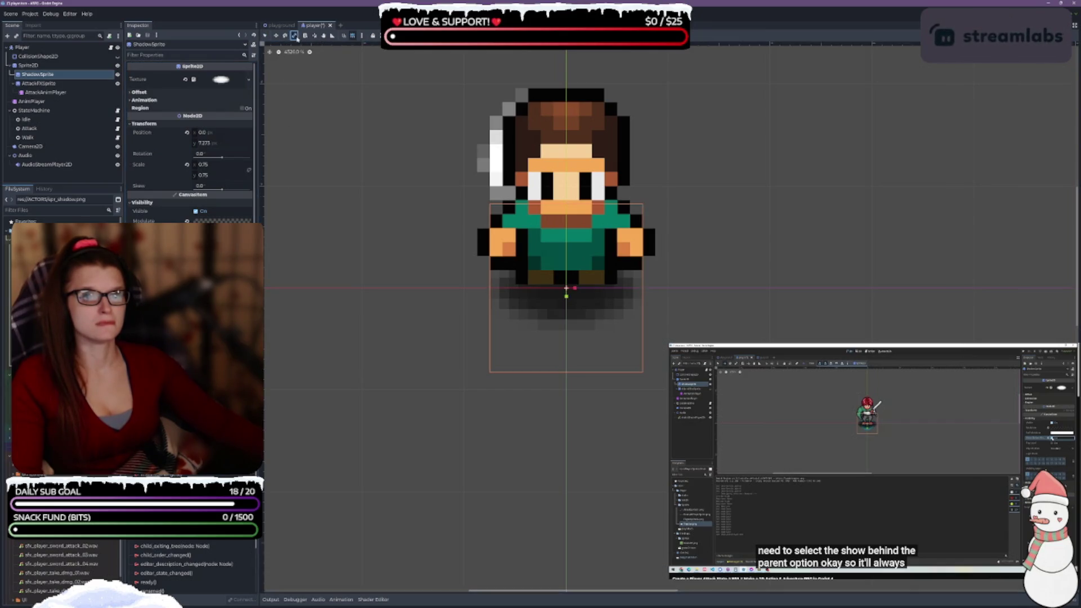
Configure snapping with a 4 px grid step, primary lines every 4 steps, and 5° rotation step
{"action": "left_click", "coordinate": [361, 35]}
{"action": "mouse_move", "coordinate": [385, 77]}
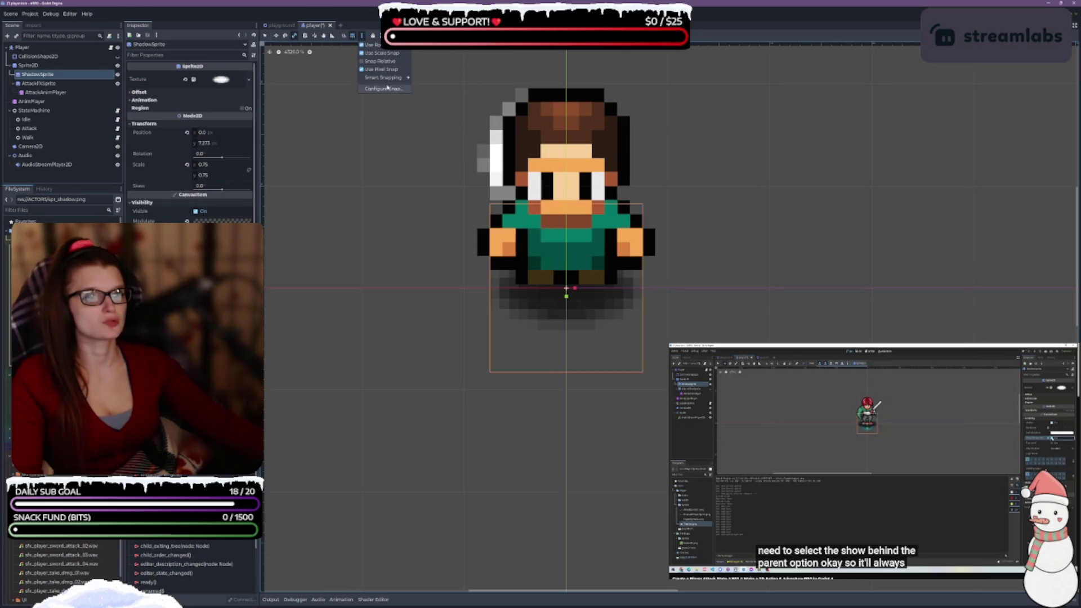
{"action": "left_click", "coordinate": [383, 88]}
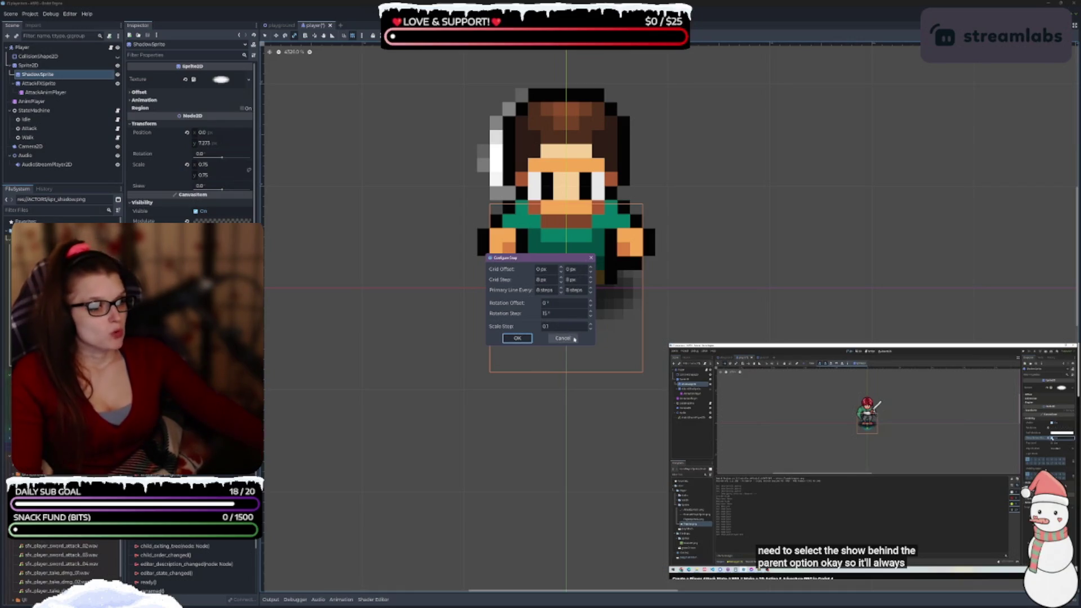
{"action": "left_click", "coordinate": [561, 313]}
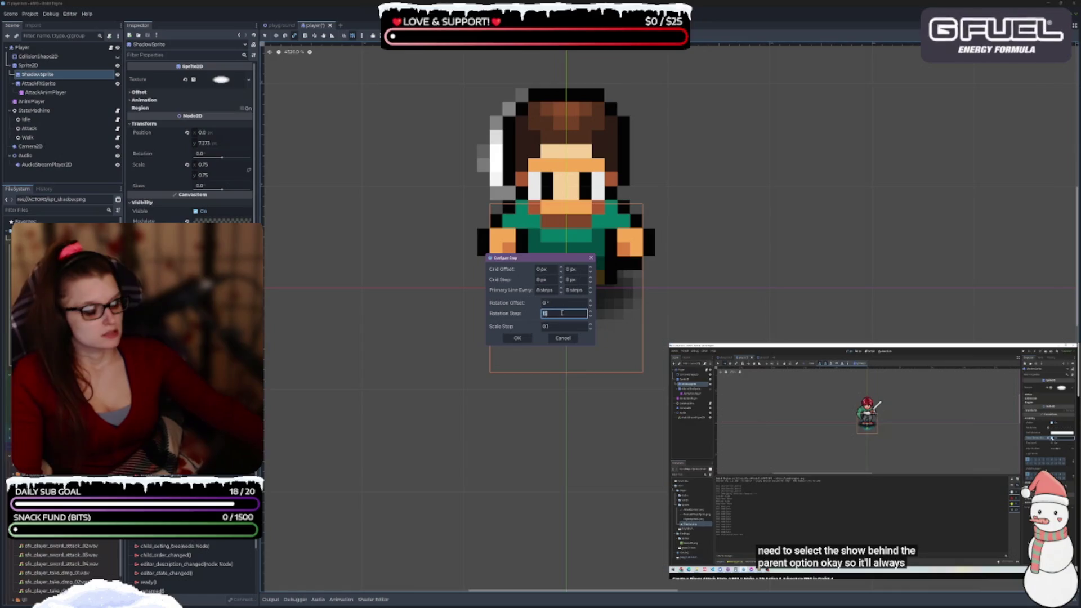
{"action": "type", "text": "5"}
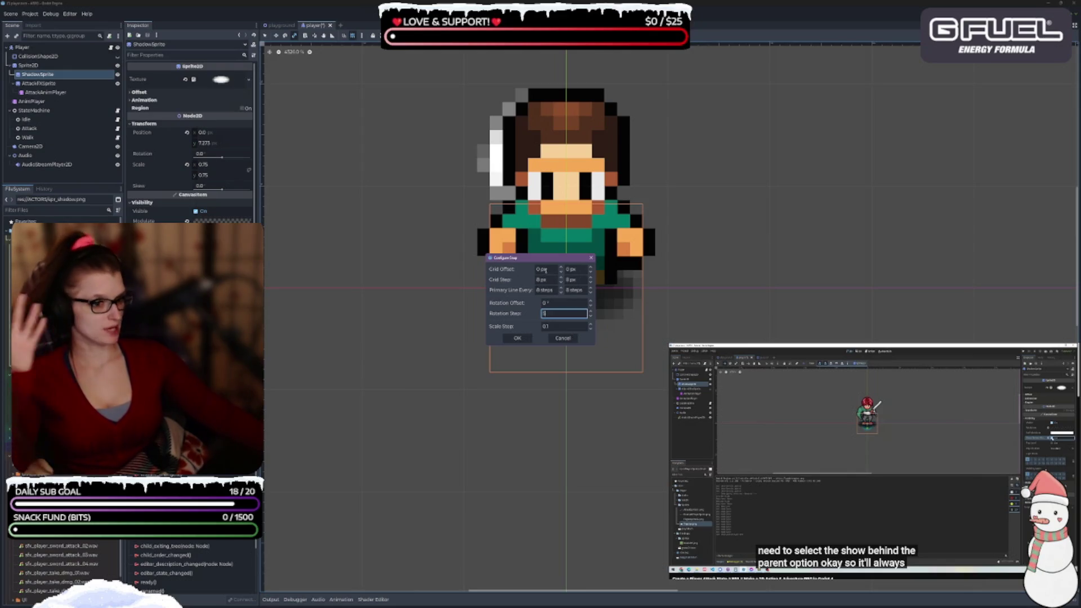
{"action": "left_click", "coordinate": [549, 279]}
{"action": "type", "text": "4"}
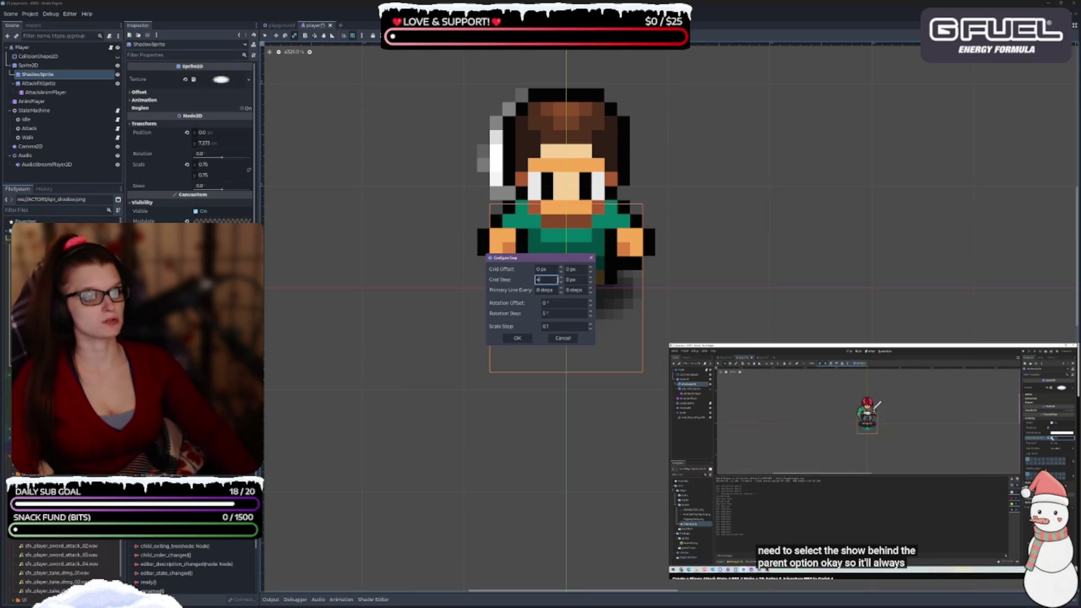
{"action": "key", "text": "Tab"}
{"action": "type", "text": "4"}
{"action": "key", "text": "Tab"}
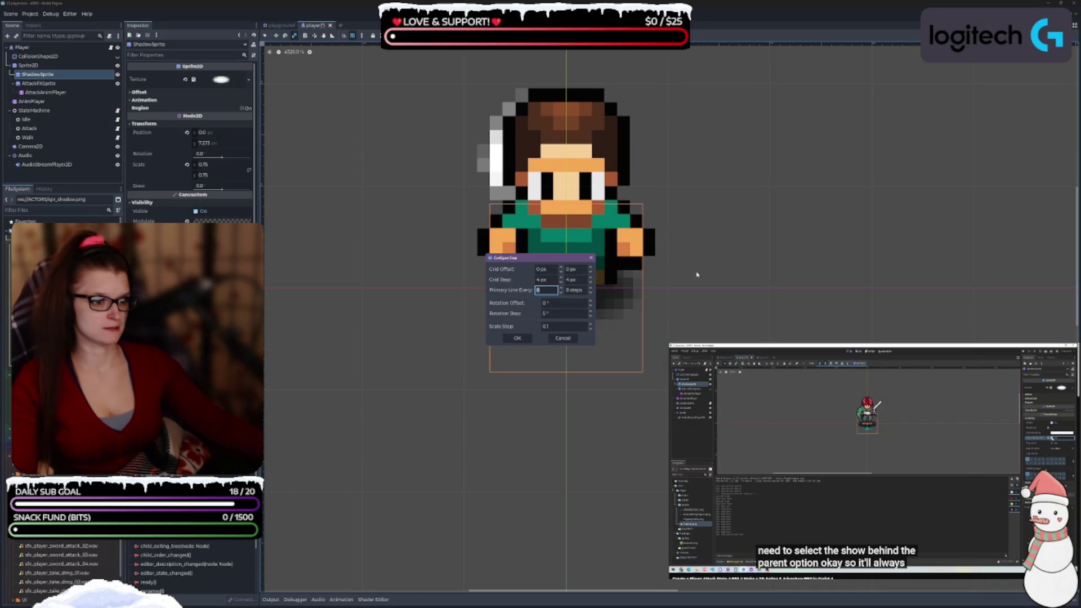
{"action": "type", "text": "4"}
{"action": "key", "text": "Tab"}
{"action": "type", "text": "4"}
{"action": "key", "text": "Tab"}
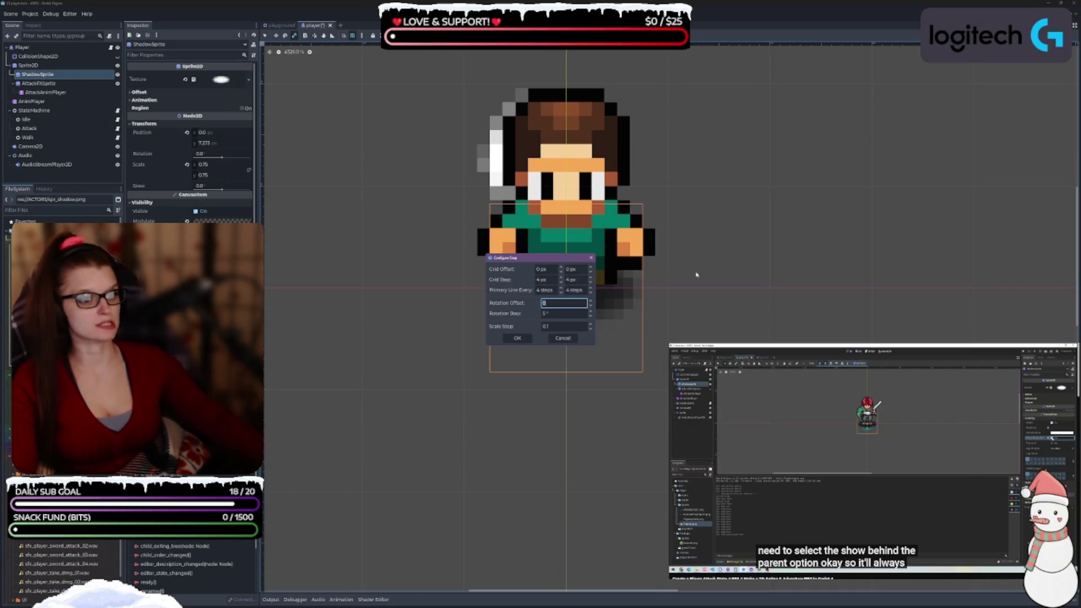
{"action": "left_click", "coordinate": [518, 339]}
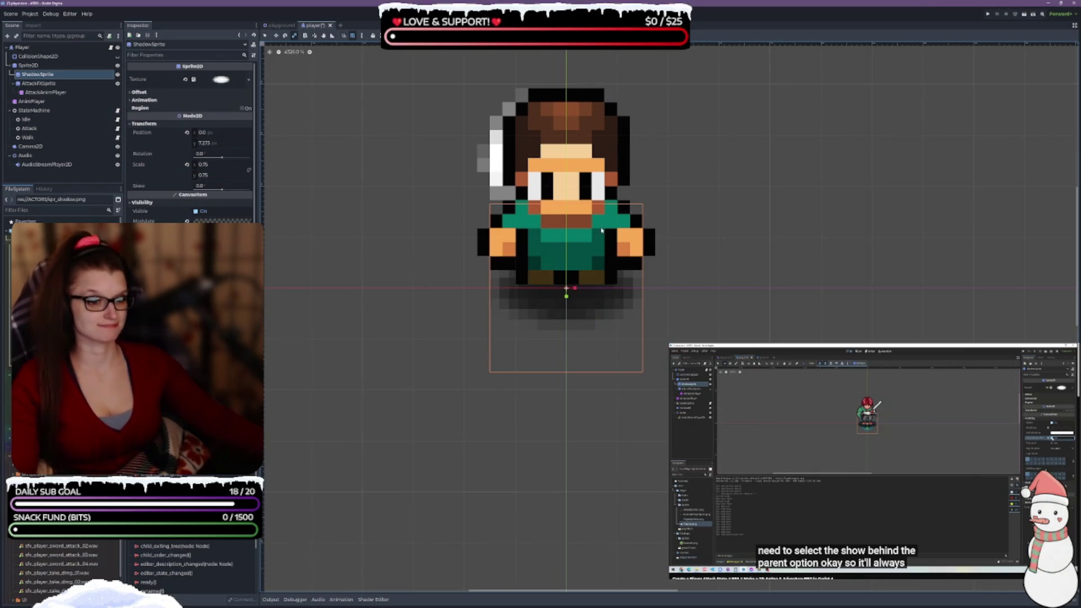
Reshape the shadow on the canvas, flattening it vertically beneath the character's feet
{"action": "left_click_drag", "start_coordinate": [575, 289], "coordinate": [576, 288]}
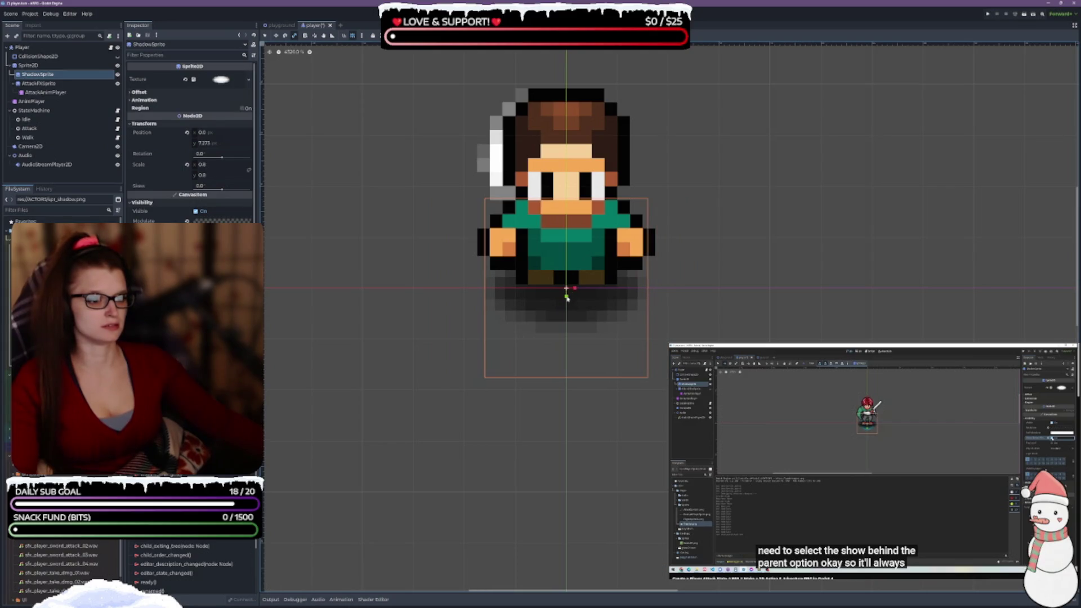
{"action": "left_click_drag", "start_coordinate": [567, 298], "coordinate": [566, 292]}
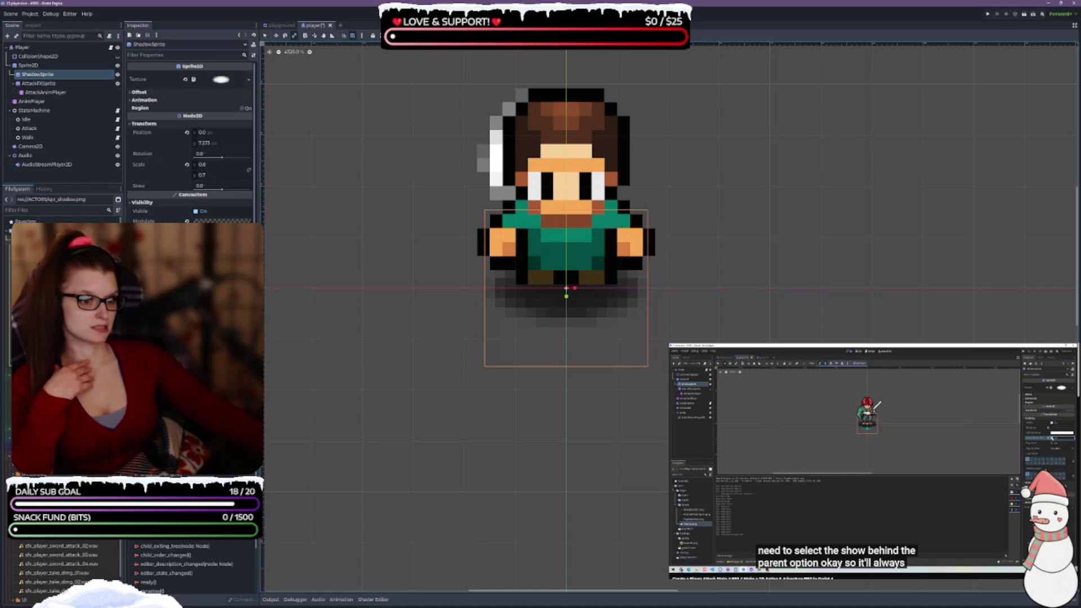
{"action": "left_click_drag", "start_coordinate": [575, 290], "coordinate": [575, 290]}
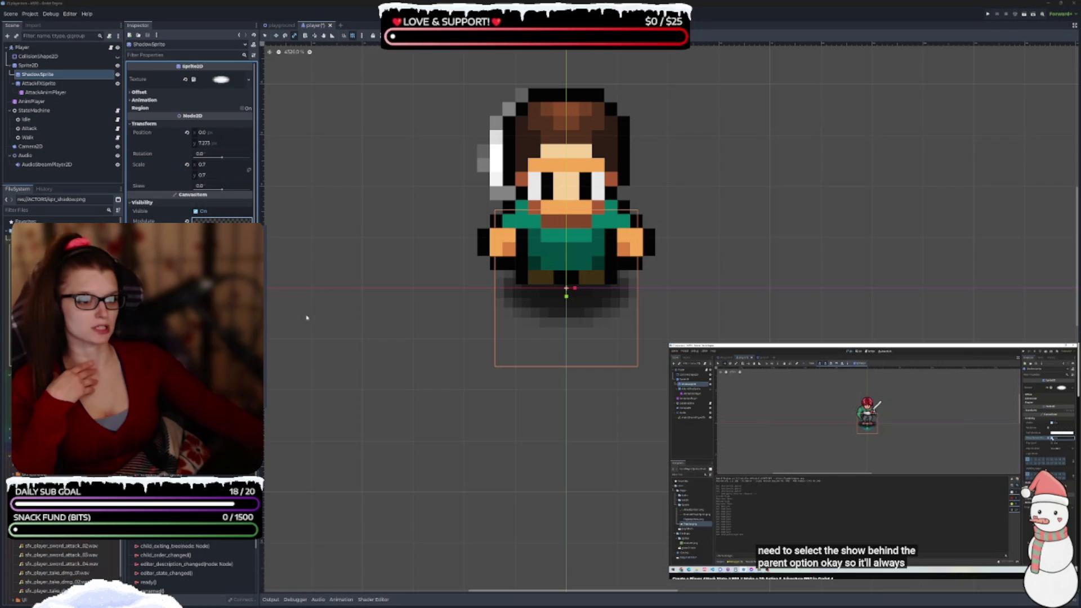
{"action": "scroll", "coordinate": [683, 302], "scroll_direction": "down", "scroll_amount": 4}
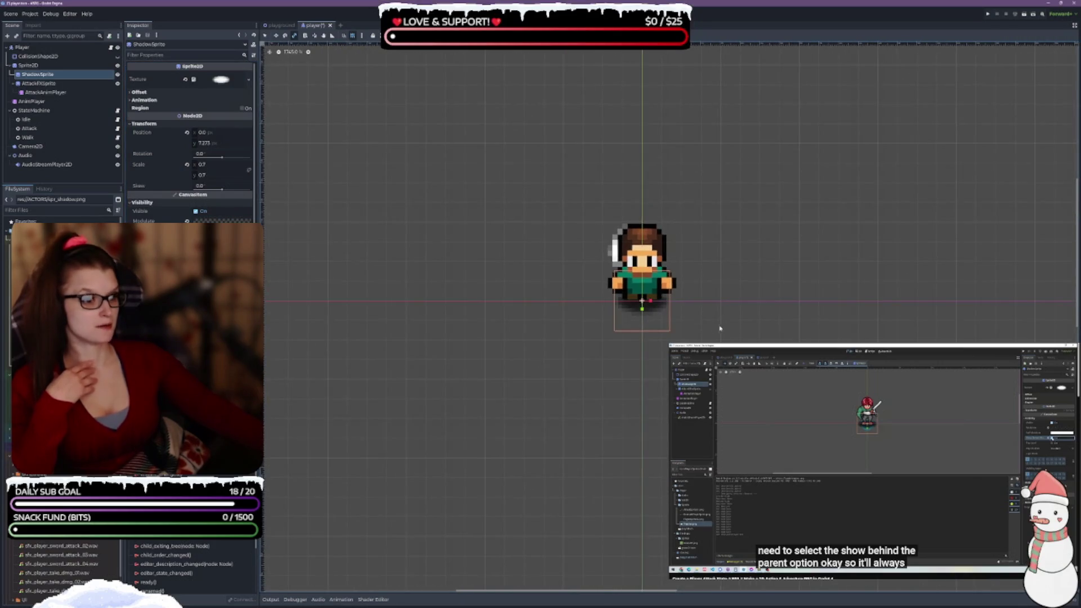
{"action": "scroll", "coordinate": [644, 265], "scroll_direction": "down", "scroll_amount": 2}
Save the player scene, deselect the shadow, and switch to the playground scene
{"action": "key", "text": "ctrl+s"}
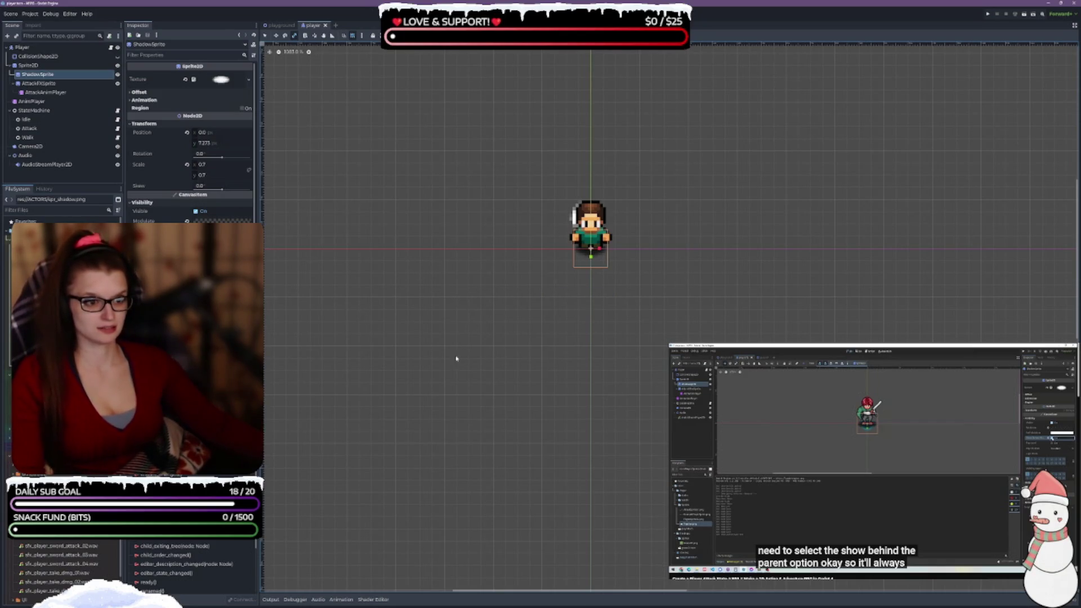
{"action": "left_click", "coordinate": [543, 121]}
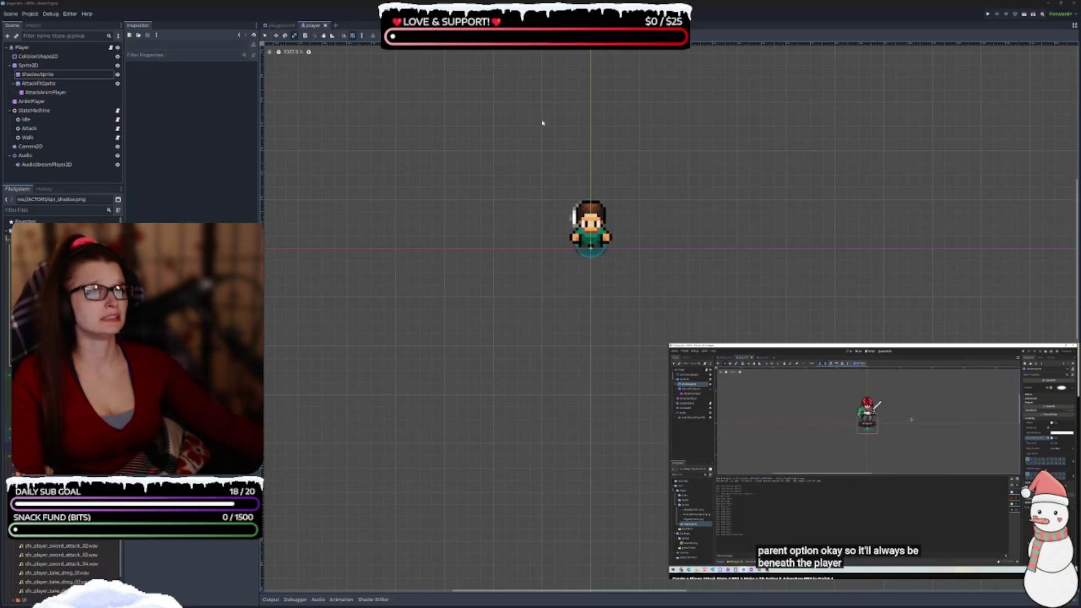
{"action": "left_click", "coordinate": [281, 25]}
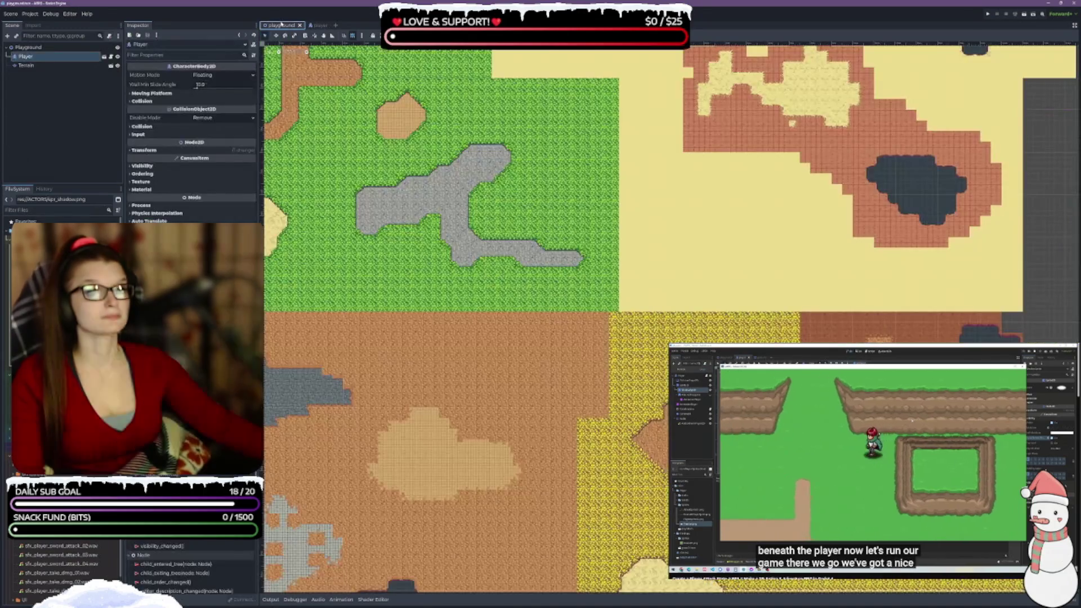
Run the game, walk the player right and down to check the shadow, then stop it
{"action": "left_click", "coordinate": [988, 14]}
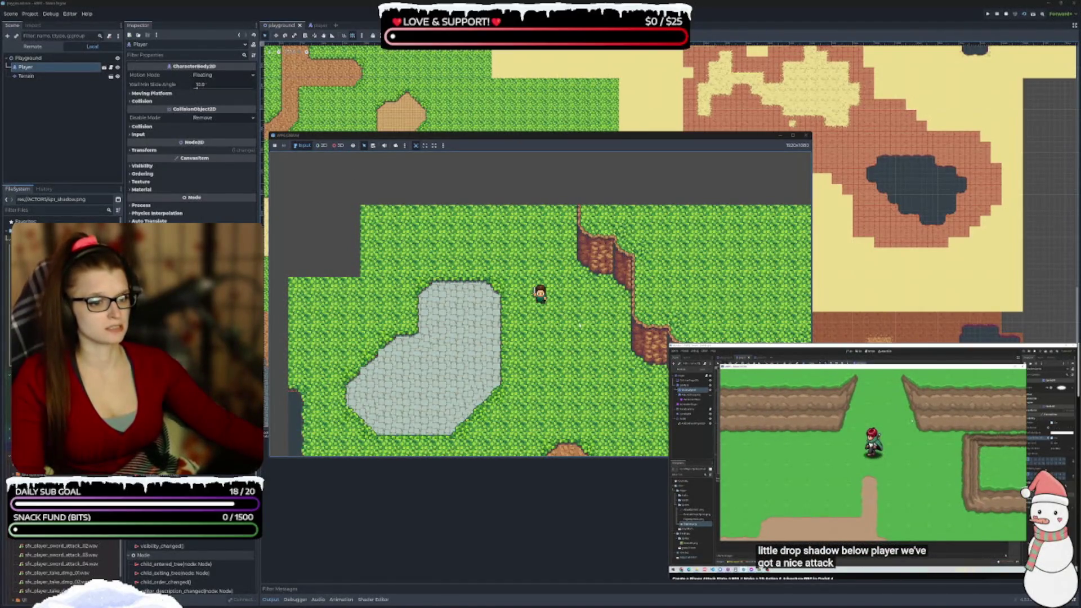
{"action": "key", "text": "d"}
{"action": "key", "text": "s"}
{"action": "key", "text": "d"}
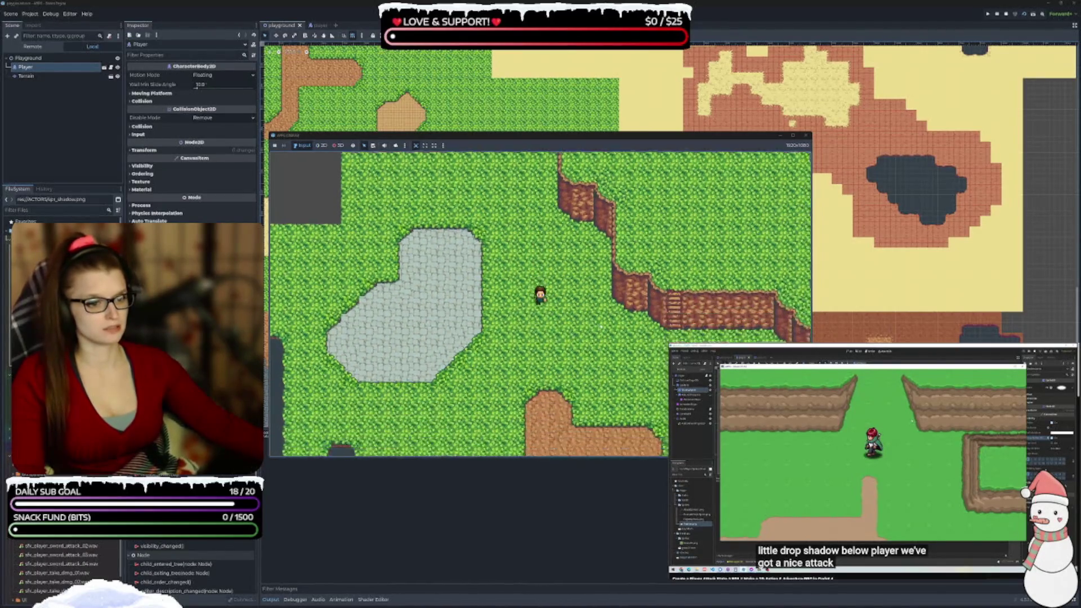
{"action": "key", "text": "F8"}
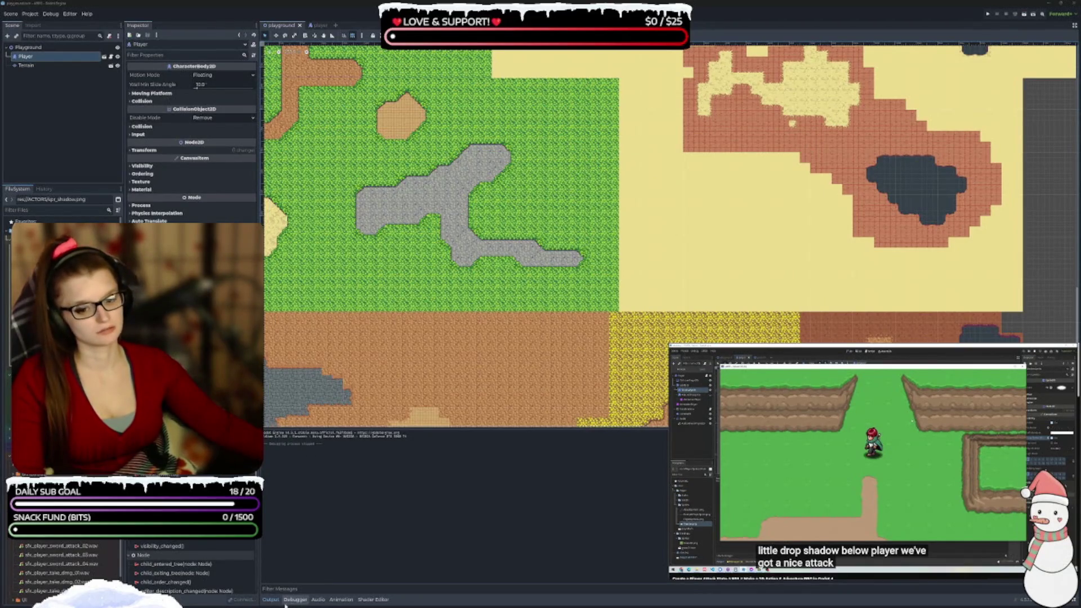
Change a ShadowSprite property in the player scene, save it, and return to the playground tab
{"action": "left_click", "coordinate": [270, 600]}
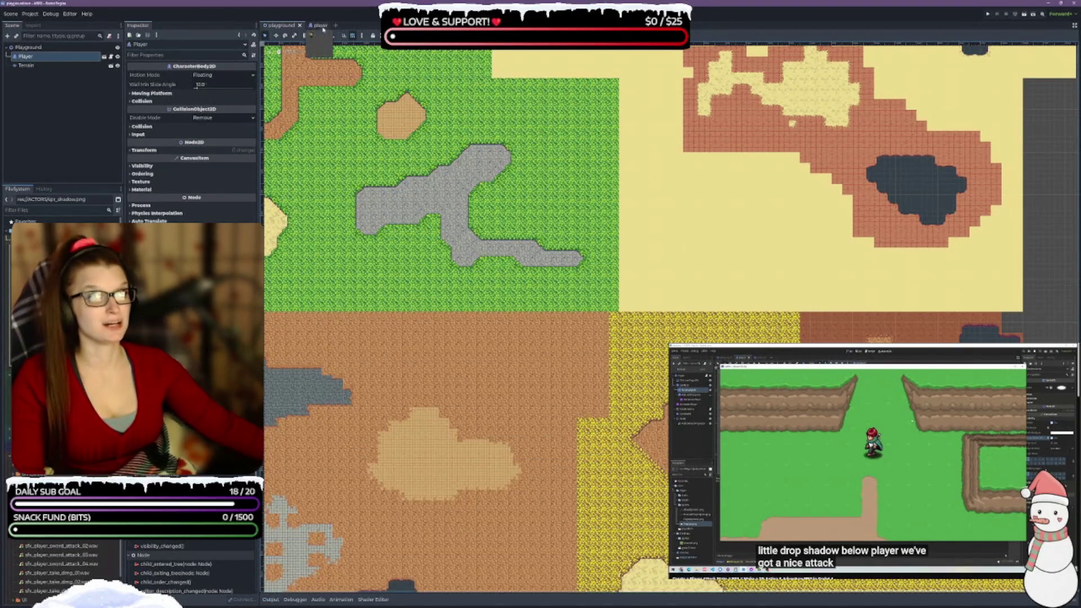
{"action": "left_click", "coordinate": [314, 25]}
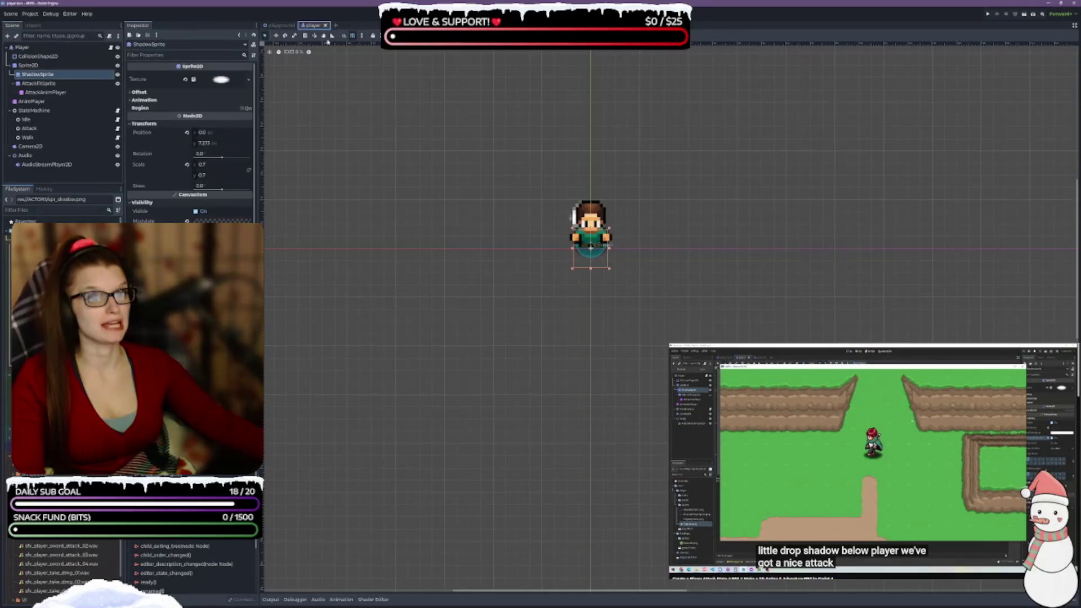
{"action": "left_click", "coordinate": [40, 83]}
{"action": "left_click", "coordinate": [38, 74]}
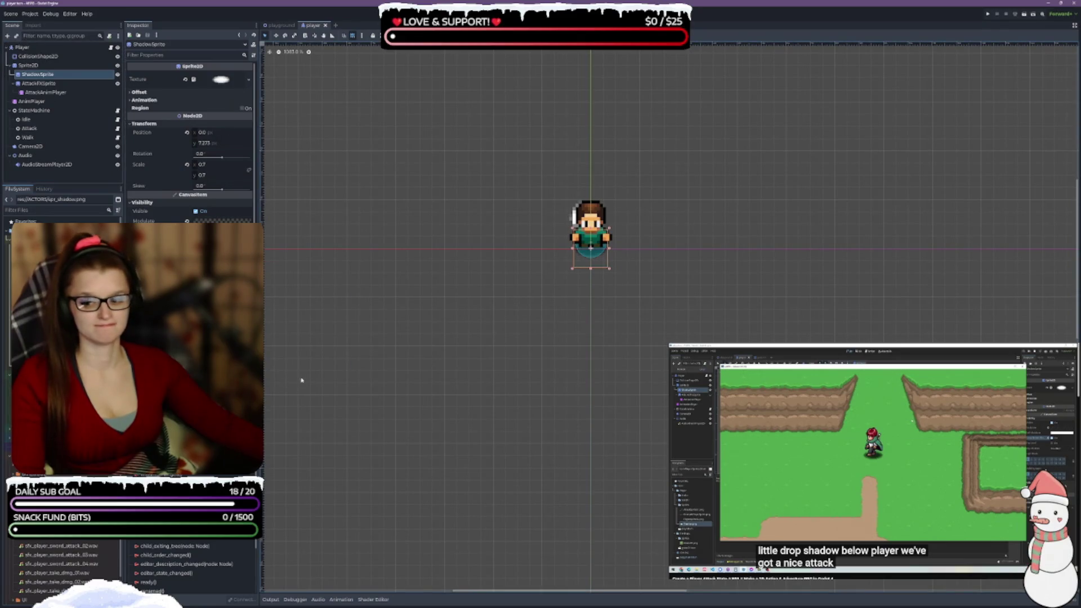
{"action": "left_click", "coordinate": [220, 262]}
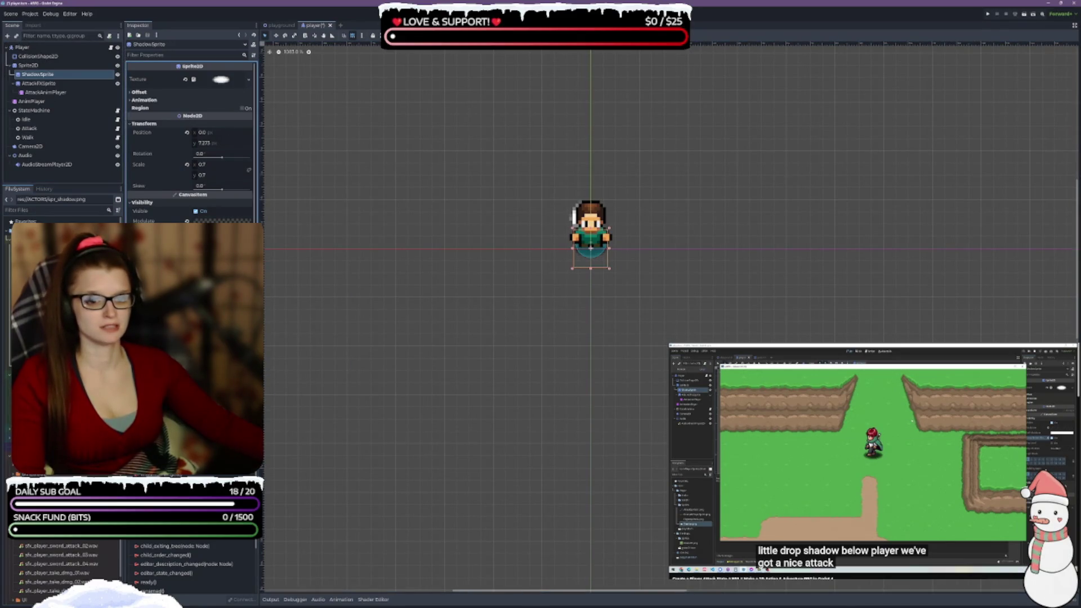
{"action": "key", "text": "ctrl+s"}
{"action": "left_click", "coordinate": [279, 25]}
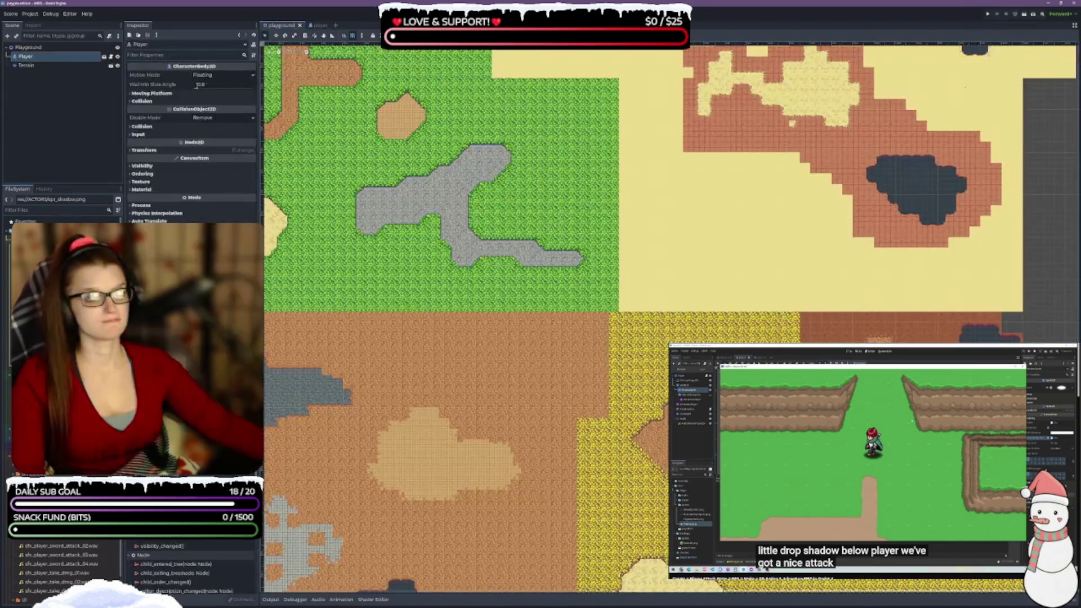
Run the project and walk the player down-right, up-left, then down-right again
{"action": "left_click", "coordinate": [1025, 13]}
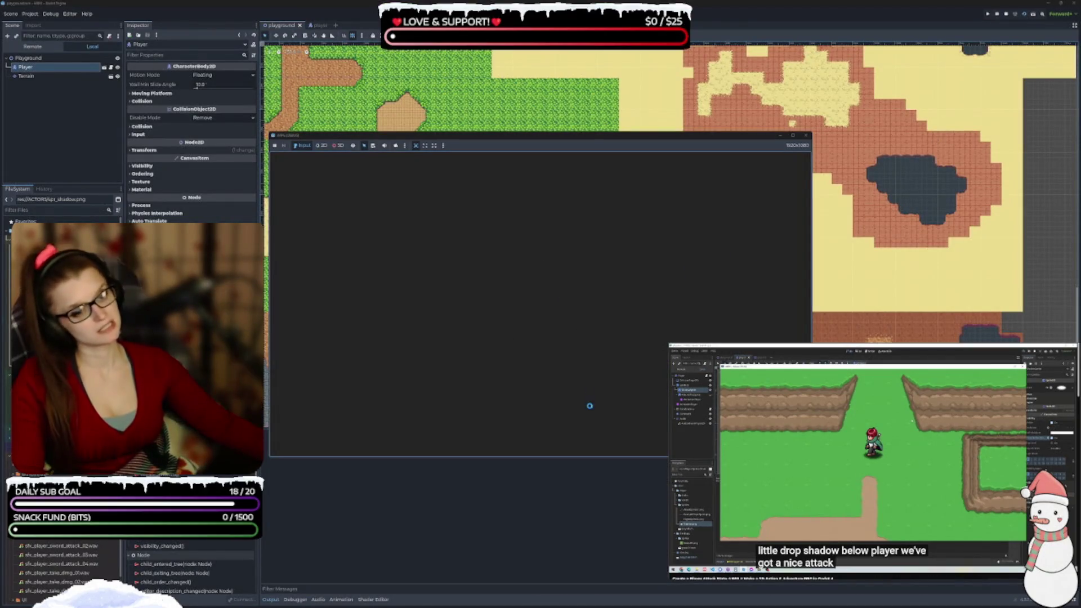
{"action": "key", "text": "Down"}
{"action": "key", "text": "Right"}
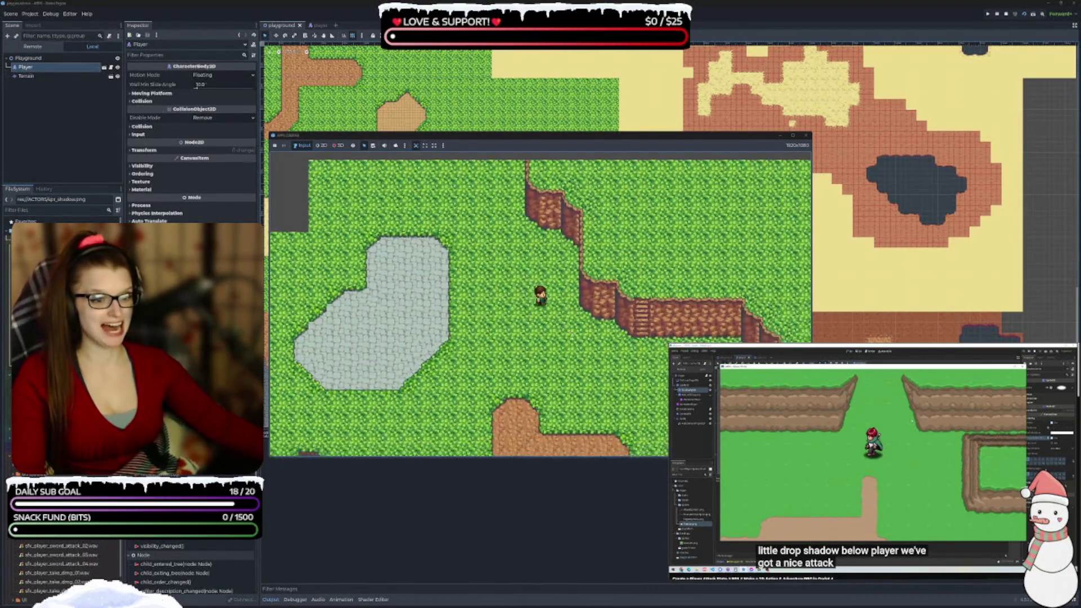
{"action": "key", "text": "Left"}
{"action": "key", "text": "Up"}
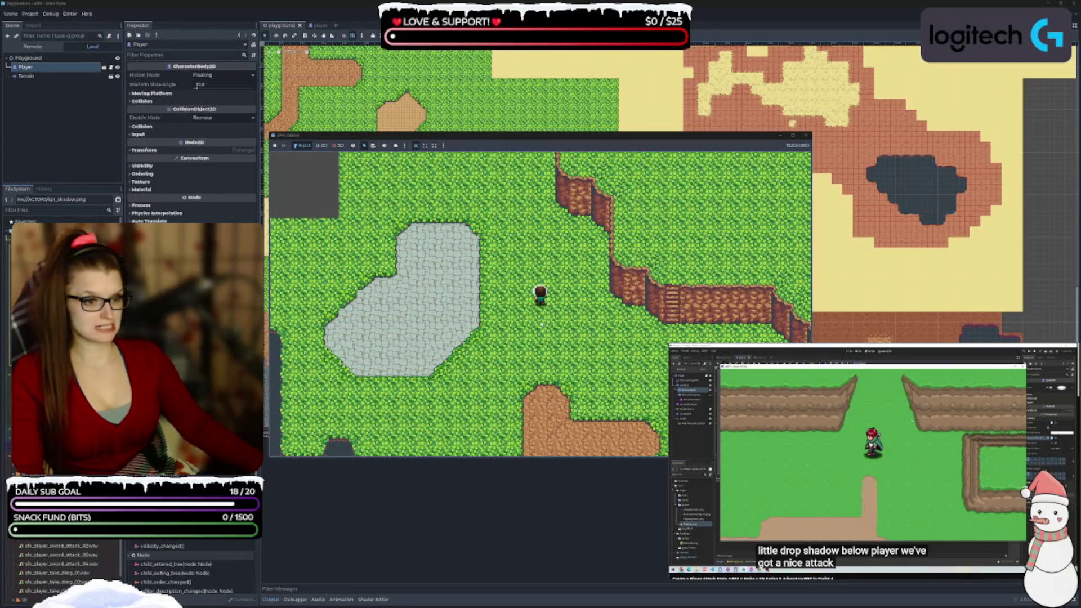
{"action": "key", "text": "Down"}
{"action": "key", "text": "Right"}
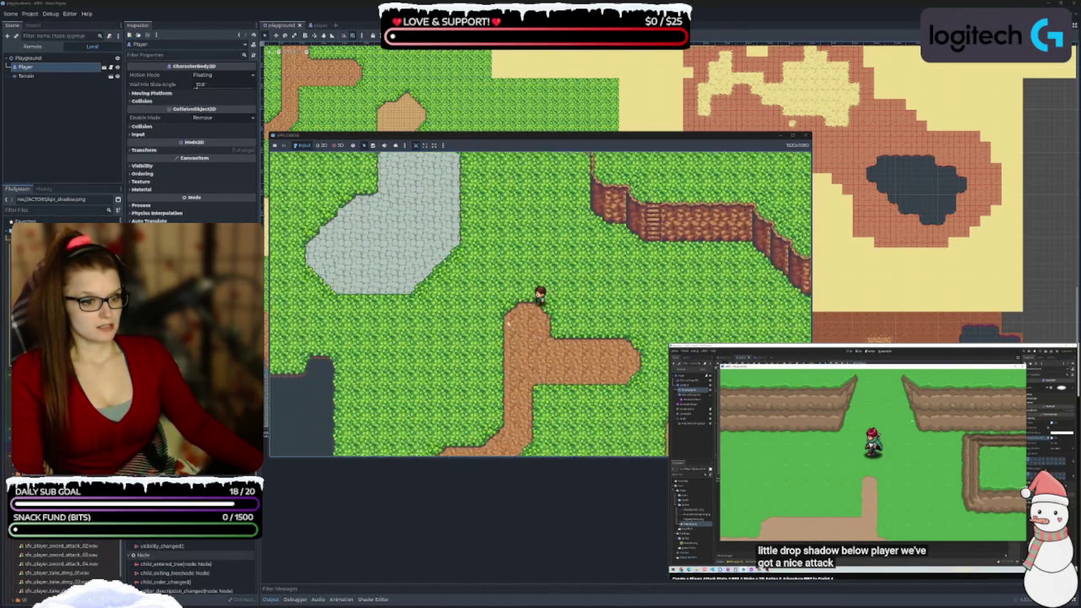
Walk the player onto the stone patch, attack, step right, and stop the game with F8
{"action": "key", "text": "Left"}
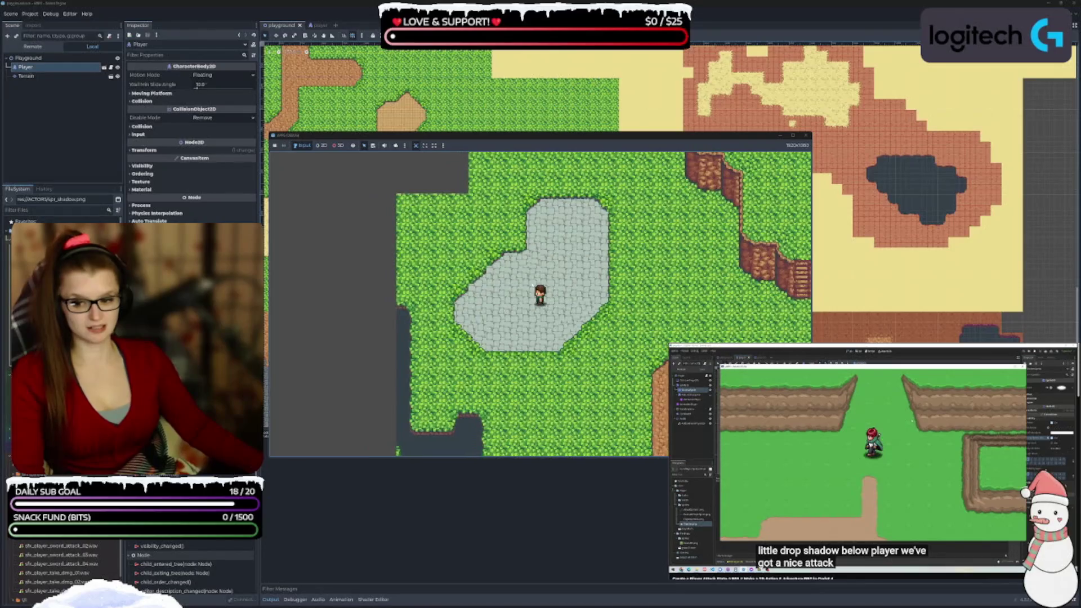
{"action": "key", "text": "Down"}
{"action": "key", "text": "Right"}
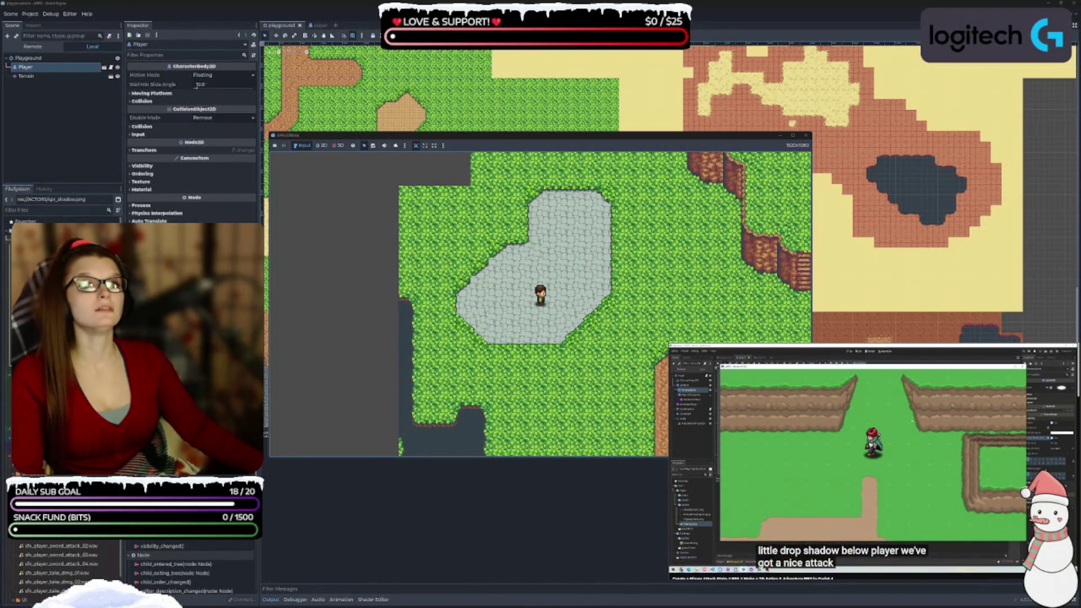
{"action": "scroll", "coordinate": [873, 451], "scroll_direction": "down", "scroll_amount": 1}
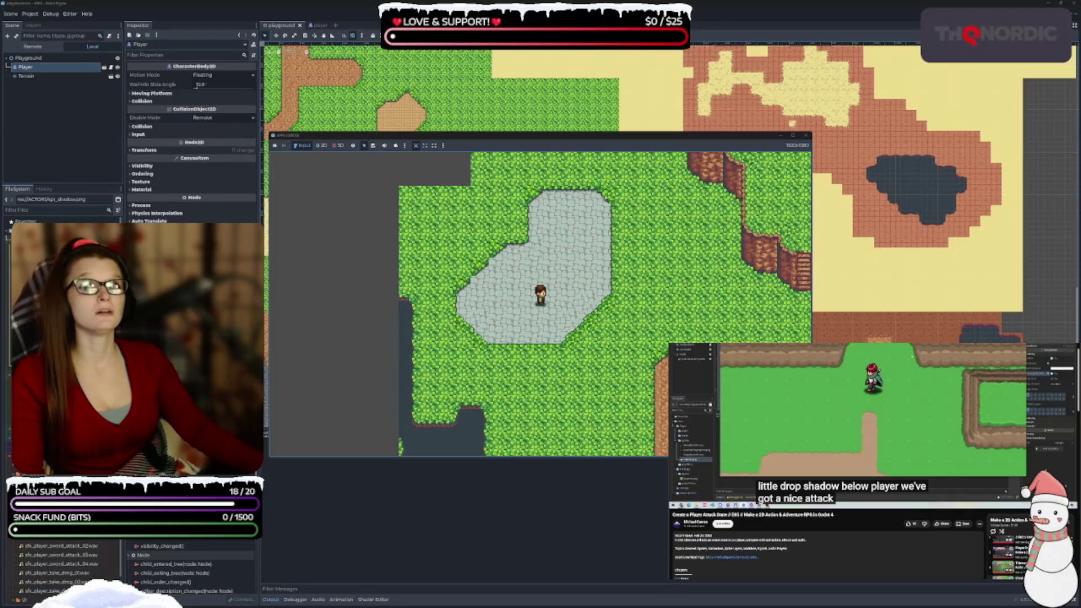
{"action": "scroll", "coordinate": [872, 462], "scroll_direction": "down", "scroll_amount": 3}
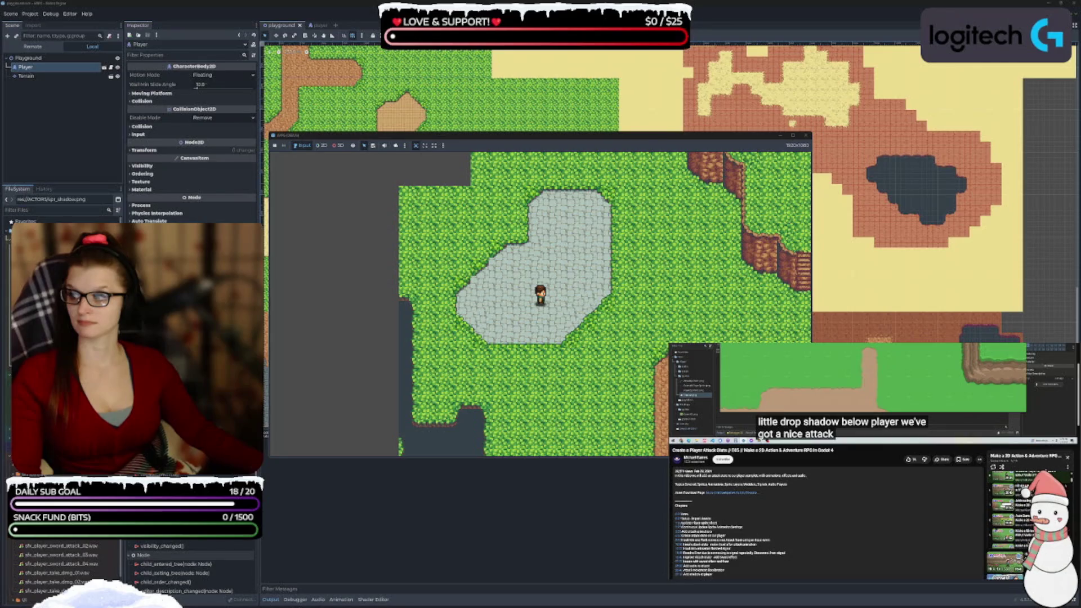
{"action": "left_click", "coordinate": [383, 391]}
{"action": "key", "text": "d"}
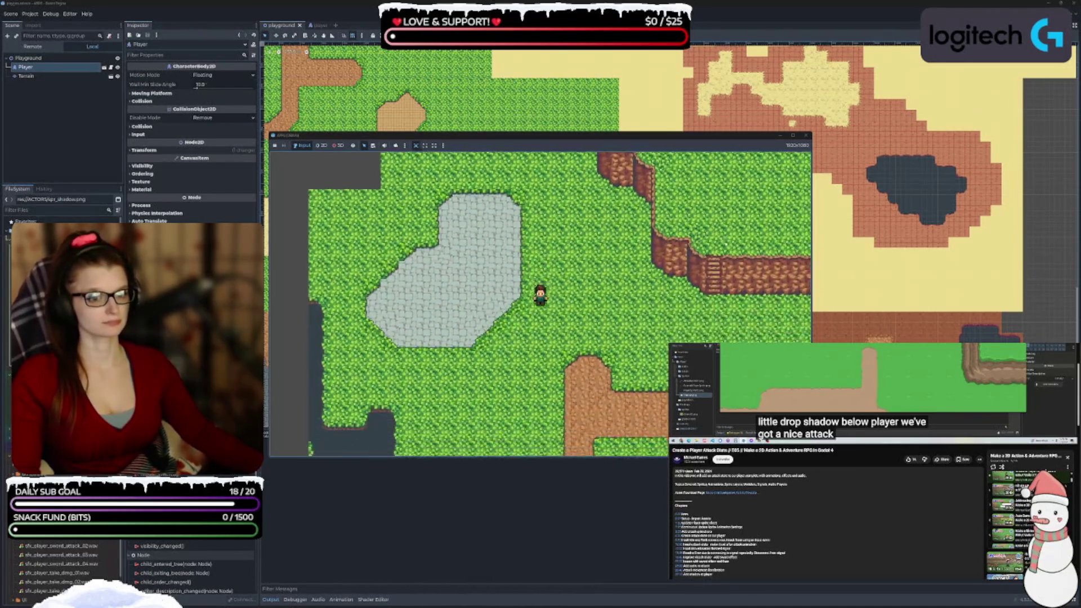
{"action": "key", "text": "F8"}
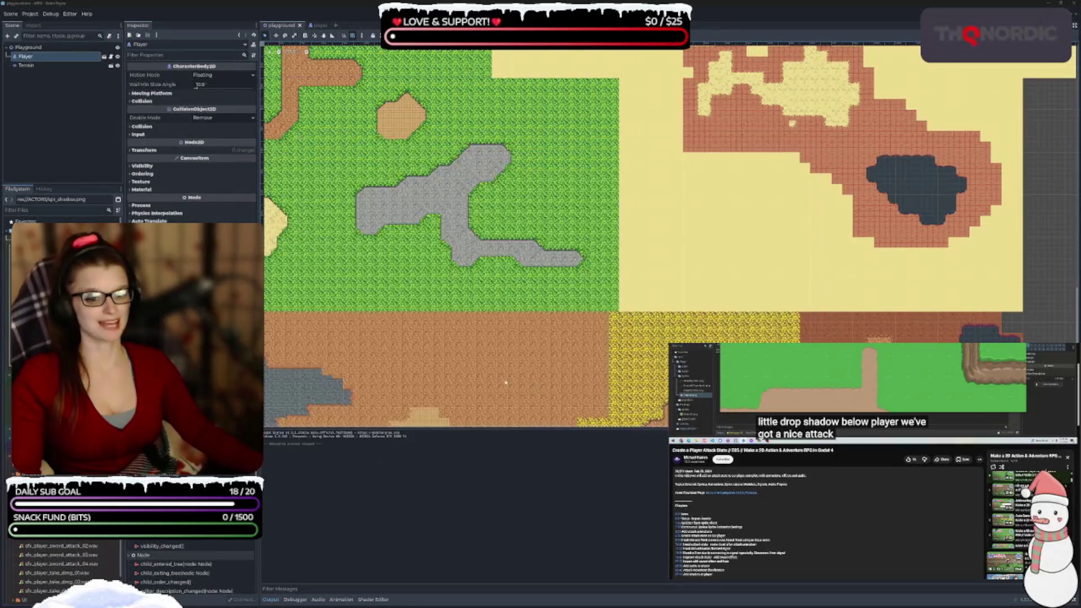
Hide the output log with Ctrl+J and zoom in and out over the playground tile map
{"action": "key", "text": "ctrl+j"}
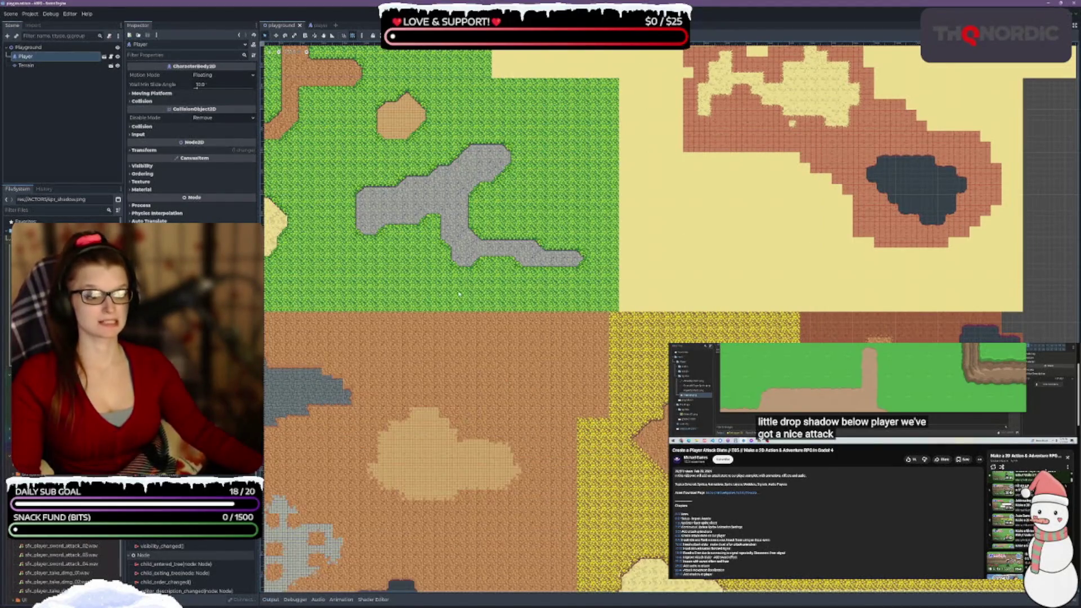
{"action": "scroll", "coordinate": [459, 293], "scroll_direction": "up", "scroll_amount": 1}
{"action": "scroll", "coordinate": [459, 293], "scroll_direction": "up", "scroll_amount": 1}
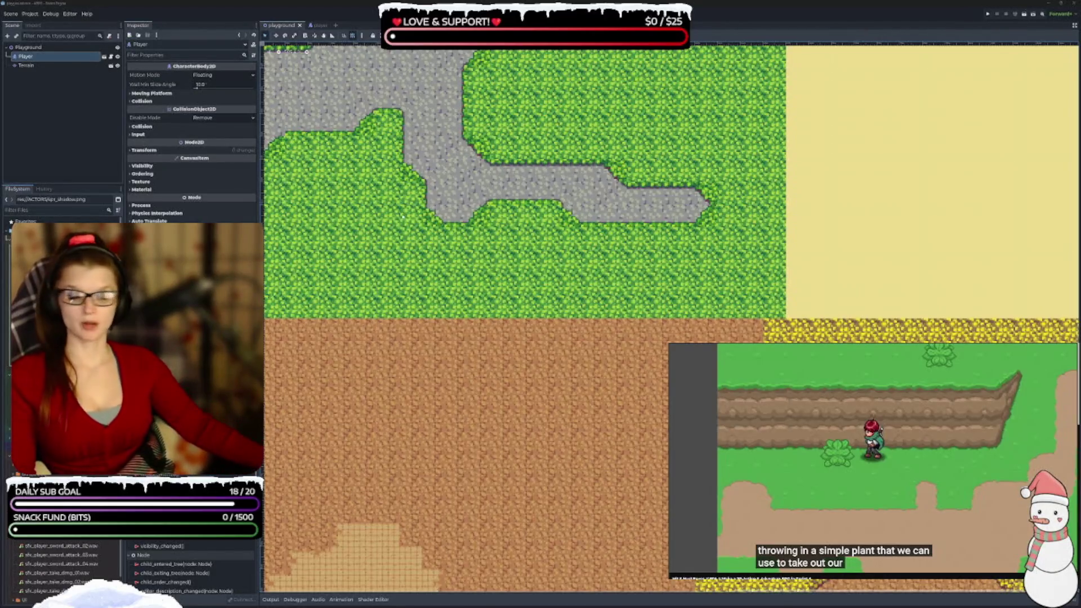
{"action": "scroll", "coordinate": [478, 265], "scroll_direction": "down", "scroll_amount": 2}
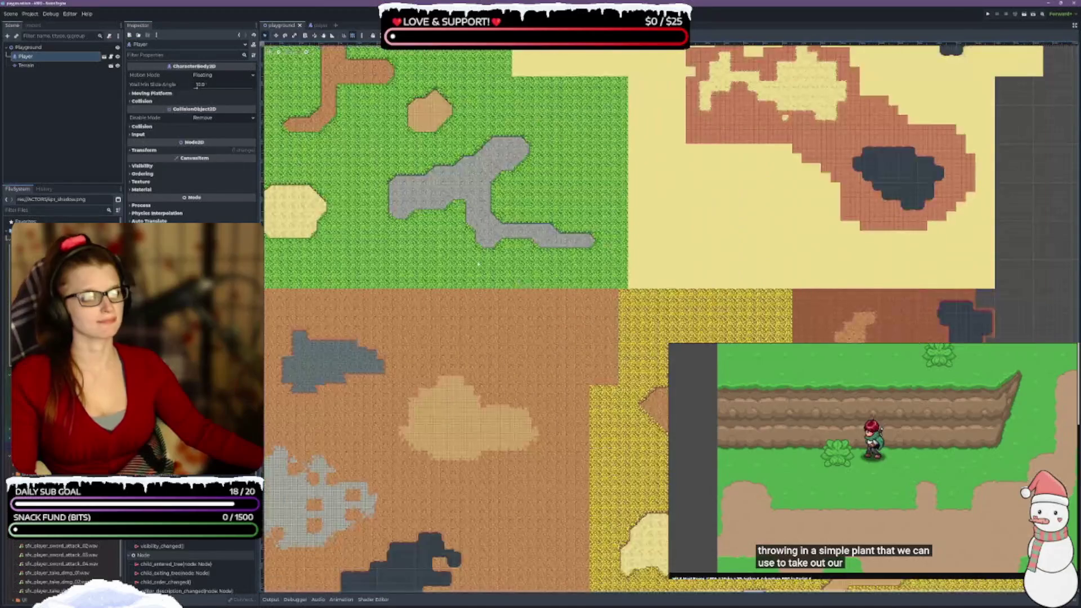
Hide the player's collision shape in the player scene, save, pan the view, and switch to the GDScript notes
{"action": "scroll", "coordinate": [601, 226], "scroll_direction": "down", "scroll_amount": 2}
{"action": "scroll", "coordinate": [330, 233], "scroll_direction": "right", "scroll_amount": 5}
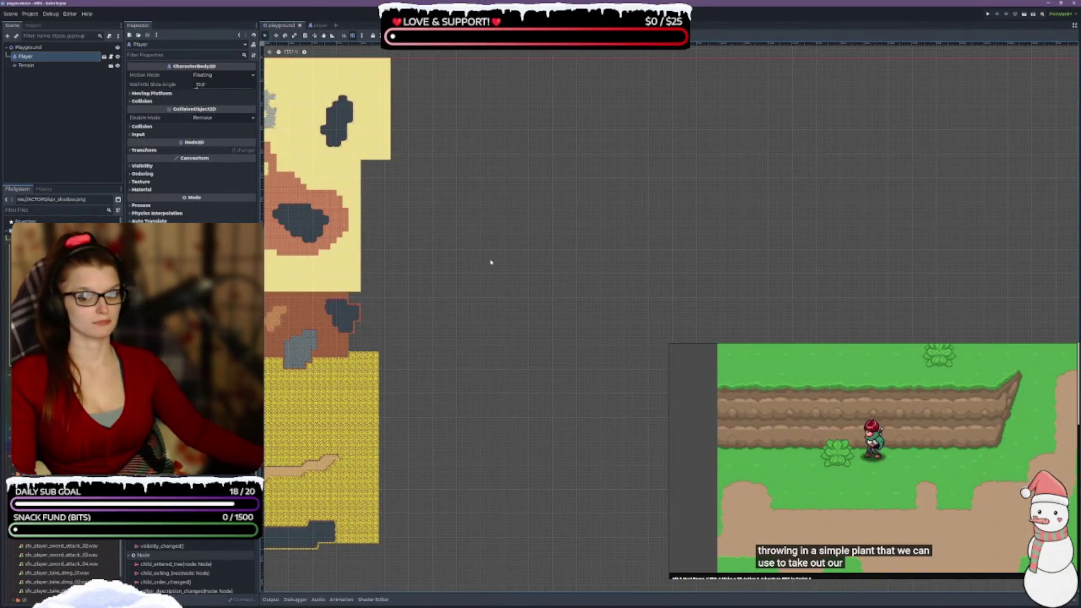
{"action": "scroll", "coordinate": [490, 262], "scroll_direction": "left", "scroll_amount": 6}
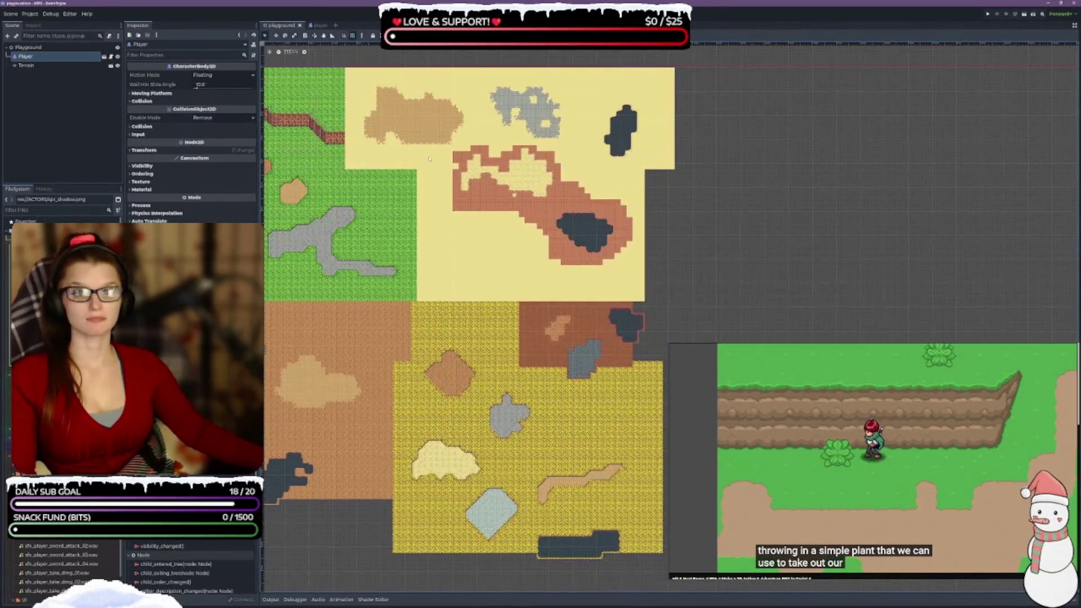
{"action": "left_click", "coordinate": [316, 25]}
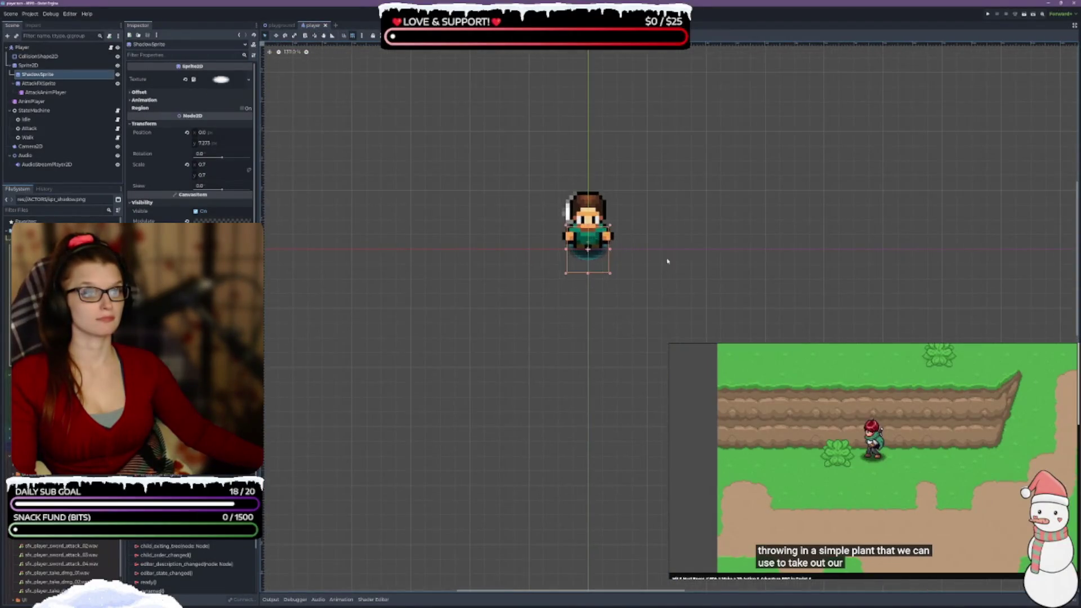
{"action": "left_click", "coordinate": [519, 354]}
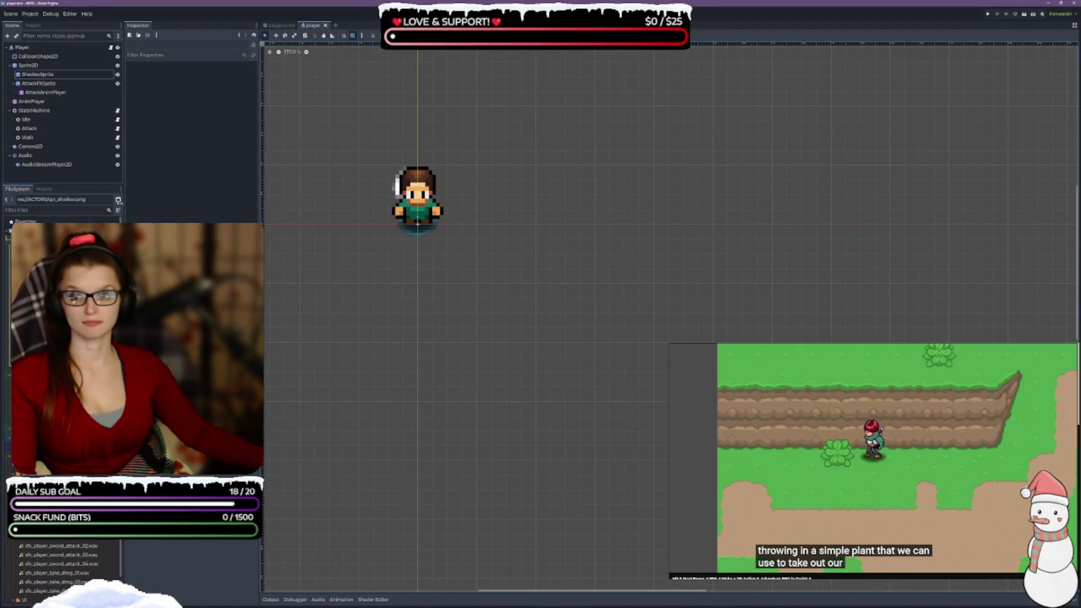
{"action": "left_click", "coordinate": [117, 56]}
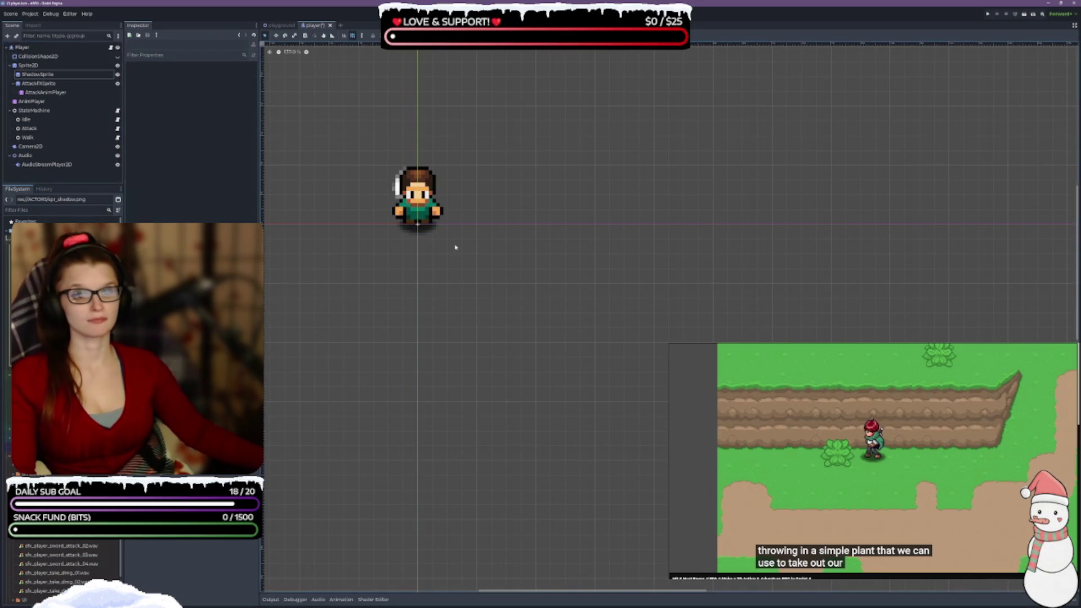
{"action": "key", "text": "ctrl+s"}
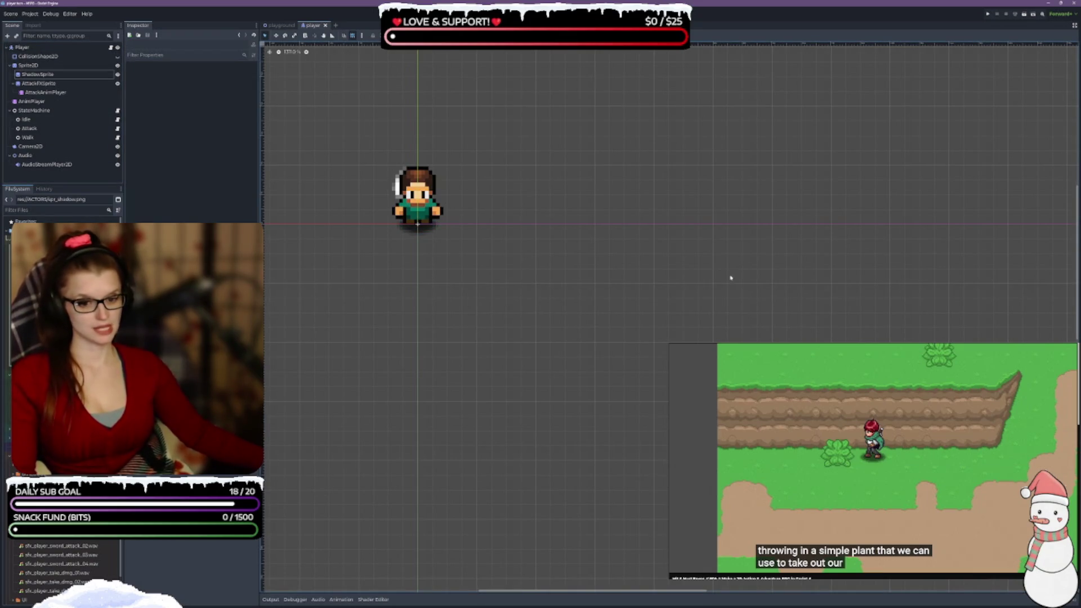
{"action": "left_click_drag", "start_coordinate": [731, 278], "coordinate": [692, 261]}
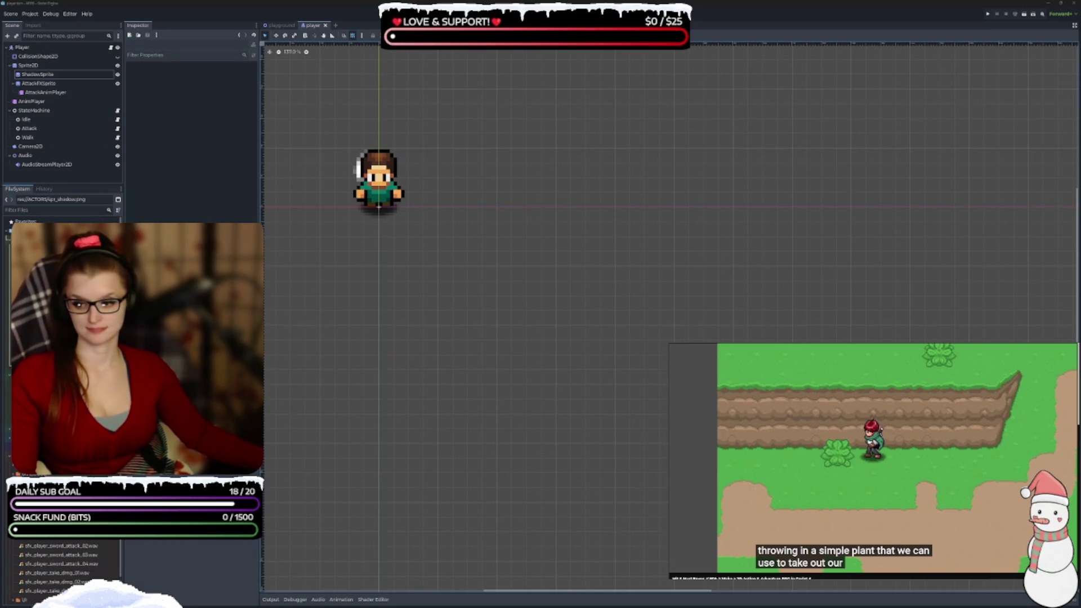
{"action": "key", "text": "alt+Tab"}
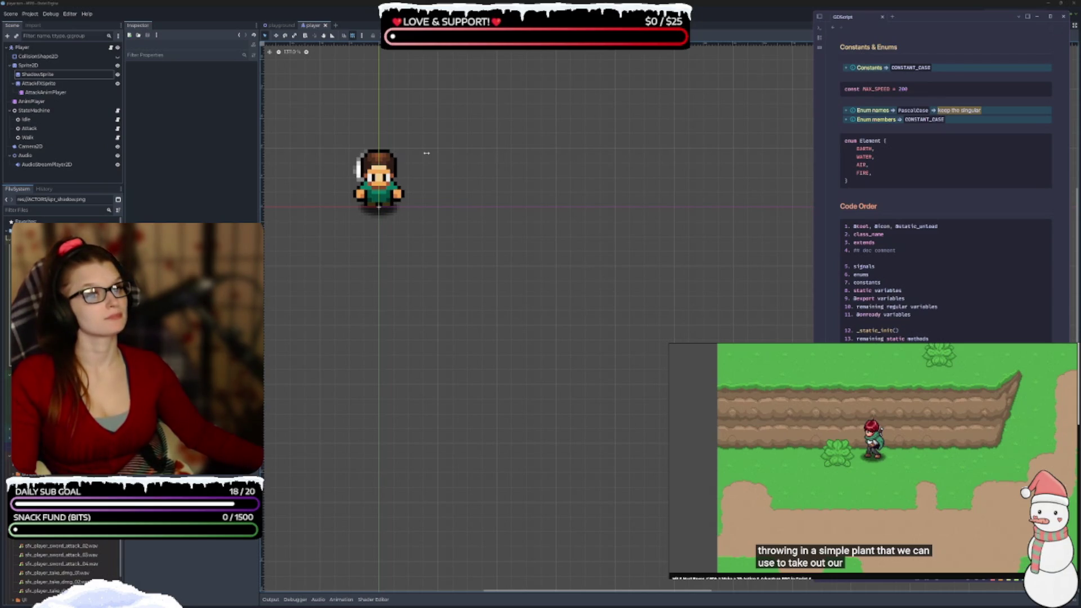
Widen the Obsidian notes window over the canvas, then return to Godot's player canvas
{"action": "left_click_drag", "start_coordinate": [814, 152], "coordinate": [427, 153]}
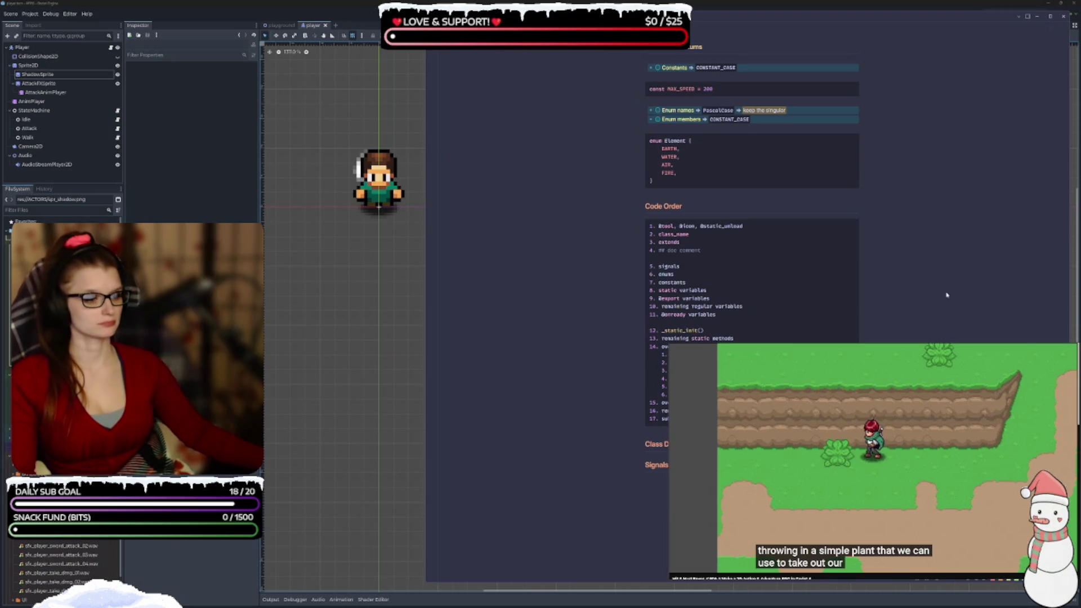
{"action": "scroll", "coordinate": [941, 304], "scroll_direction": "up", "scroll_amount": 3}
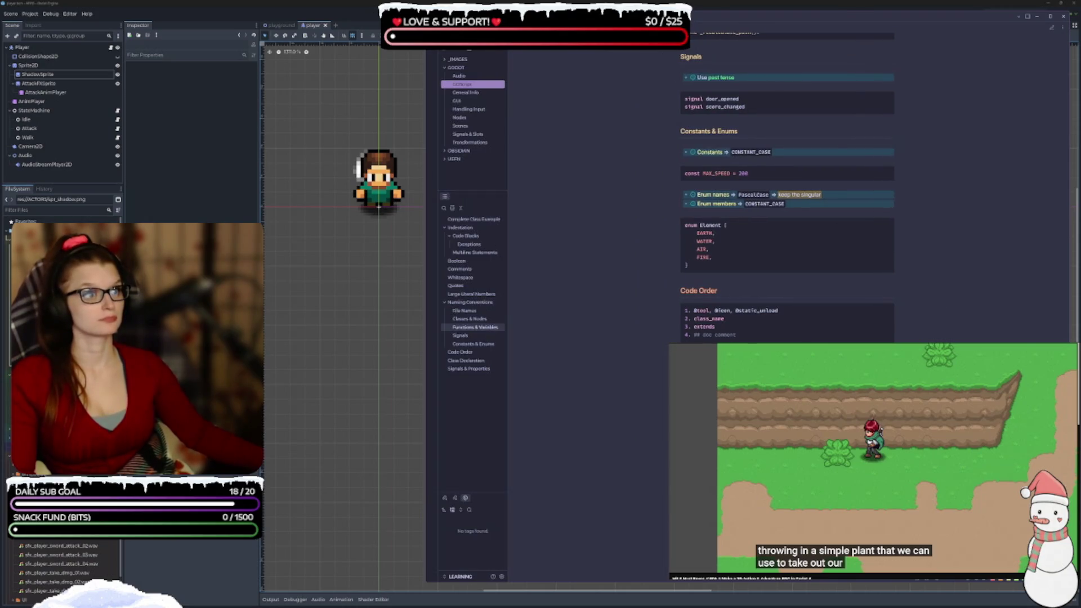
{"action": "left_click", "coordinate": [425, 305]}
{"action": "left_click_drag", "start_coordinate": [325, 241], "coordinate": [294, 207]}
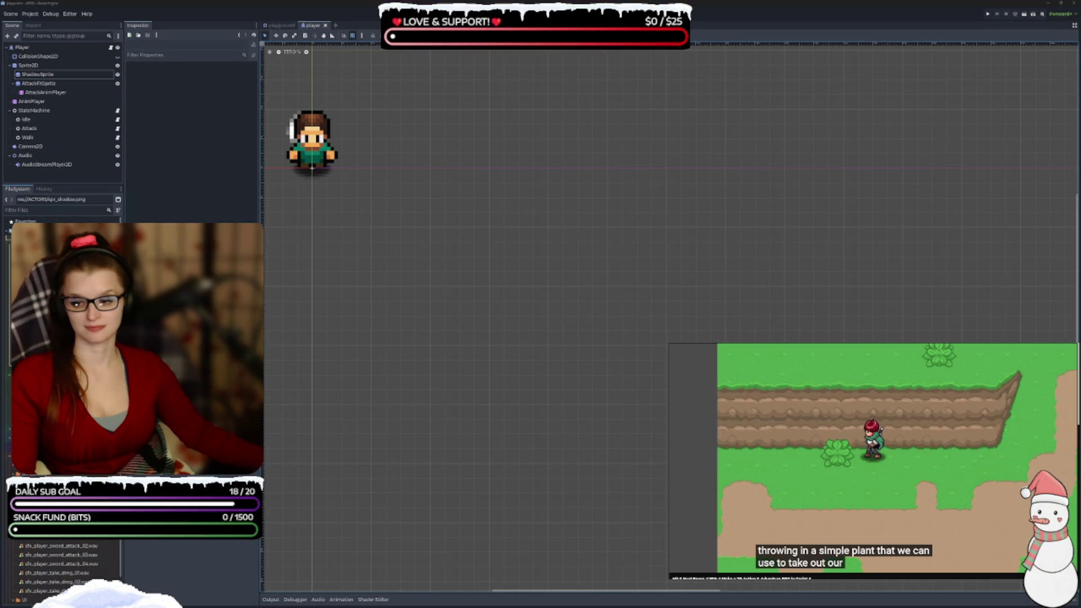
{"action": "key", "text": "alt+Tab"}
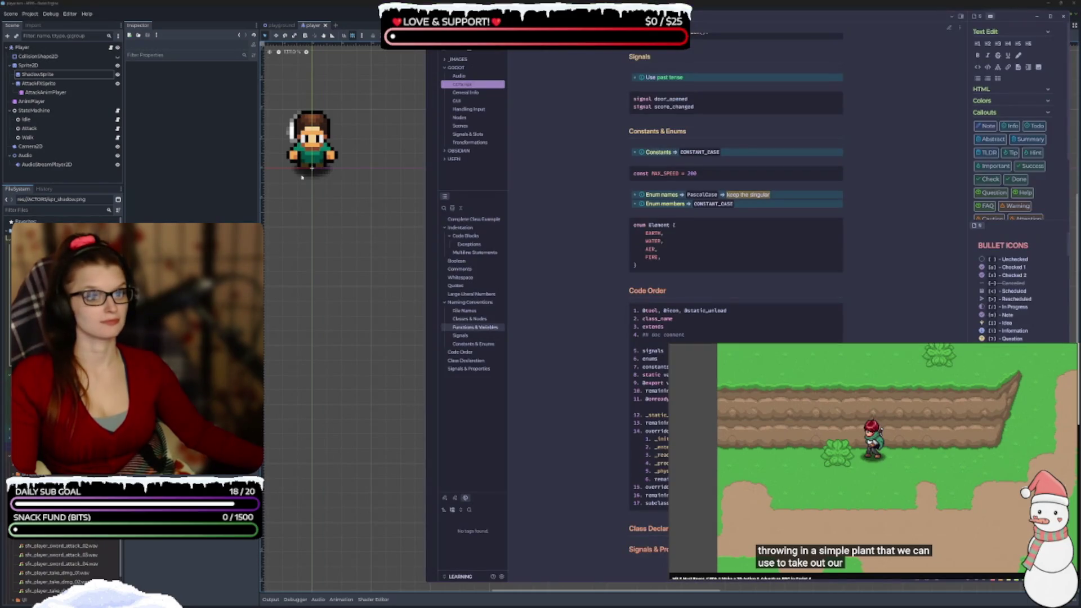
{"action": "left_click", "coordinate": [426, 285]}
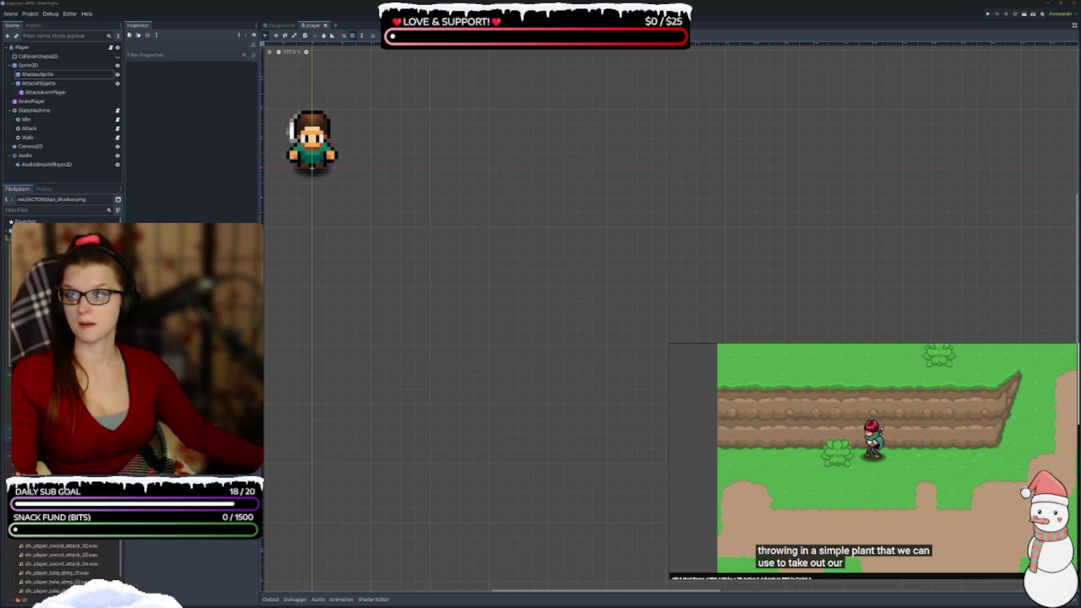
Switch back to the Obsidian GDScript style-guide note with Alt+Tab
{"action": "key", "text": "alt+Tab"}
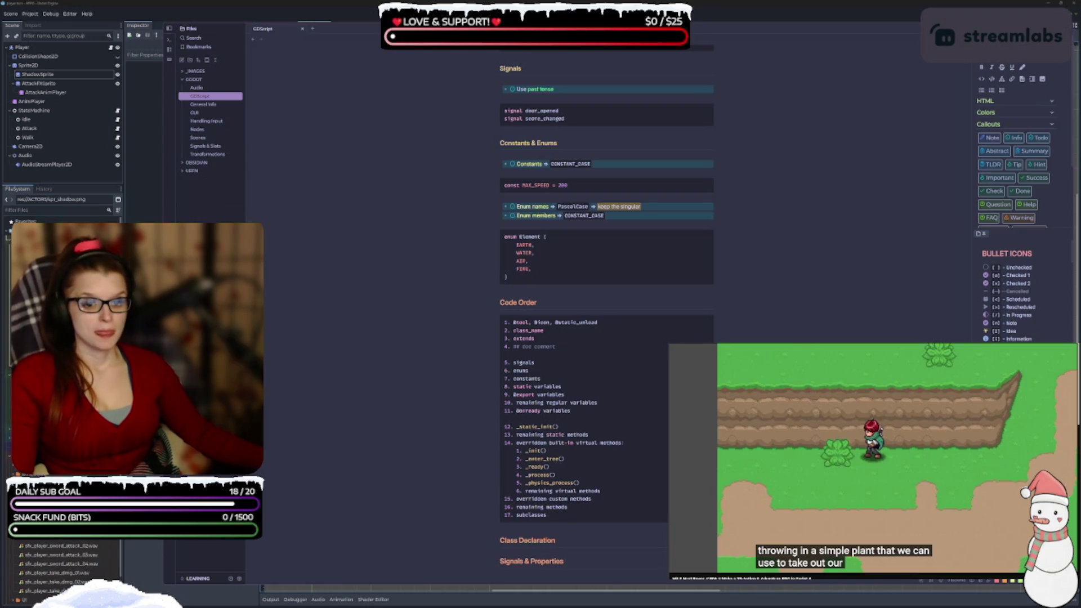
Create a vault folder named ARPG_GDD from the Files pane's New folder button
{"action": "left_click", "coordinate": [190, 60]}
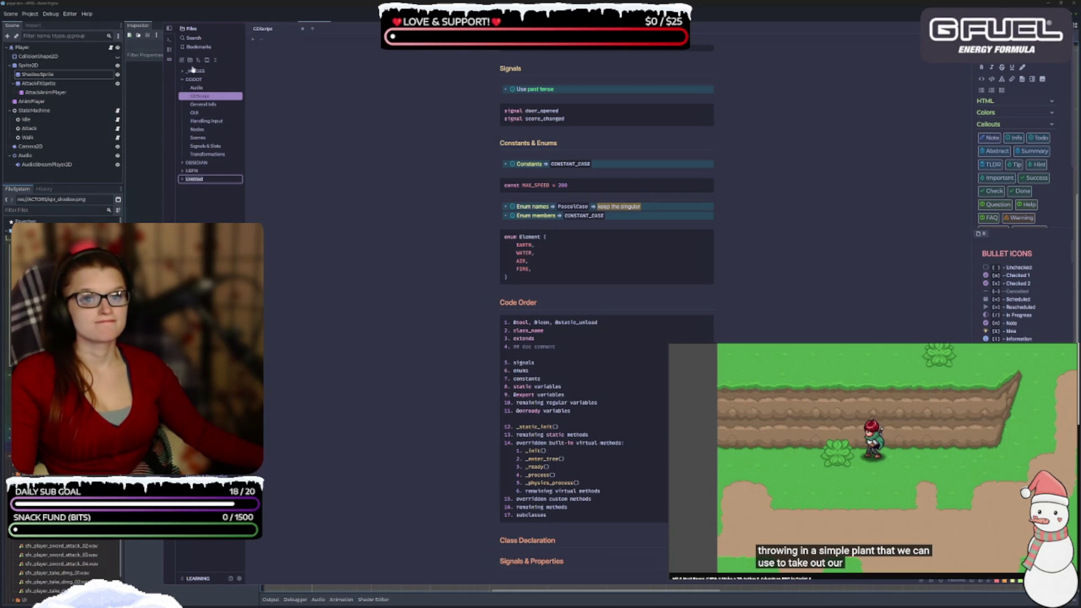
{"action": "type", "text": "A"}
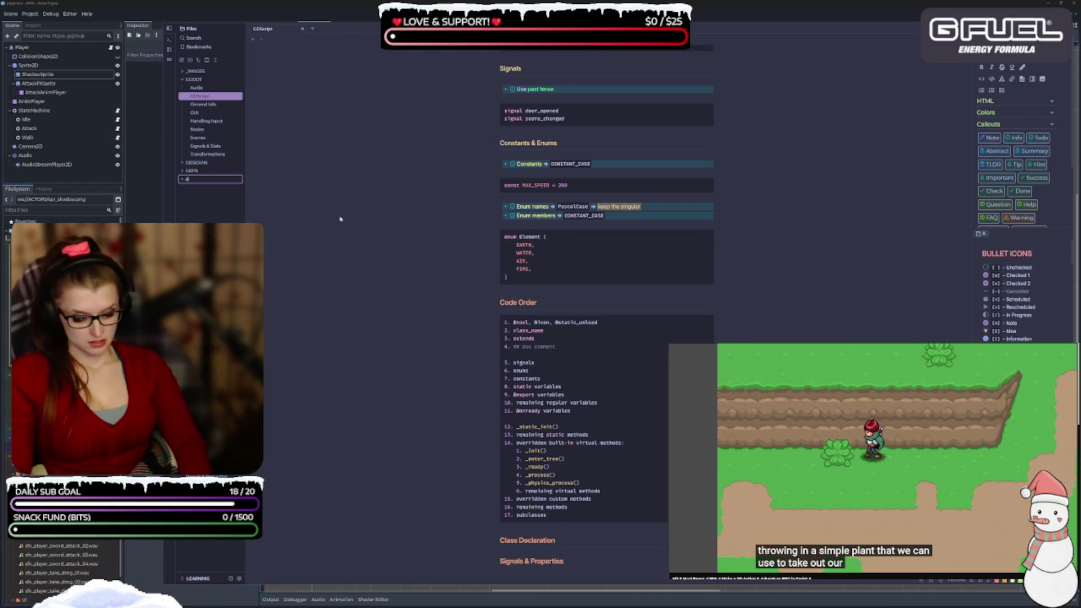
{"action": "type", "text": "RPG"}
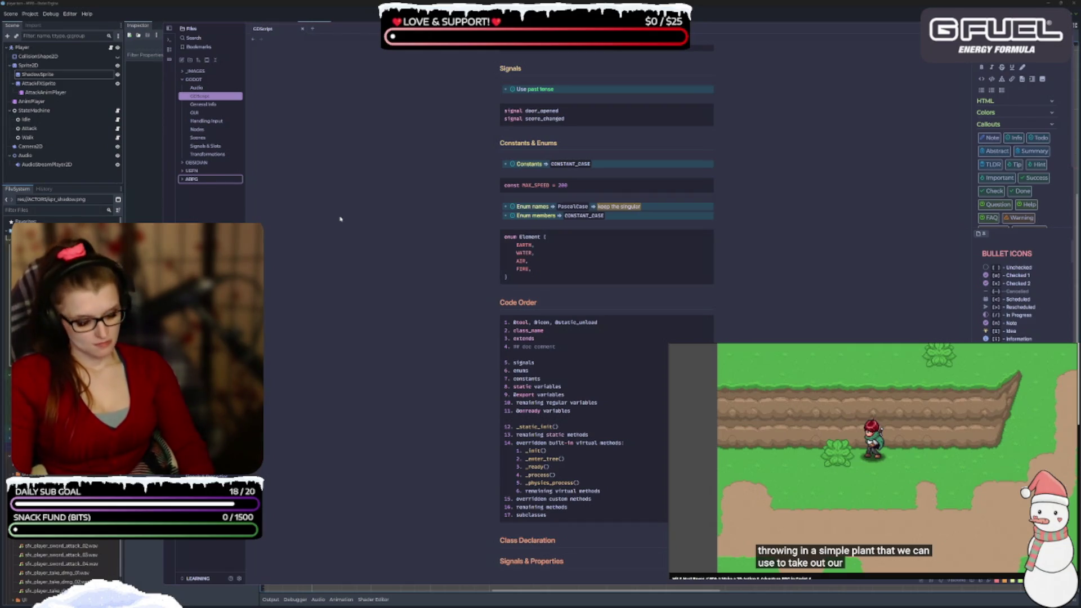
{"action": "type", "text": "_GDD"}
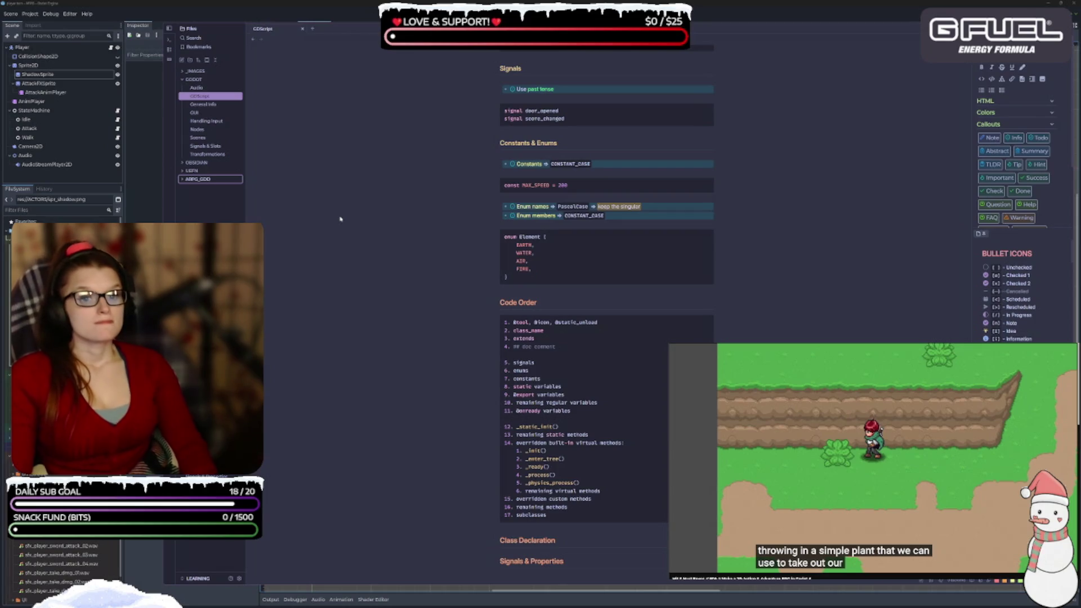
{"action": "key", "text": "Return"}
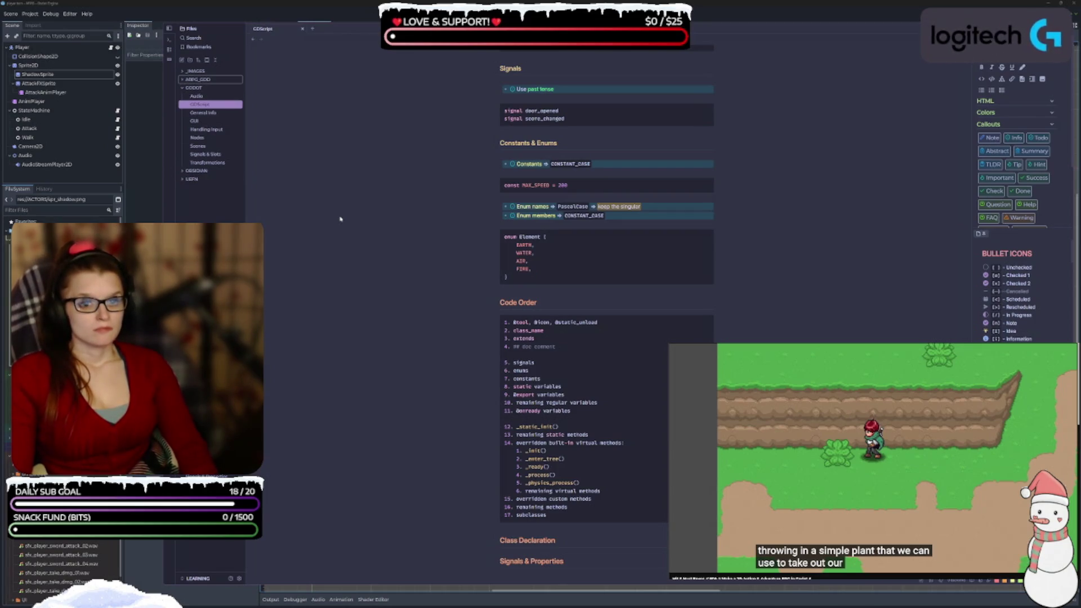
Give ARPG_GDD the Gamepad icon found by searching 'game', and collapse the GODOT folder
{"action": "right_click", "coordinate": [197, 81]}
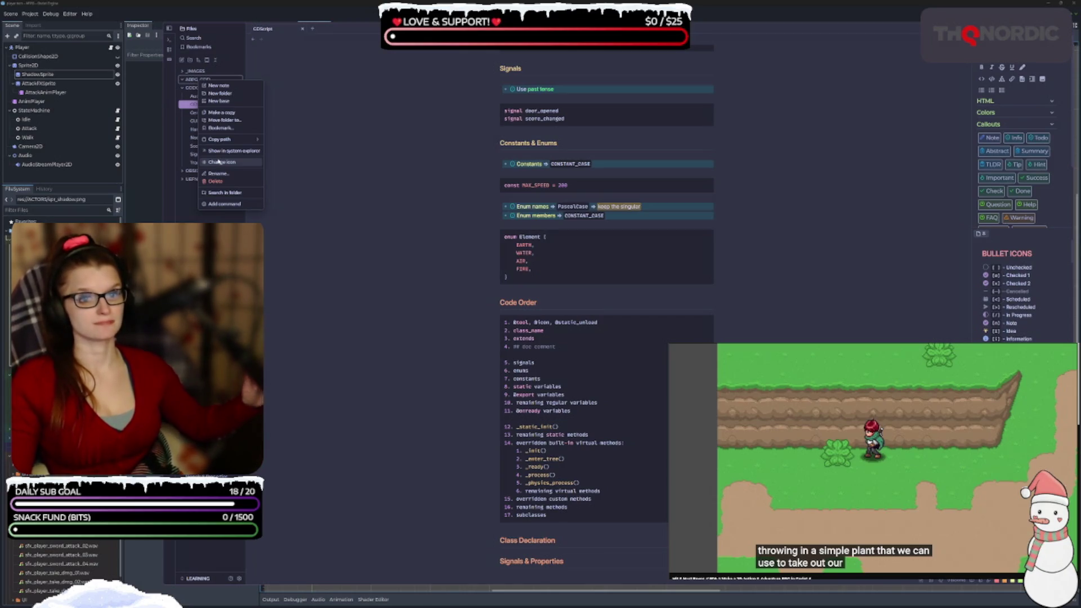
{"action": "left_click", "coordinate": [219, 161]}
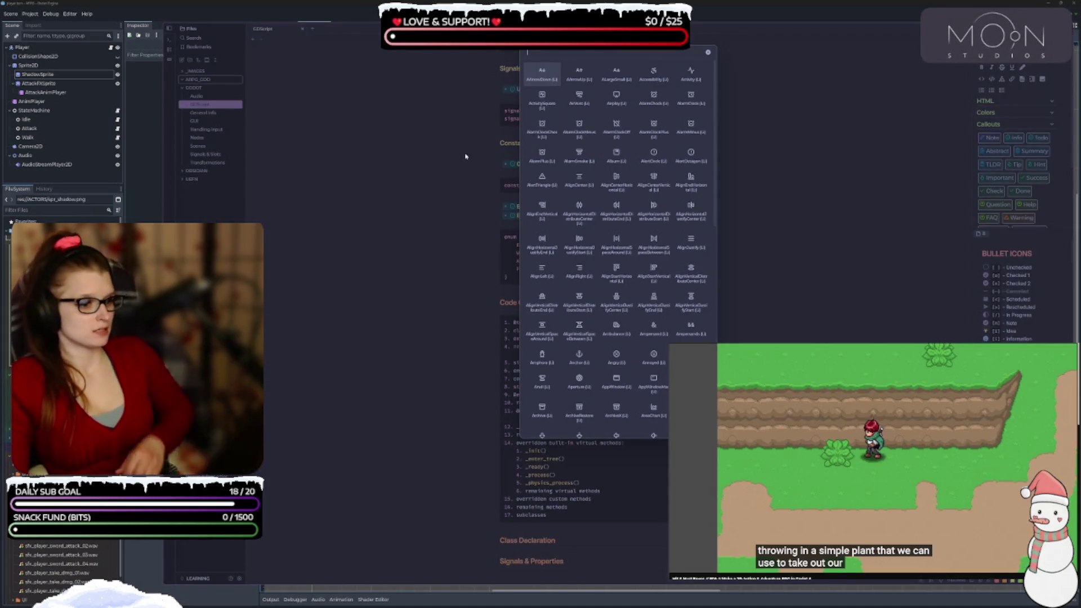
{"action": "type", "text": "game"}
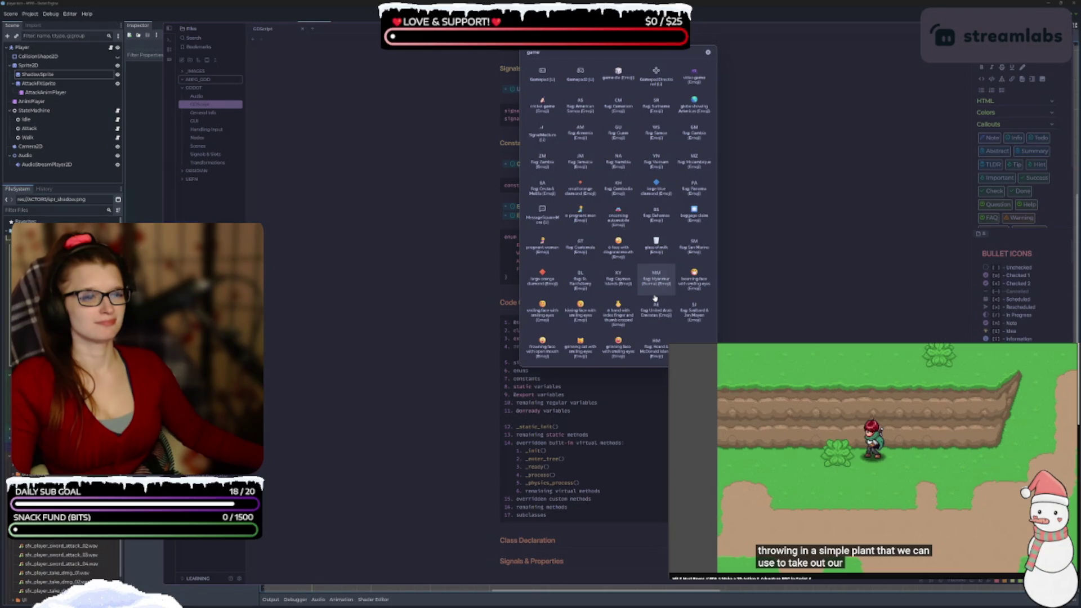
{"action": "left_click", "coordinate": [540, 74]}
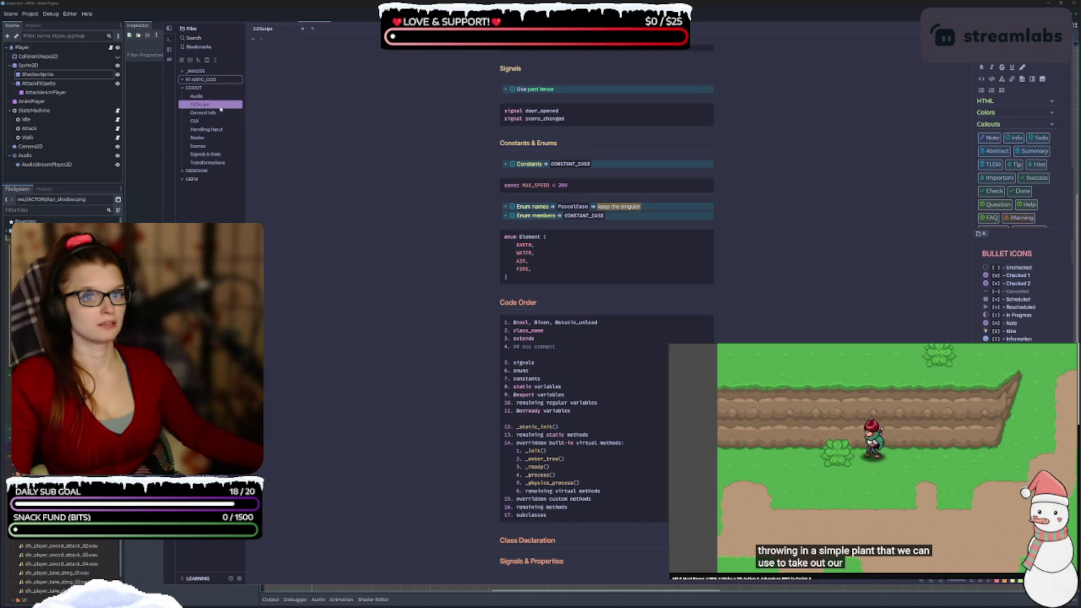
{"action": "left_click", "coordinate": [194, 88]}
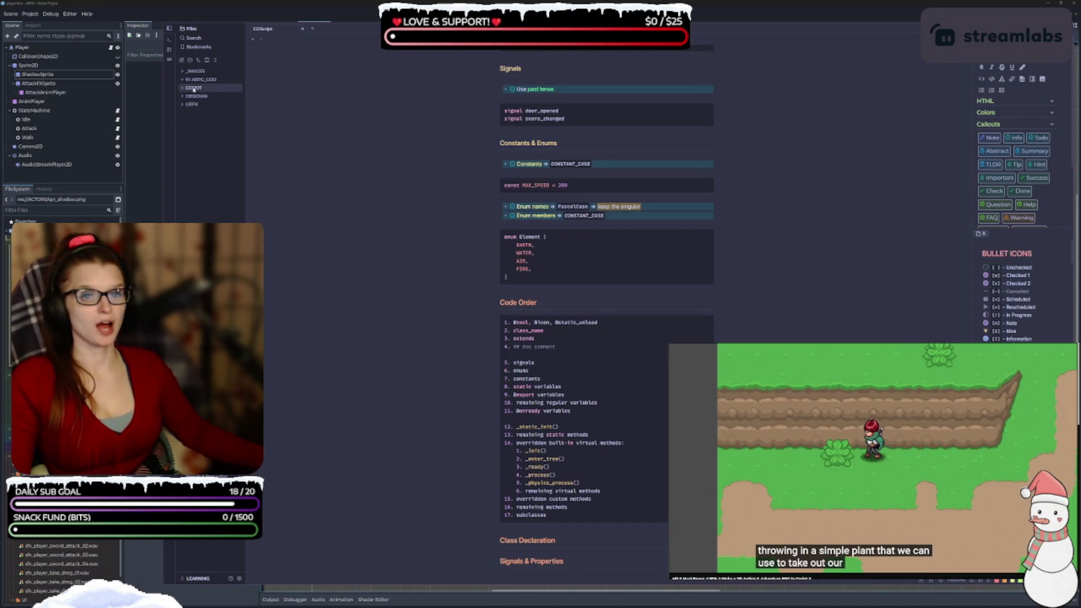
Search icons for 'god', 'robot', 'de', then 'bo', and apply the bot icon to GODOT
{"action": "right_click", "coordinate": [194, 88]}
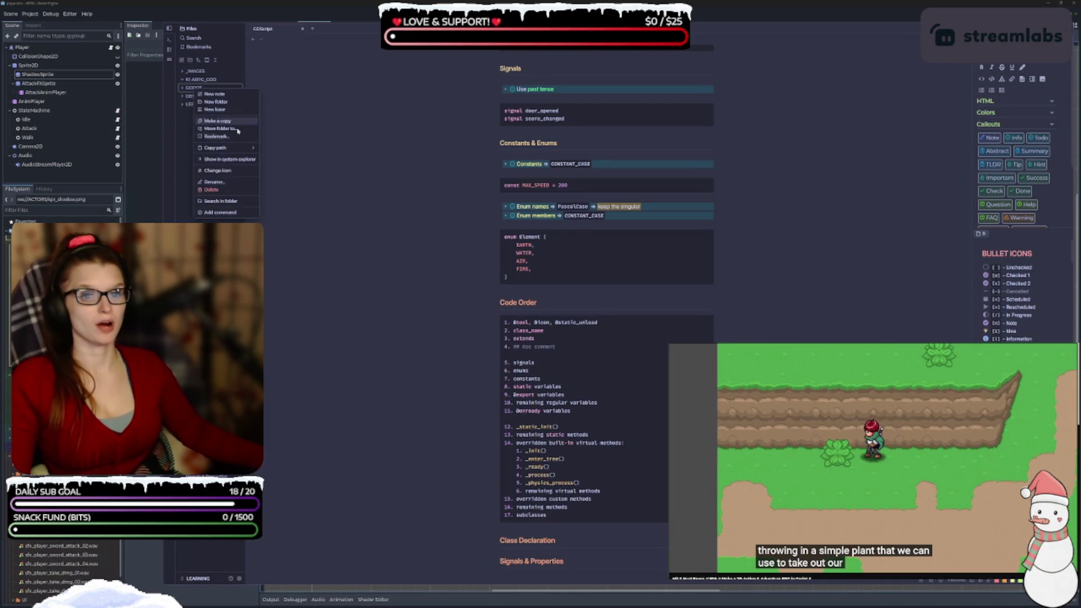
{"action": "left_click", "coordinate": [233, 171]}
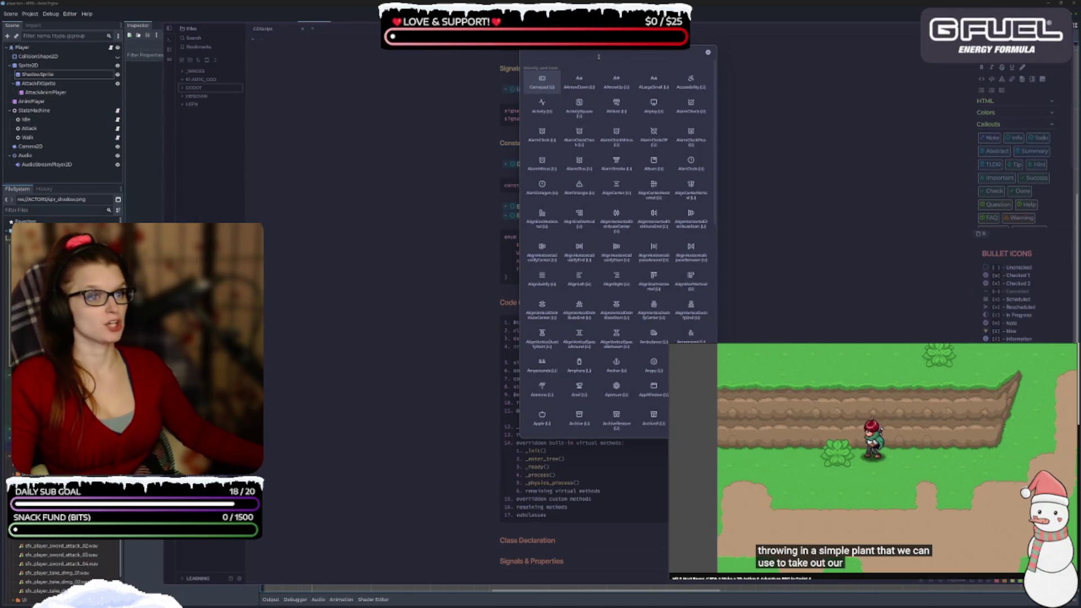
{"action": "type", "text": "god"}
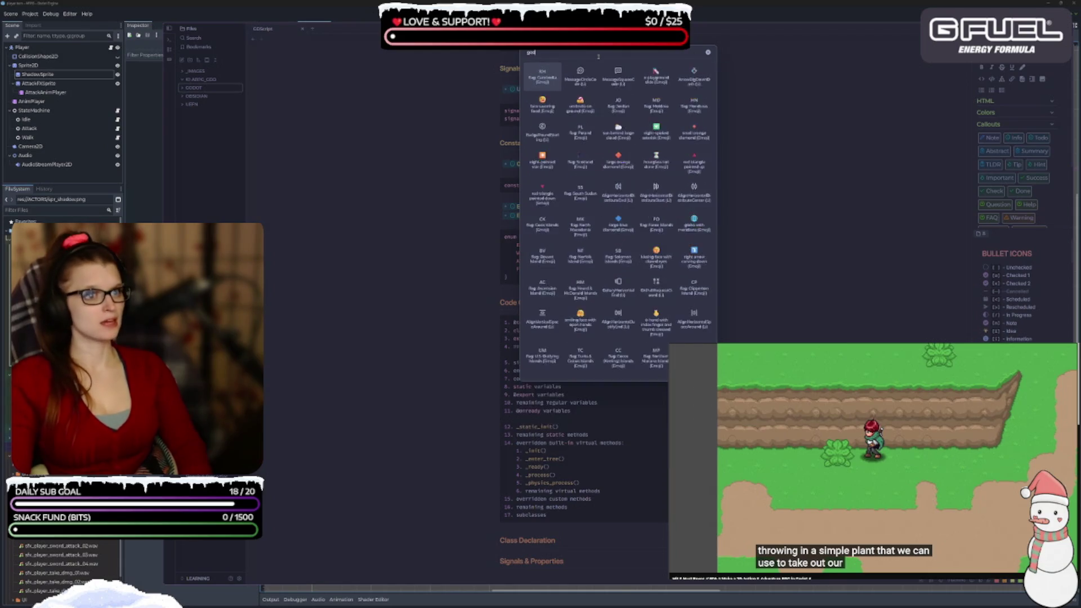
{"action": "key", "text": "BackSpace"}
{"action": "key", "text": "BackSpace"}
{"action": "key", "text": "BackSpace"}
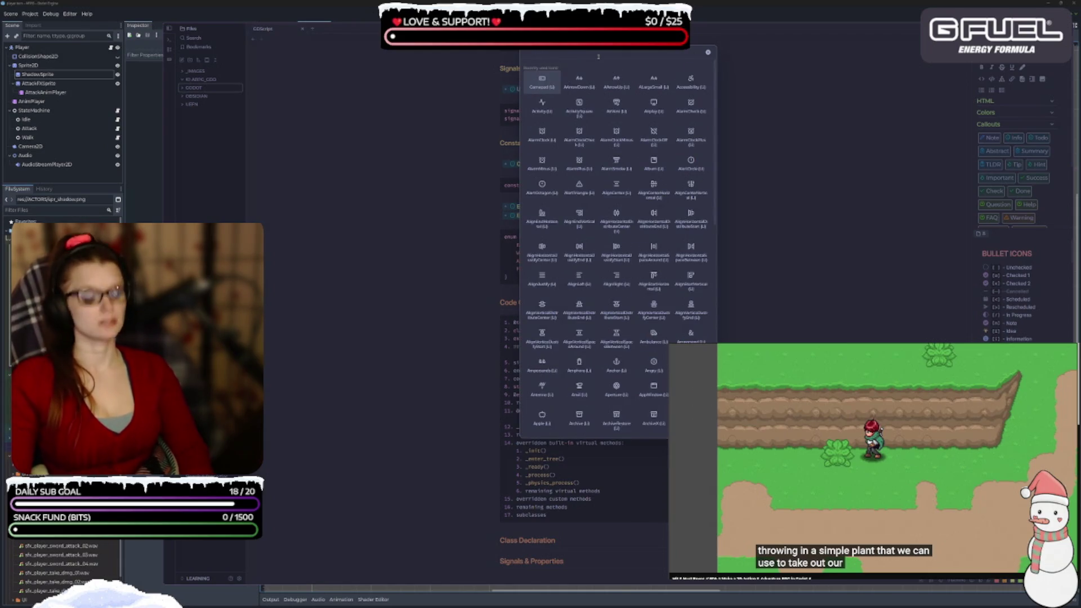
{"action": "type", "text": "robot"}
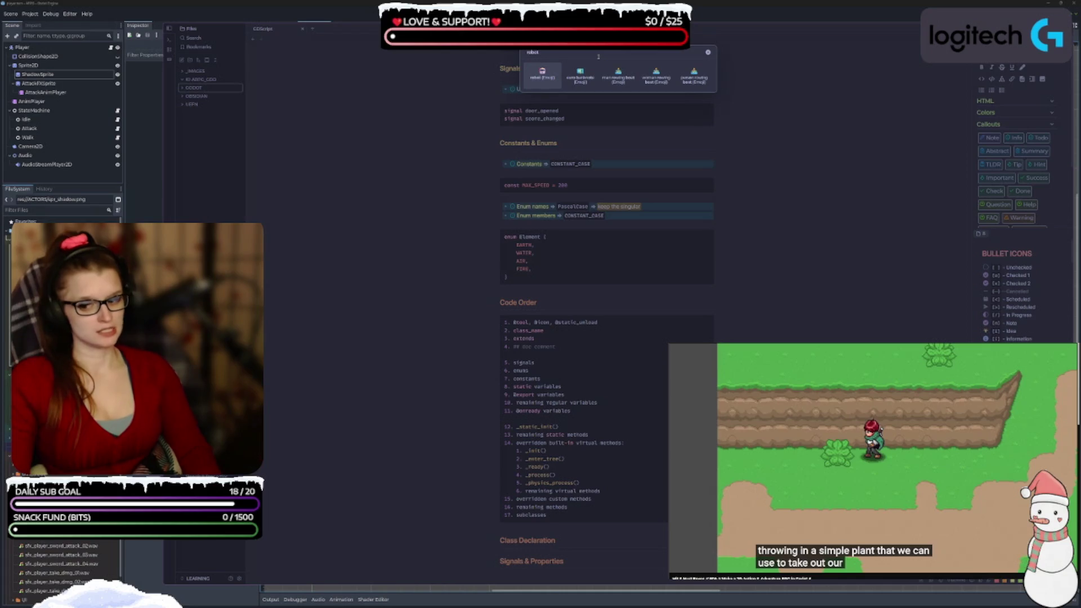
{"action": "key", "text": "ctrl+a"}
{"action": "key", "text": "BackSpace"}
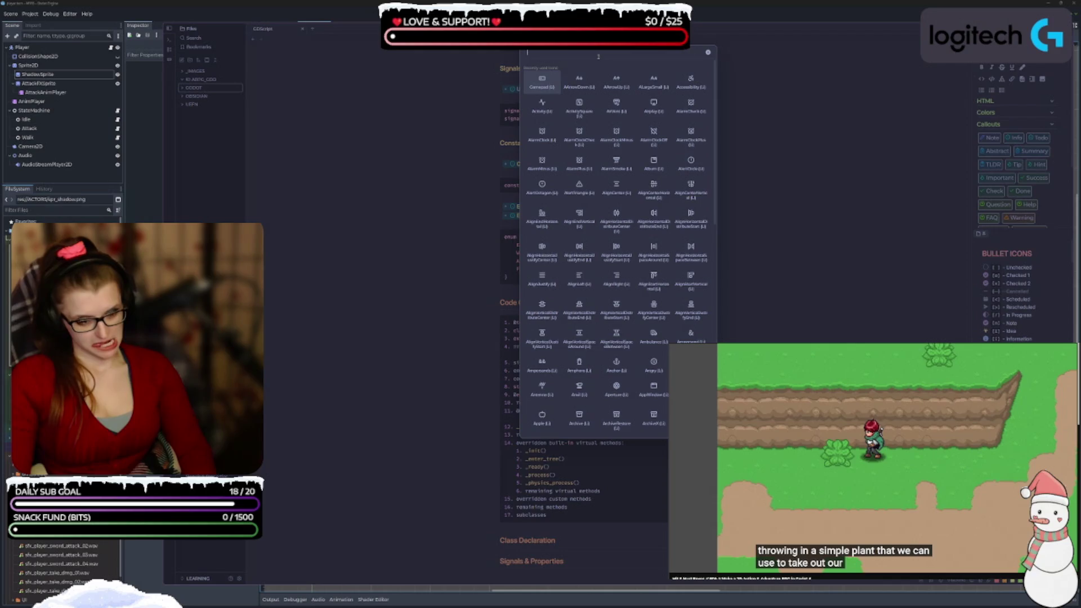
{"action": "type", "text": "de"}
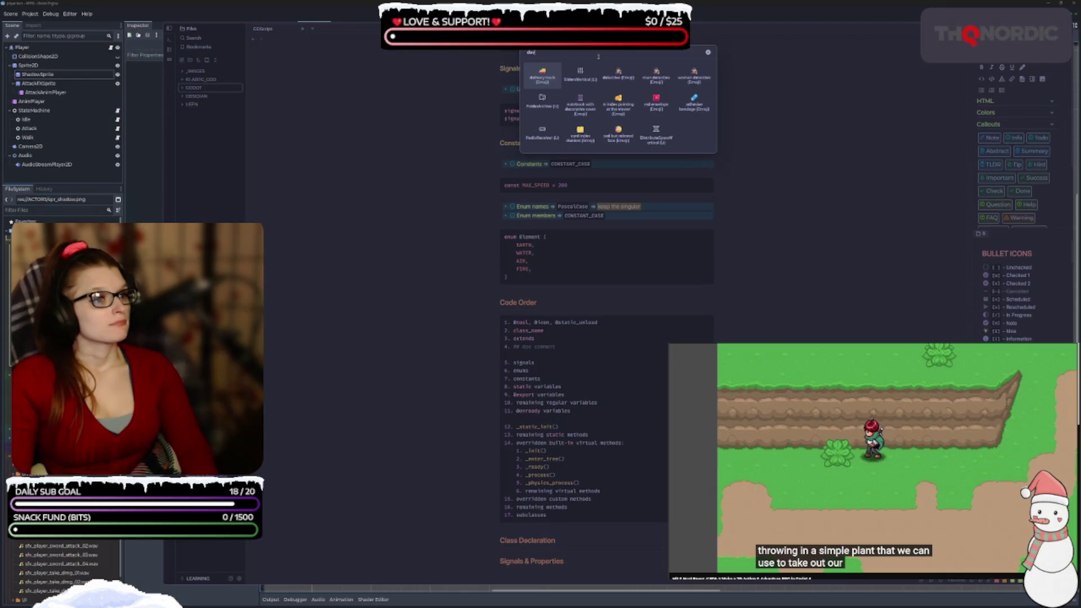
{"action": "key", "text": "BackSpace"}
{"action": "key", "text": "BackSpace"}
{"action": "key", "text": "BackSpace"}
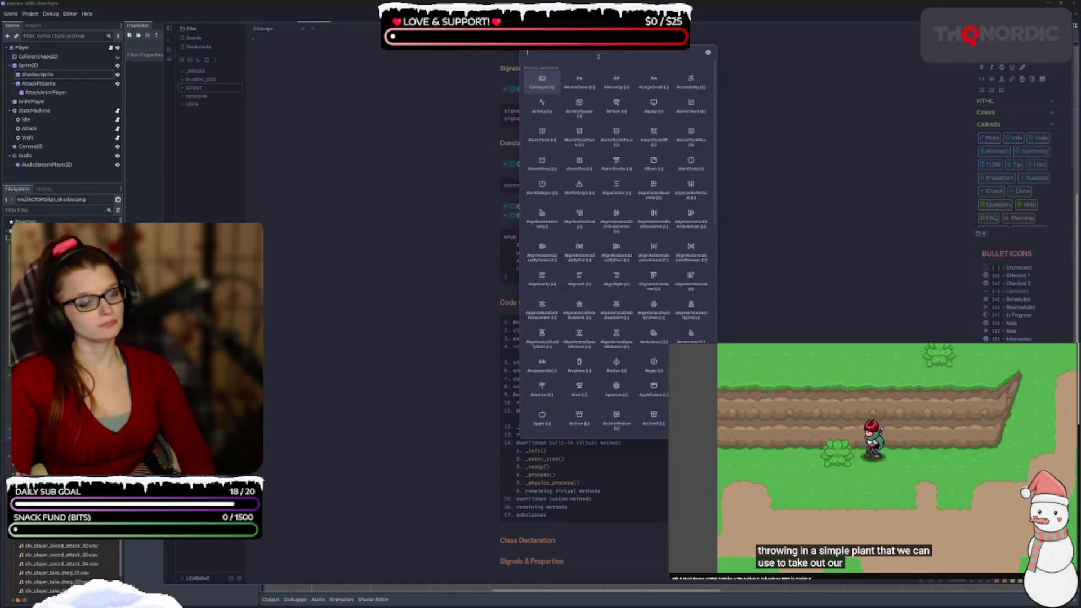
{"action": "type", "text": "bot"}
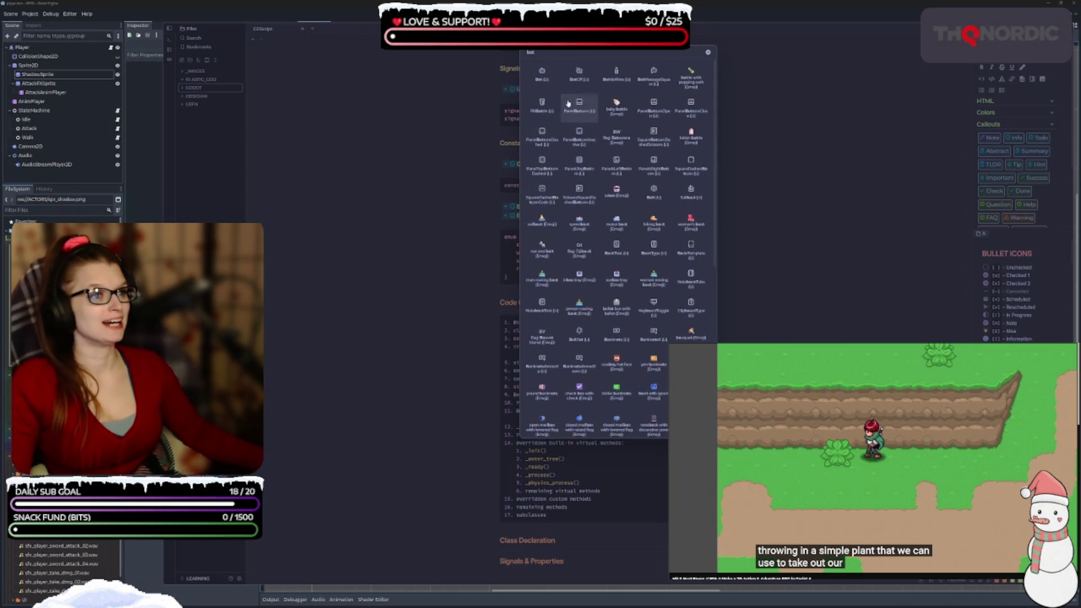
{"action": "left_click", "coordinate": [546, 78]}
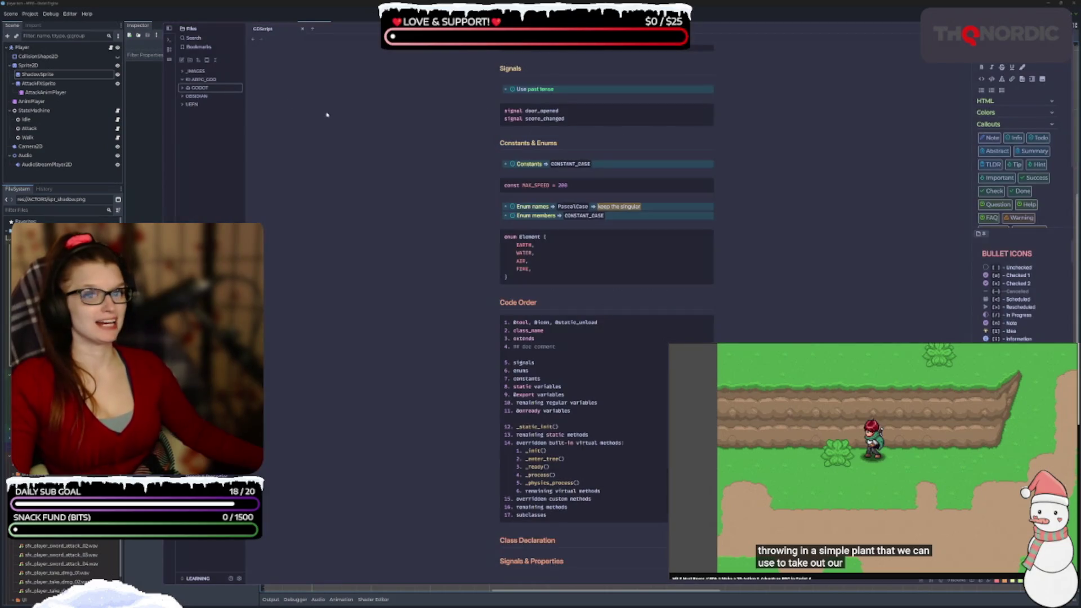
{"action": "right_click", "coordinate": [196, 97]}
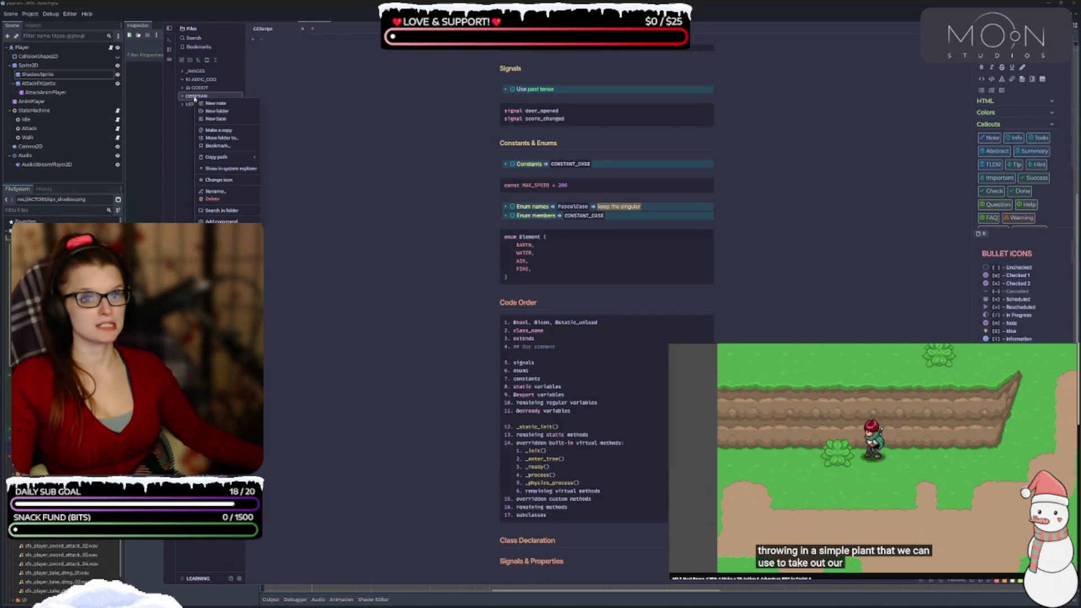
Search the icon picker for 'obsi', 'gem' and 'note', then give OBSIDIAN a notebook icon
{"action": "left_click", "coordinate": [239, 179]}
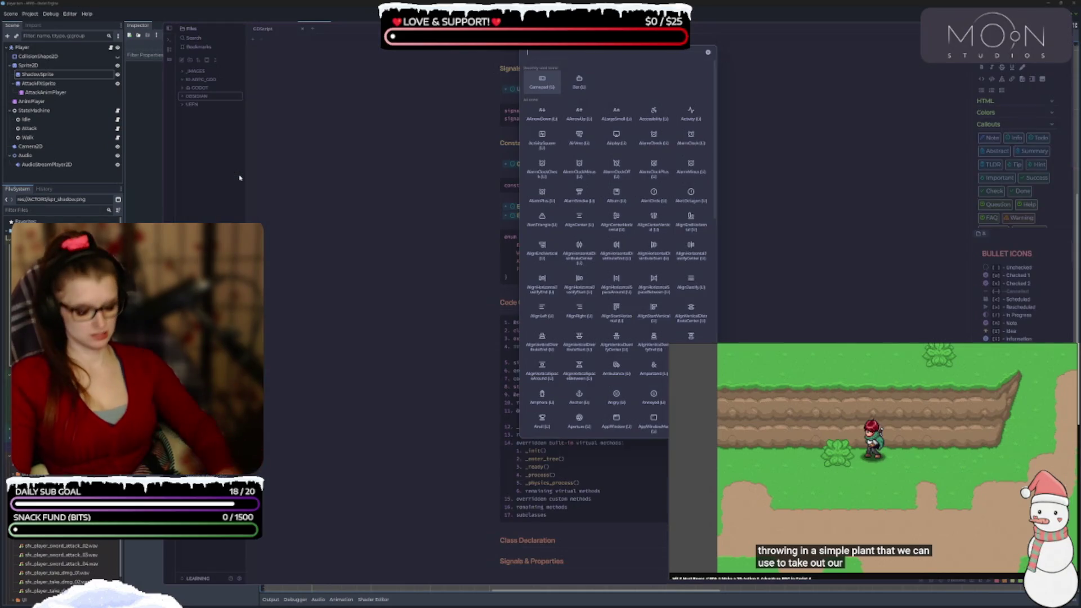
{"action": "type", "text": "obsi"}
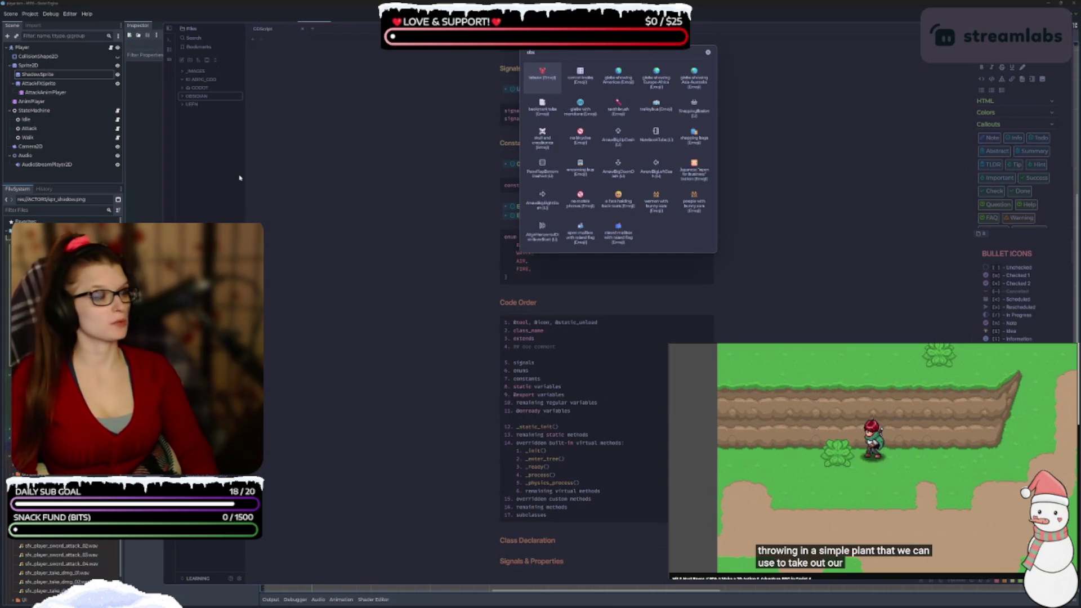
{"action": "key", "text": "BackSpace"}
{"action": "key", "text": "BackSpace"}
{"action": "key", "text": "BackSpace"}
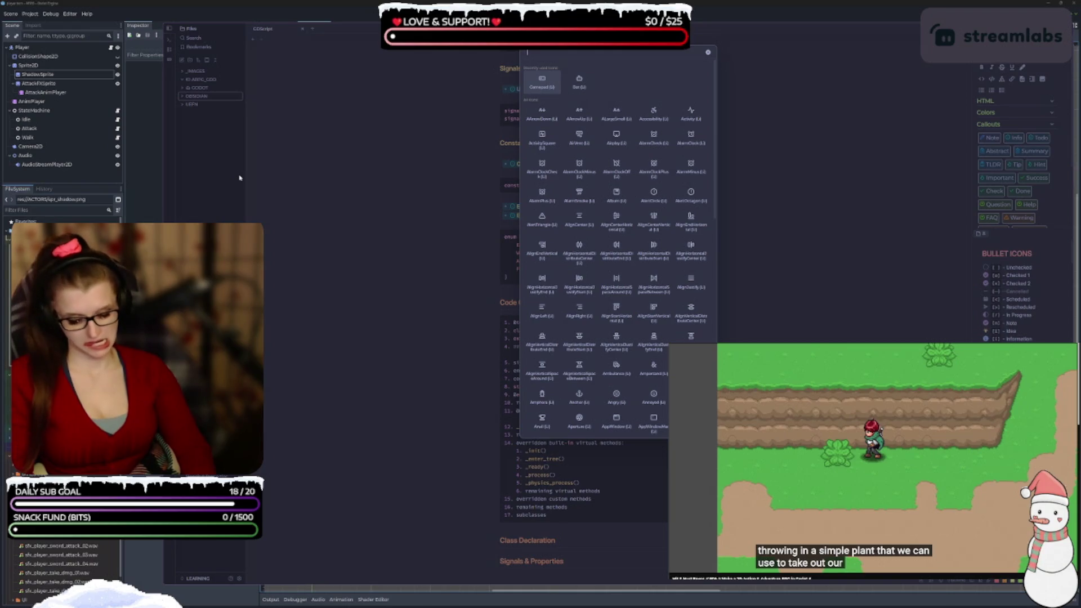
{"action": "type", "text": "gem"}
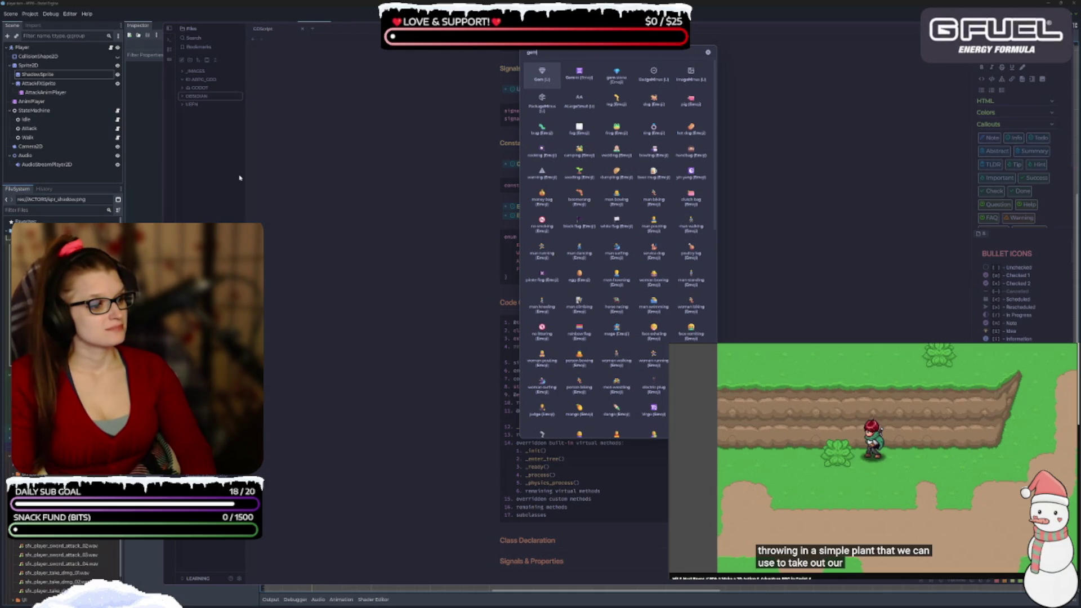
{"action": "scroll", "coordinate": [607, 179], "scroll_direction": "down", "scroll_amount": 3}
{"action": "scroll", "coordinate": [607, 180], "scroll_direction": "down", "scroll_amount": 6}
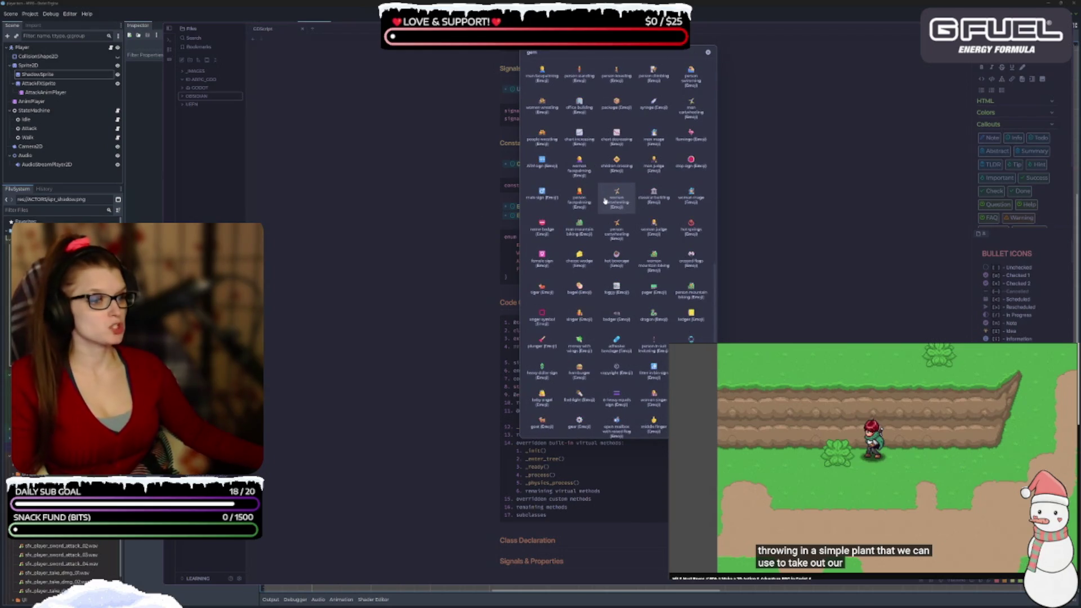
{"action": "scroll", "coordinate": [607, 203], "scroll_direction": "down", "scroll_amount": 1}
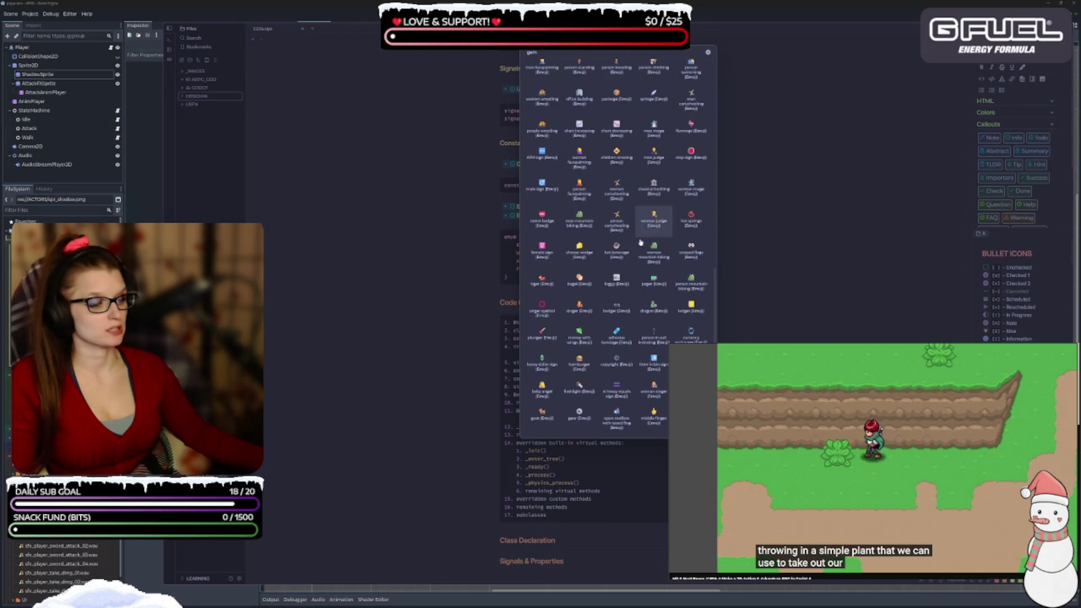
{"action": "scroll", "coordinate": [642, 304], "scroll_direction": "up", "scroll_amount": 10}
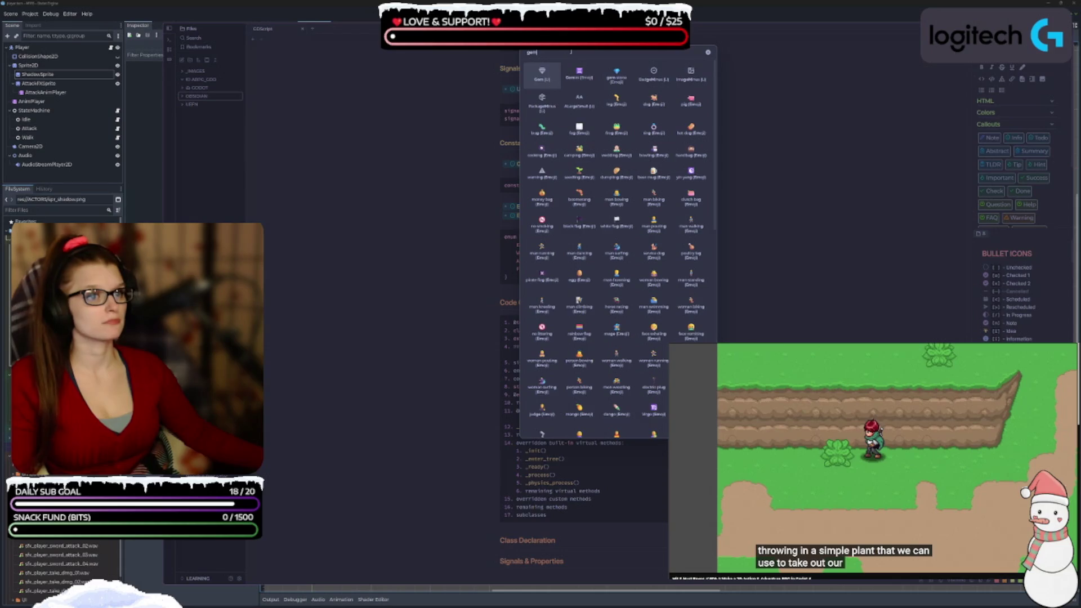
{"action": "key", "text": "BackSpace"}
{"action": "key", "text": "BackSpace"}
{"action": "key", "text": "BackSpace"}
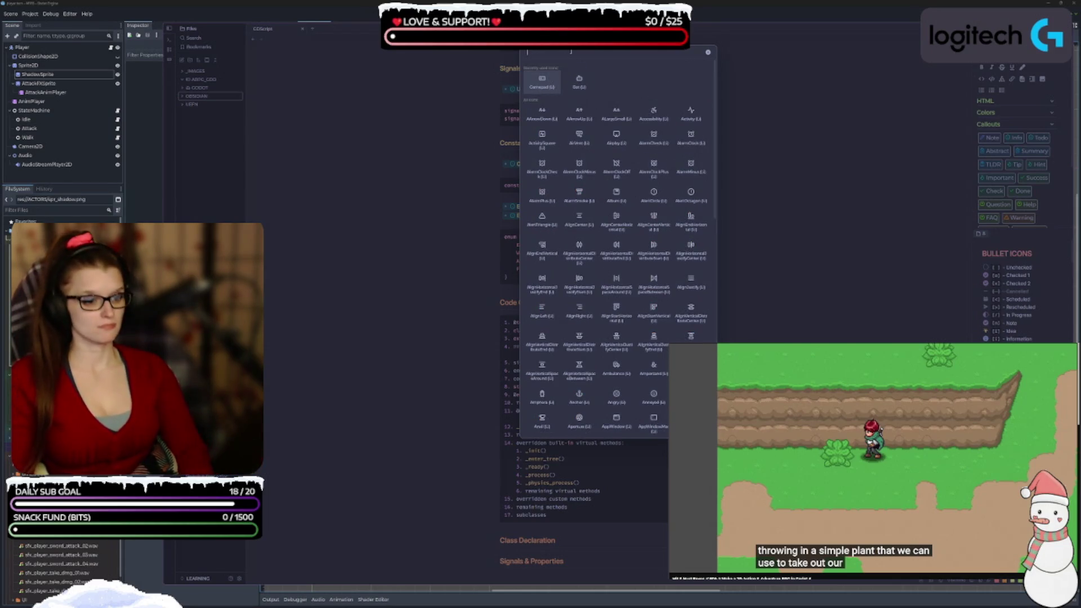
{"action": "type", "text": "note"}
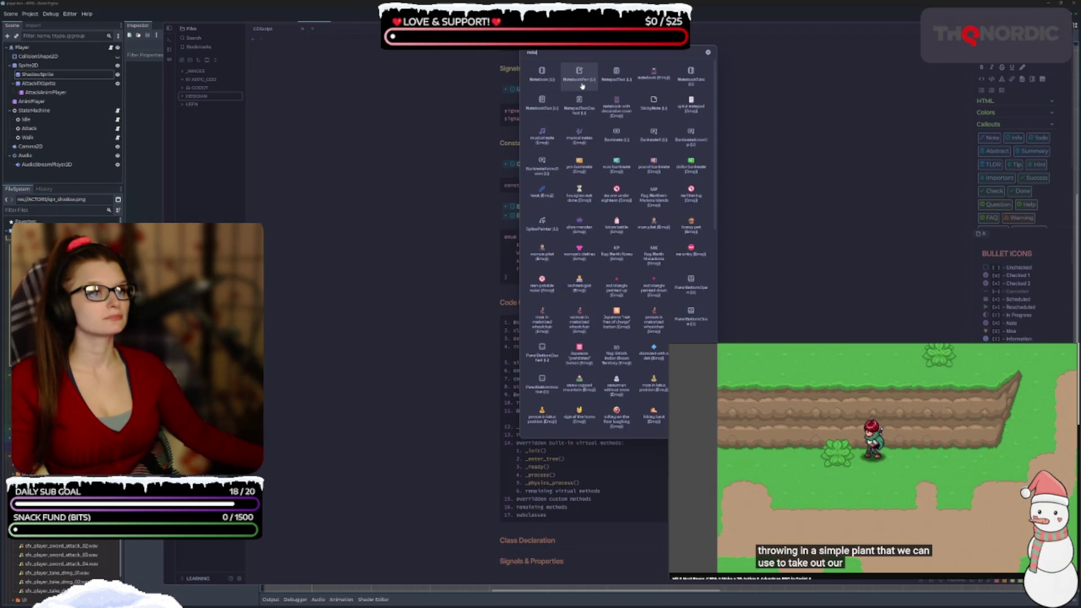
{"action": "left_click", "coordinate": [544, 80]}
Change the OBSIDIAN folder's icon again, picking NotebookPen from a 'note' search
{"action": "right_click", "coordinate": [198, 96]}
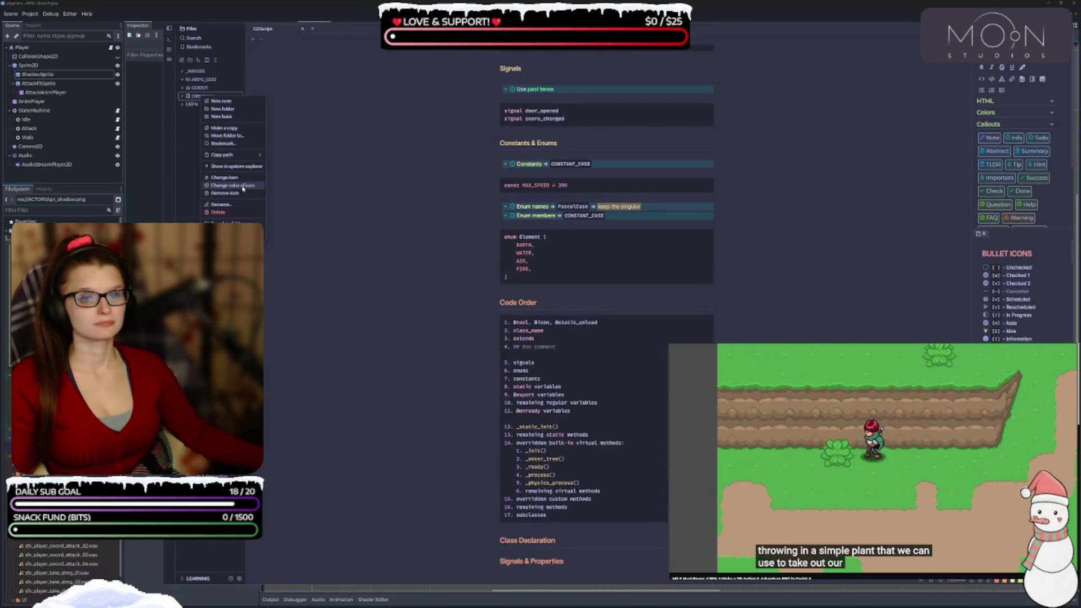
{"action": "left_click", "coordinate": [225, 177]}
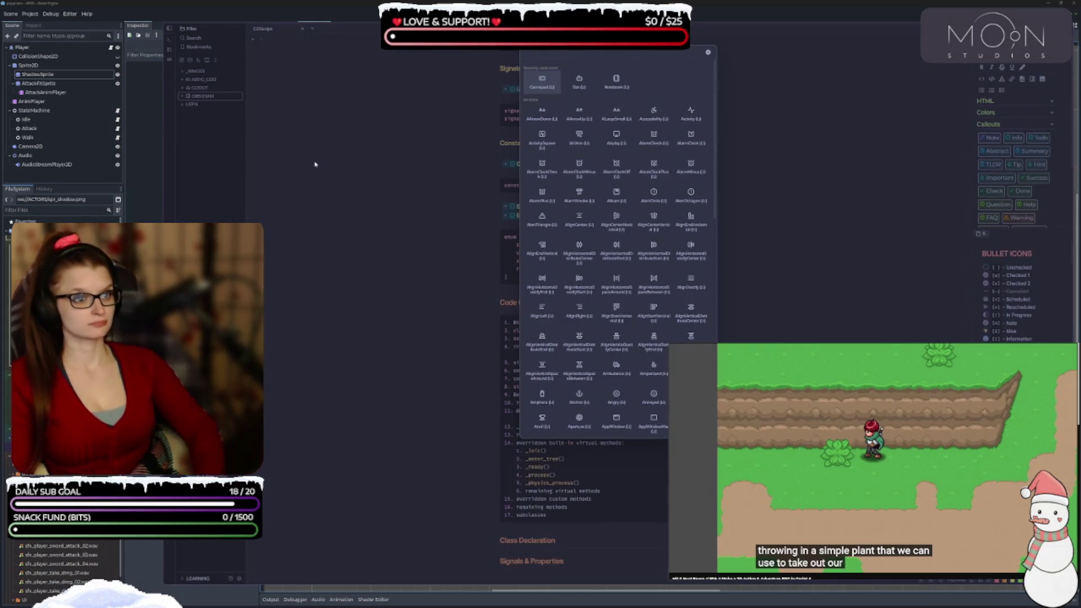
{"action": "type", "text": "note"}
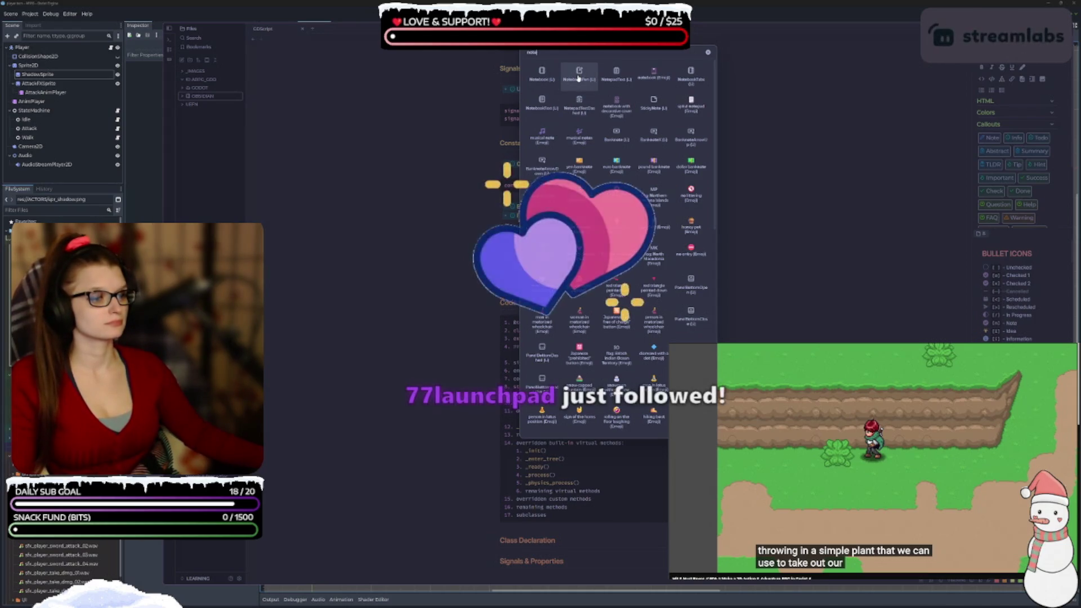
{"action": "left_click", "coordinate": [578, 77]}
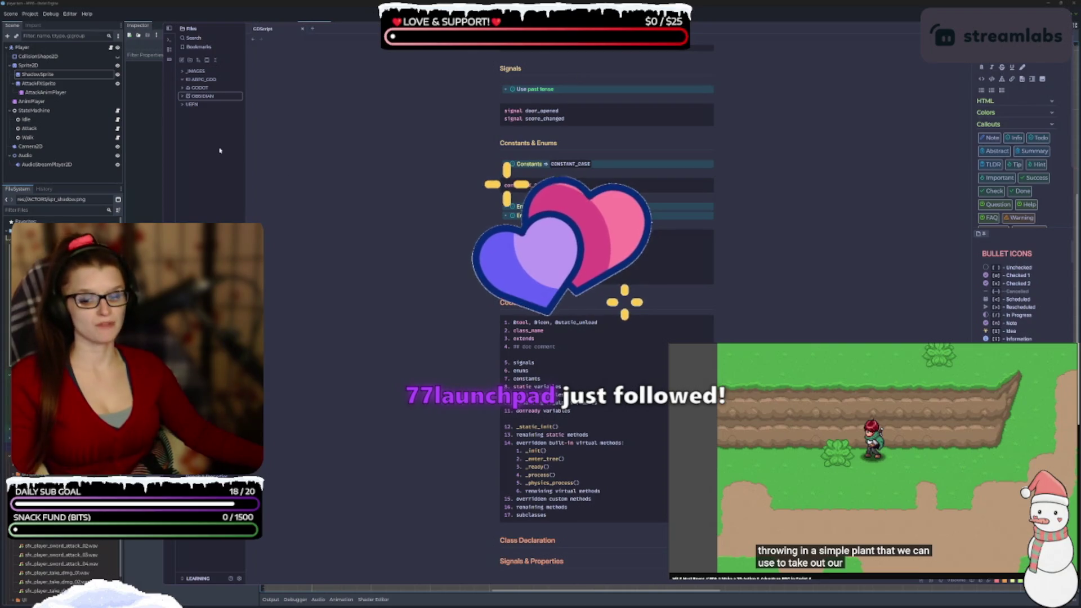
{"action": "left_click", "coordinate": [201, 105]}
{"action": "right_click", "coordinate": [200, 105]}
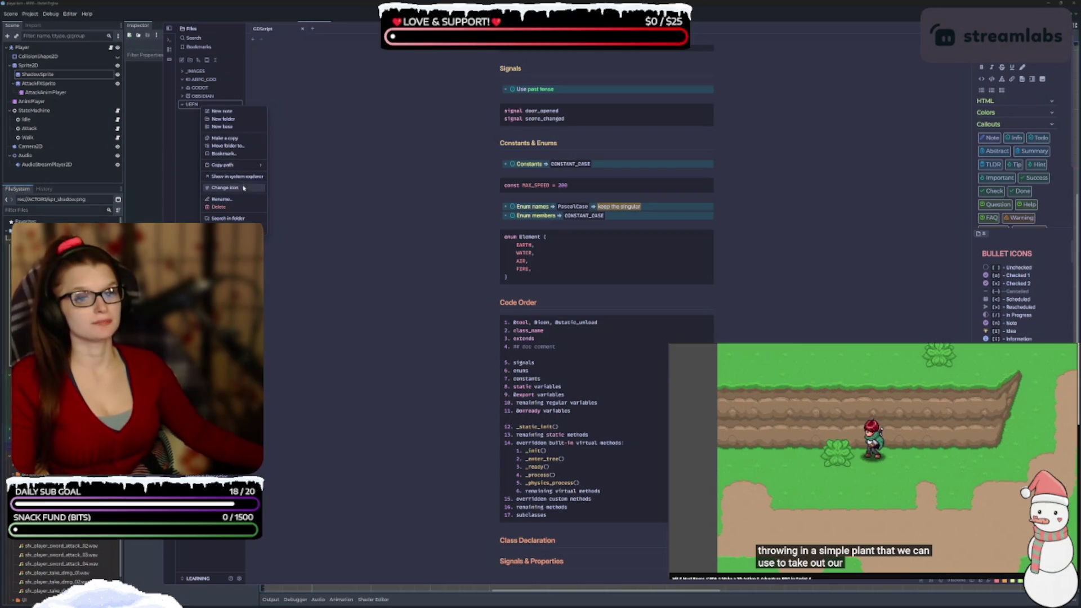
{"action": "left_click", "coordinate": [225, 187]}
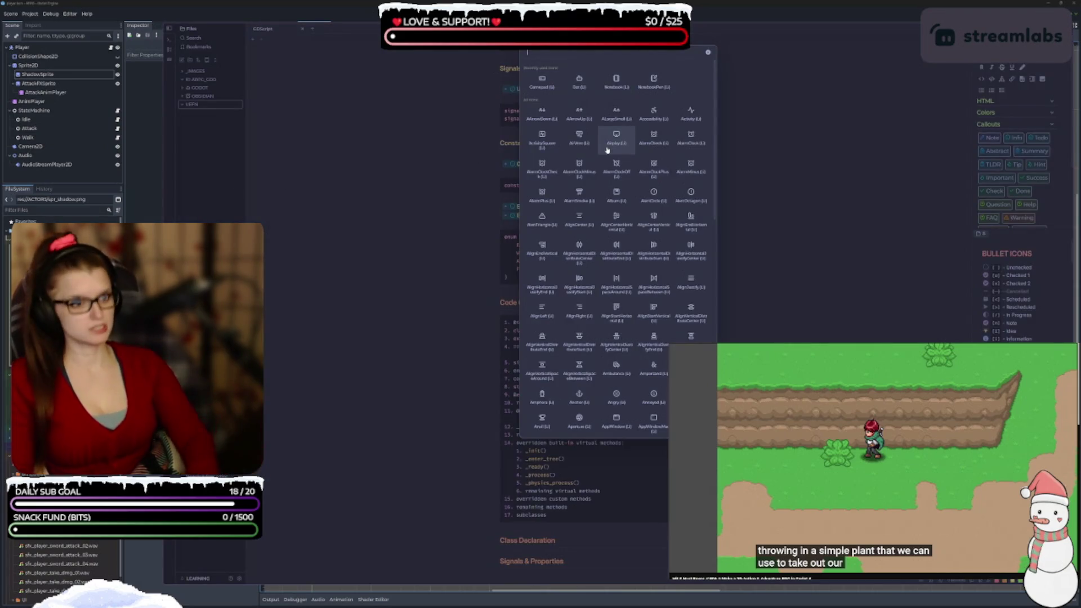
{"action": "type", "text": "unrea"}
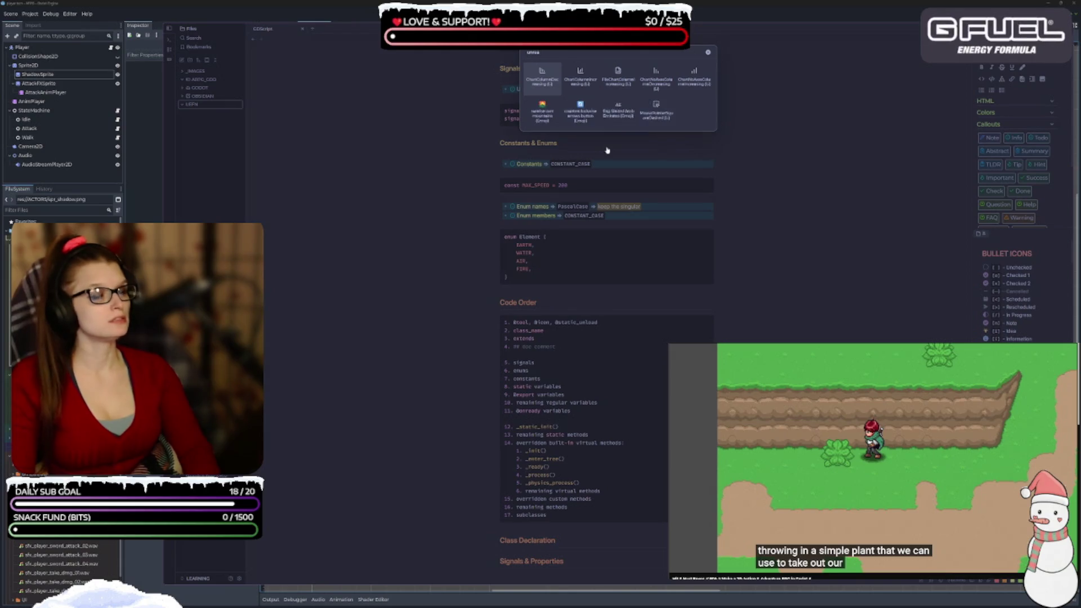
{"action": "key", "text": "BackSpace"}
{"action": "key", "text": "BackSpace"}
{"action": "key", "text": "BackSpace"}
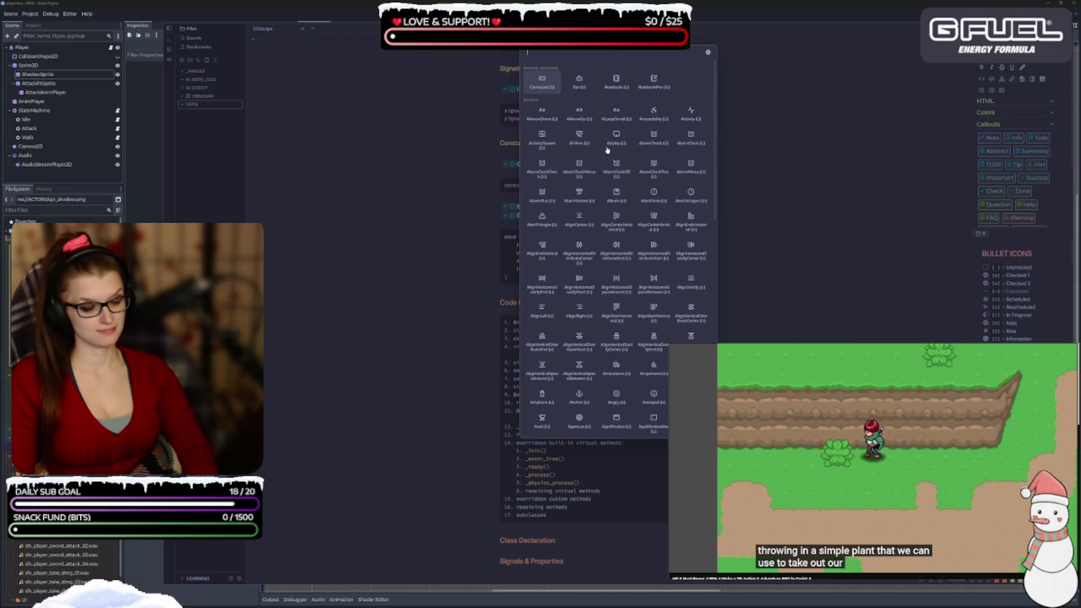
{"action": "type", "text": "learn"}
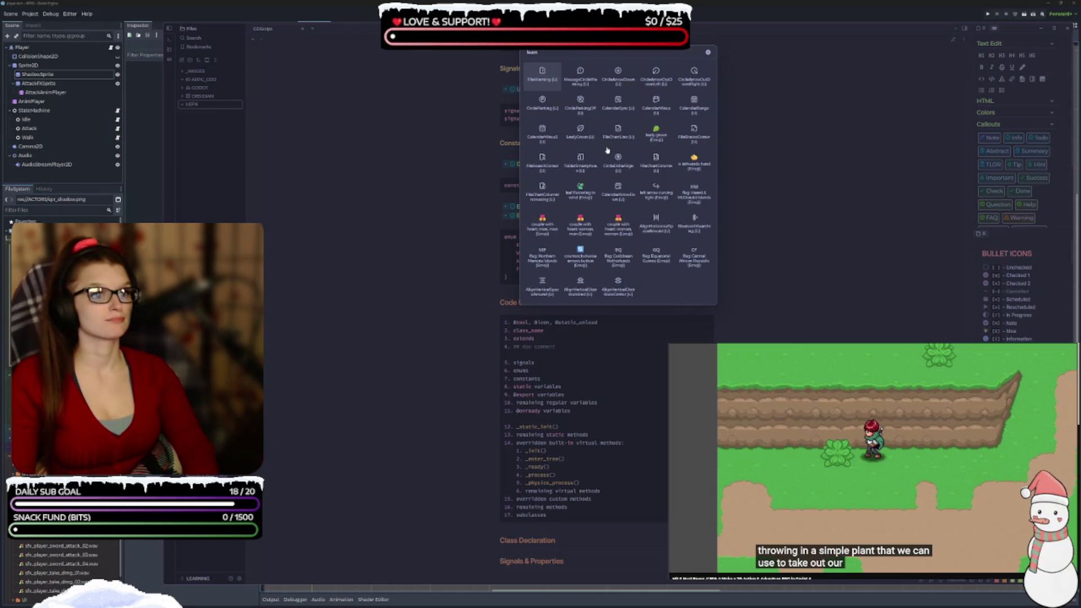
{"action": "key", "text": "ctrl+a"}
{"action": "key", "text": "BackSpace"}
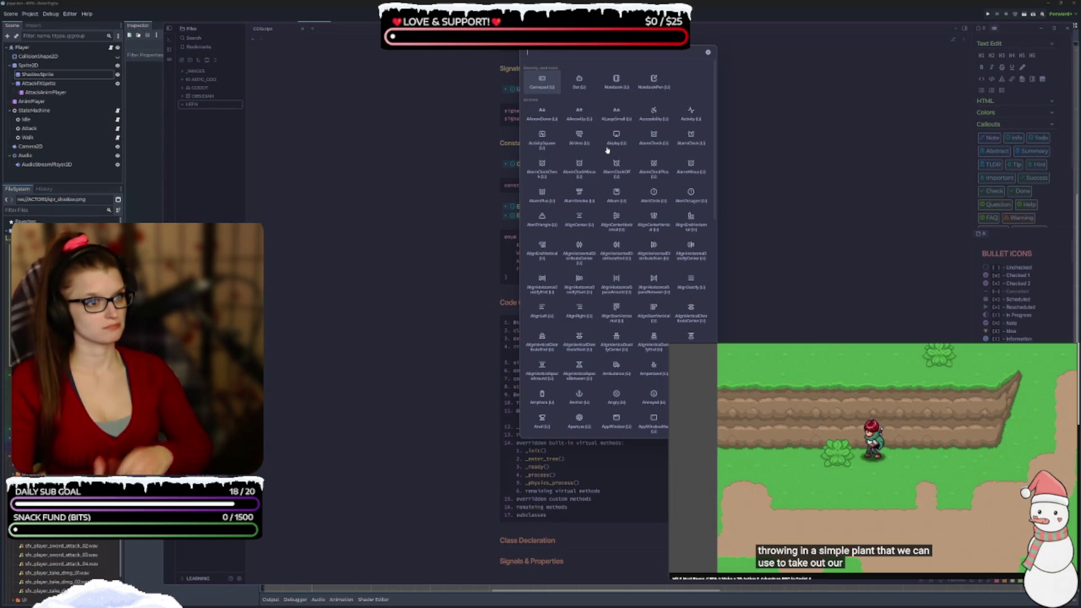
{"action": "type", "text": "info"}
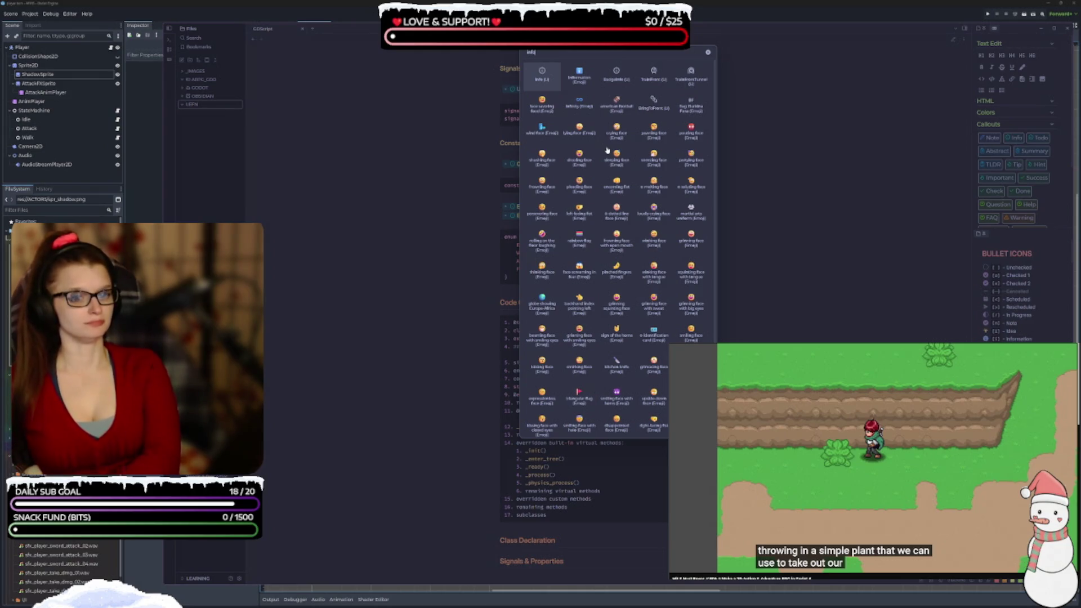
{"action": "scroll", "coordinate": [585, 235], "scroll_direction": "down", "scroll_amount": 3}
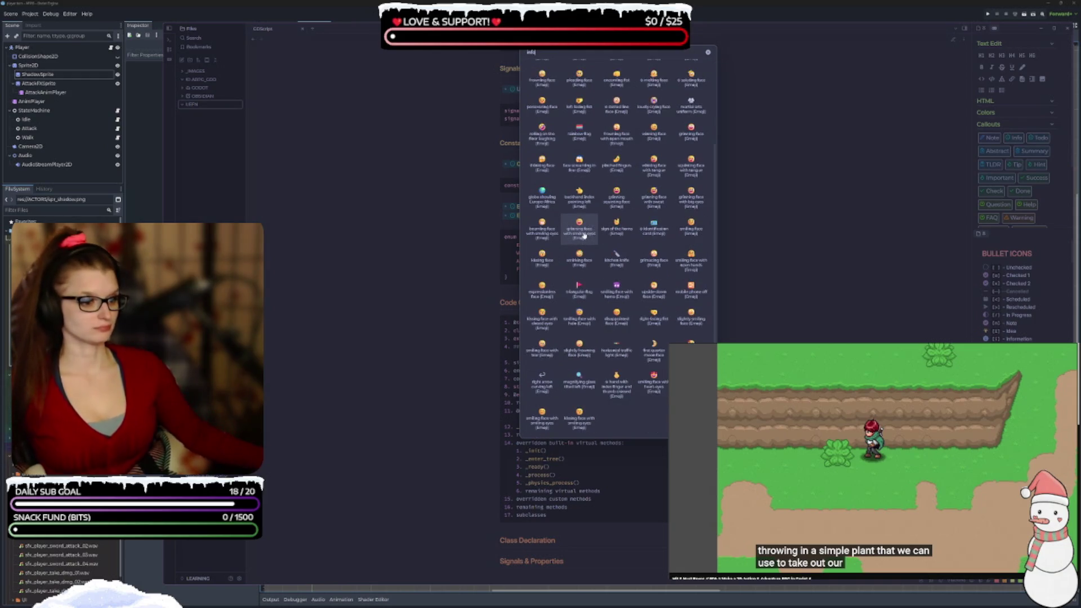
{"action": "scroll", "coordinate": [617, 321], "scroll_direction": "up", "scroll_amount": 3}
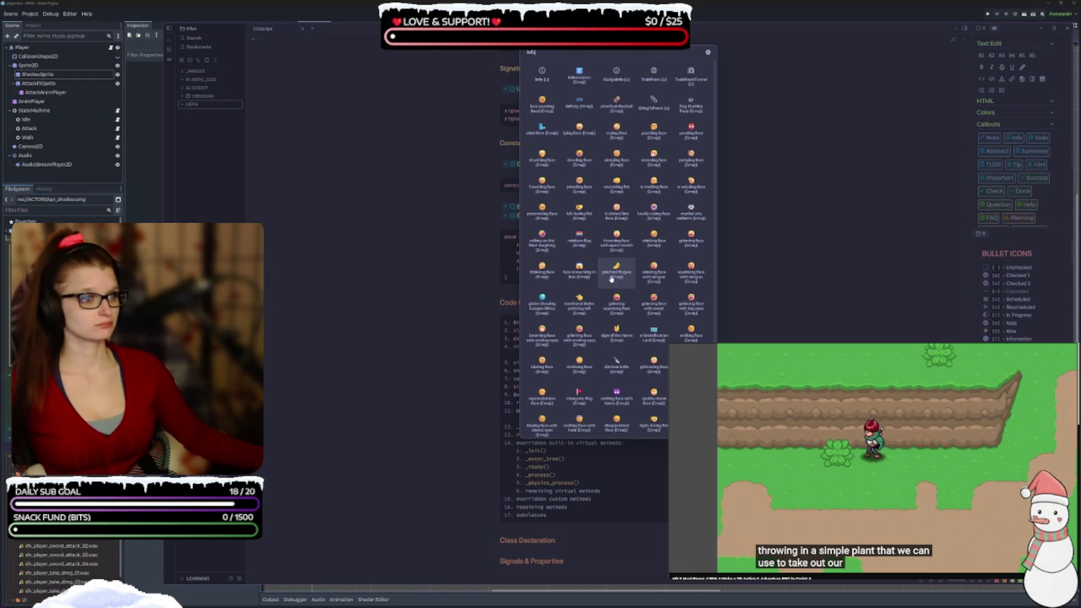
{"action": "key", "text": "Escape"}
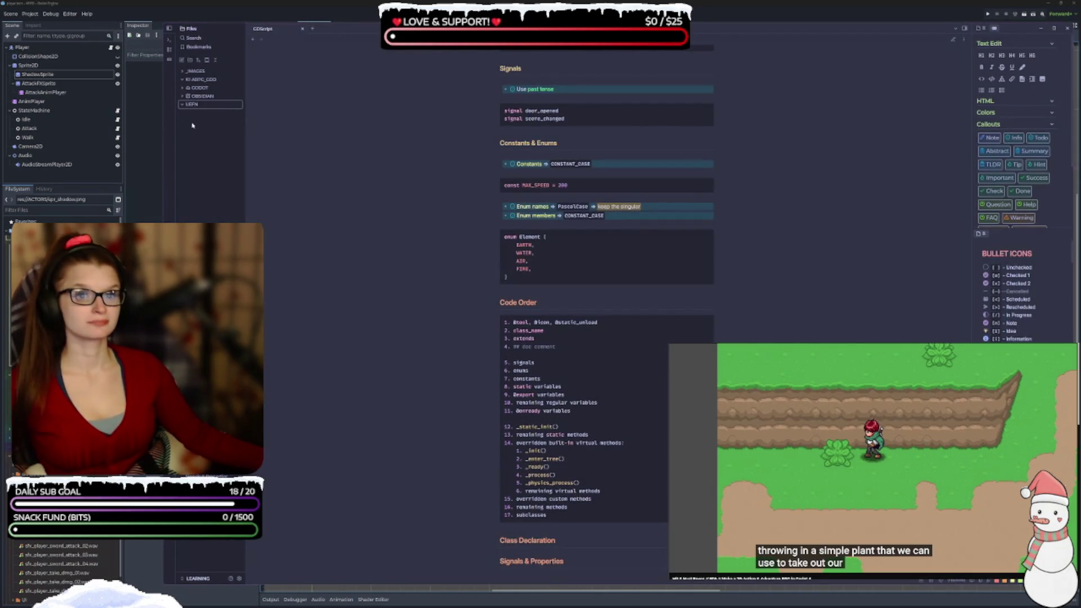
{"action": "left_click", "coordinate": [196, 71]}
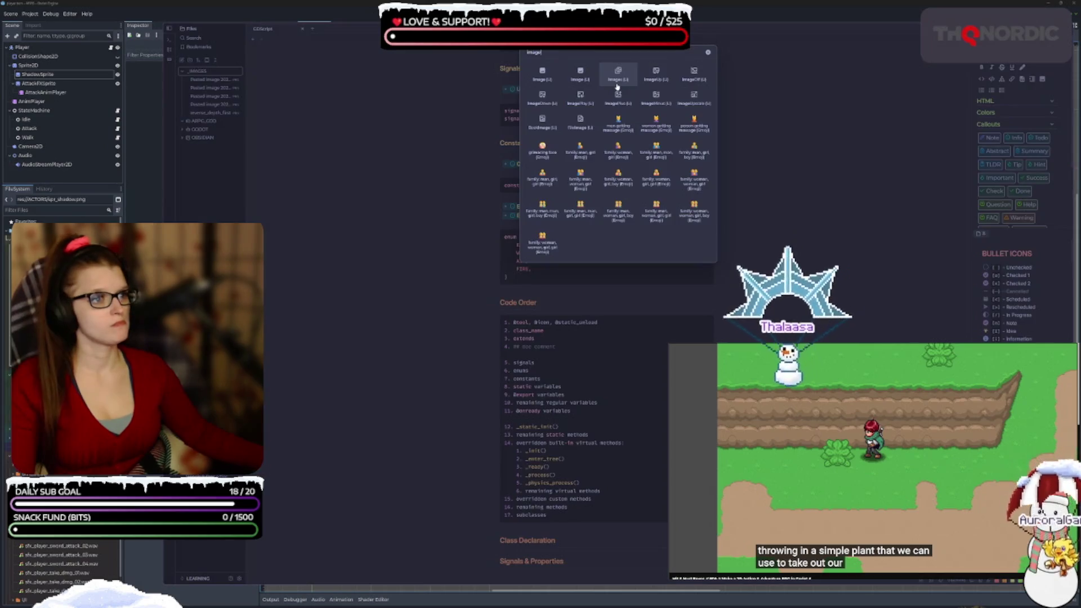
{"action": "key", "text": "Escape"}
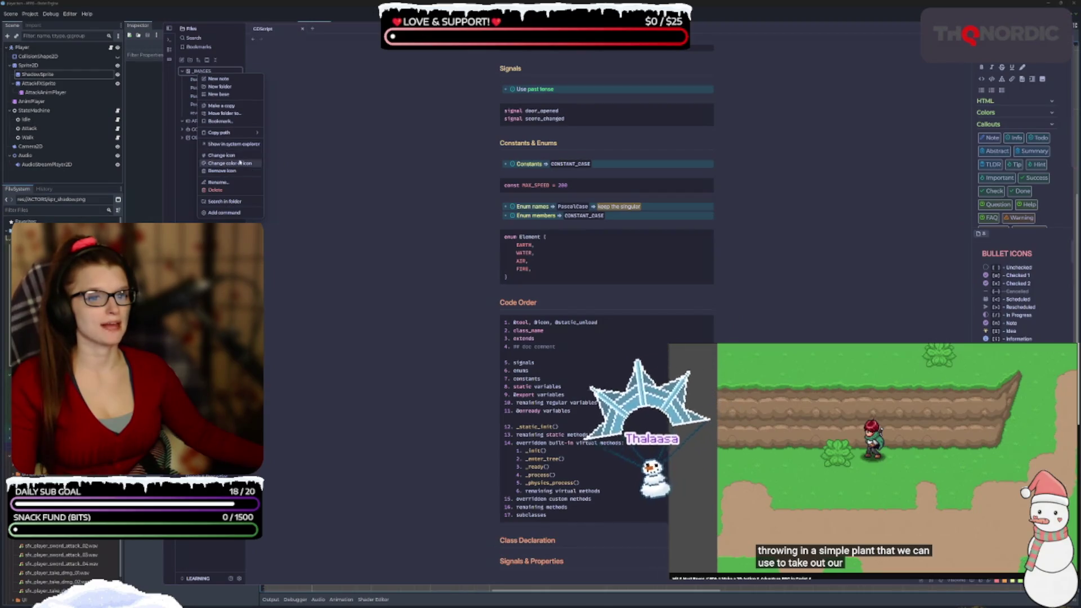
{"action": "left_click", "coordinate": [188, 71]}
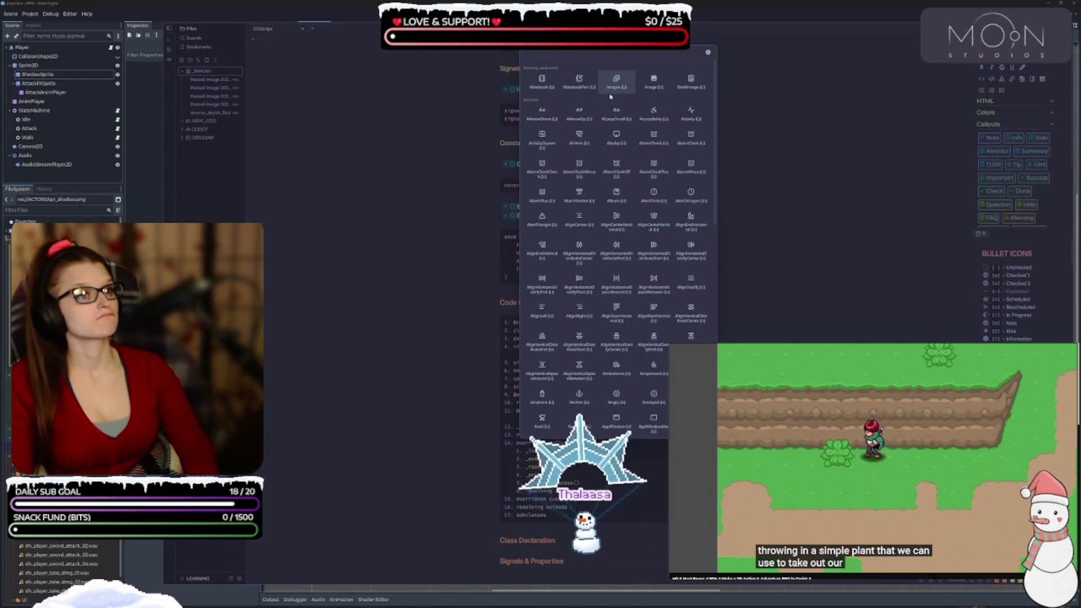
{"action": "key", "text": "Escape"}
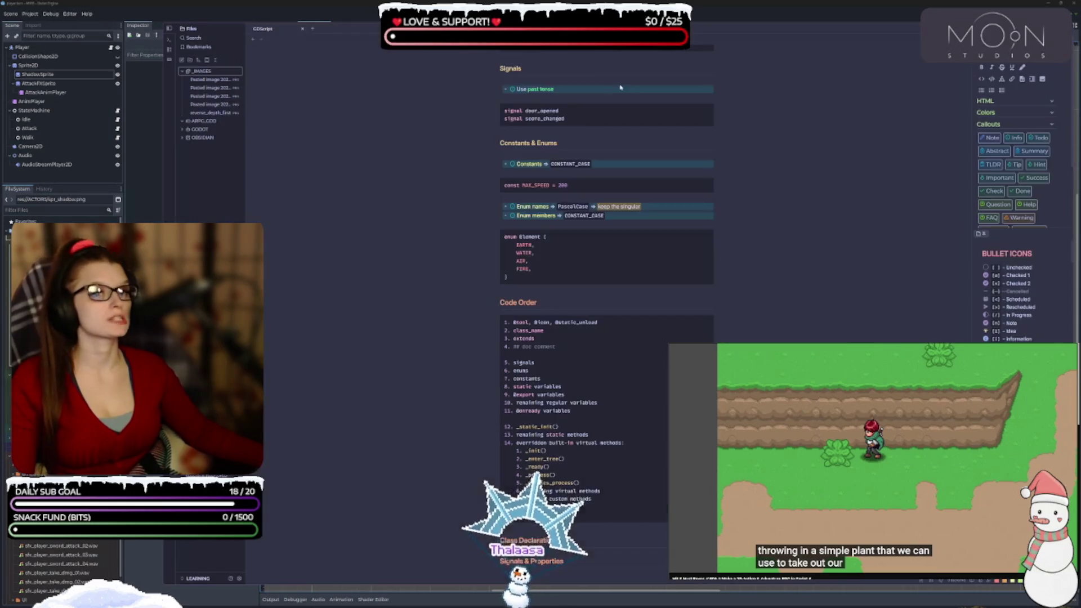
{"action": "left_click", "coordinate": [185, 72]}
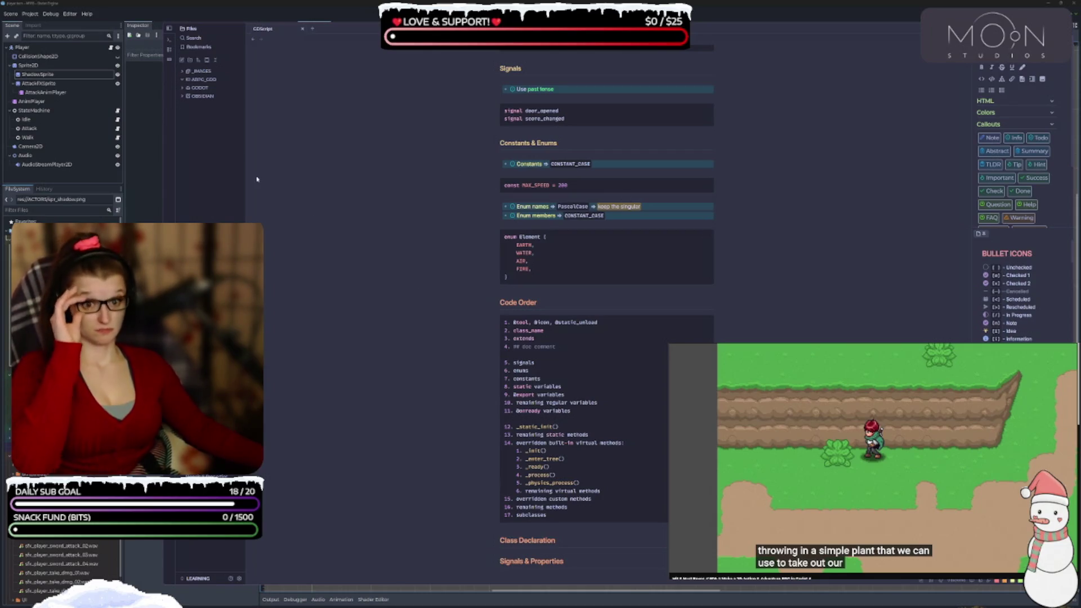
Add a new base from the Files pane's context menu, opening Untitled as a file table
{"action": "right_click", "coordinate": [209, 120]}
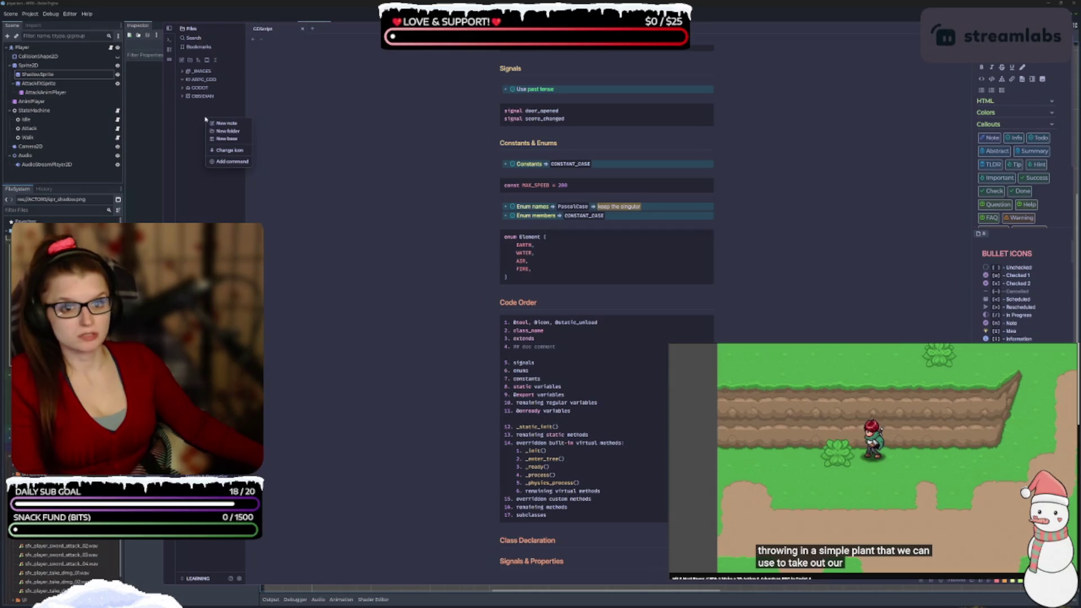
{"action": "left_click", "coordinate": [226, 138]}
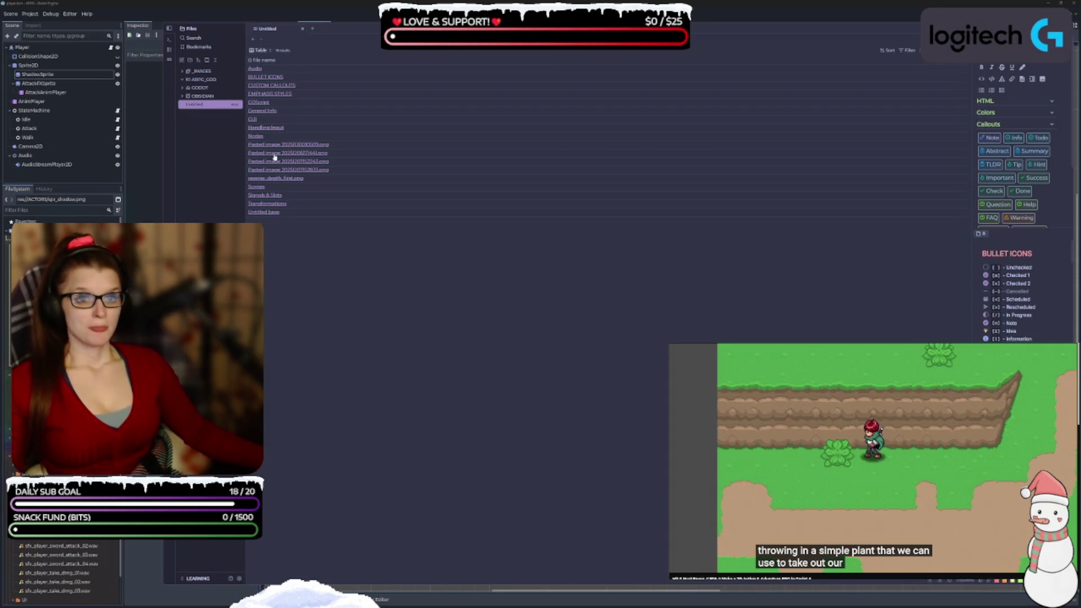
Change the base view's layout from Table to Cards and enlarge the card size
{"action": "left_click", "coordinate": [267, 50]}
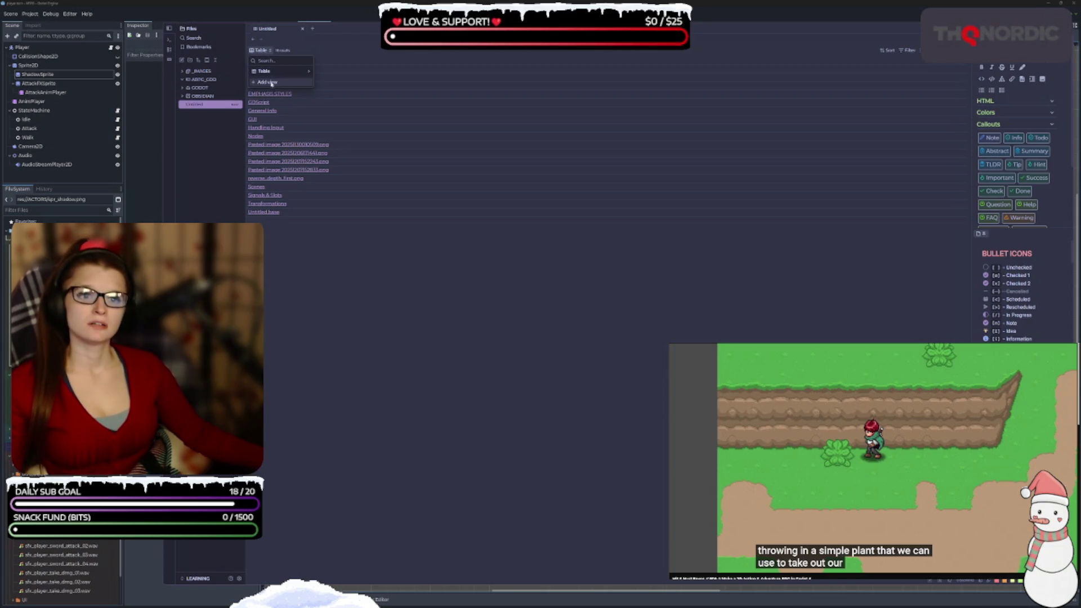
{"action": "left_click", "coordinate": [271, 72]}
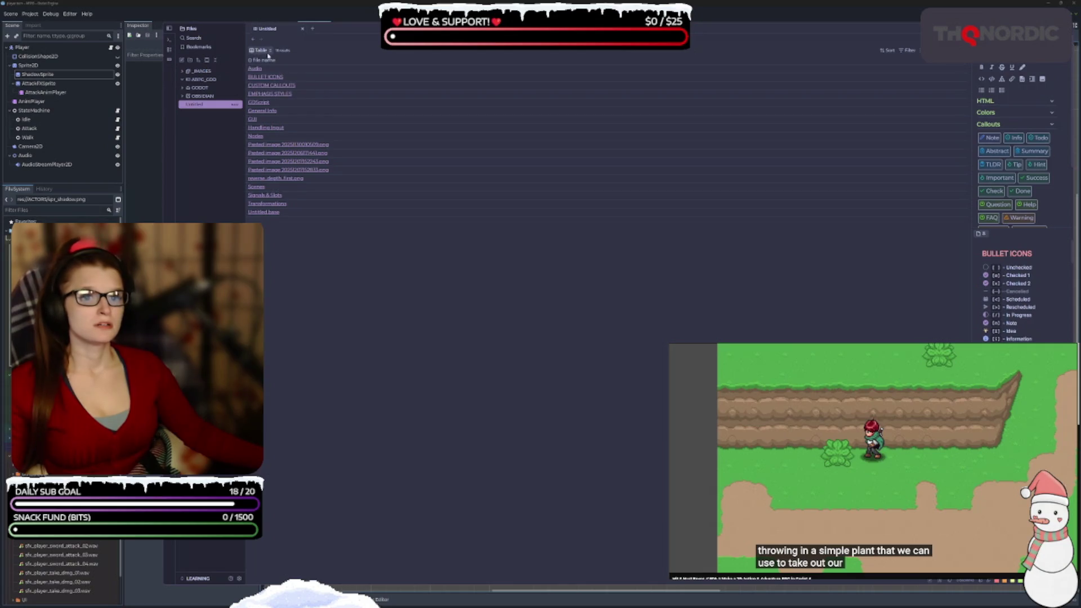
{"action": "left_click", "coordinate": [268, 51]}
{"action": "left_click", "coordinate": [288, 69]}
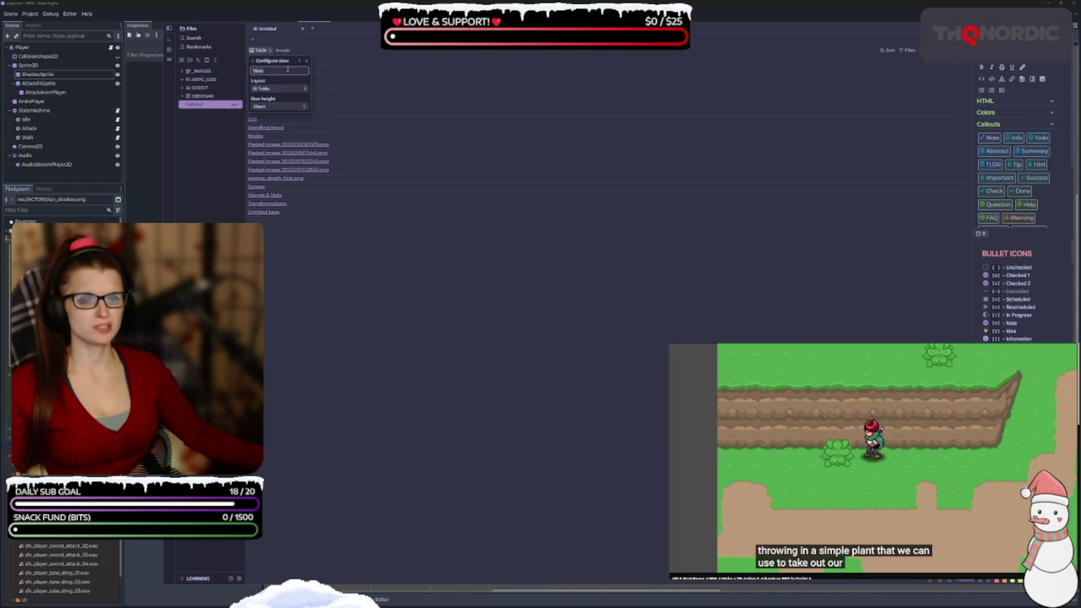
{"action": "left_click", "coordinate": [283, 89]}
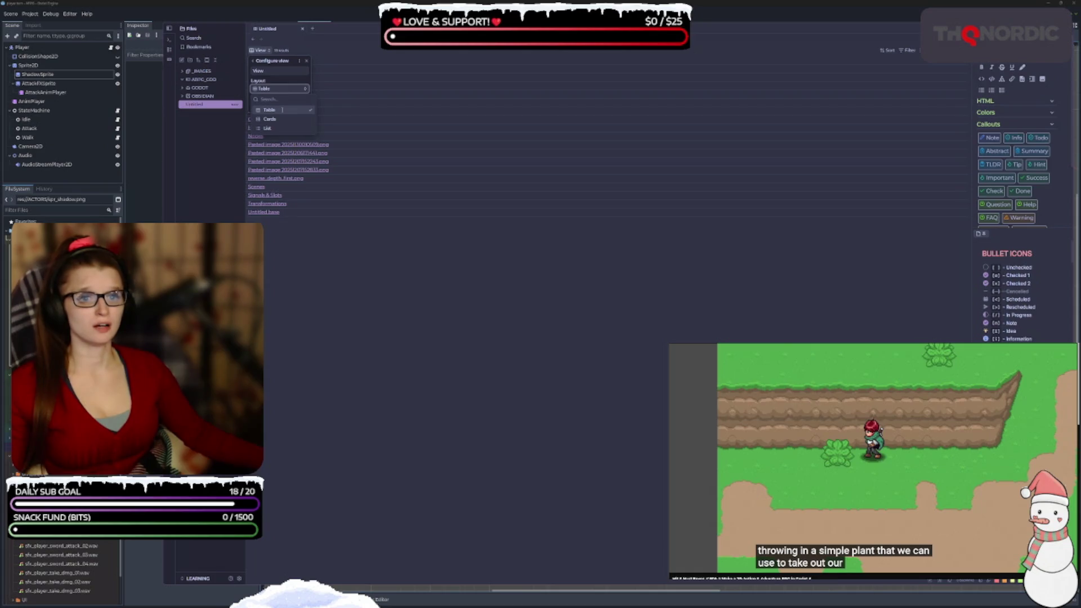
{"action": "left_click", "coordinate": [269, 119]}
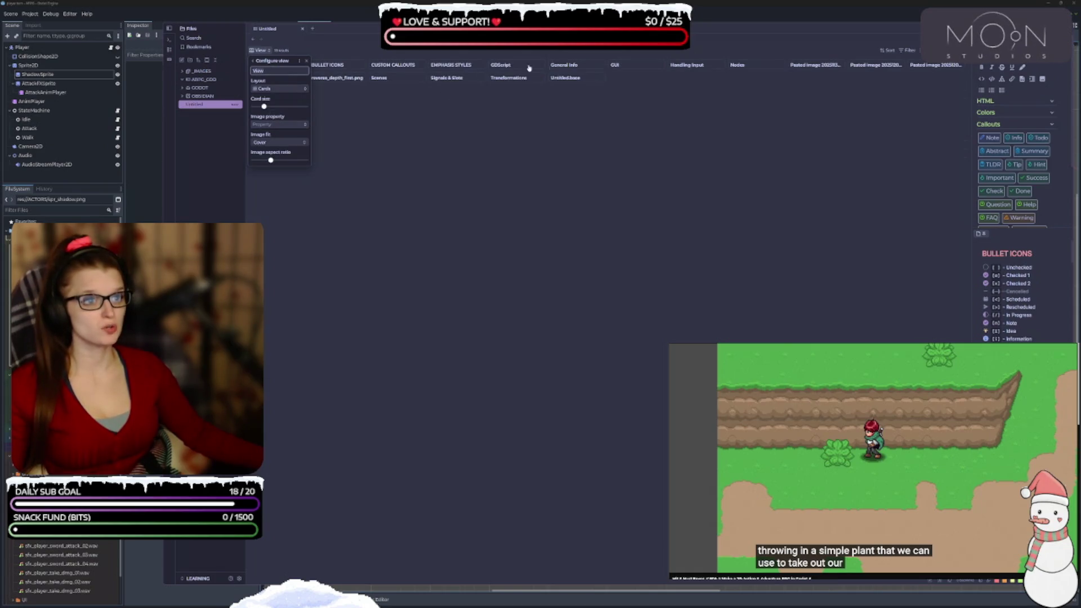
{"action": "mouse_move", "coordinate": [264, 106]}
{"action": "left_mouse_down"}
{"action": "mouse_move", "coordinate": [302, 109]}
{"action": "mouse_move", "coordinate": [283, 101]}
{"action": "left_mouse_up"}
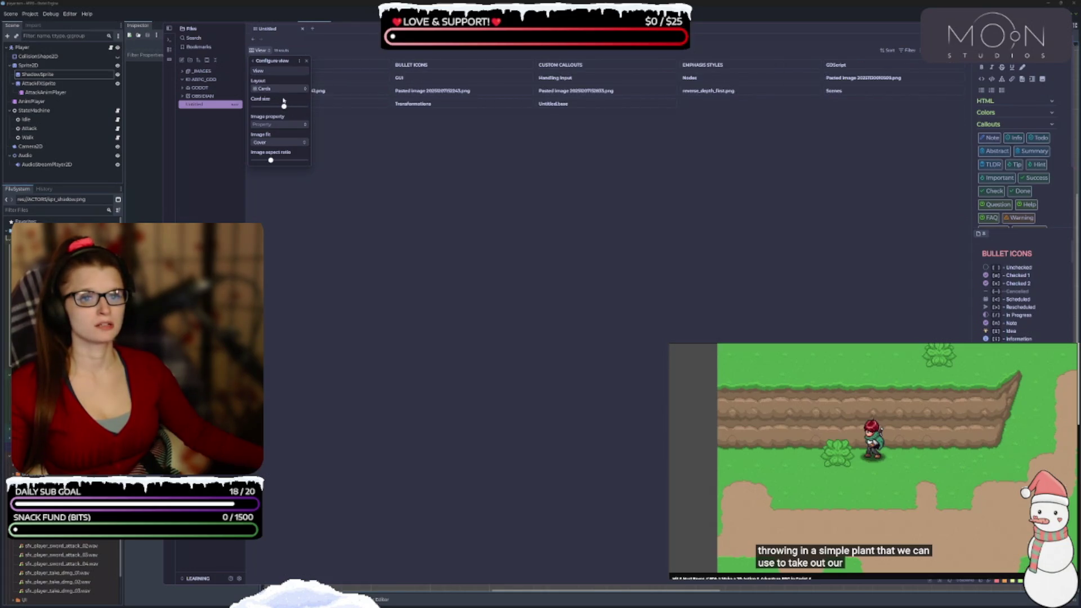
Try the List layout, then switch the view back to Cards
{"action": "left_click", "coordinate": [278, 89]}
{"action": "left_click", "coordinate": [271, 148]}
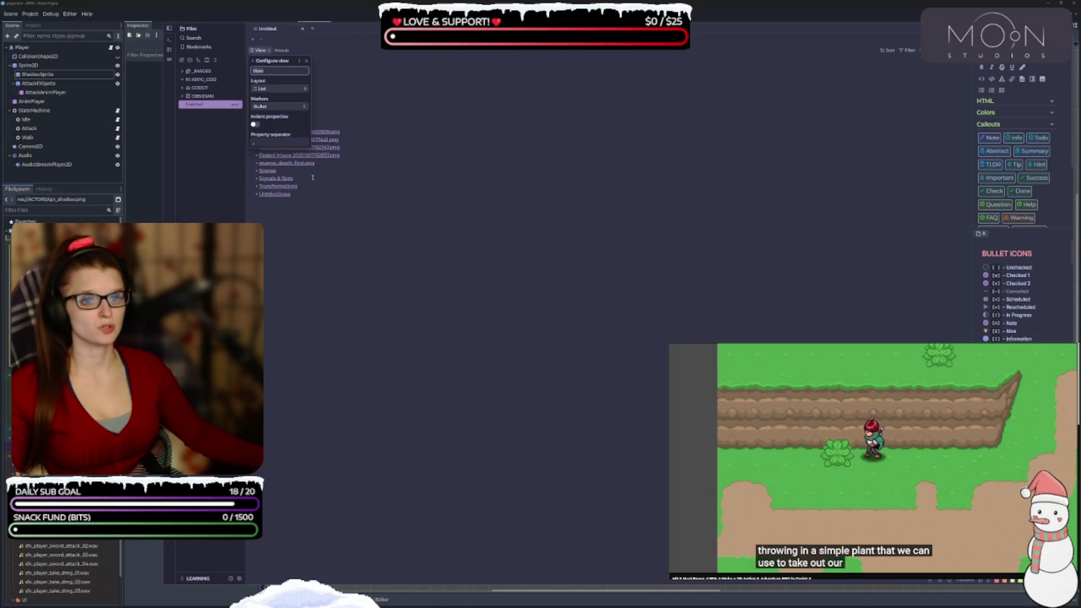
{"action": "left_click", "coordinate": [278, 89]}
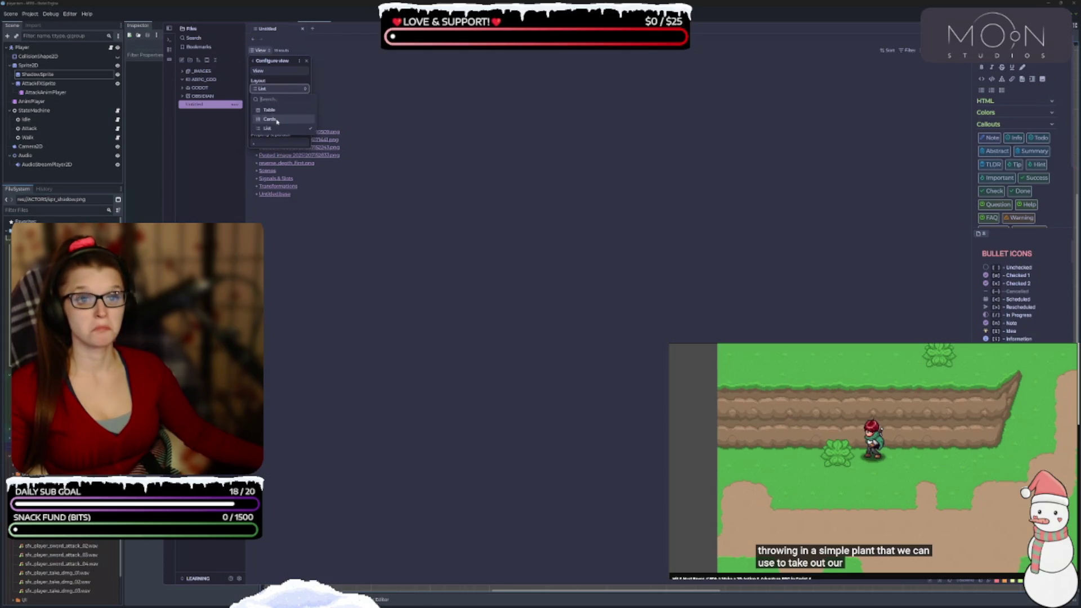
{"action": "left_click", "coordinate": [271, 120]}
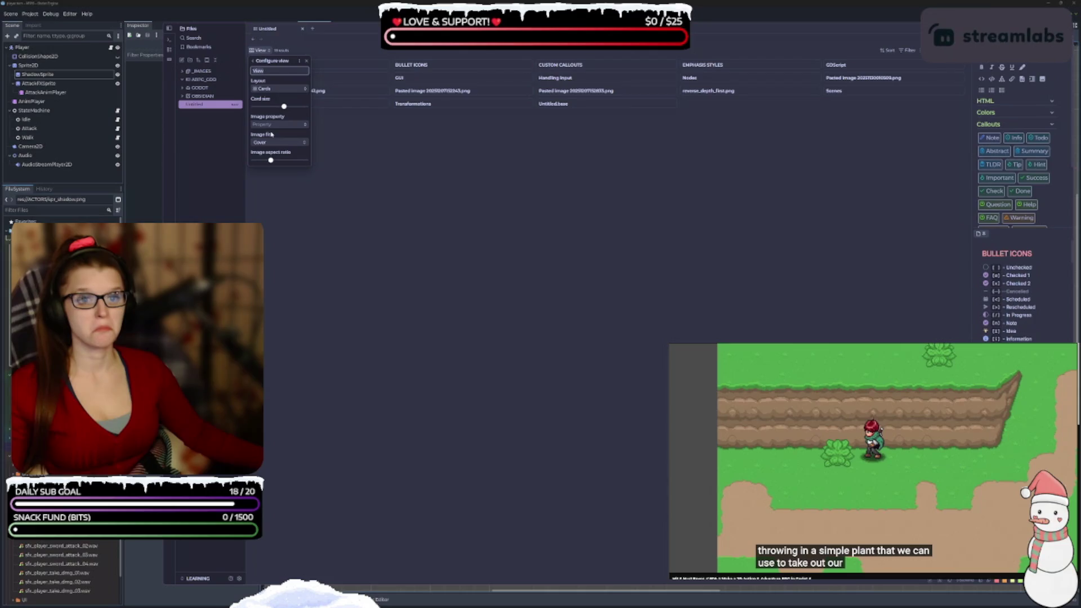
Check the Image property and Image fit options, keeping Cover, then close view settings
{"action": "left_click", "coordinate": [280, 125]}
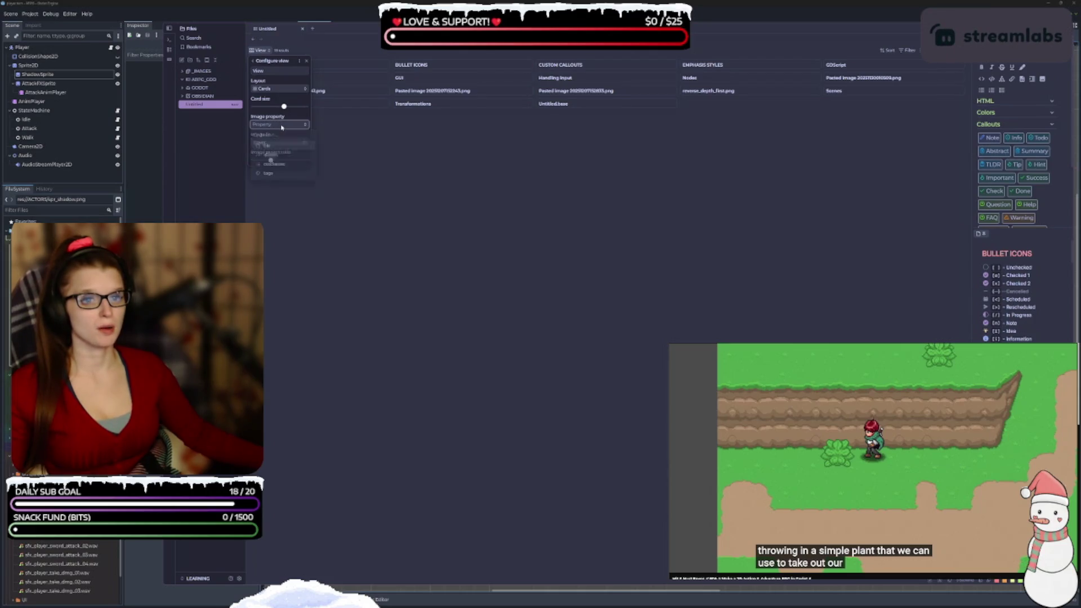
{"action": "left_click", "coordinate": [282, 125]}
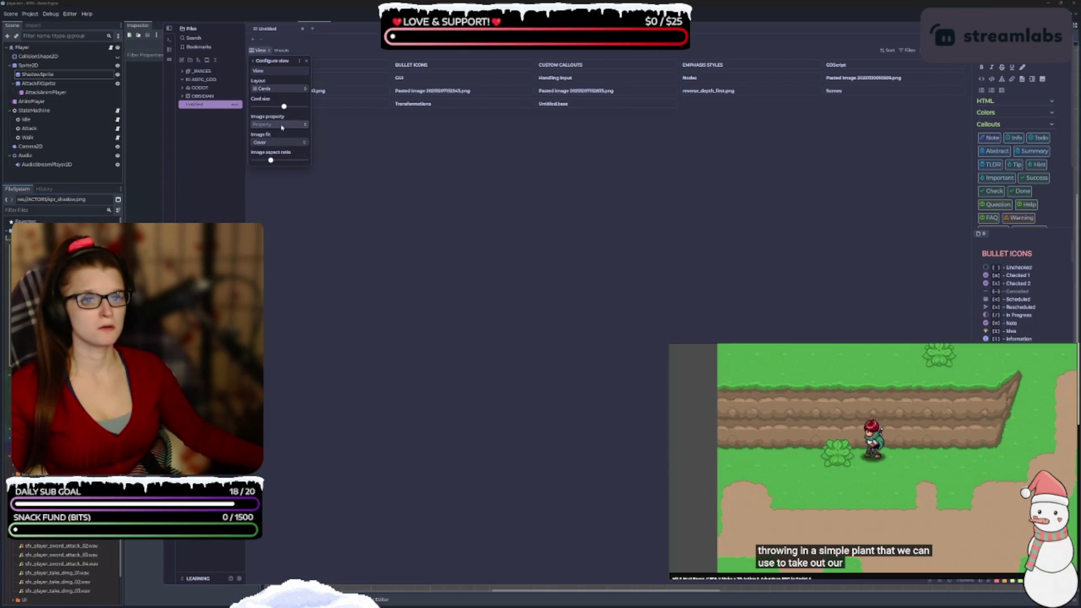
{"action": "left_click", "coordinate": [272, 126]}
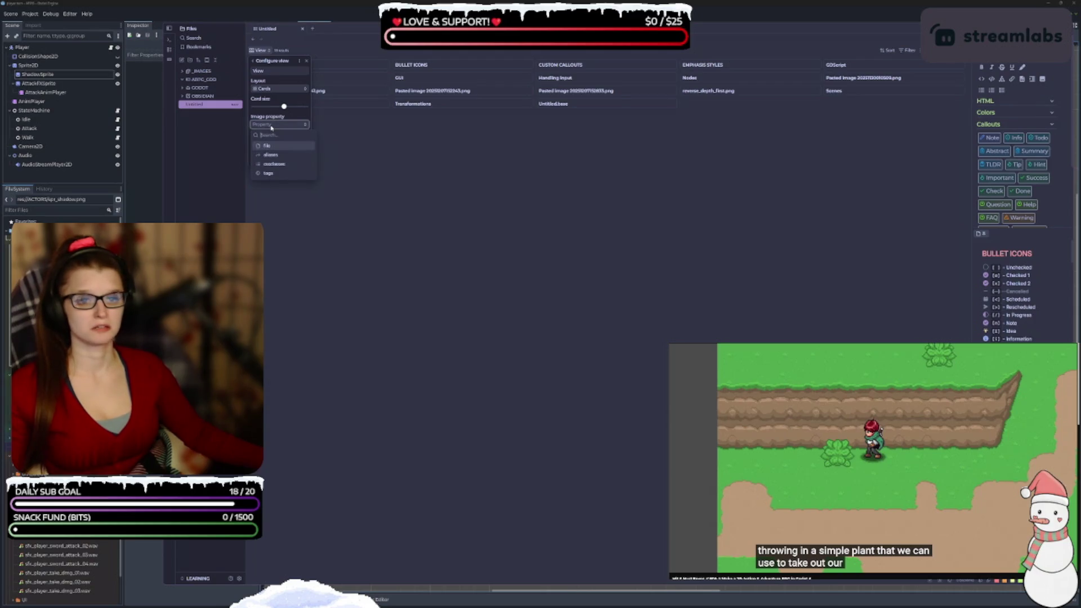
{"action": "left_click", "coordinate": [271, 125]}
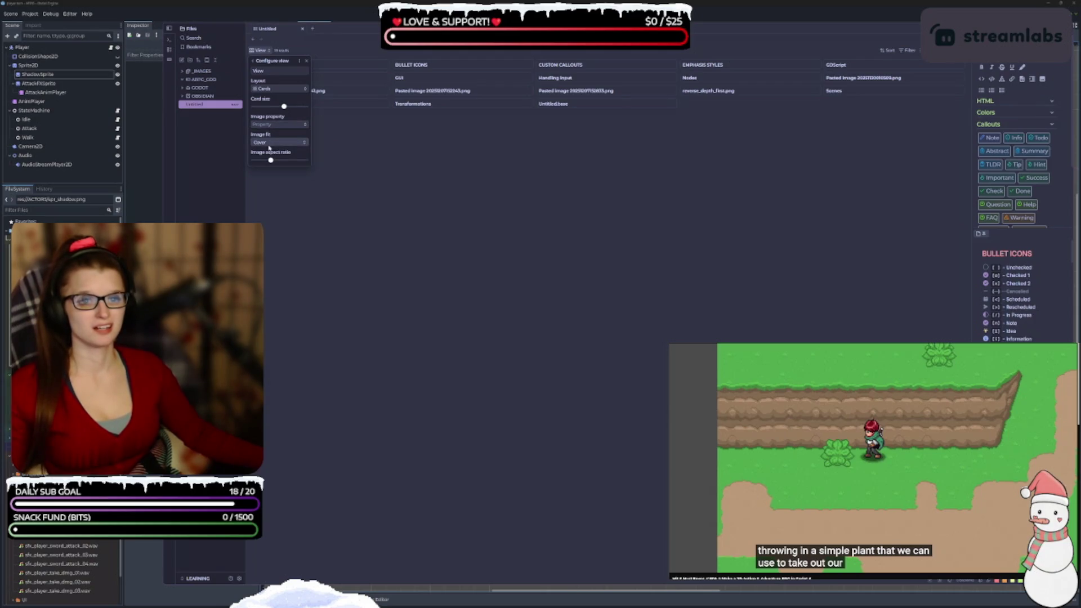
{"action": "left_click", "coordinate": [281, 143]}
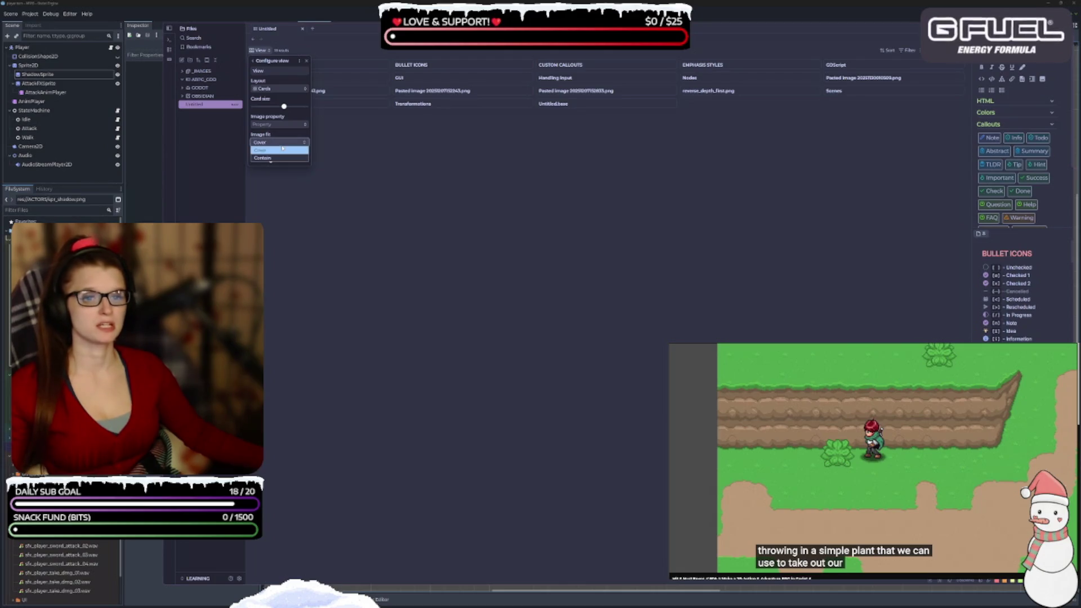
{"action": "left_click", "coordinate": [280, 143]}
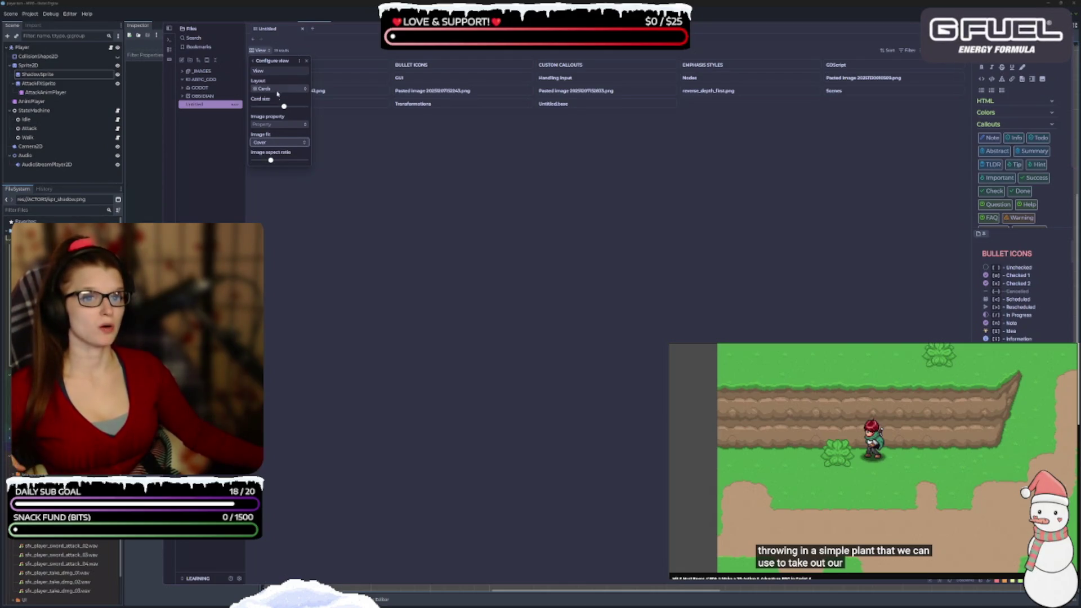
{"action": "left_click", "coordinate": [274, 71]}
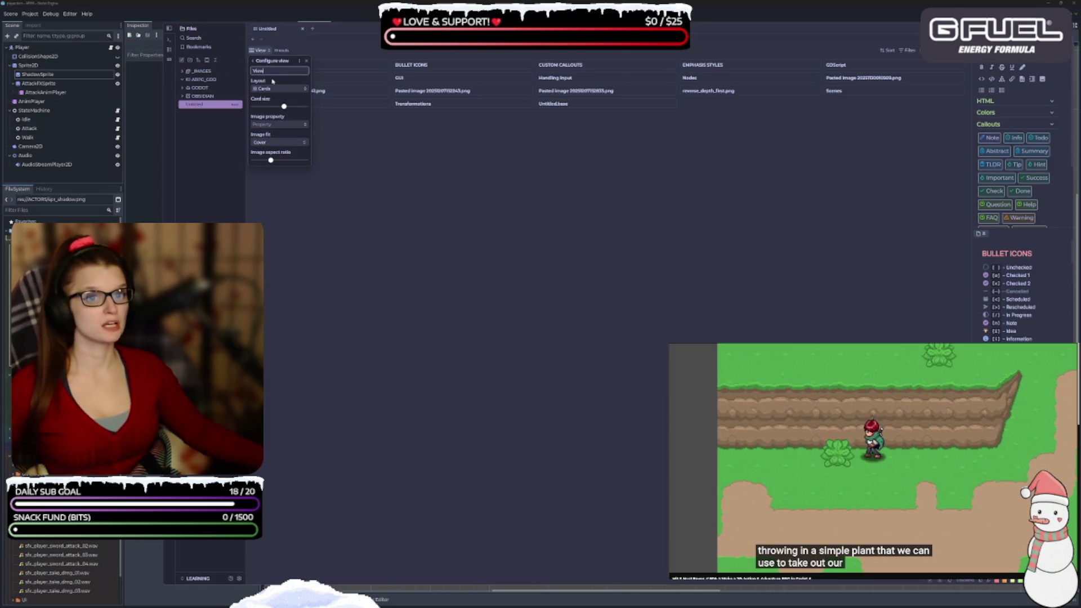
{"action": "key", "text": "Escape"}
{"action": "left_click", "coordinate": [277, 79]}
{"action": "left_click", "coordinate": [257, 51]}
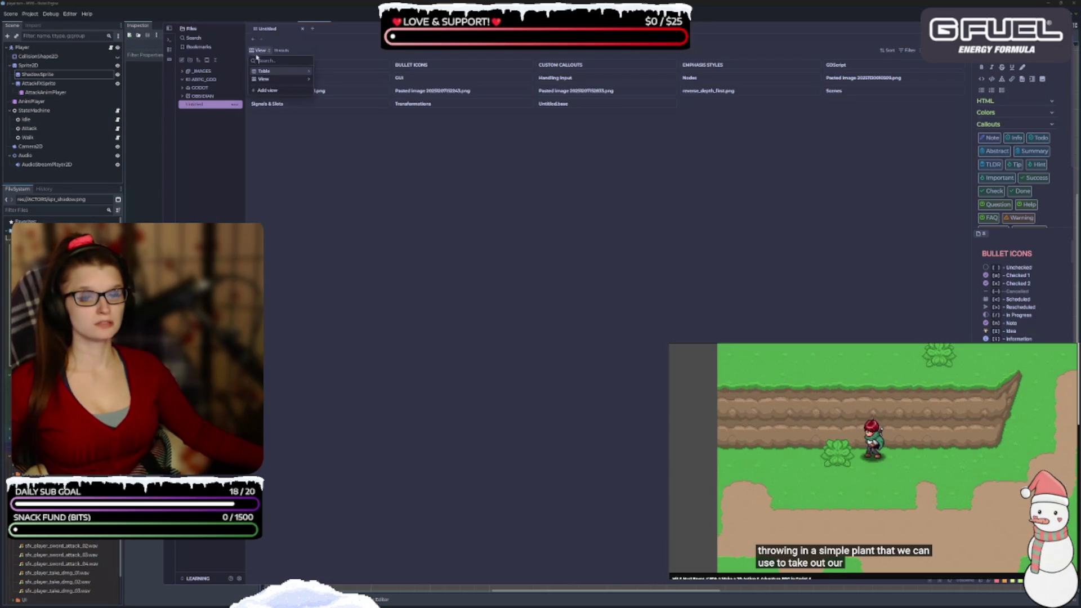
Switch between the Table and View views, check displayed properties, and preview the Audio note
{"action": "left_click", "coordinate": [273, 73]}
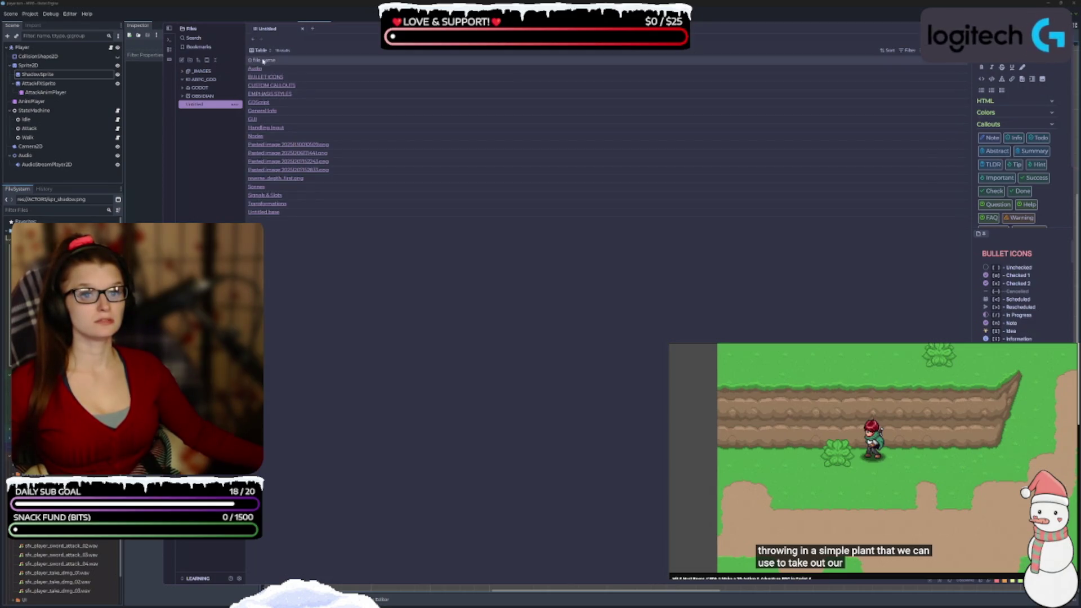
{"action": "left_click", "coordinate": [262, 53]}
{"action": "left_click", "coordinate": [265, 79]}
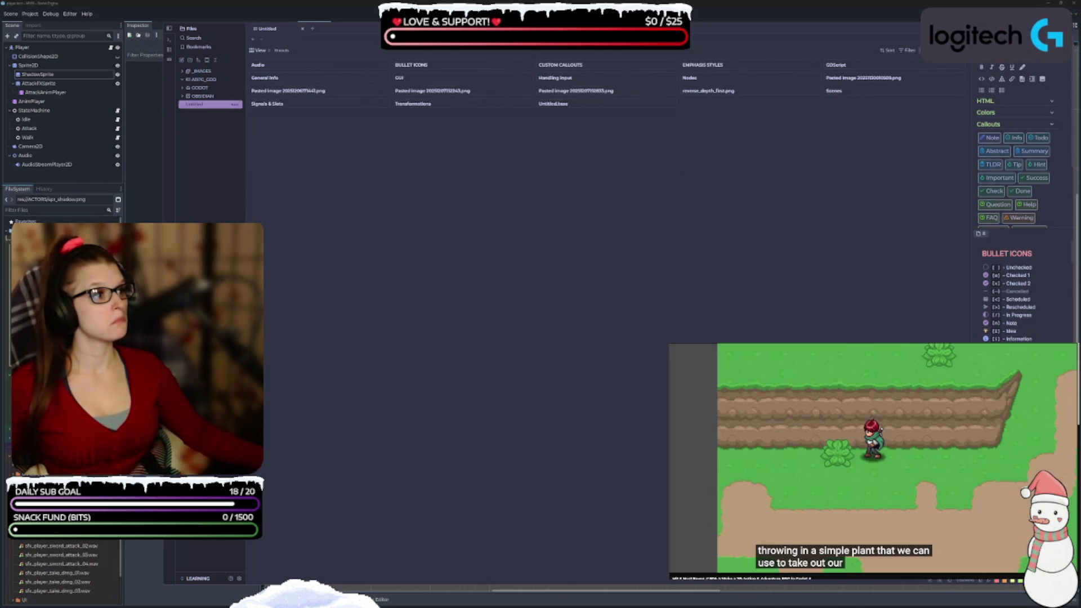
{"action": "left_click", "coordinate": [928, 50]}
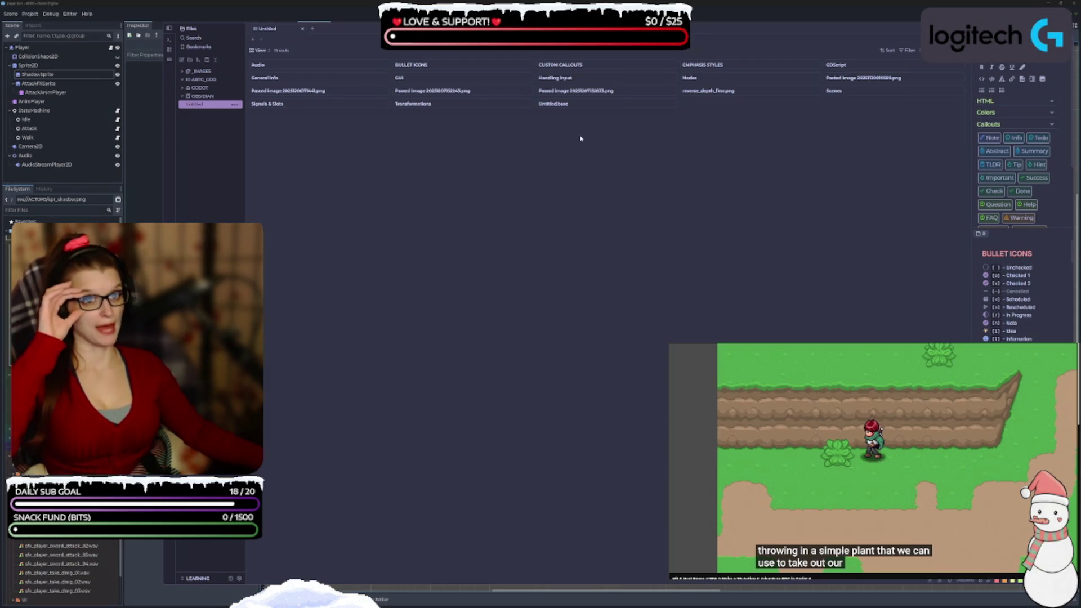
{"action": "left_click", "coordinate": [279, 66]}
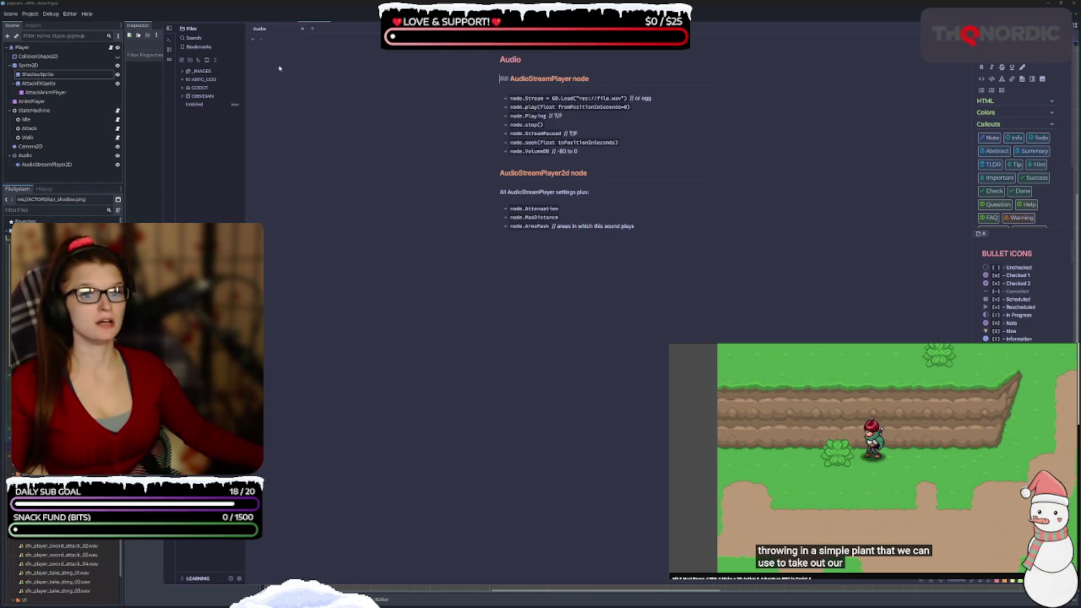
{"action": "left_click", "coordinate": [253, 39]}
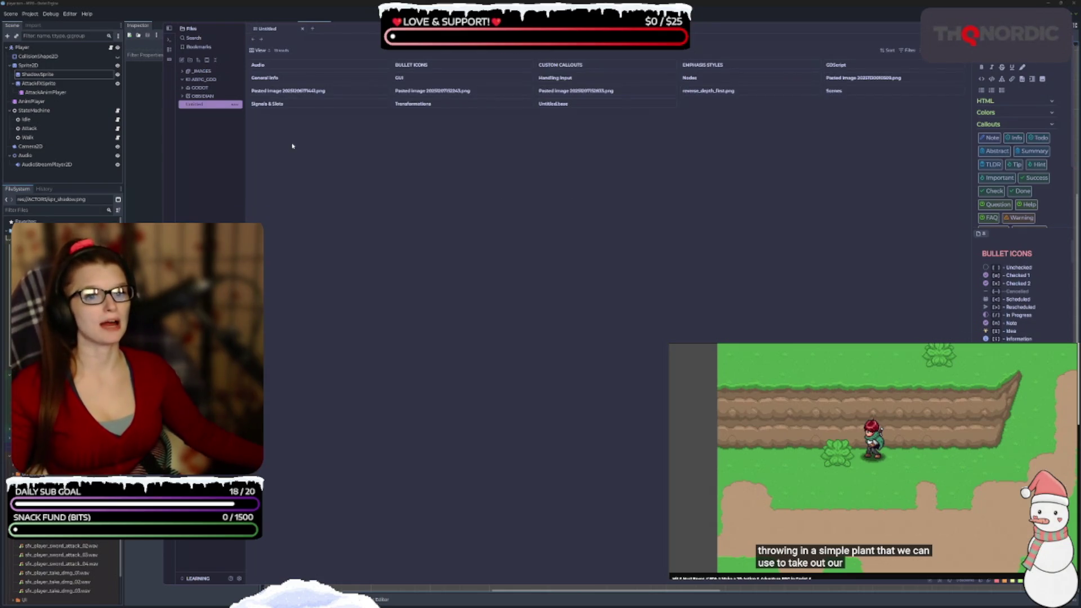
Add View 2, then delete View 2 and the card view View, leaving only Table
{"action": "left_click", "coordinate": [263, 51]}
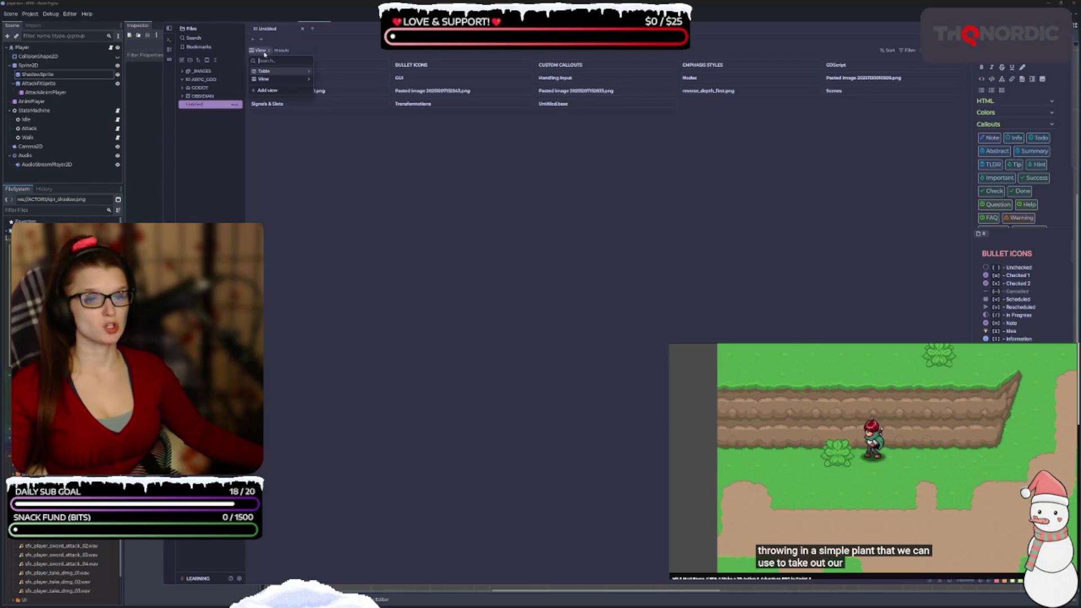
{"action": "left_click", "coordinate": [268, 91]}
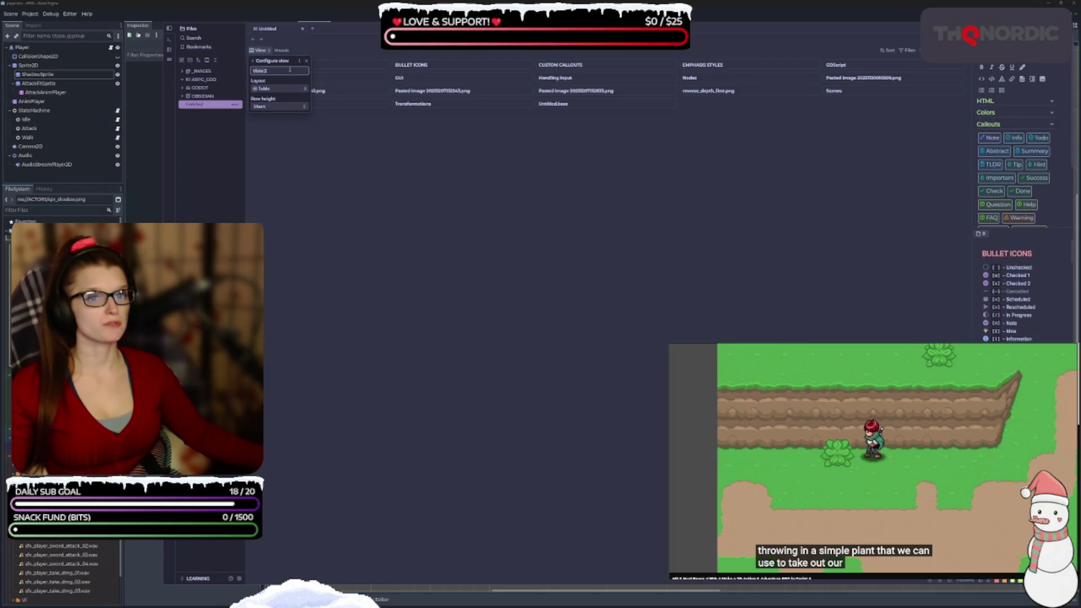
{"action": "left_click", "coordinate": [252, 60]}
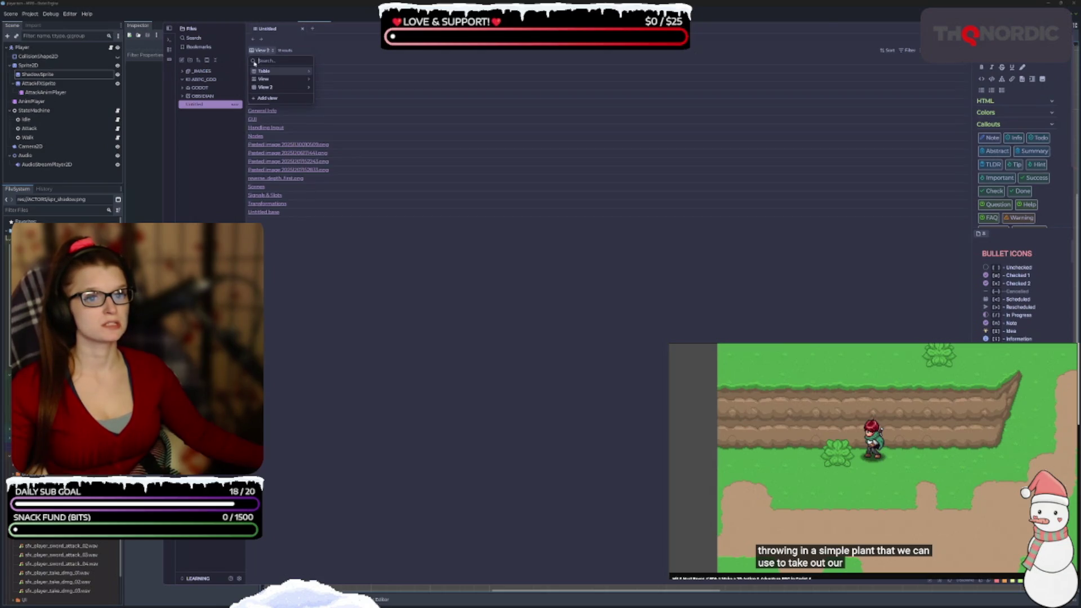
{"action": "left_click", "coordinate": [309, 89]}
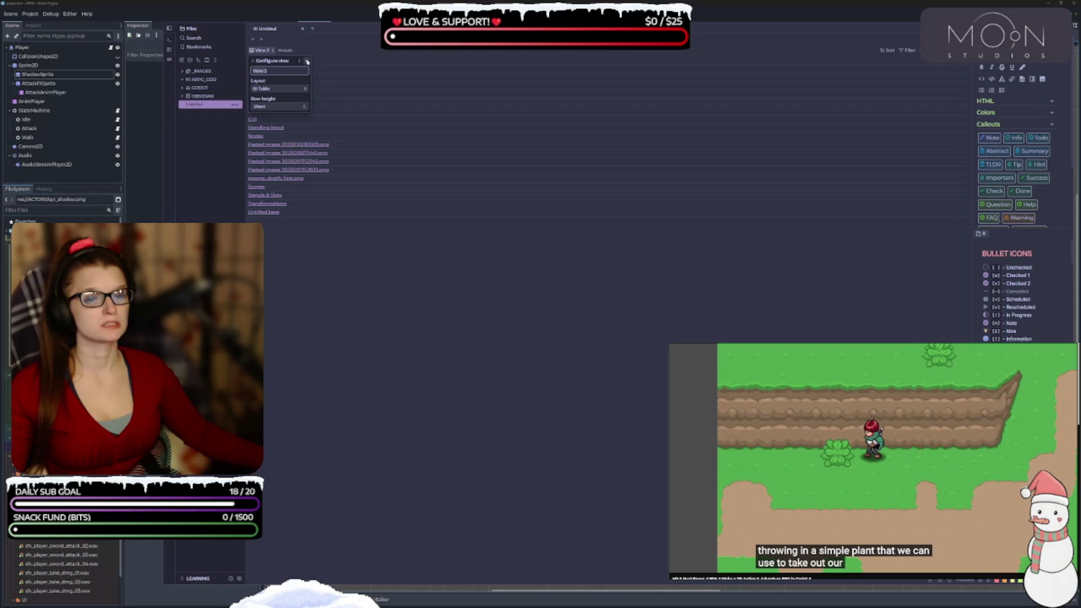
{"action": "left_click", "coordinate": [307, 61]}
{"action": "left_click", "coordinate": [326, 85]}
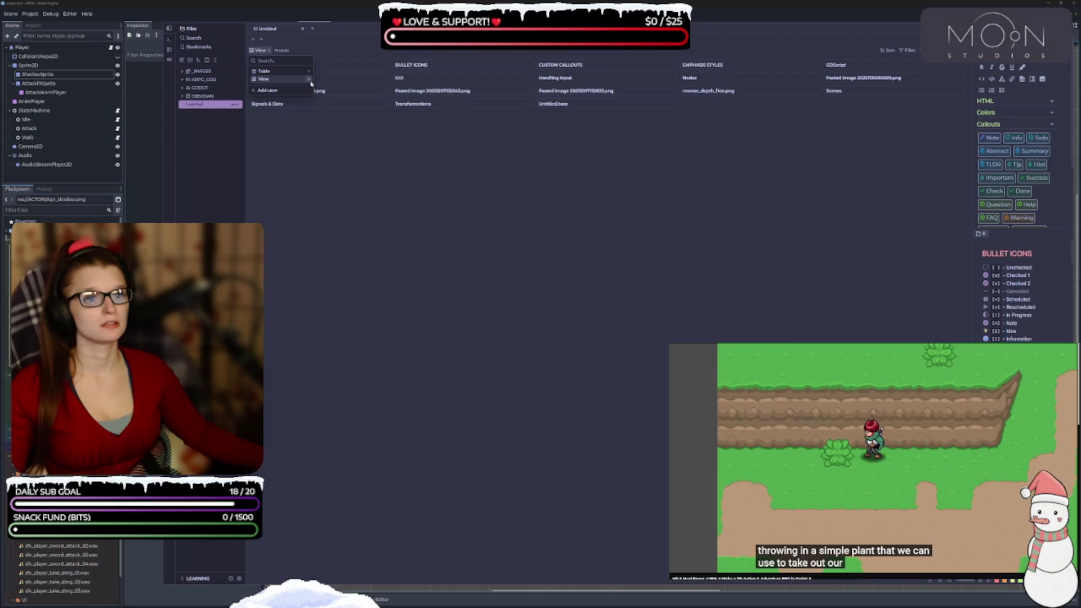
{"action": "left_click", "coordinate": [311, 84]}
{"action": "left_click", "coordinate": [284, 125]}
{"action": "left_click", "coordinate": [299, 204]}
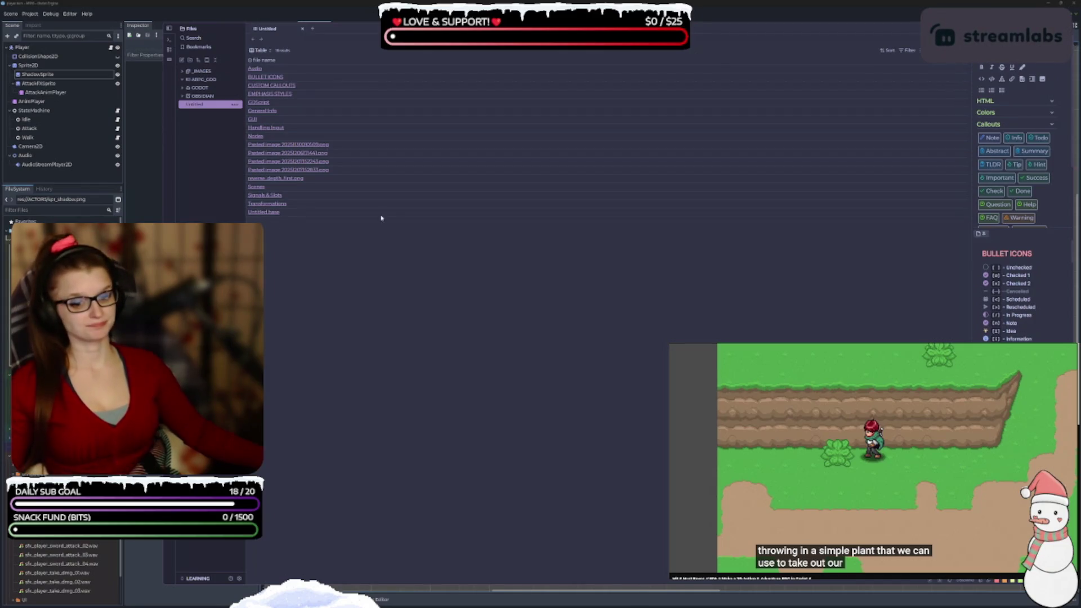
Delete the Untitled base file from the file explorer and confirm the deletion
{"action": "right_click", "coordinate": [202, 105]}
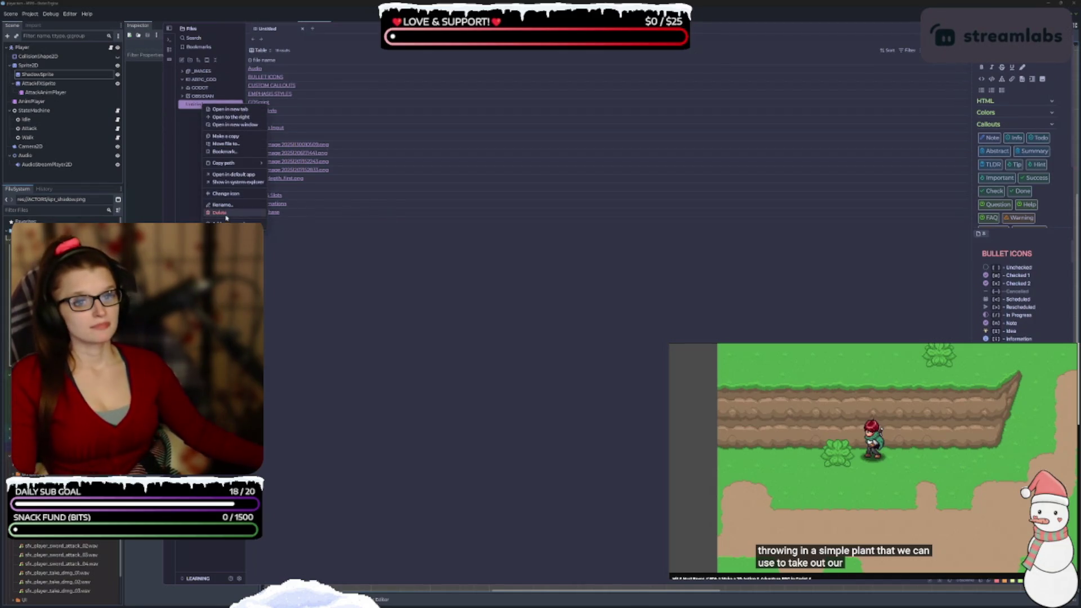
{"action": "left_click", "coordinate": [219, 213]}
{"action": "left_click", "coordinate": [646, 325]}
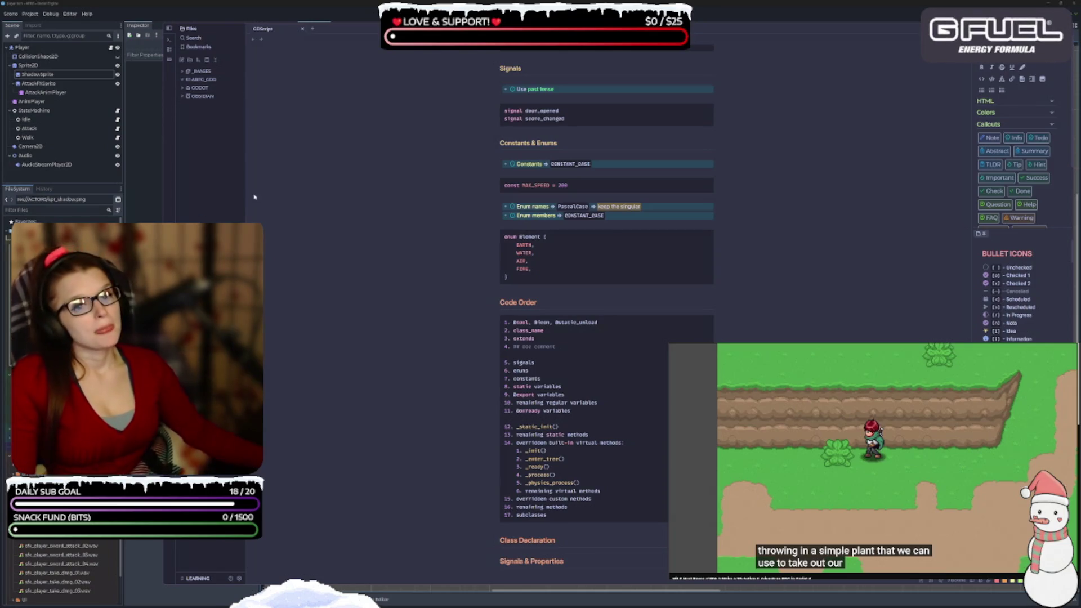
Swap the GDScript tab for a new tab, create an Untitled note and select its title
{"action": "left_click", "coordinate": [311, 29]}
{"action": "left_click", "coordinate": [302, 29]}
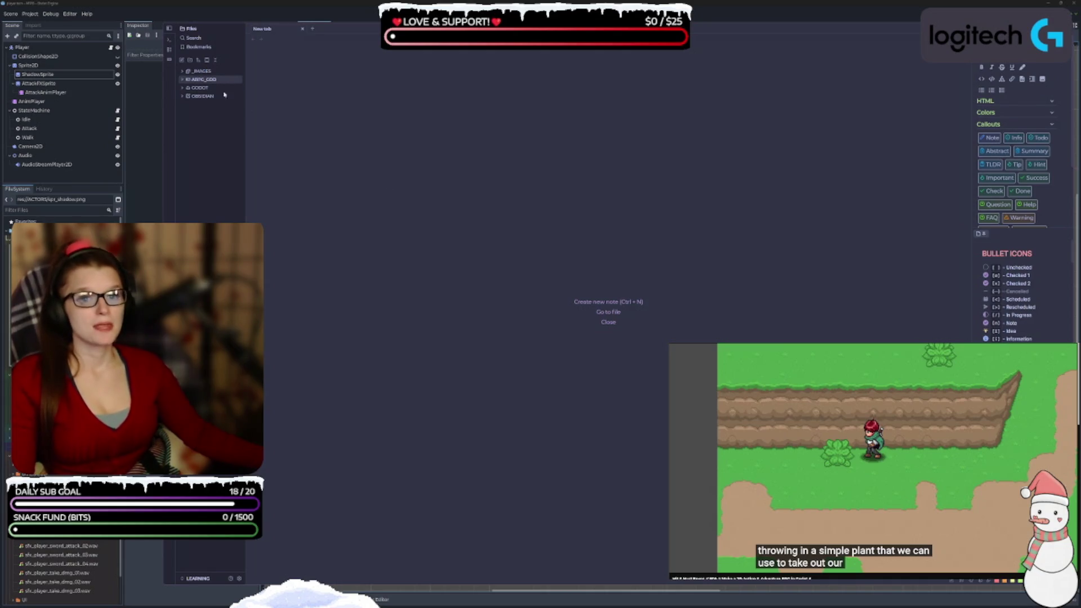
{"action": "left_click", "coordinate": [603, 302]}
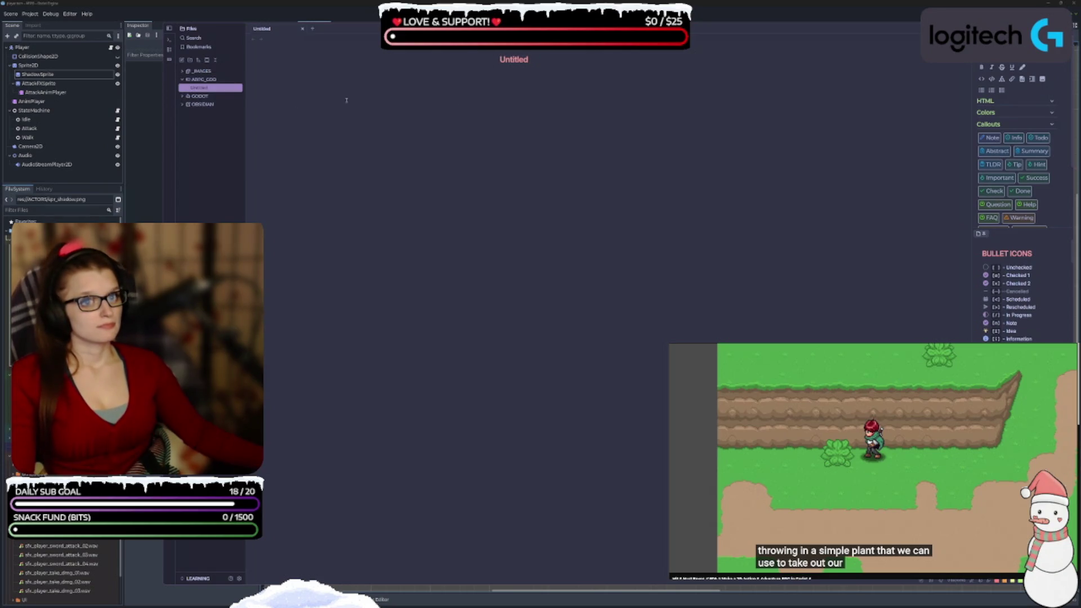
{"action": "double_click", "coordinate": [513, 60]}
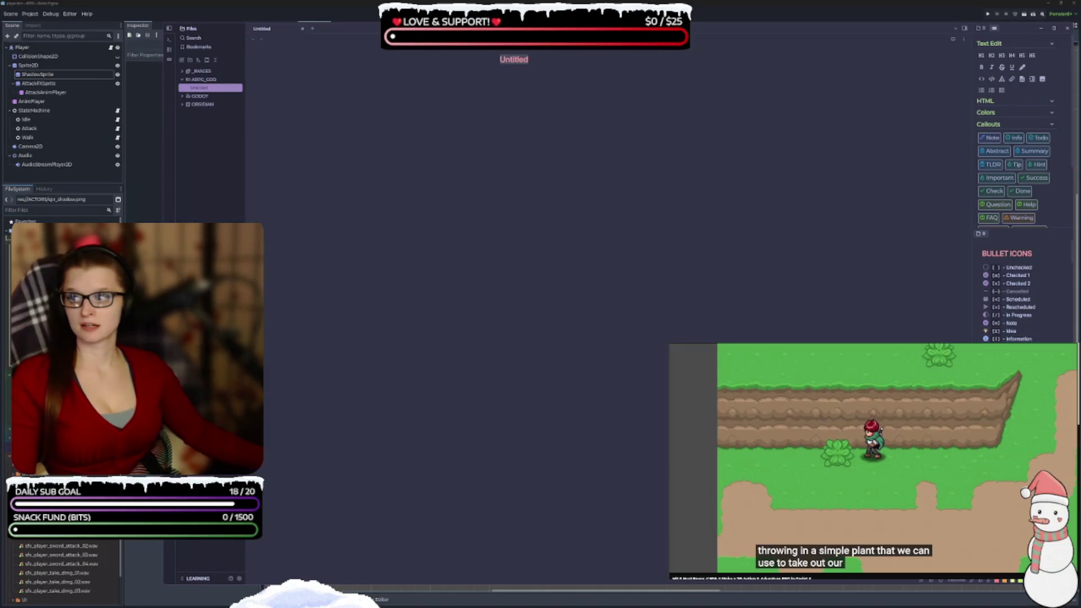
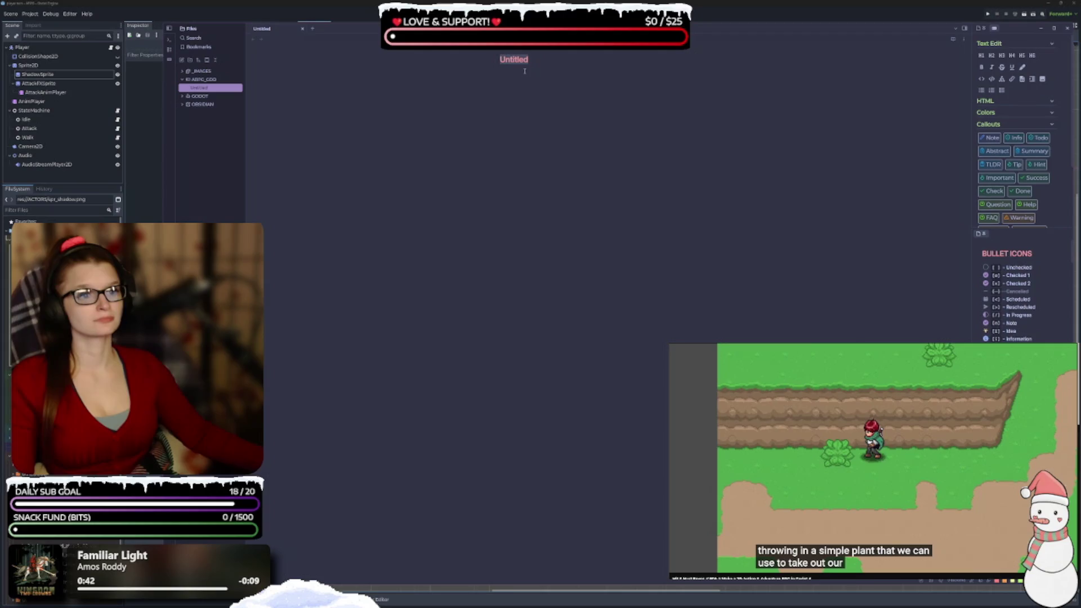
Title the new note '1. CONCEPT', retyping 'Concept' in uppercase
{"action": "type", "text": "I."}
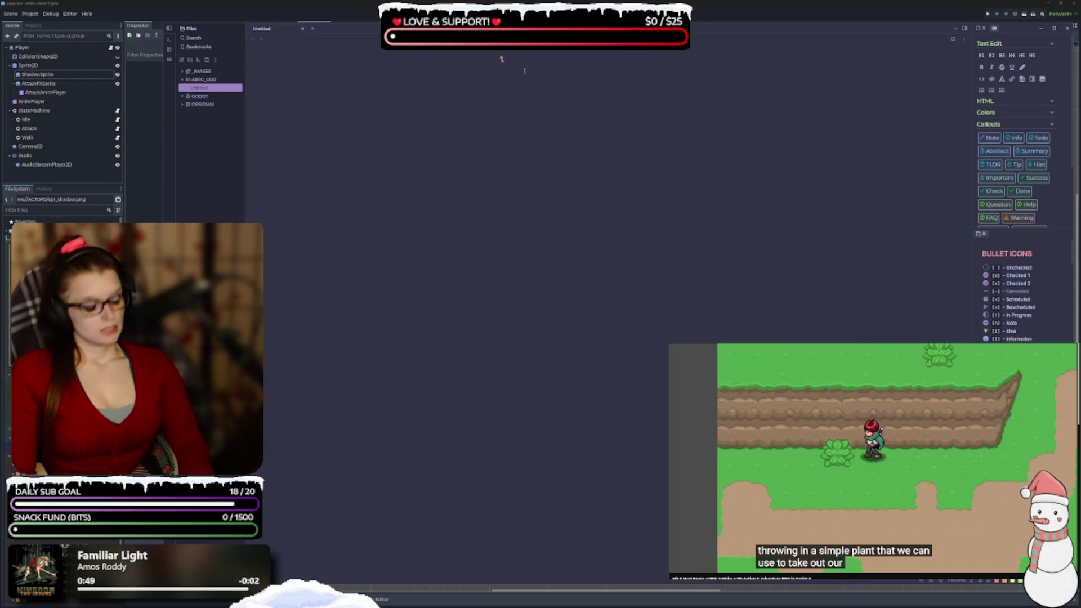
{"action": "type", "text": "Concept"}
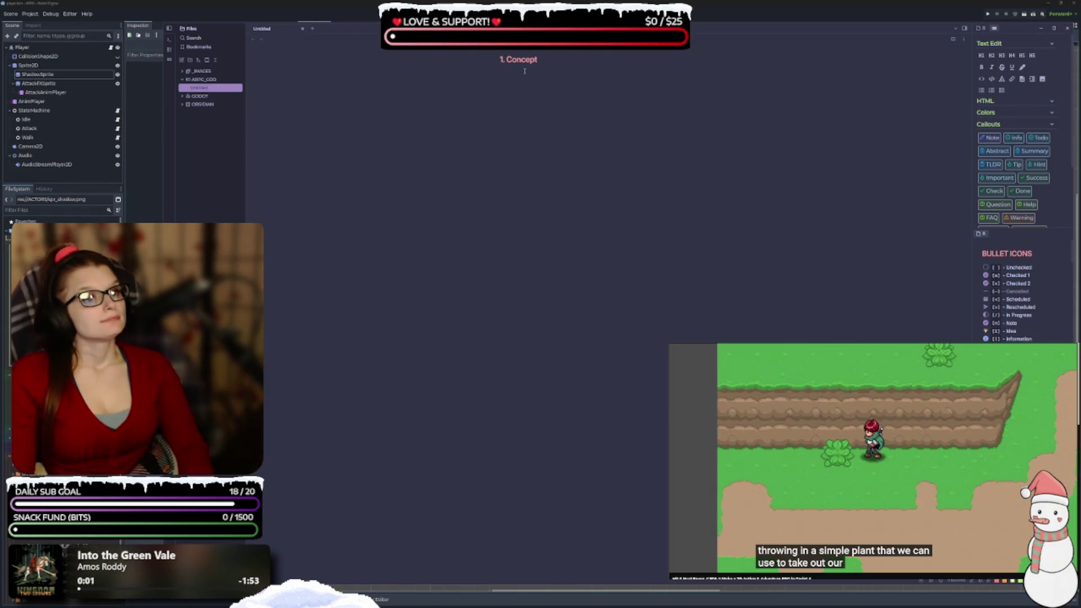
{"action": "key", "text": "BackSpace"}
{"action": "key", "text": "BackSpace"}
{"action": "key", "text": "BackSpace"}
{"action": "type", "text": "CONCEPT"}
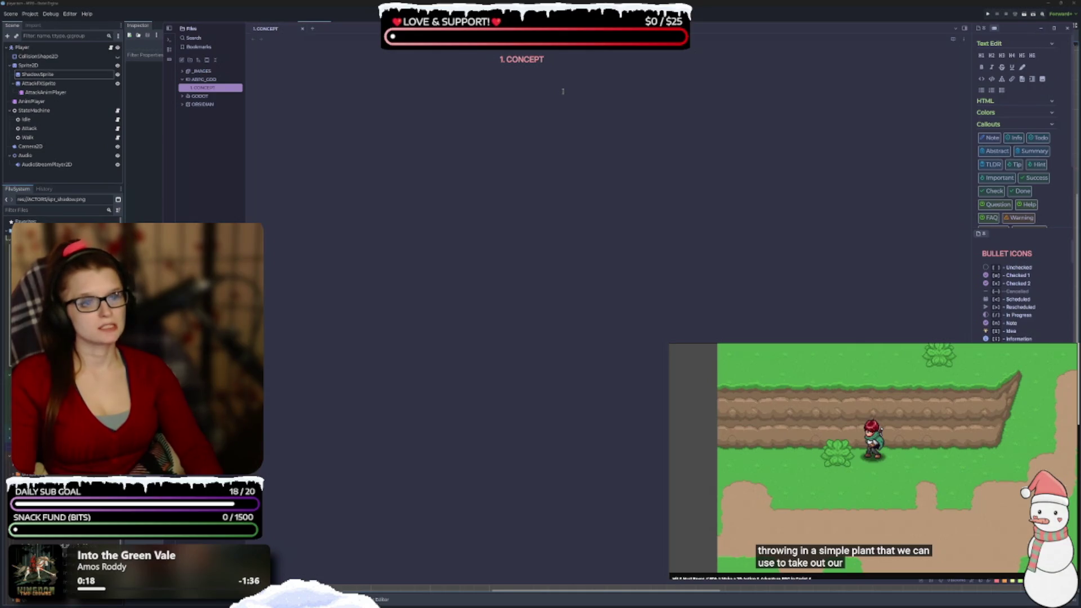
{"action": "key", "text": "BackSpace"}
{"action": "key", "text": "BackSpace"}
{"action": "key", "text": "BackSpace"}
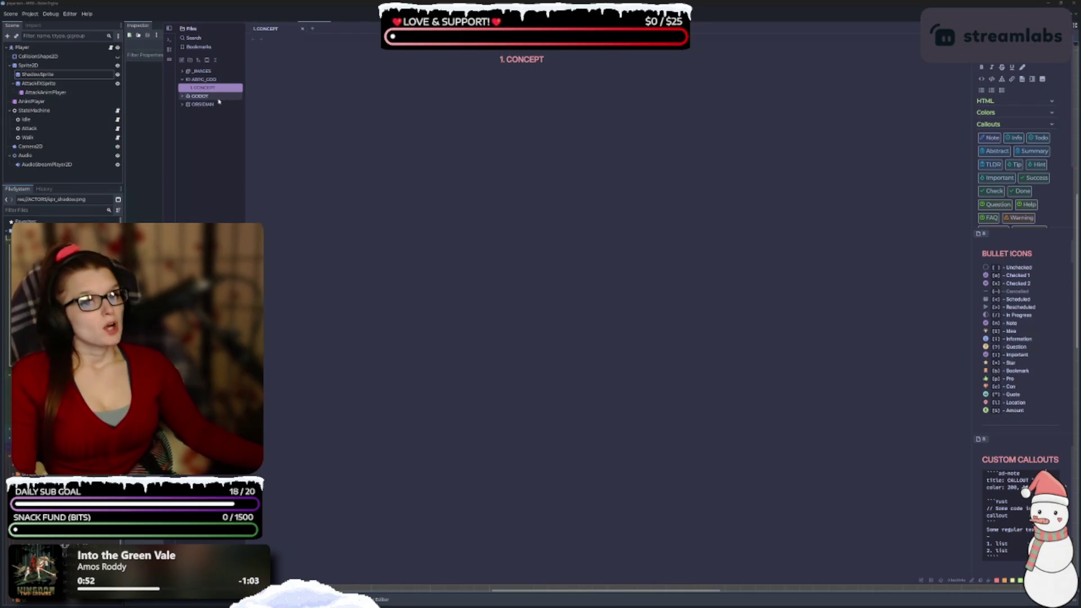
Recolour the design folder's icon purple and save the change
{"action": "left_click", "coordinate": [215, 80]}
{"action": "left_click", "coordinate": [215, 80]}
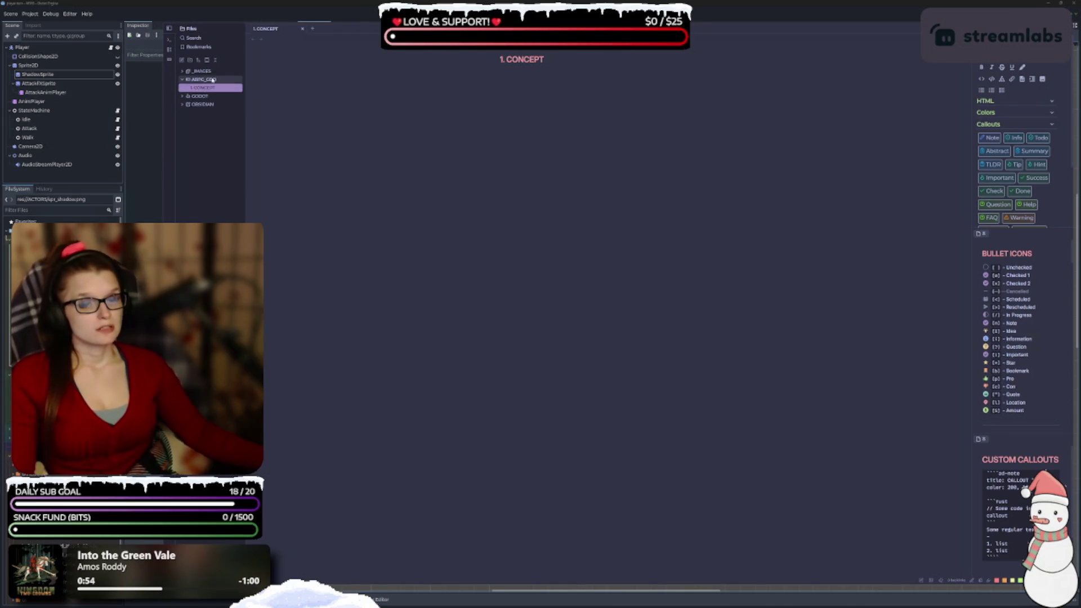
{"action": "left_click", "coordinate": [213, 79]}
{"action": "right_click", "coordinate": [213, 80]}
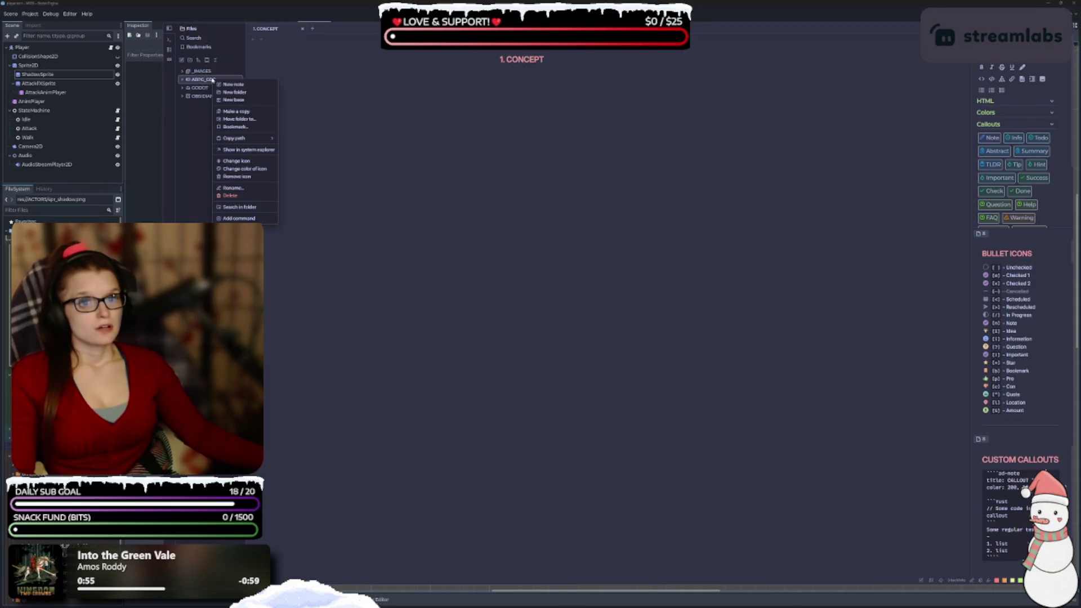
{"action": "left_click", "coordinate": [248, 169]}
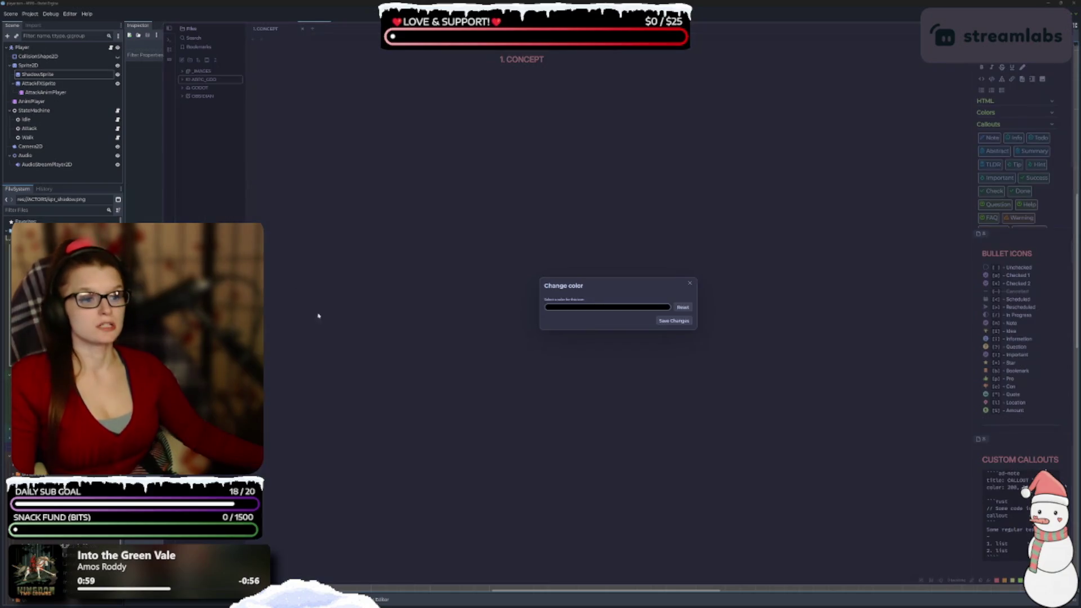
{"action": "left_click", "coordinate": [571, 308]}
{"action": "mouse_move", "coordinate": [572, 357]}
{"action": "left_mouse_down"}
{"action": "mouse_move", "coordinate": [587, 319]}
{"action": "mouse_move", "coordinate": [575, 335]}
{"action": "mouse_move", "coordinate": [579, 358]}
{"action": "mouse_move", "coordinate": [575, 329]}
{"action": "left_mouse_up"}
{"action": "left_click", "coordinate": [643, 324]}
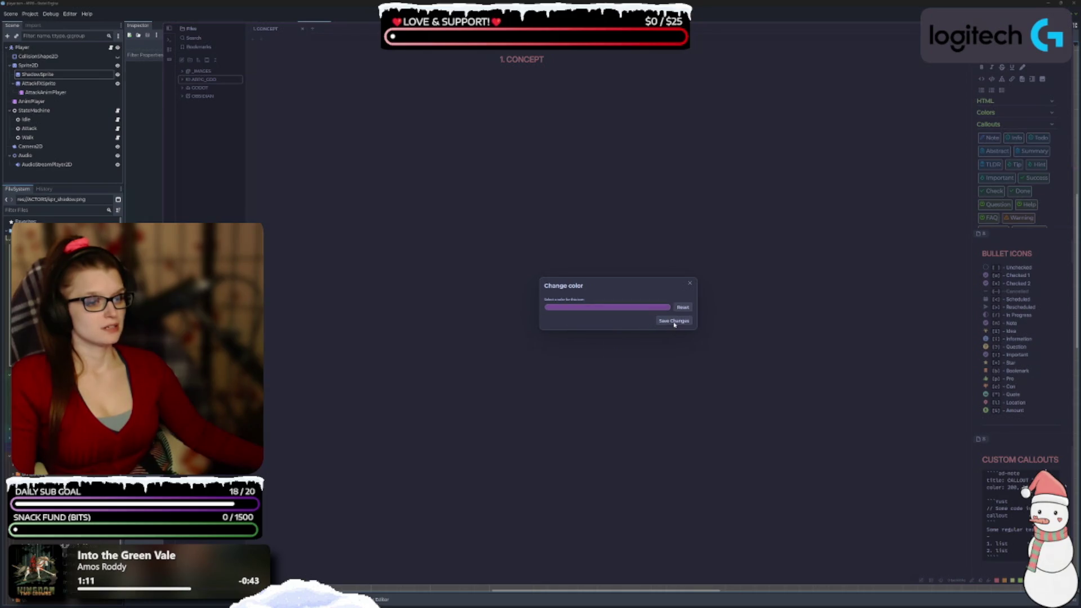
{"action": "left_click", "coordinate": [674, 321]}
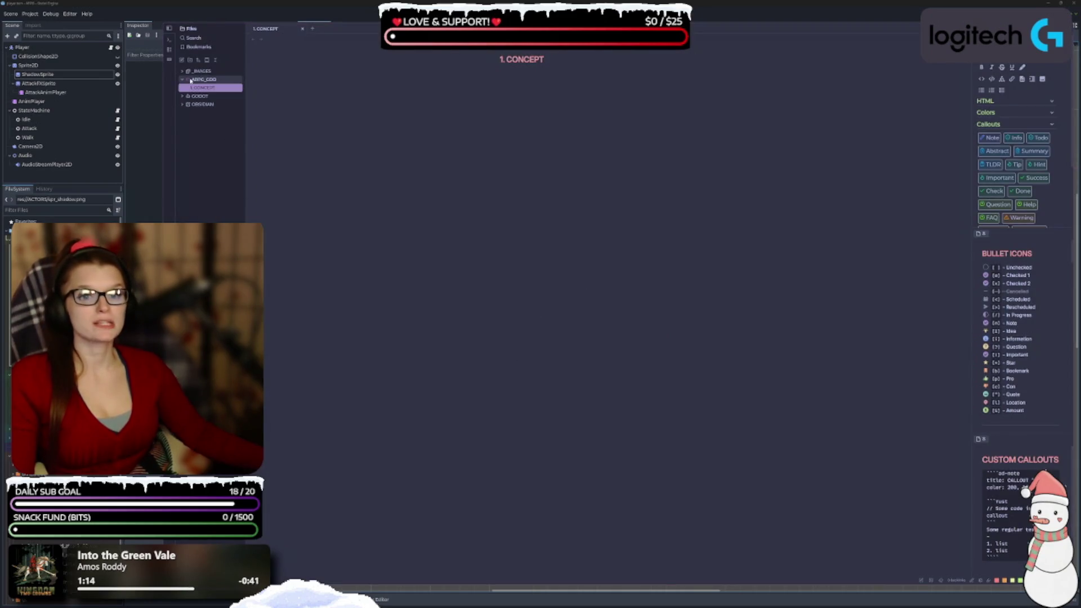
Change the folder icon to a lighter shade of purple
{"action": "right_click", "coordinate": [191, 80]}
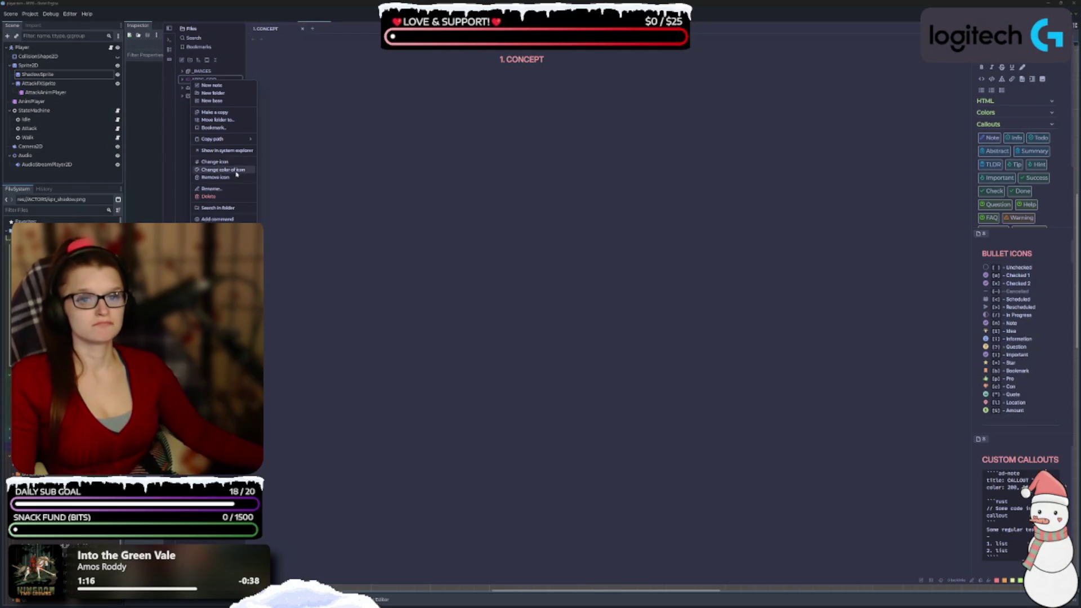
{"action": "left_click", "coordinate": [226, 170]}
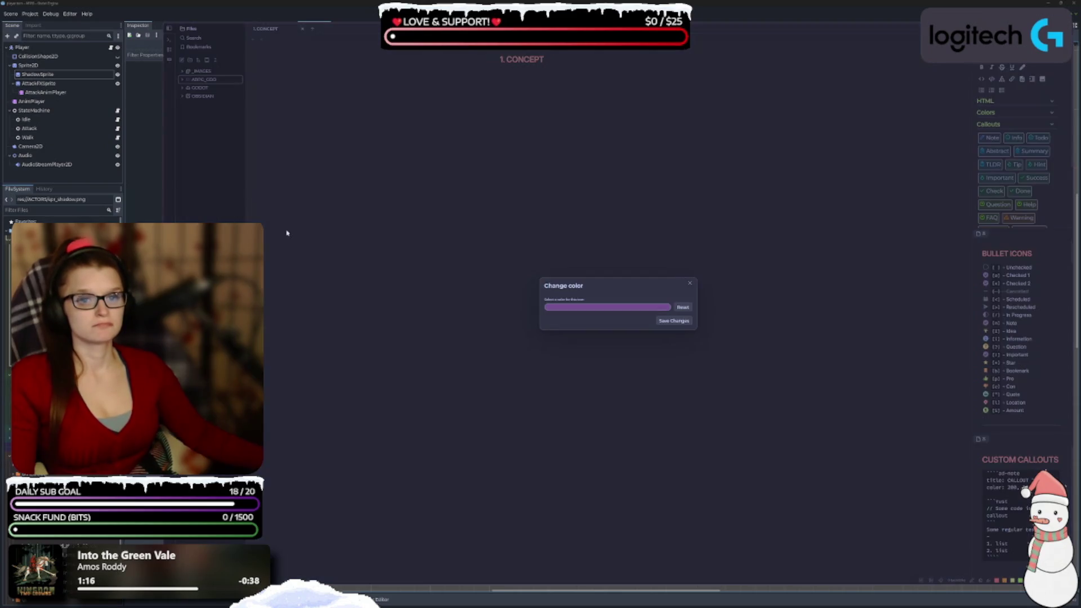
{"action": "left_click", "coordinate": [623, 307]}
{"action": "left_click", "coordinate": [567, 323]}
{"action": "left_click", "coordinate": [567, 322]}
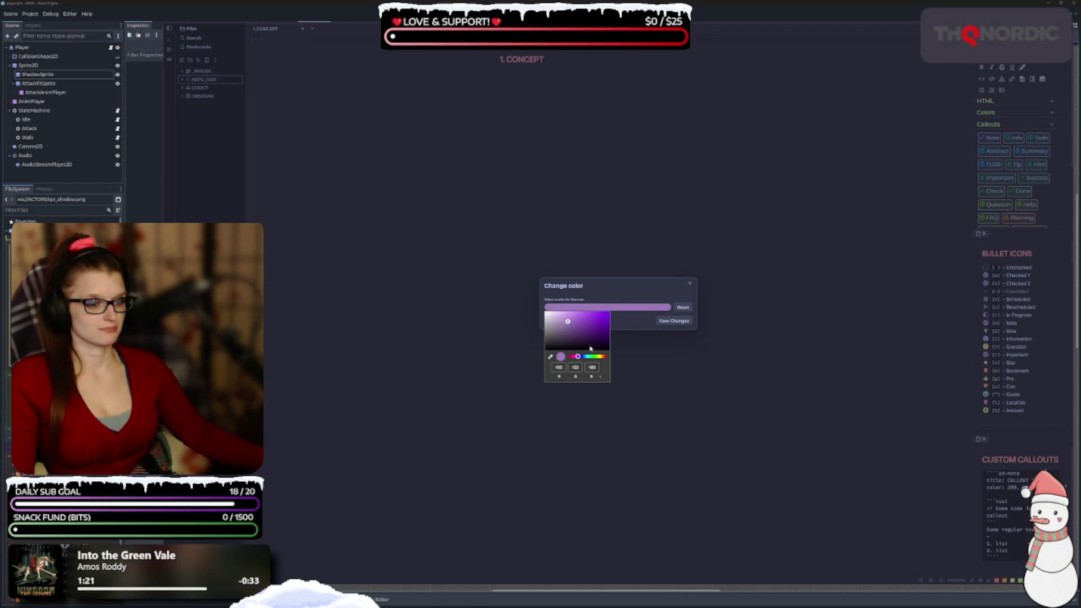
{"action": "left_click", "coordinate": [667, 321]}
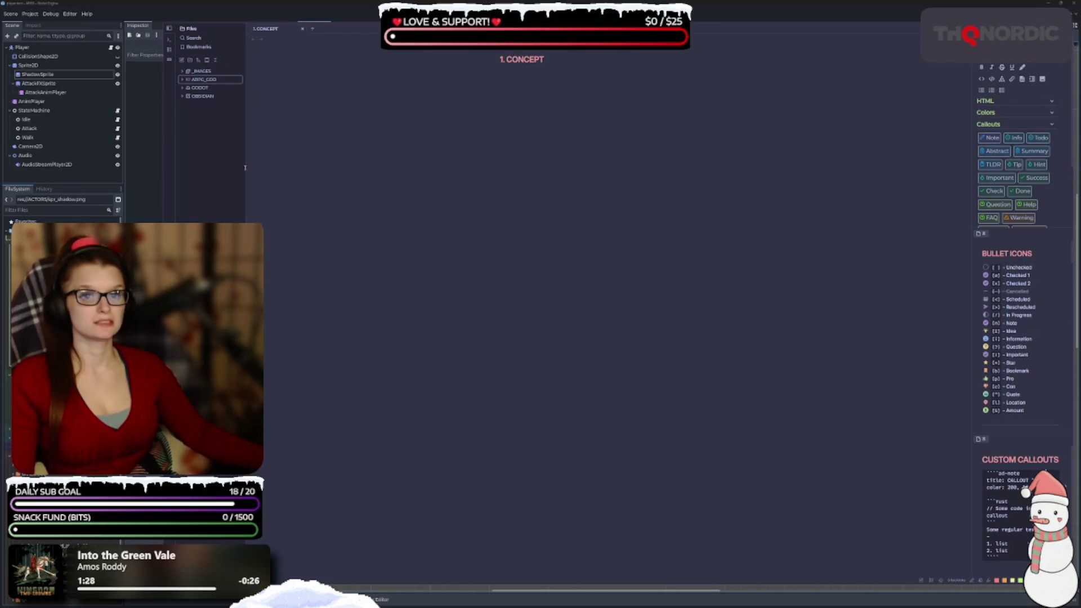
Rename the design folder to ARPG
{"action": "left_click", "coordinate": [203, 79]}
{"action": "right_click", "coordinate": [204, 81]}
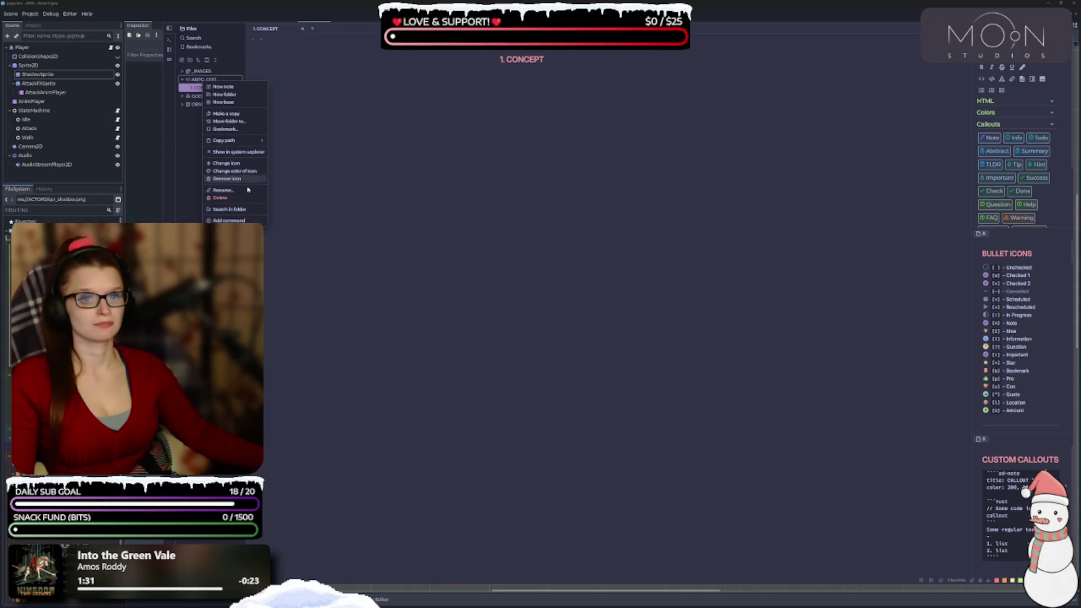
{"action": "left_click", "coordinate": [321, 175]}
{"action": "key", "text": "BackSpace"}
{"action": "key", "text": "BackSpace"}
{"action": "key", "text": "BackSpace"}
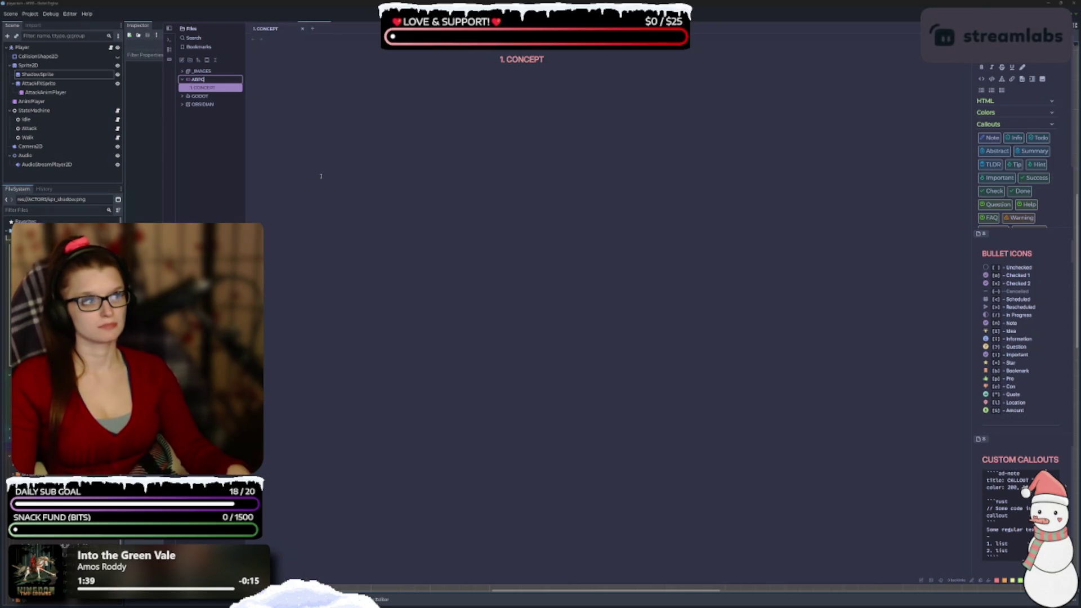
{"action": "key", "text": "Return"}
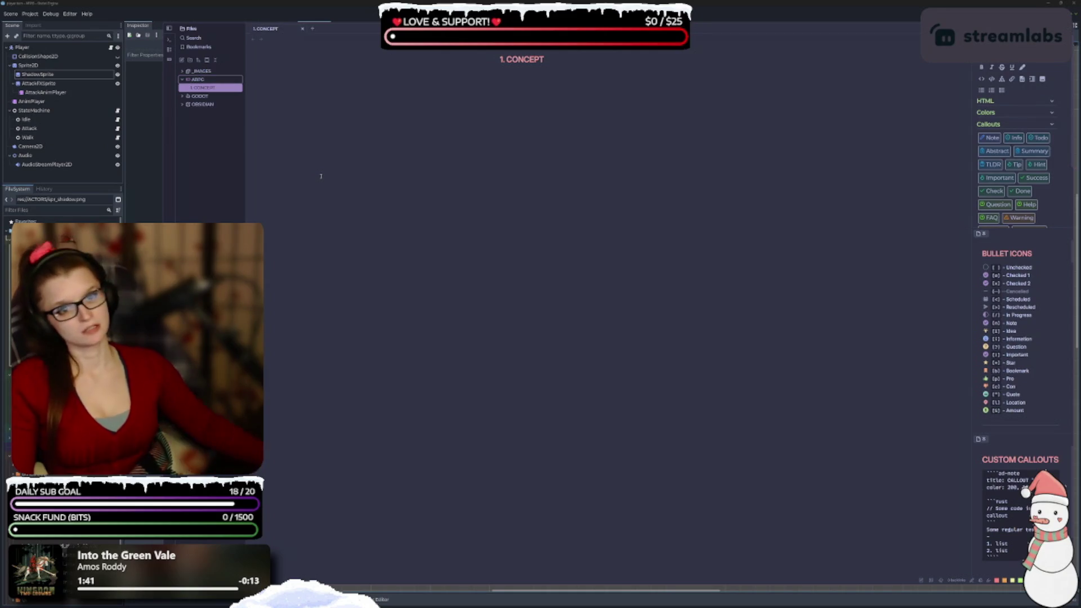
Rename the 1. CONCEPT note to GDD
{"action": "left_click", "coordinate": [198, 88]}
{"action": "left_click", "coordinate": [481, 58]}
{"action": "key", "text": "ctrl+a"}
{"action": "type", "text": "GDD"}
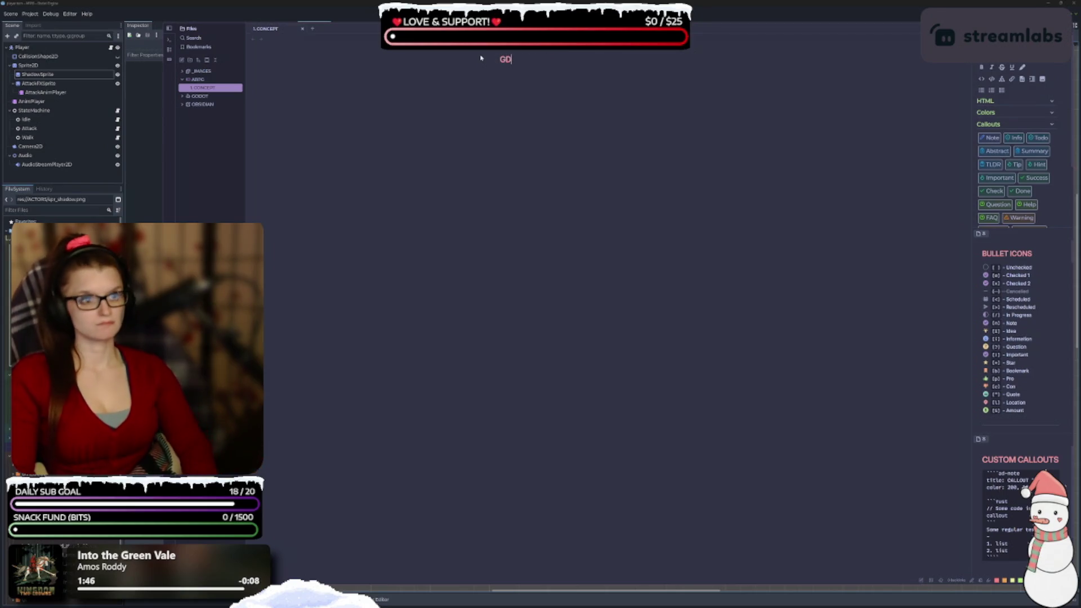
{"action": "key", "text": "Return"}
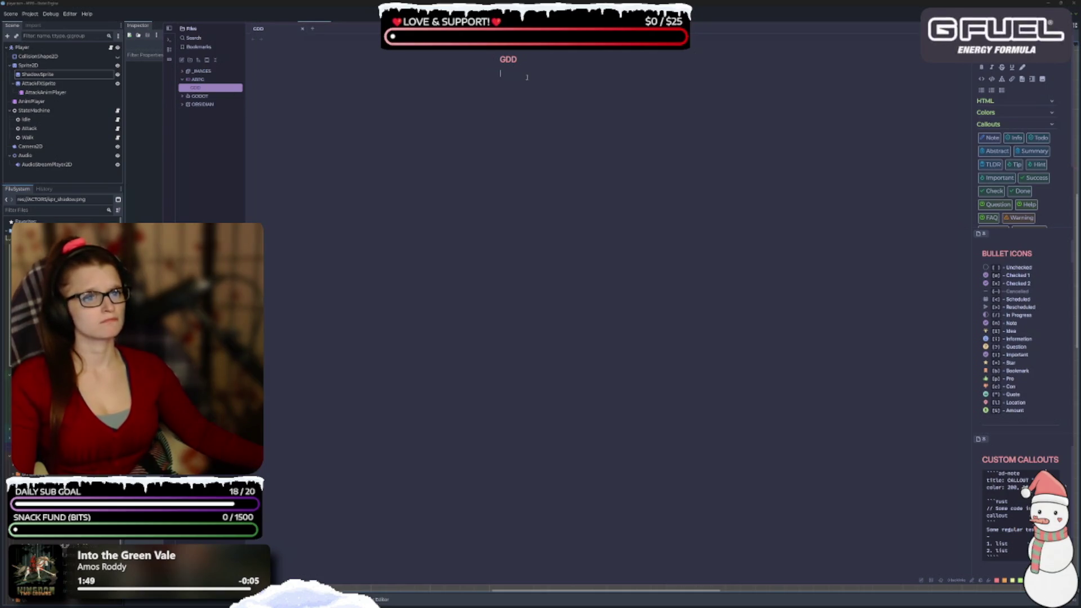
Show the GDD note in two side-by-side panes and resize them
{"action": "key", "text": "ctrl+backslash"}
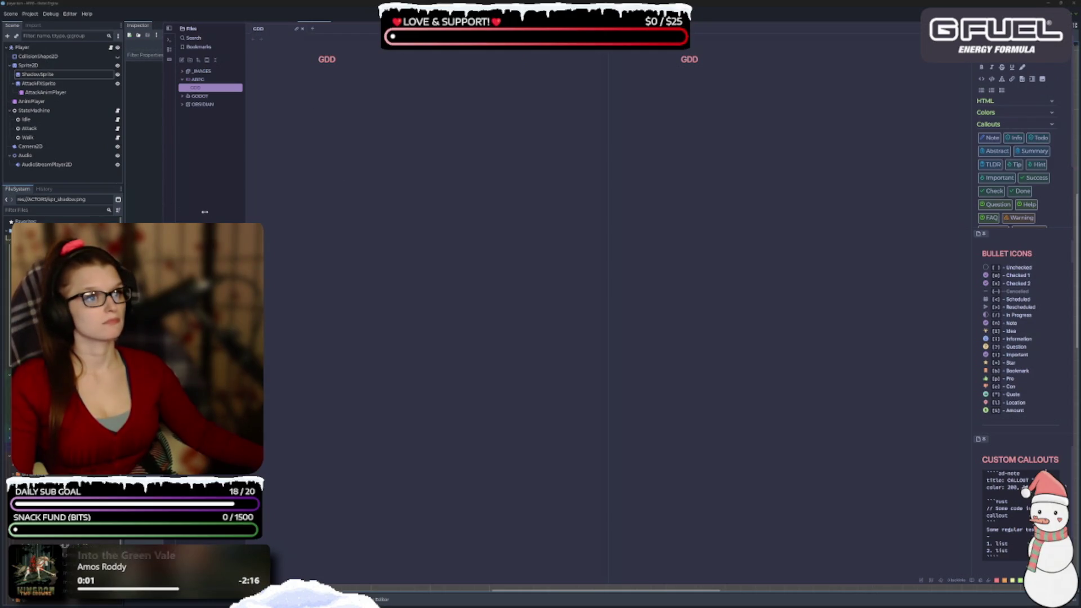
{"action": "left_click_drag", "start_coordinate": [164, 205], "coordinate": [213, 205]}
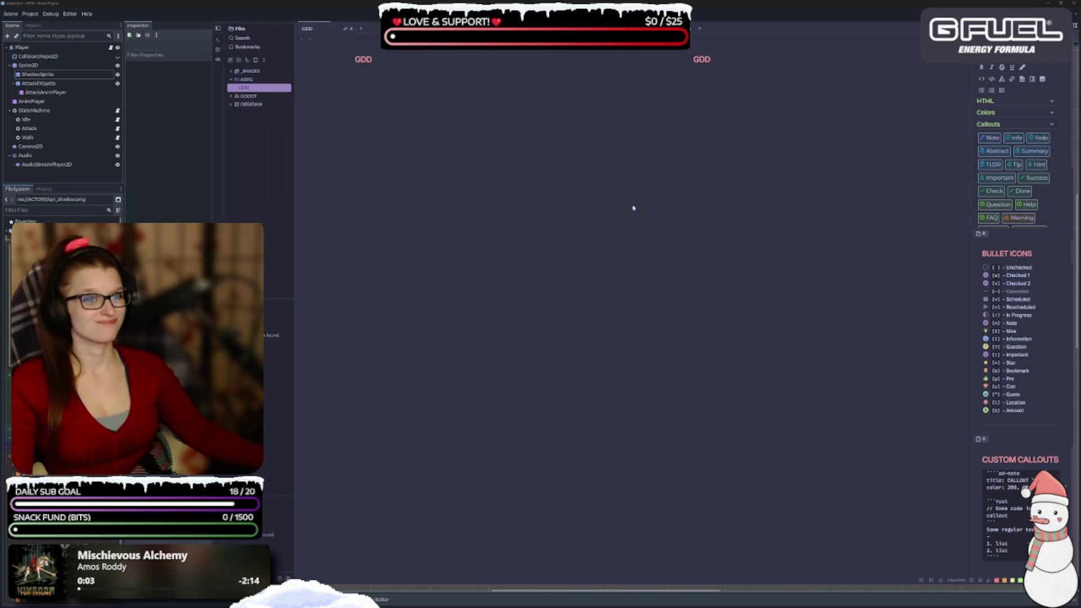
{"action": "mouse_move", "coordinate": [633, 209]}
{"action": "left_mouse_down"}
{"action": "mouse_move", "coordinate": [656, 209]}
{"action": "mouse_move", "coordinate": [655, 261]}
{"action": "left_mouse_up"}
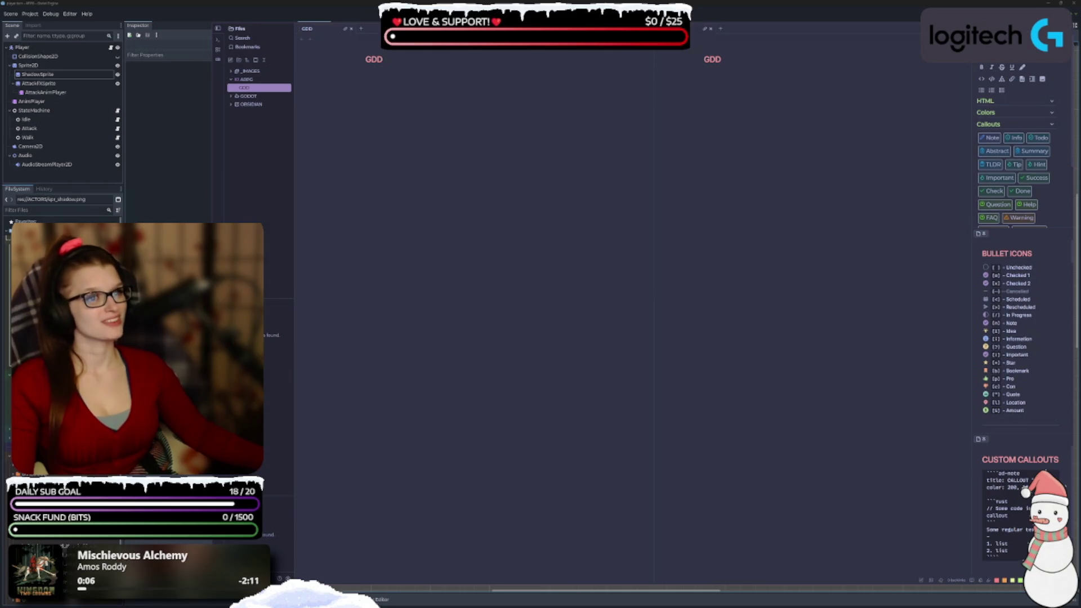
Switch the left GDD pane to Source mode
{"action": "right_click", "coordinate": [585, 50]}
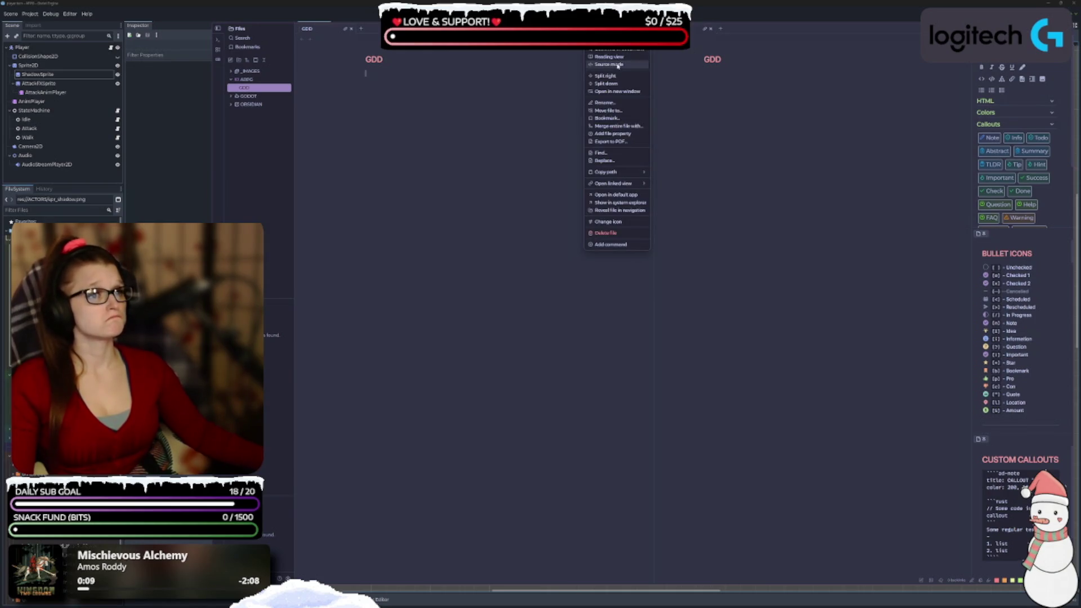
{"action": "left_click", "coordinate": [683, 72]}
{"action": "left_click", "coordinate": [957, 38]}
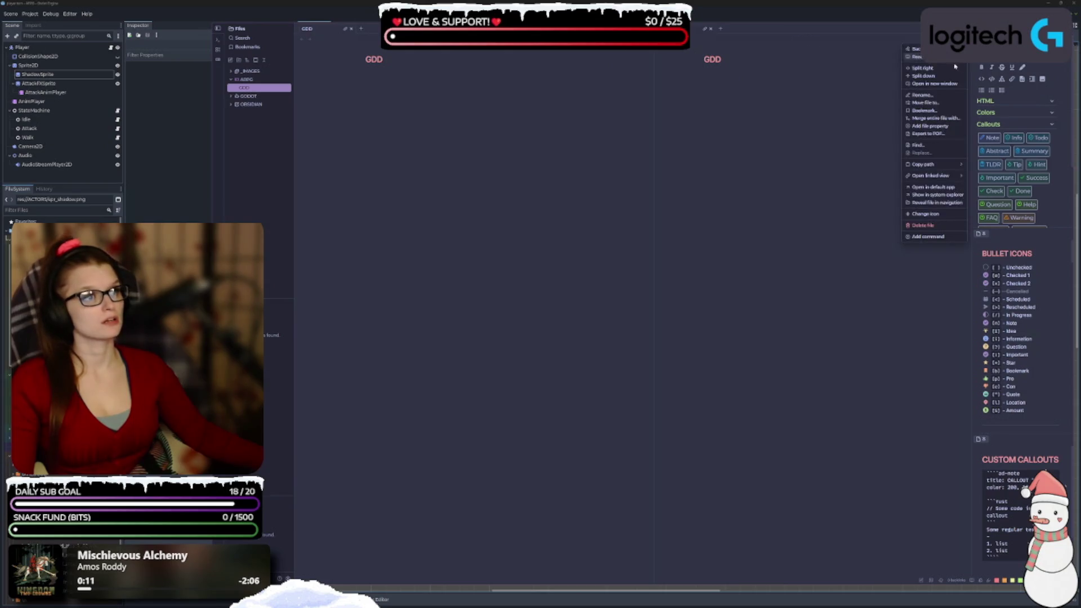
{"action": "left_click", "coordinate": [794, 89]}
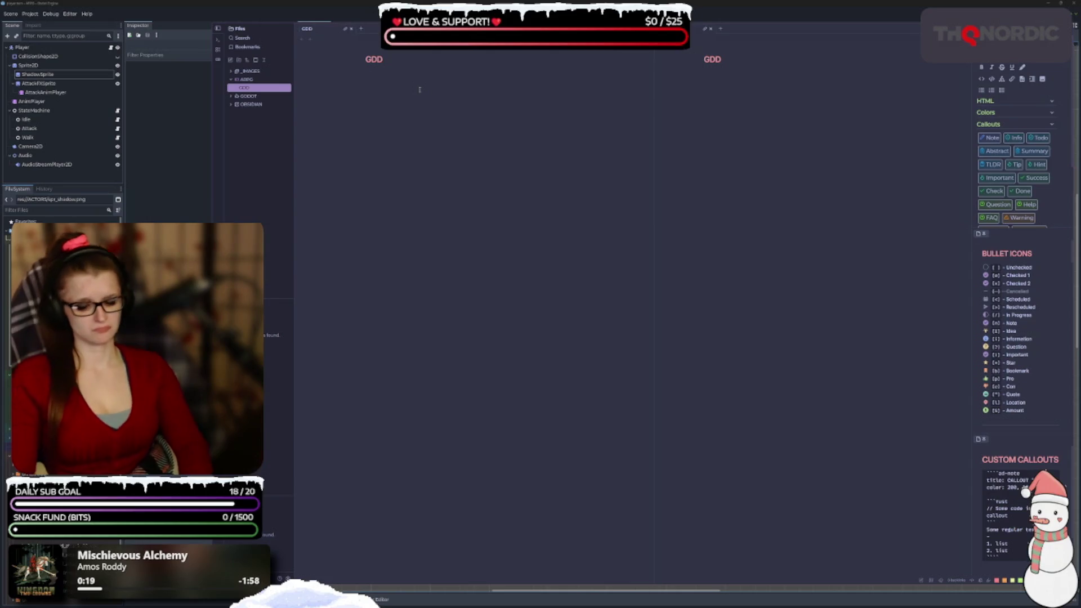
Start the note with the heading '# 1. CONCEPT'
{"action": "type", "text": "#"}
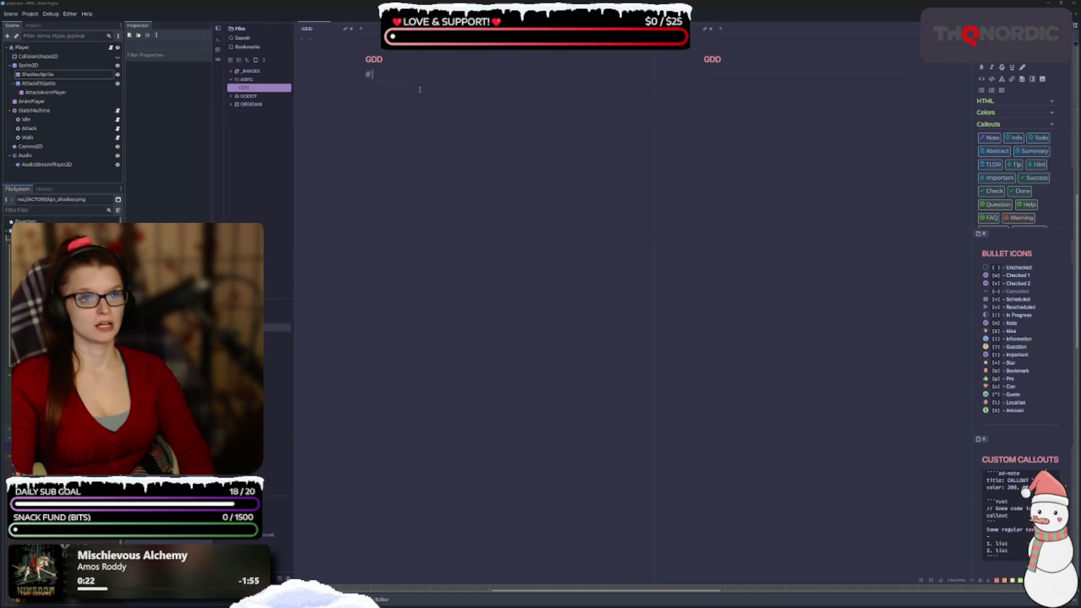
{"action": "type", "text": " CONCEPT"}
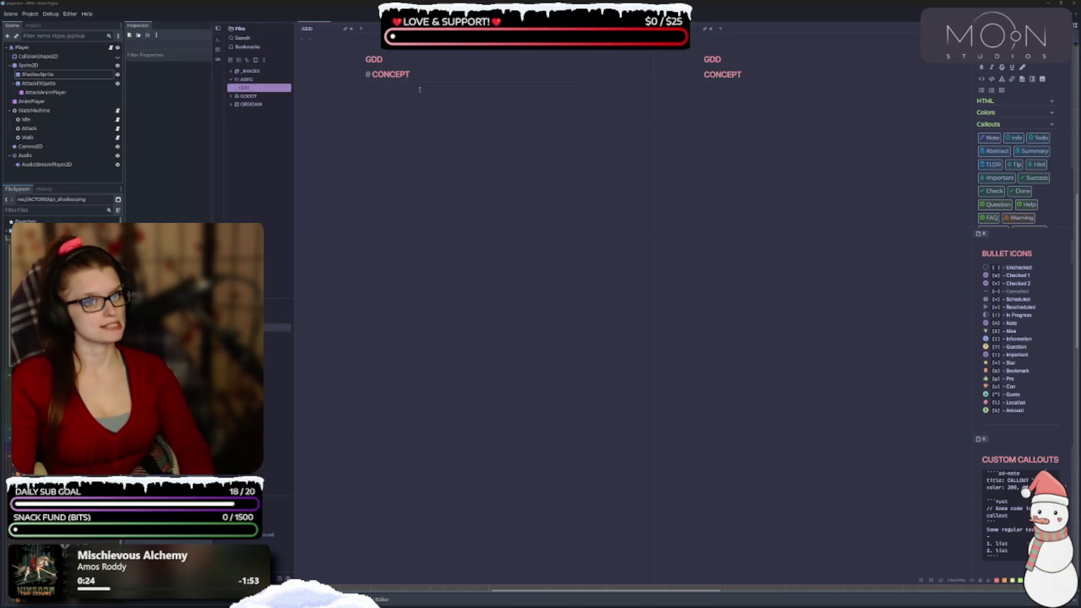
{"action": "key", "text": "Home"}
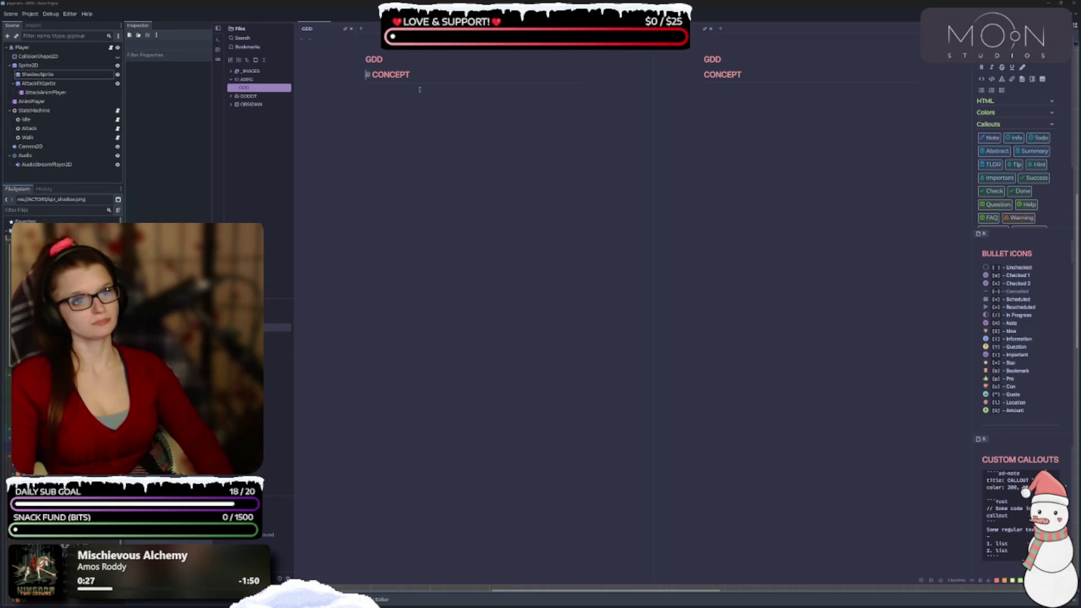
{"action": "type", "text": "1."}
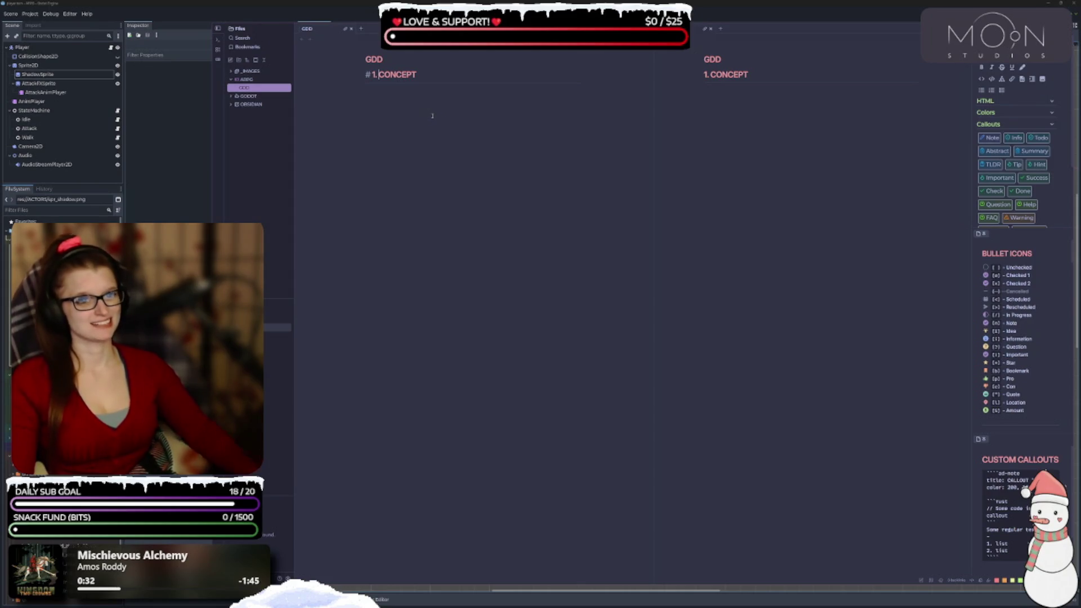
{"action": "key", "text": "Return"}
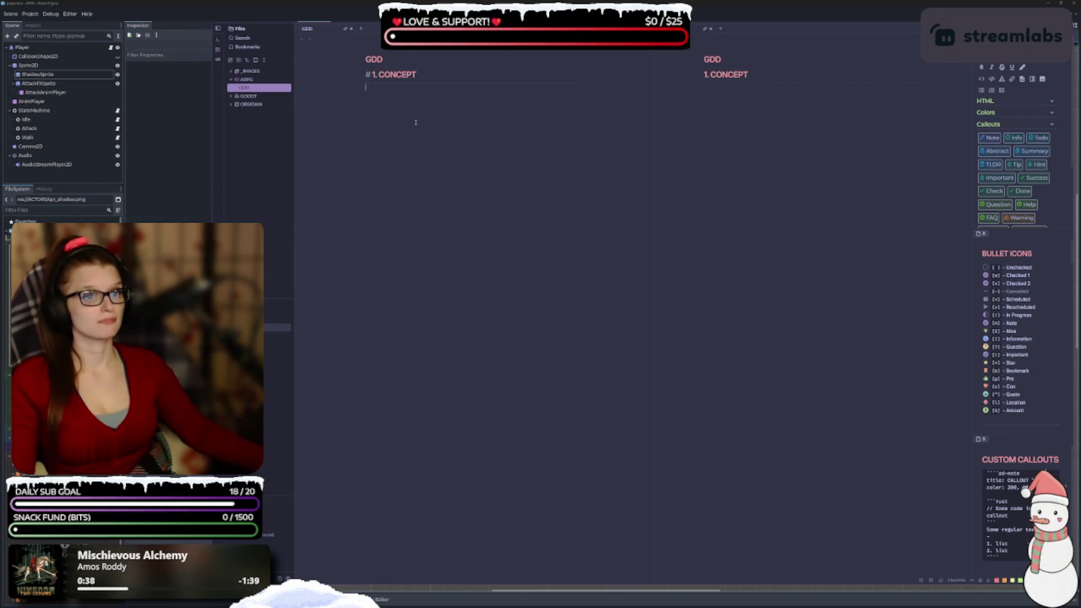
{"action": "key", "text": "ctrl+comma"}
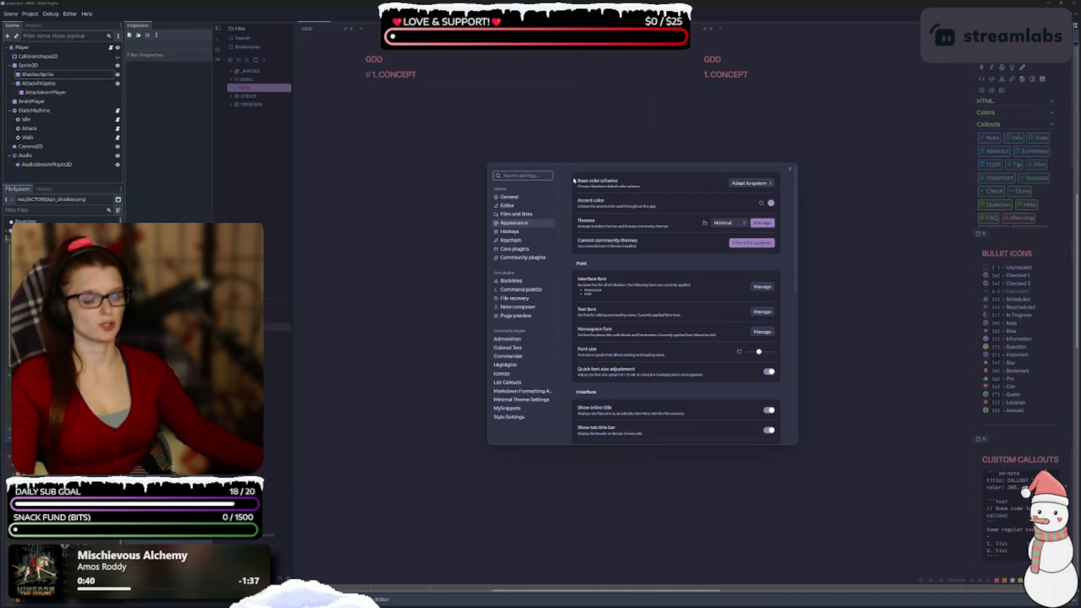
Turn off Show inline title in the Appearance settings
{"action": "type", "text": "title"}
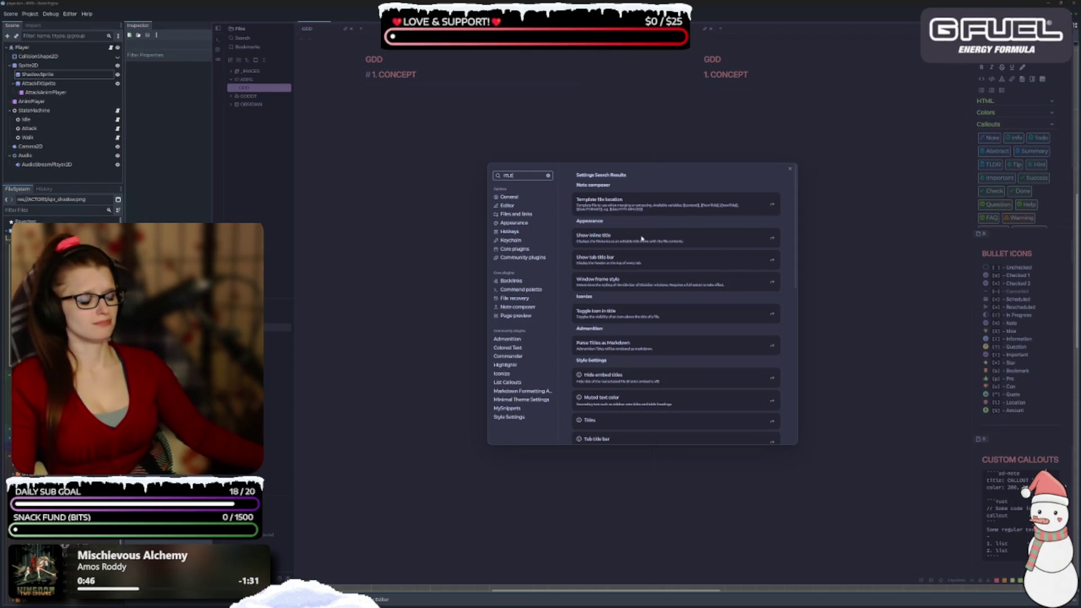
{"action": "left_click", "coordinate": [764, 243]}
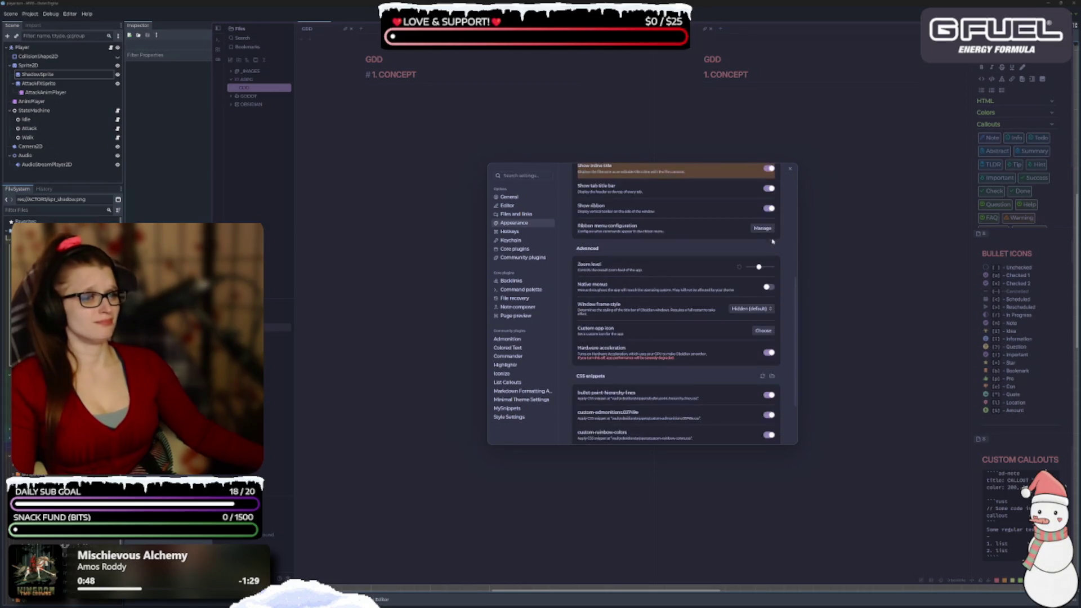
{"action": "left_click", "coordinate": [768, 225]}
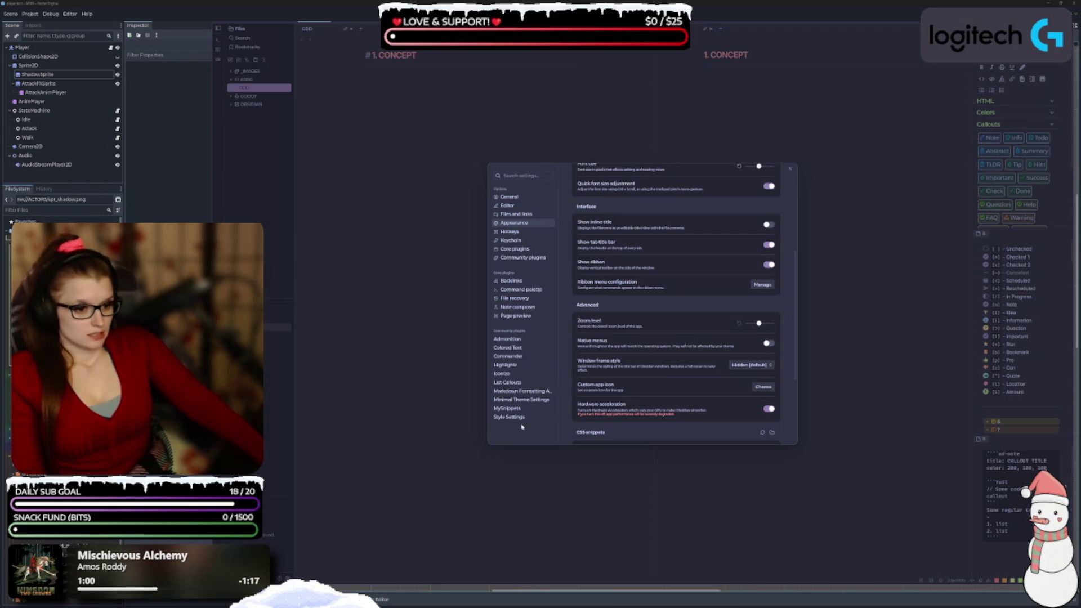
Open Style Settings and browse the AnuPpuccin and Minimal Advanced option groups
{"action": "left_click", "coordinate": [521, 400]}
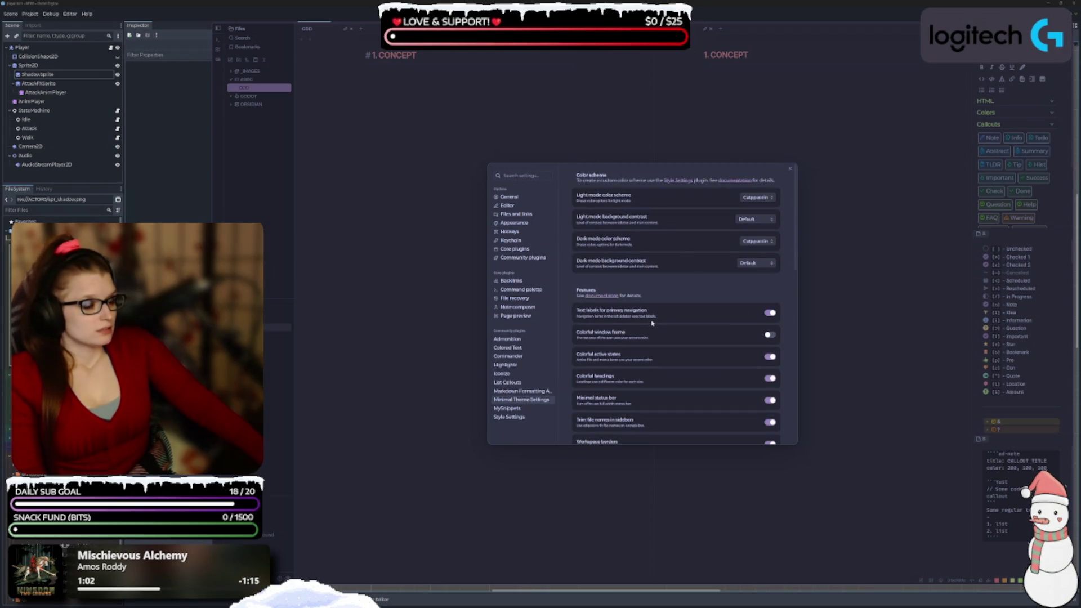
{"action": "scroll", "coordinate": [650, 282], "scroll_direction": "down", "scroll_amount": 2}
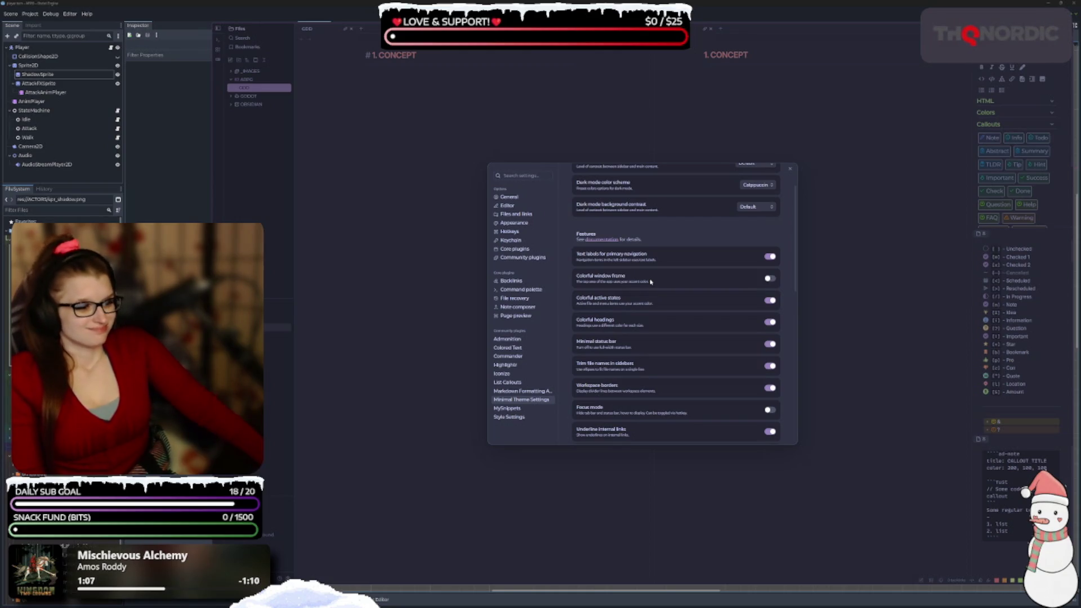
{"action": "scroll", "coordinate": [615, 275], "scroll_direction": "down", "scroll_amount": 5}
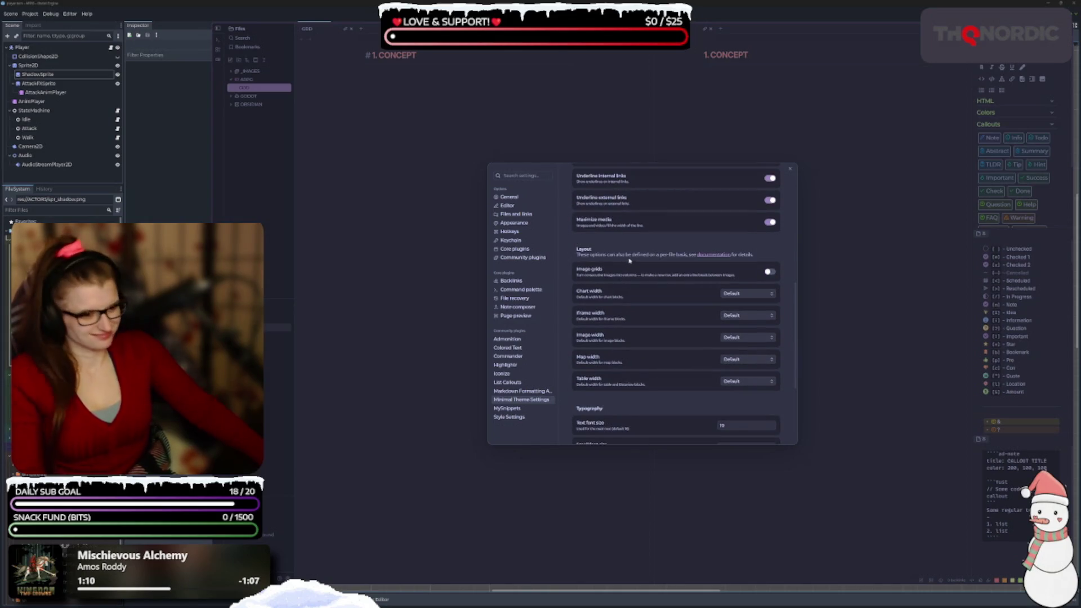
{"action": "scroll", "coordinate": [634, 256], "scroll_direction": "down", "scroll_amount": 1}
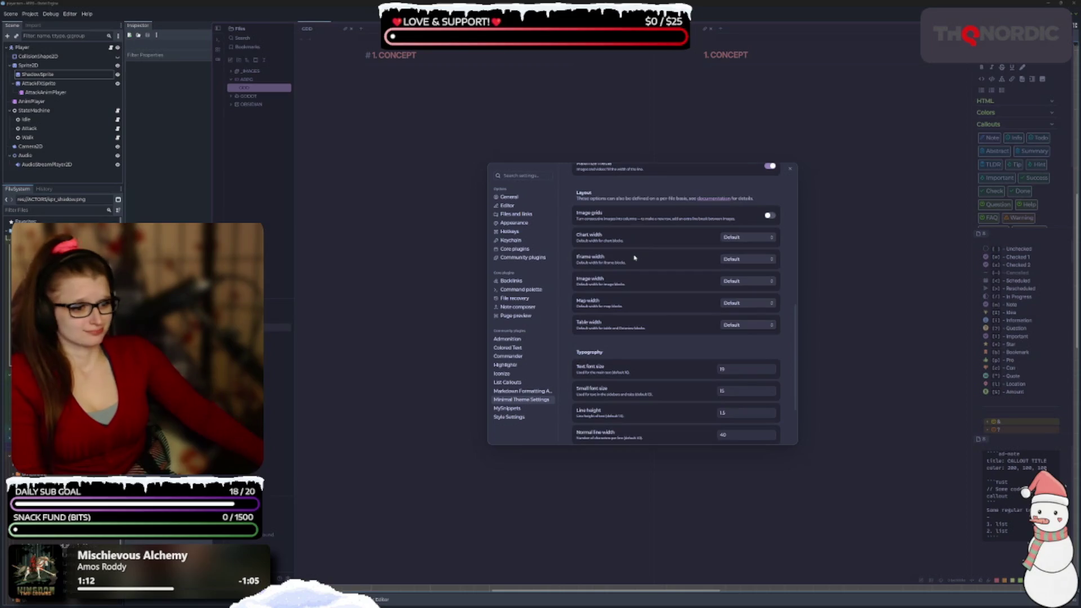
{"action": "scroll", "coordinate": [634, 257], "scroll_direction": "down", "scroll_amount": 1}
{"action": "scroll", "coordinate": [634, 257], "scroll_direction": "down", "scroll_amount": 1}
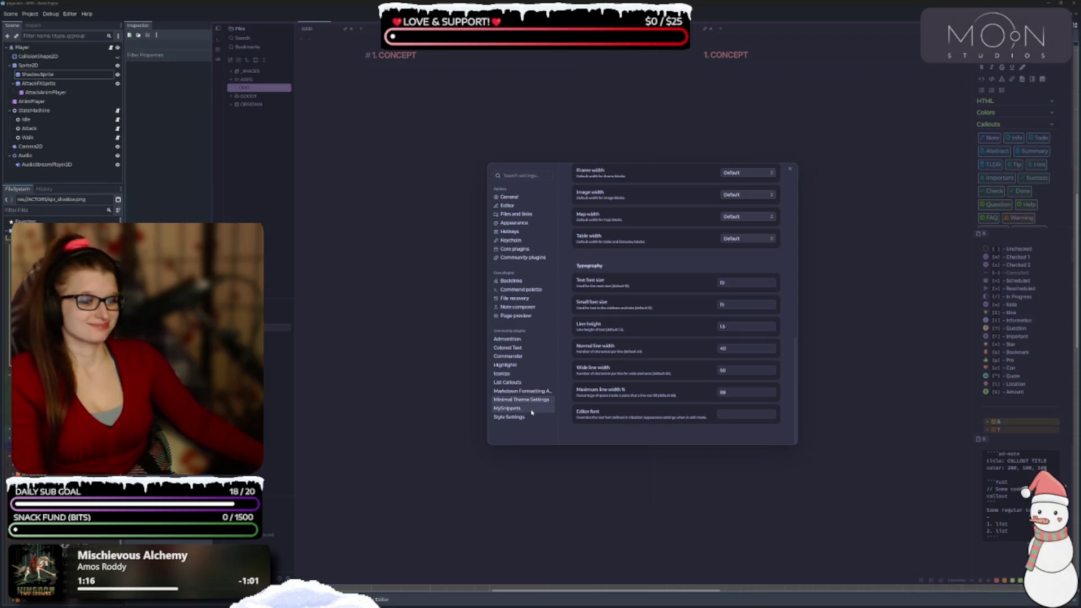
{"action": "left_click", "coordinate": [514, 416]}
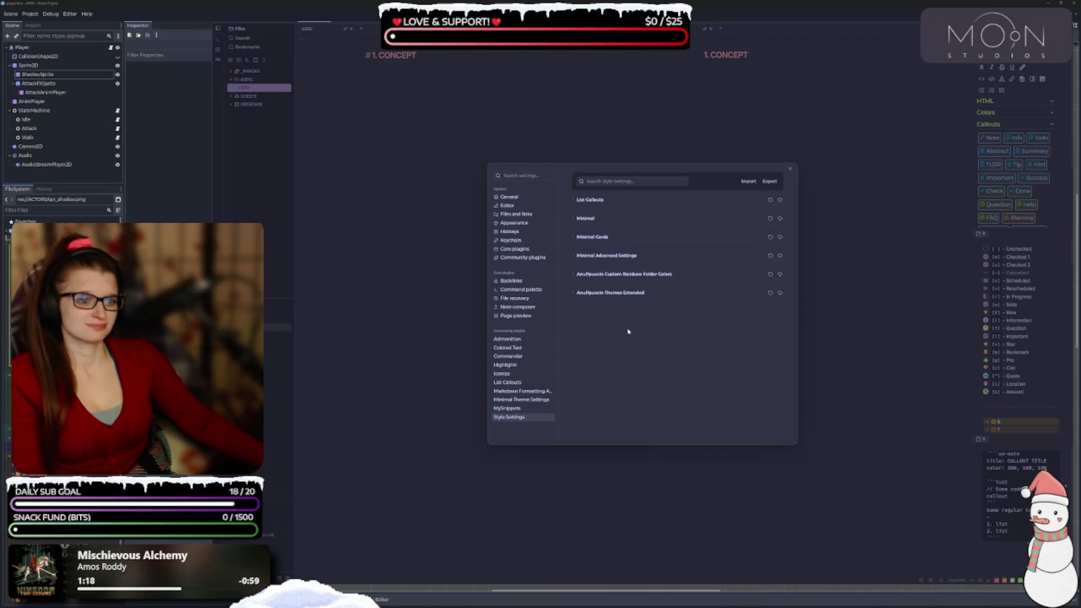
{"action": "left_click", "coordinate": [598, 293]}
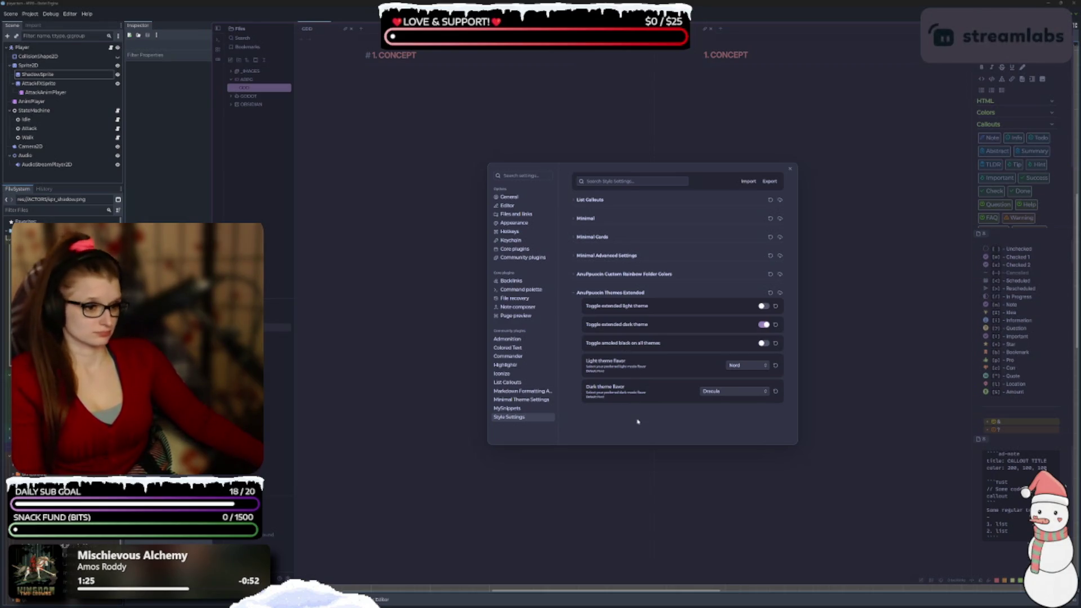
{"action": "left_click", "coordinate": [593, 291]}
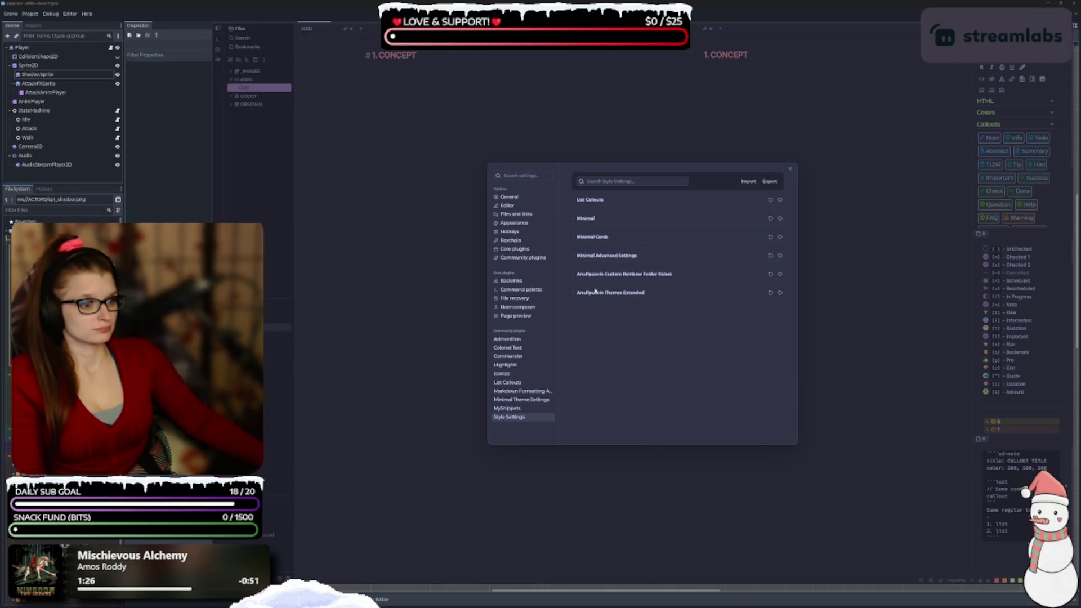
{"action": "left_click", "coordinate": [604, 275]}
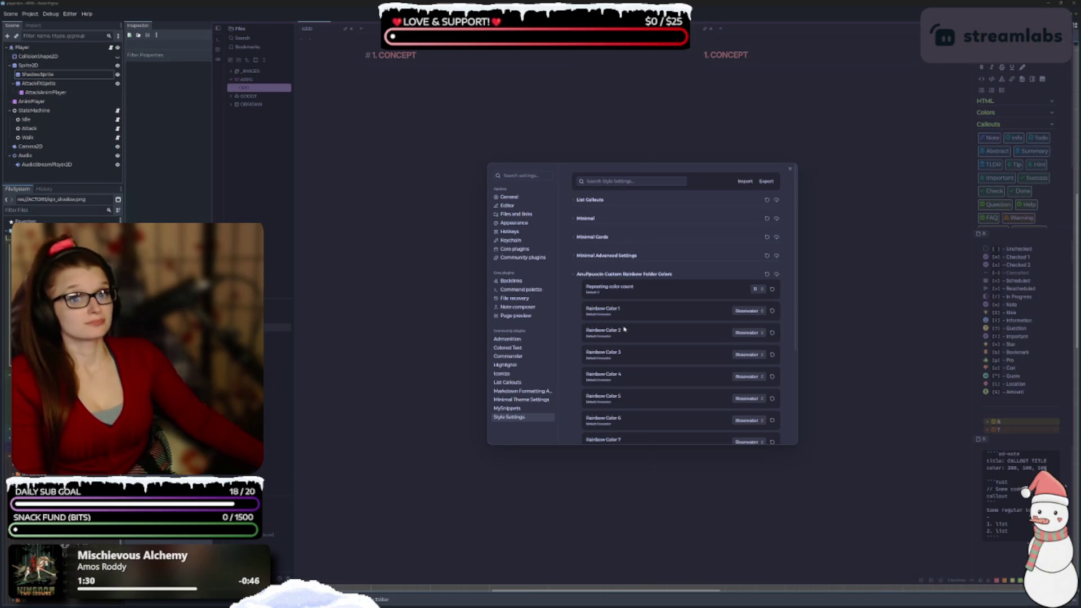
{"action": "left_click", "coordinate": [596, 276]}
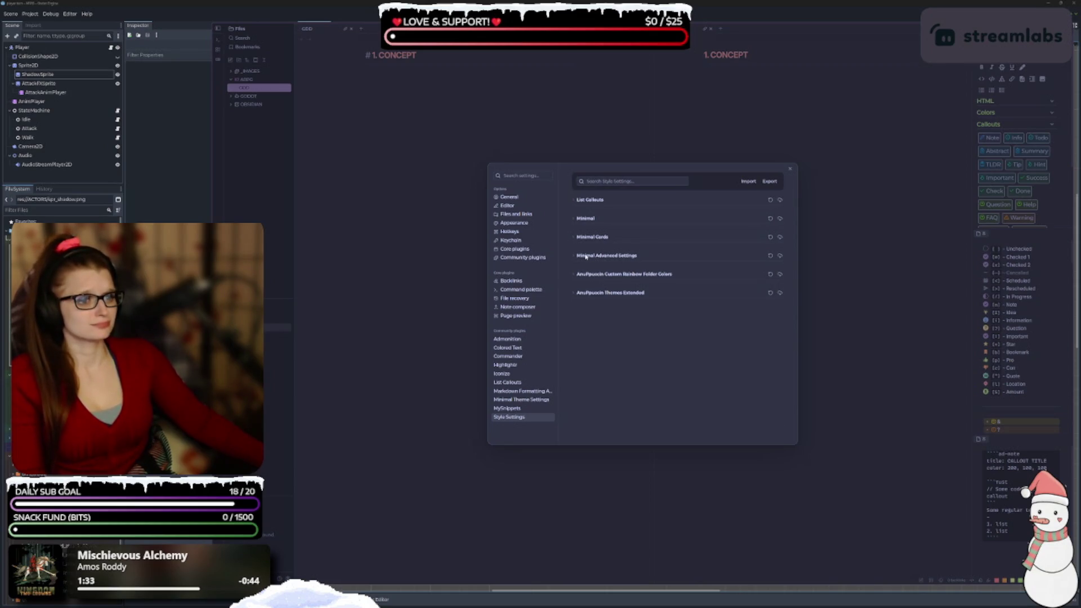
{"action": "left_click", "coordinate": [586, 257]}
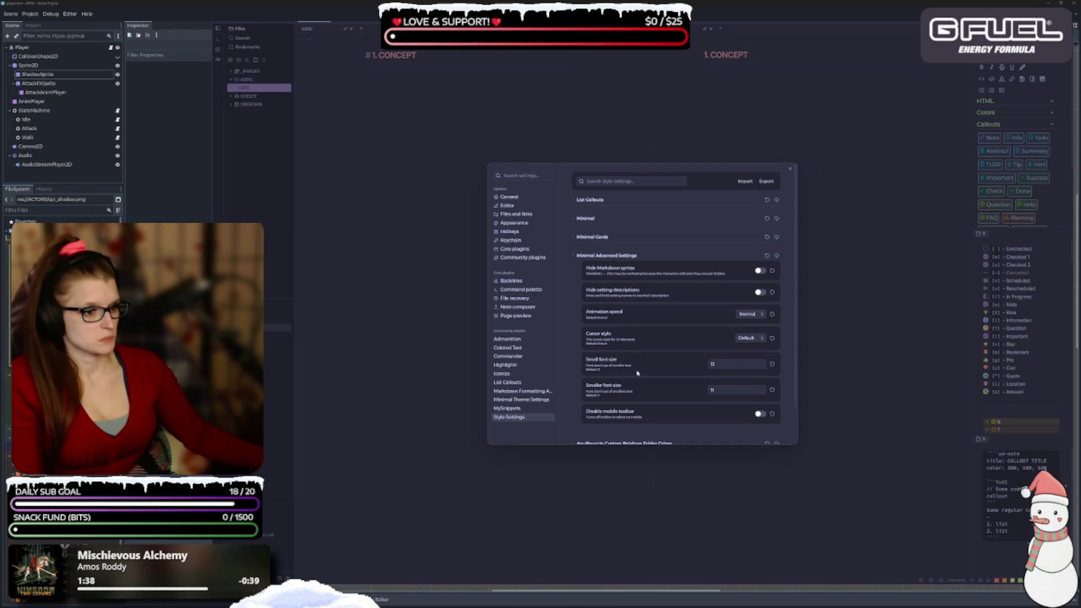
{"action": "scroll", "coordinate": [637, 373], "scroll_direction": "down", "scroll_amount": 1}
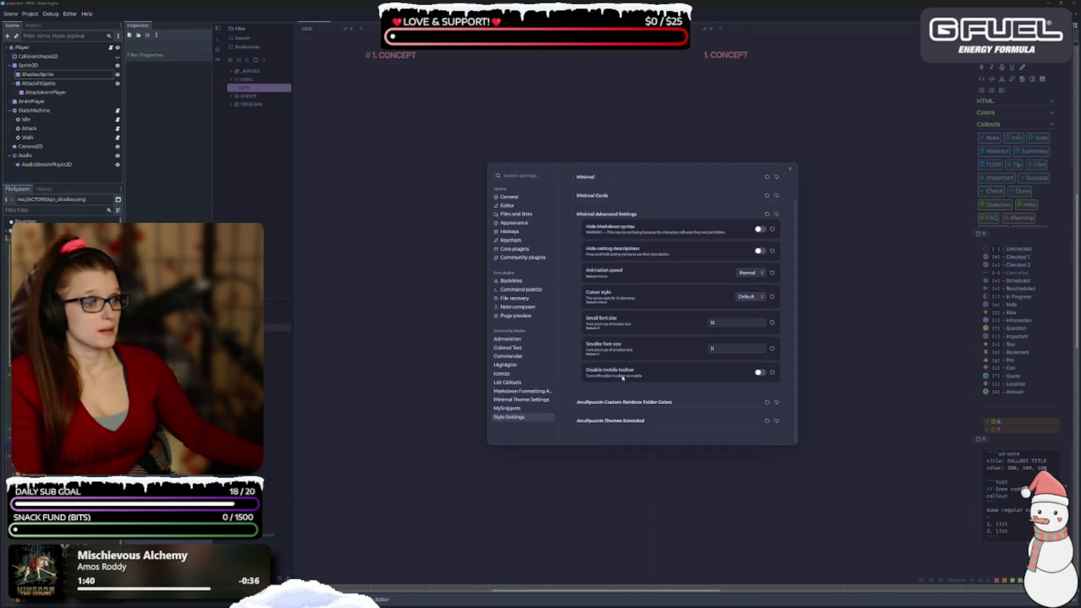
{"action": "scroll", "coordinate": [629, 395], "scroll_direction": "up", "scroll_amount": 1}
{"action": "left_click", "coordinate": [602, 256]}
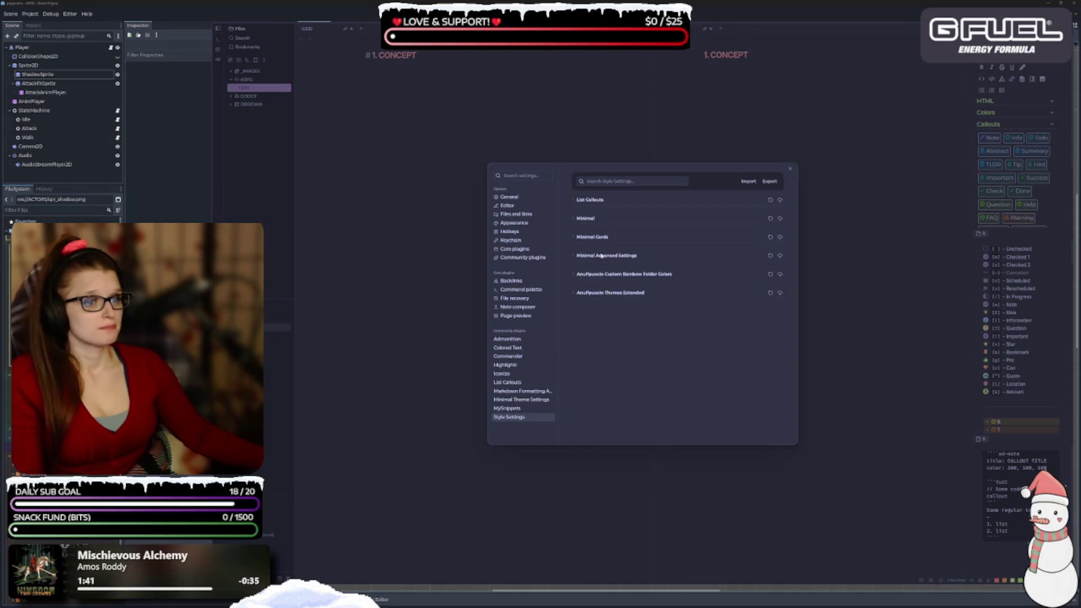
Expand the Minimal theme's style groups and open the Headings options
{"action": "left_click", "coordinate": [590, 218]}
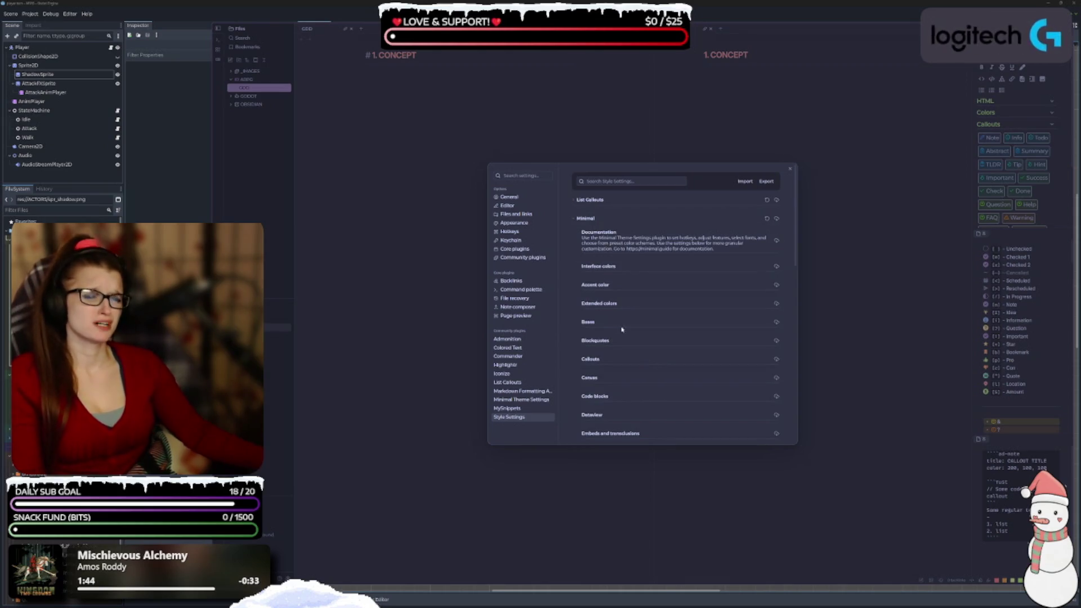
{"action": "left_click", "coordinate": [609, 267]}
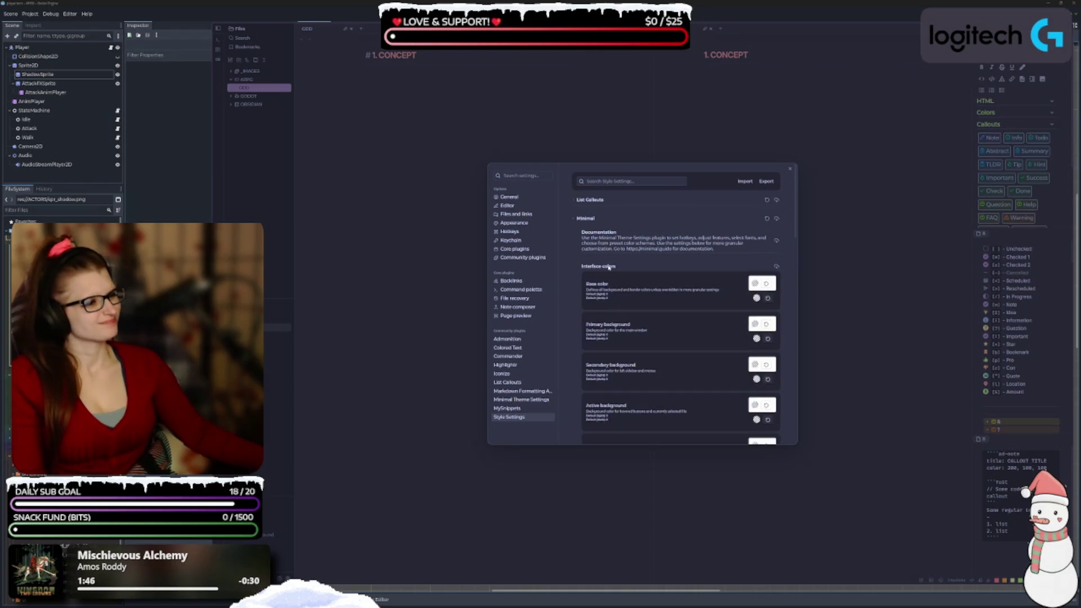
{"action": "left_click", "coordinate": [617, 269]}
{"action": "left_click", "coordinate": [625, 272]}
{"action": "left_click", "coordinate": [633, 274]}
{"action": "scroll", "coordinate": [619, 265], "scroll_direction": "down", "scroll_amount": 3}
{"action": "left_click", "coordinate": [613, 220]}
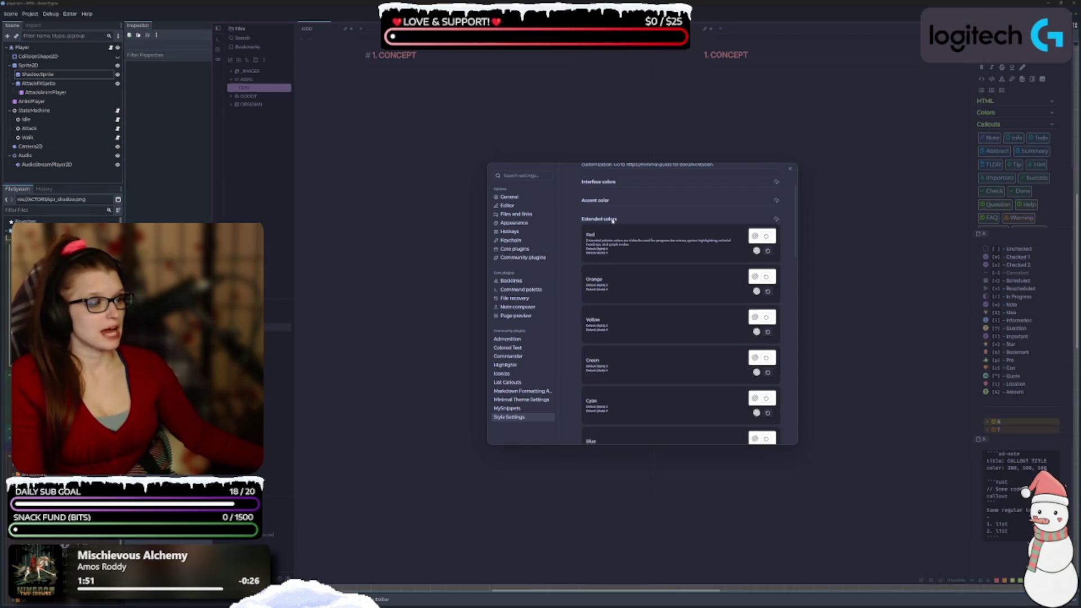
{"action": "scroll", "coordinate": [608, 225], "scroll_direction": "down", "scroll_amount": 3}
{"action": "scroll", "coordinate": [603, 226], "scroll_direction": "up", "scroll_amount": 3}
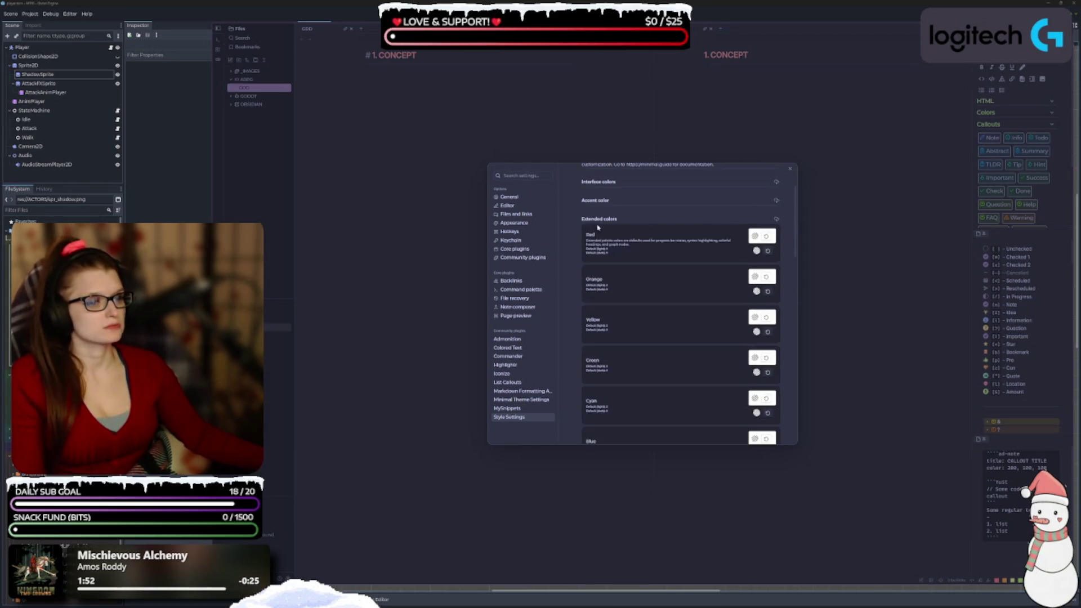
{"action": "left_click", "coordinate": [600, 220]}
{"action": "left_click", "coordinate": [590, 240]}
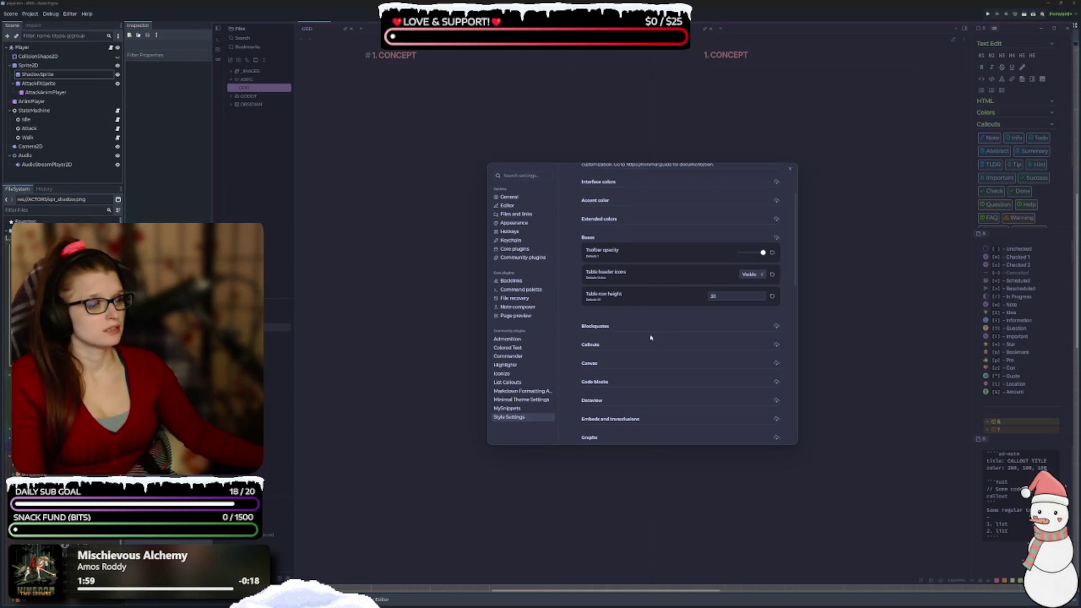
{"action": "left_click", "coordinate": [595, 327]}
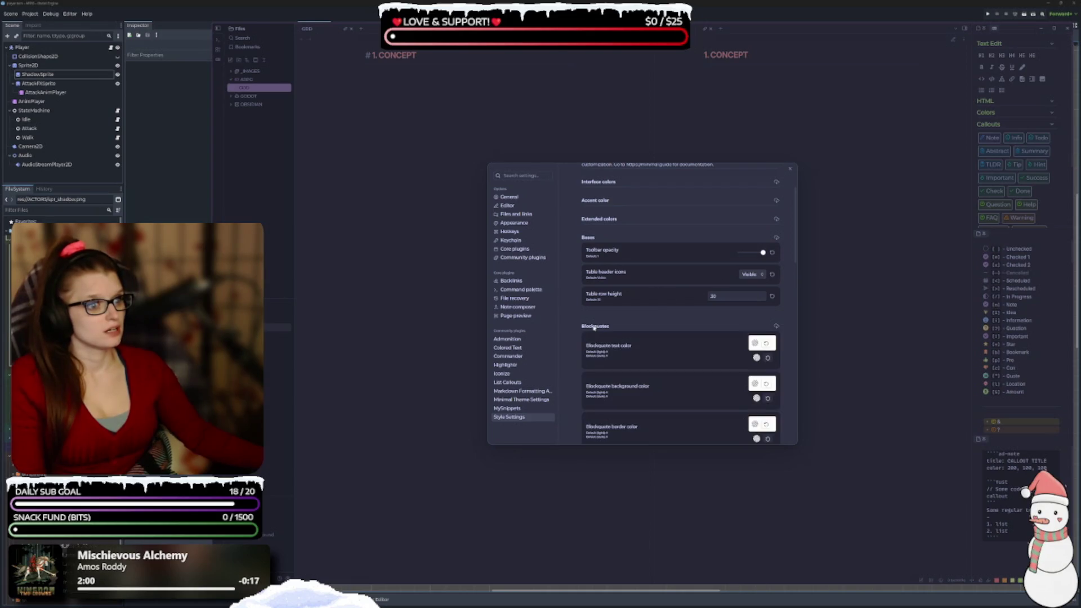
{"action": "left_click", "coordinate": [590, 239]}
{"action": "left_click", "coordinate": [602, 257]}
{"action": "scroll", "coordinate": [592, 280], "scroll_direction": "down", "scroll_amount": 2}
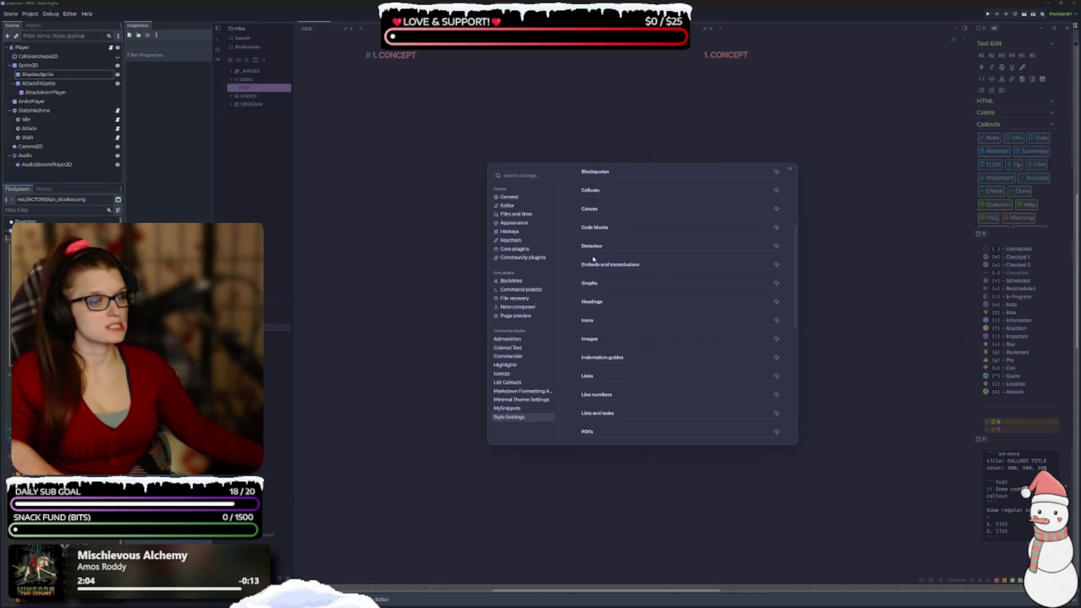
{"action": "left_click", "coordinate": [601, 304]}
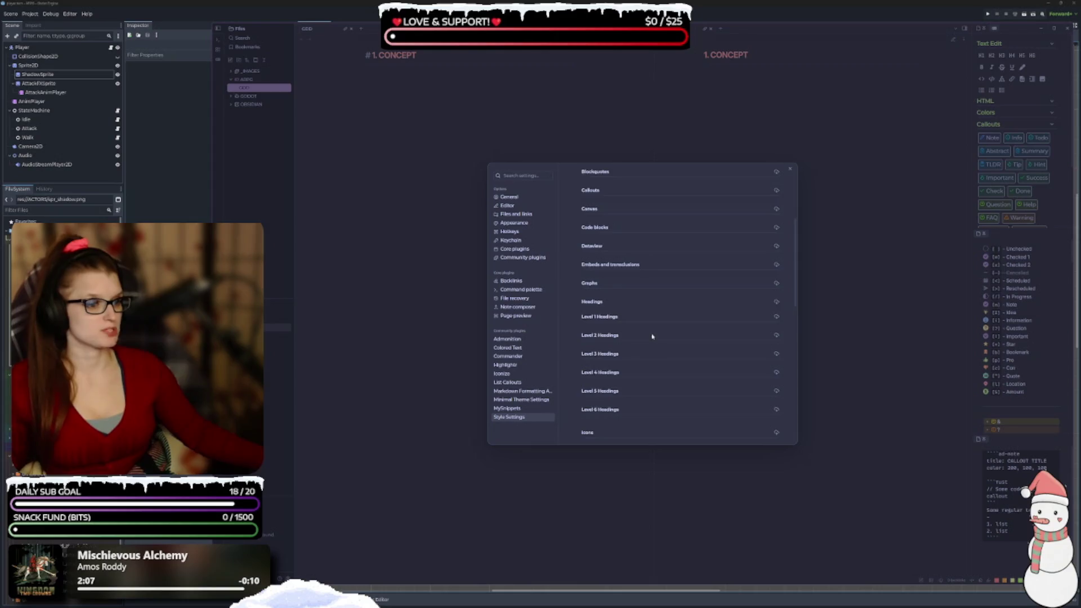
{"action": "scroll", "coordinate": [591, 263], "scroll_direction": "down", "scroll_amount": 2}
Try H1 font variants, then keep the Level 1 heading variant and style at Normal
{"action": "left_click", "coordinate": [599, 235]}
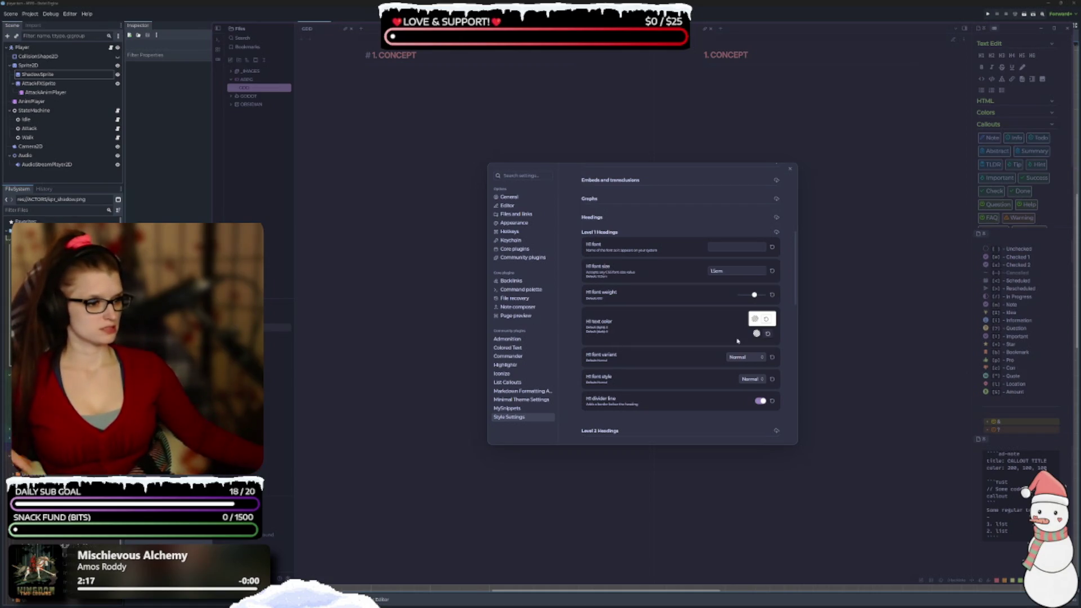
{"action": "left_click", "coordinate": [744, 357]}
{"action": "left_click", "coordinate": [742, 374]}
{"action": "left_click", "coordinate": [753, 357]}
{"action": "left_click", "coordinate": [747, 382]}
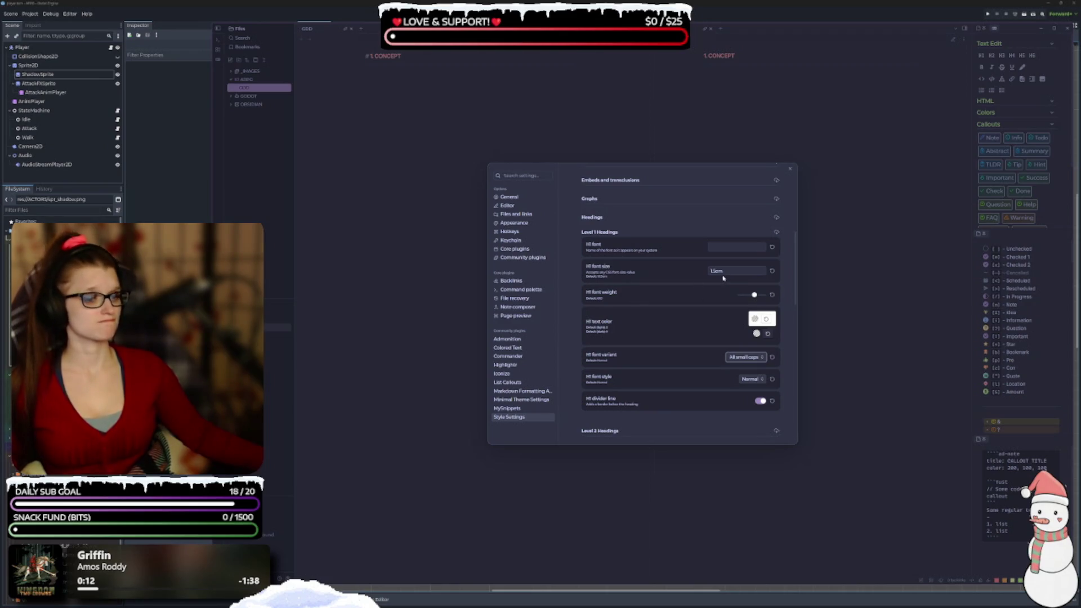
{"action": "left_click", "coordinate": [743, 357]}
{"action": "left_click", "coordinate": [740, 372]}
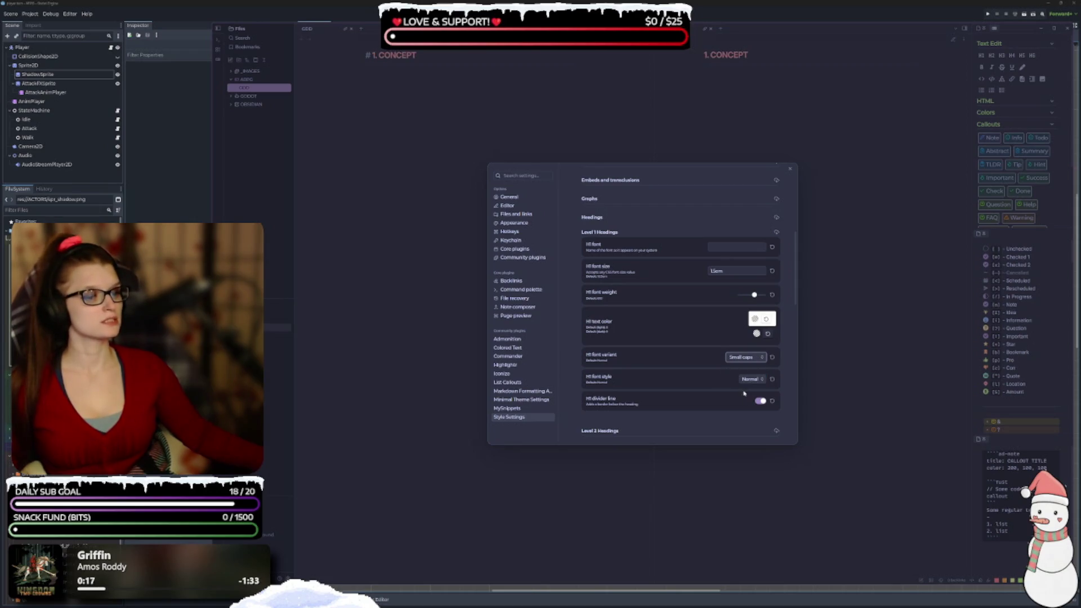
{"action": "left_click", "coordinate": [746, 357]}
{"action": "left_click", "coordinate": [743, 364]}
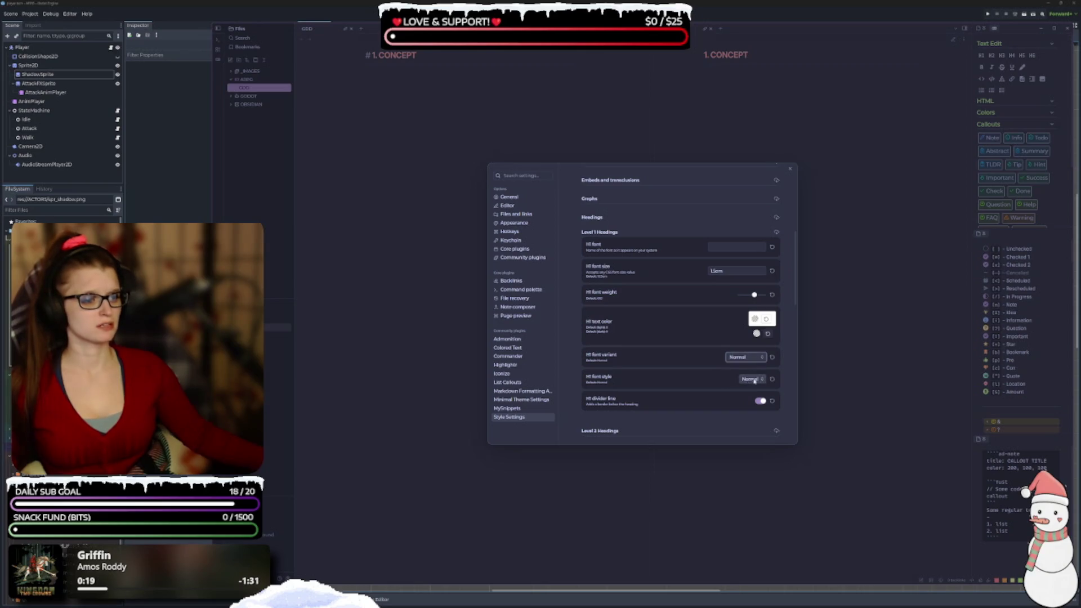
{"action": "left_click", "coordinate": [752, 379]}
{"action": "left_click", "coordinate": [750, 387]}
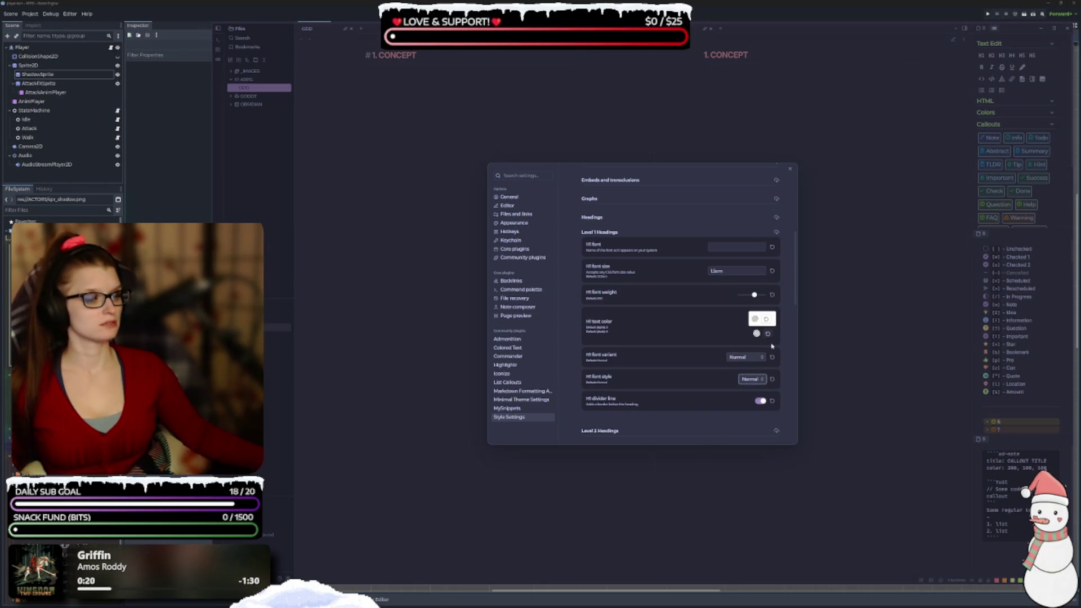
Adjust the H1 text colour, then collapse the Level 1 Headings group
{"action": "left_click", "coordinate": [755, 318]}
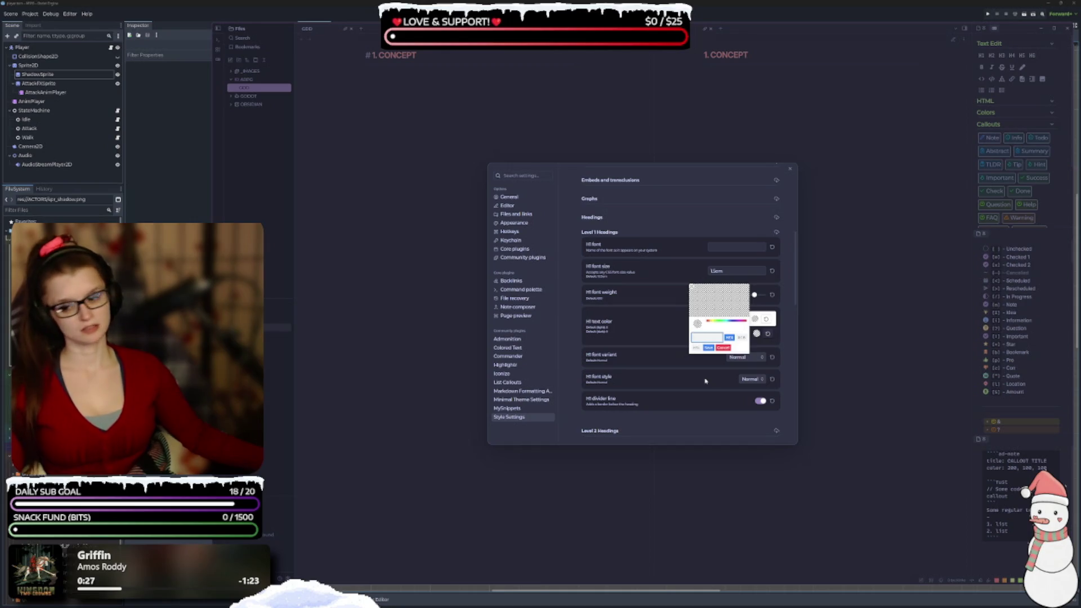
{"action": "left_click", "coordinate": [723, 348]}
{"action": "scroll", "coordinate": [705, 387], "scroll_direction": "down", "scroll_amount": 3}
{"action": "scroll", "coordinate": [628, 288], "scroll_direction": "up", "scroll_amount": 3}
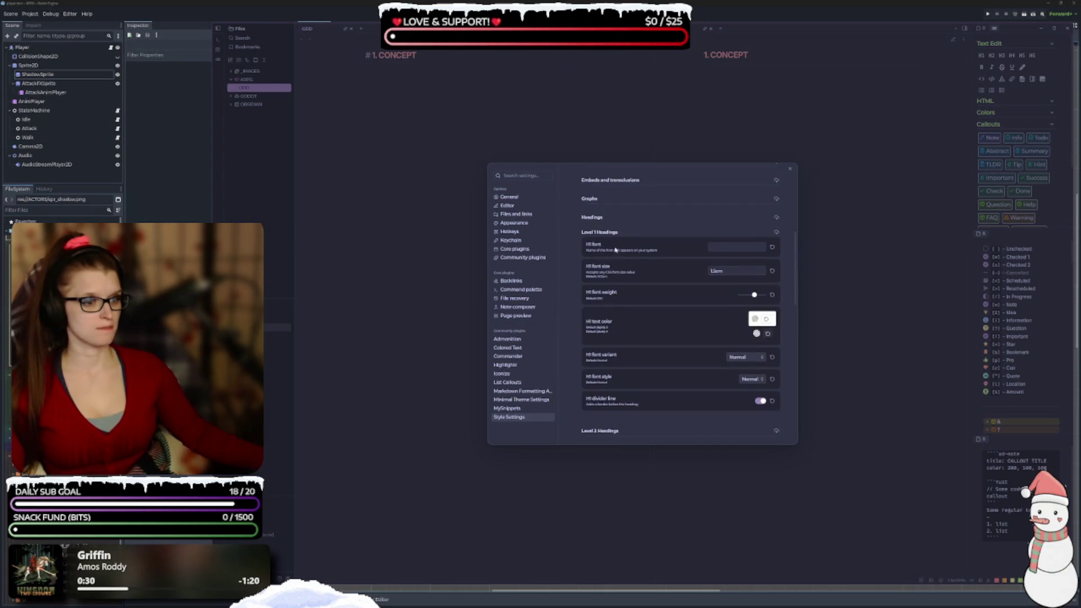
{"action": "left_click", "coordinate": [605, 233]}
{"action": "scroll", "coordinate": [610, 279], "scroll_direction": "down", "scroll_amount": 2}
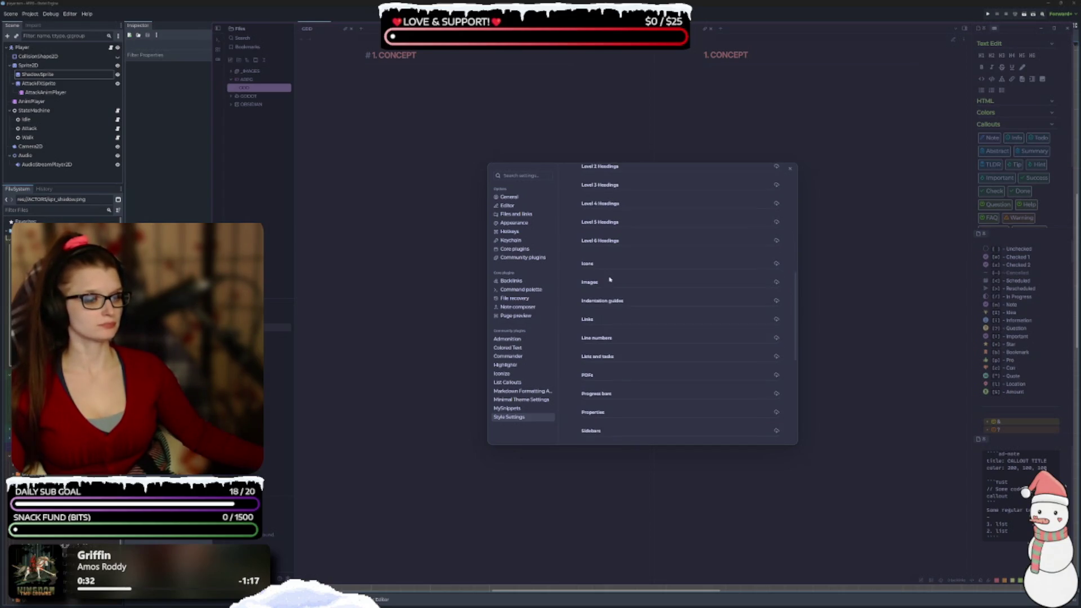
Expand and collapse the Icons, Indentation guides and Links style groups to inspect them
{"action": "left_click", "coordinate": [588, 264]}
{"action": "scroll", "coordinate": [589, 266], "scroll_direction": "down", "scroll_amount": 2}
{"action": "scroll", "coordinate": [589, 266], "scroll_direction": "up", "scroll_amount": 2}
{"action": "left_click", "coordinate": [588, 264]}
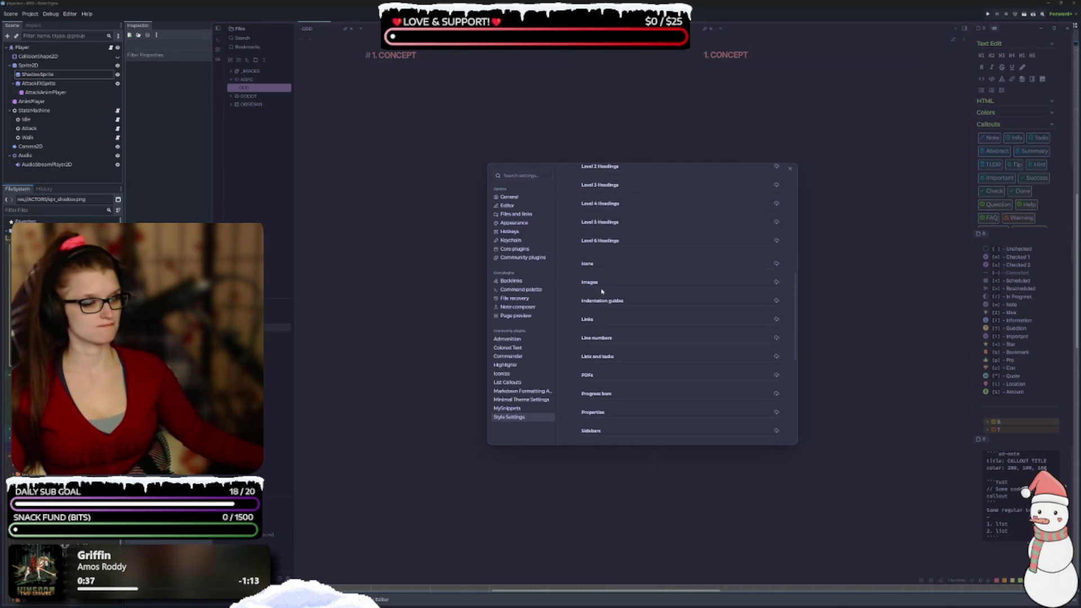
{"action": "scroll", "coordinate": [608, 302], "scroll_direction": "down", "scroll_amount": 1}
{"action": "left_click", "coordinate": [600, 276]}
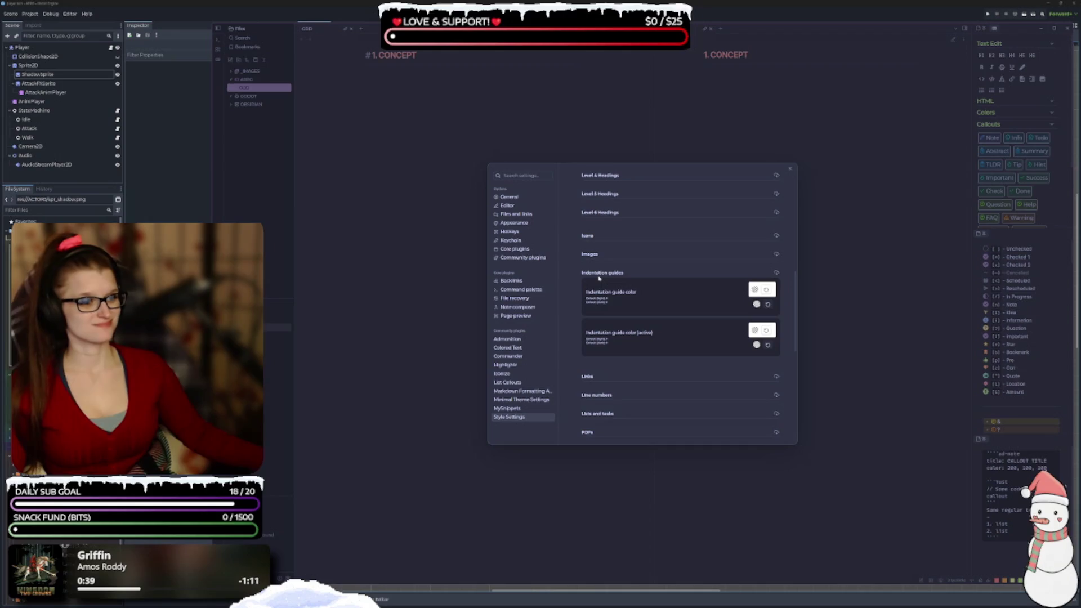
{"action": "left_click", "coordinate": [600, 276]}
{"action": "left_click", "coordinate": [587, 292]}
{"action": "left_click", "coordinate": [587, 291]}
Expand the Properties style group, review its options, then collapse it
{"action": "scroll", "coordinate": [601, 271], "scroll_direction": "down", "scroll_amount": 2}
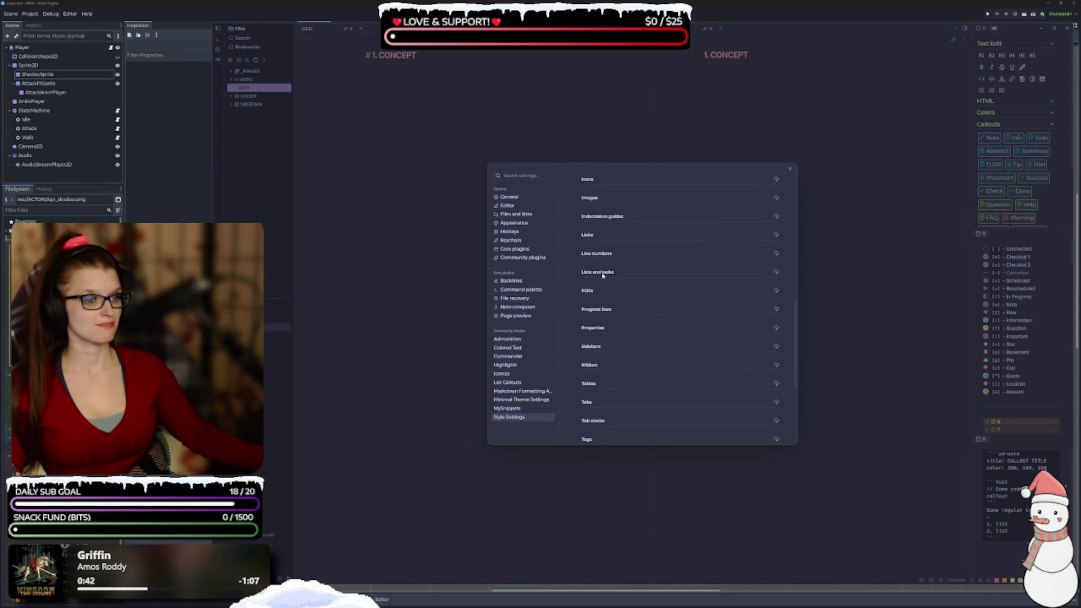
{"action": "left_click", "coordinate": [594, 328]}
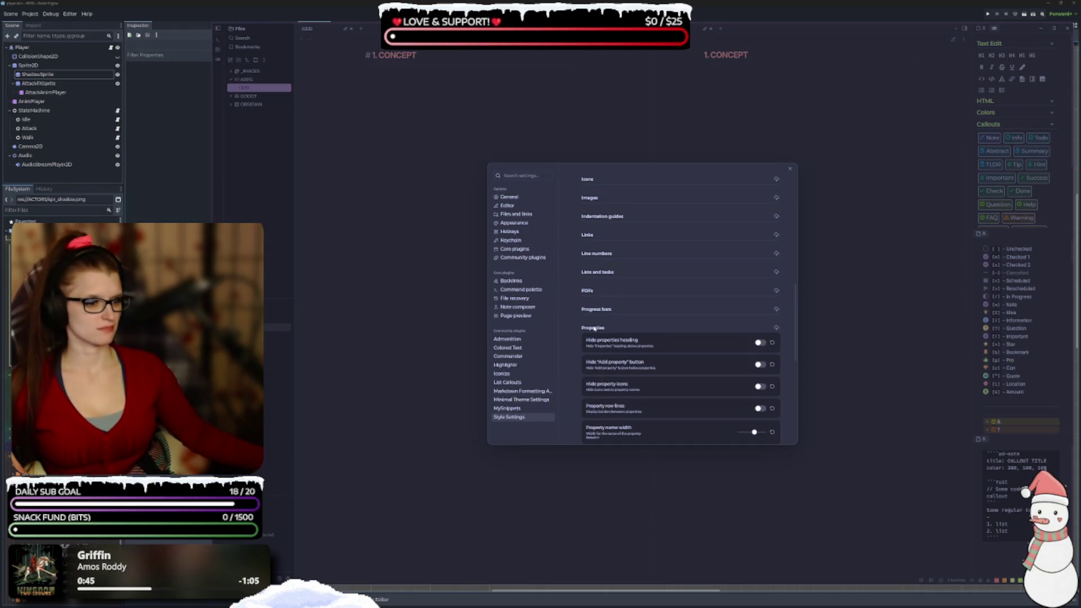
{"action": "scroll", "coordinate": [594, 329], "scroll_direction": "down", "scroll_amount": 2}
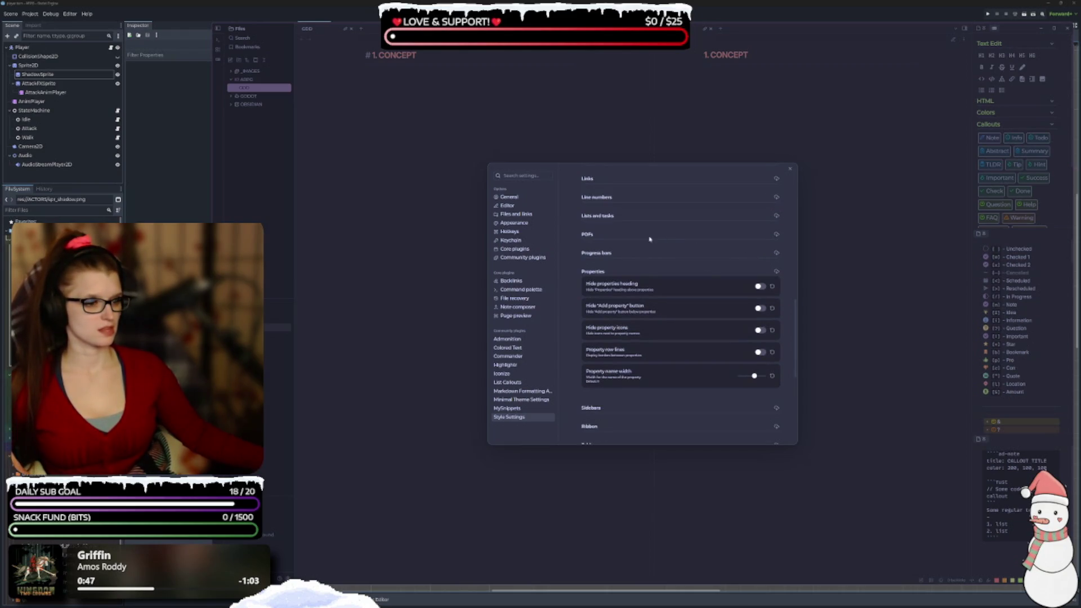
{"action": "left_click", "coordinate": [592, 272]}
{"action": "scroll", "coordinate": [624, 269], "scroll_direction": "down", "scroll_amount": 2}
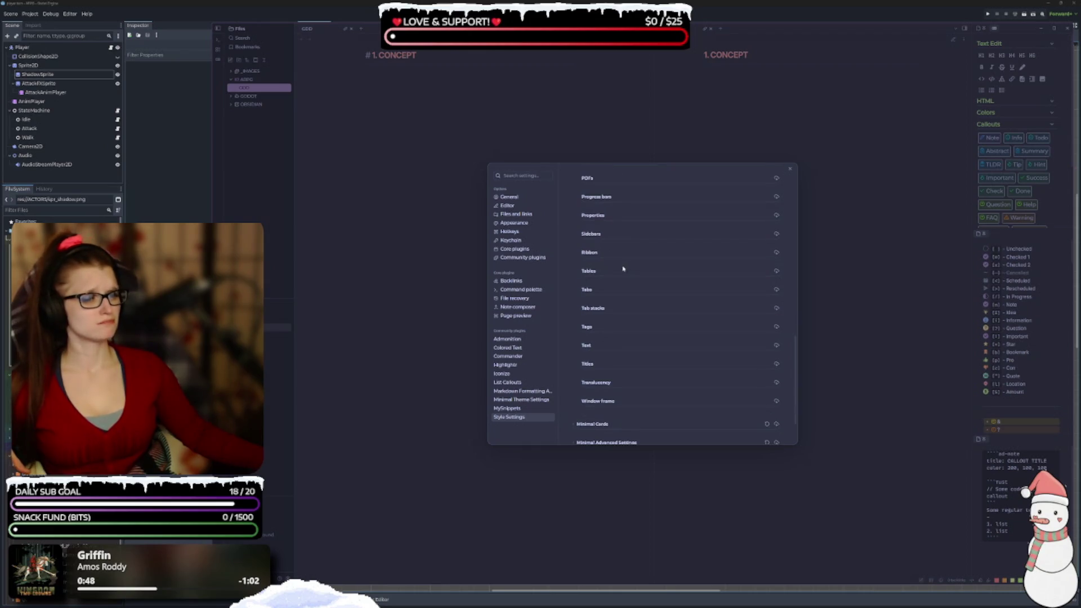
In Sidebars, try the Index round and Index square tab styles, then return to Modern compact
{"action": "left_click", "coordinate": [593, 237]}
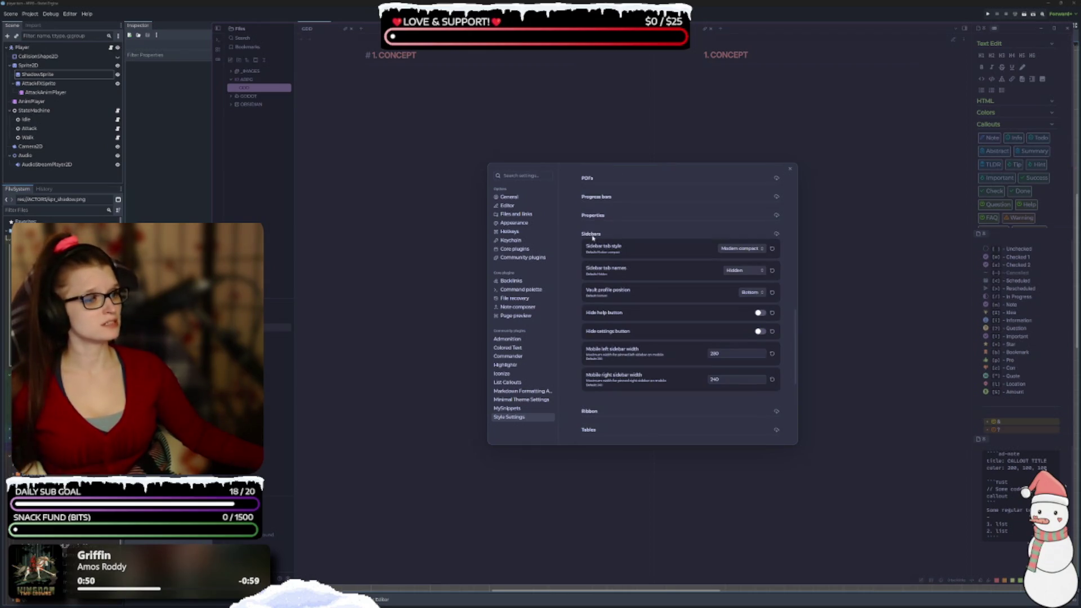
{"action": "left_click", "coordinate": [747, 249]}
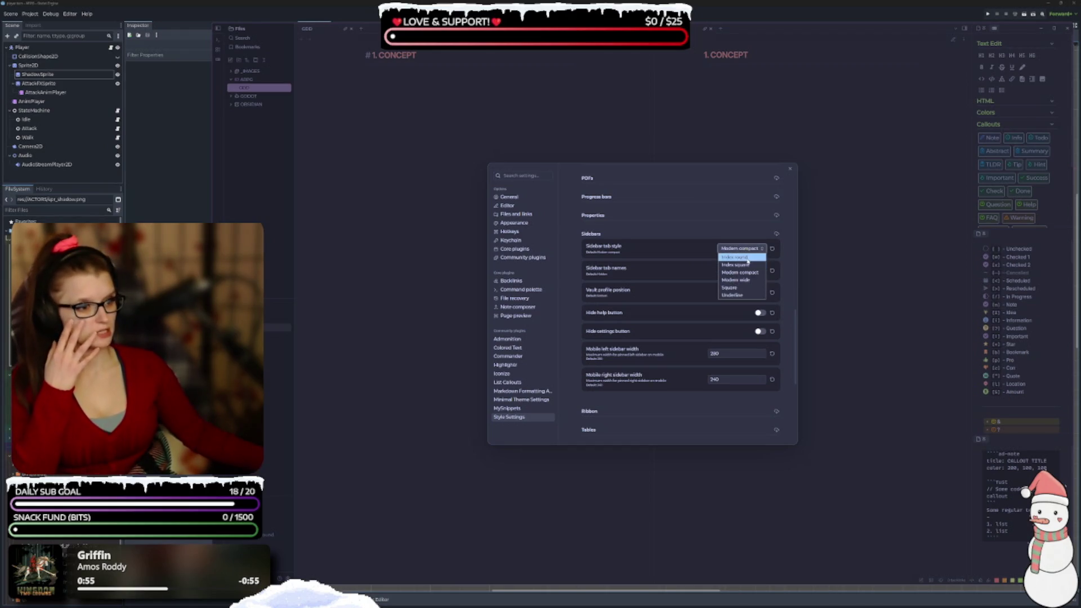
{"action": "left_click", "coordinate": [748, 258]}
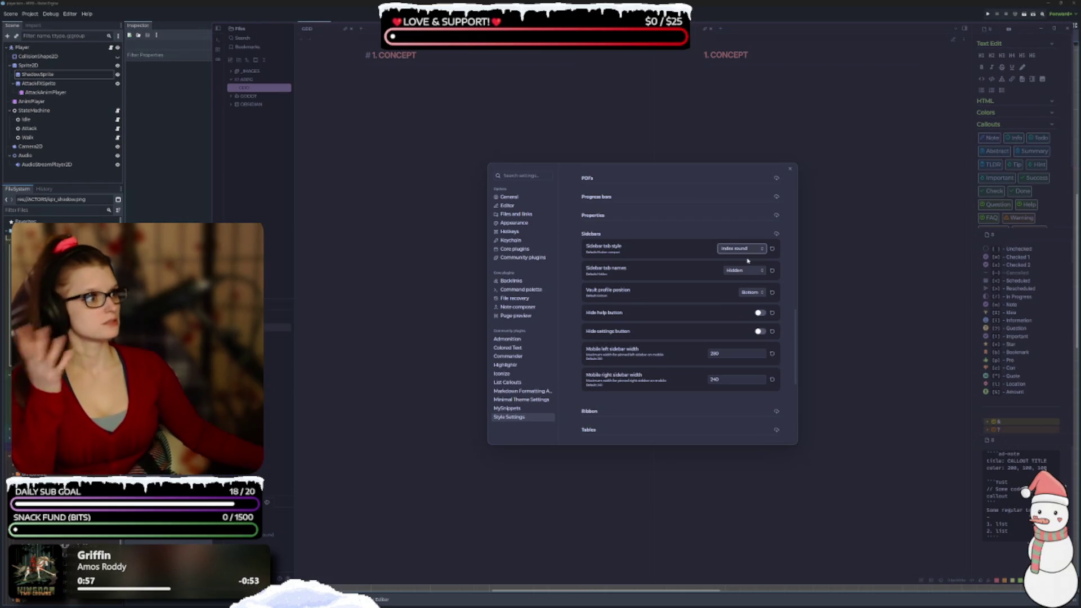
{"action": "left_click", "coordinate": [751, 250]}
{"action": "left_click", "coordinate": [746, 265]}
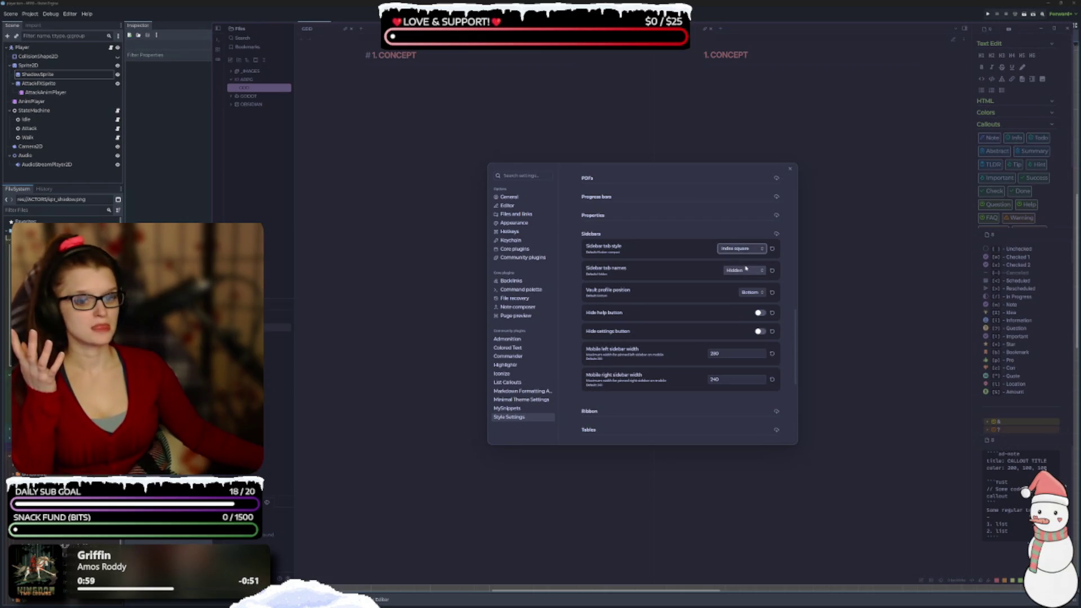
{"action": "left_click", "coordinate": [744, 249]}
{"action": "left_click", "coordinate": [754, 272]}
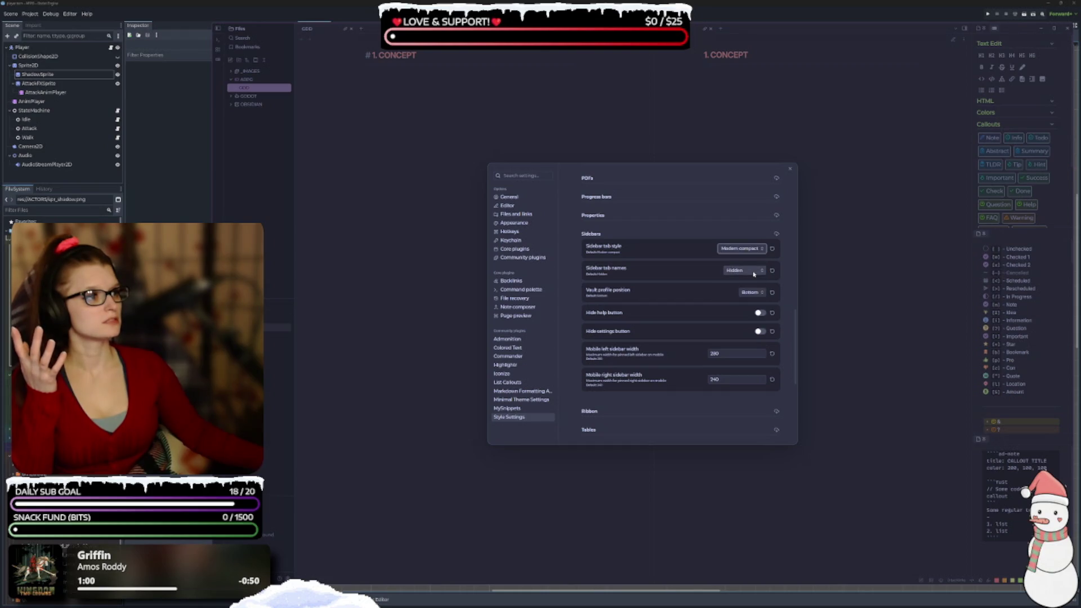
Try the Modern wide, Square and Underline sidebar tab styles, then restore Modern compact
{"action": "left_click", "coordinate": [749, 249]}
{"action": "left_click", "coordinate": [751, 281]}
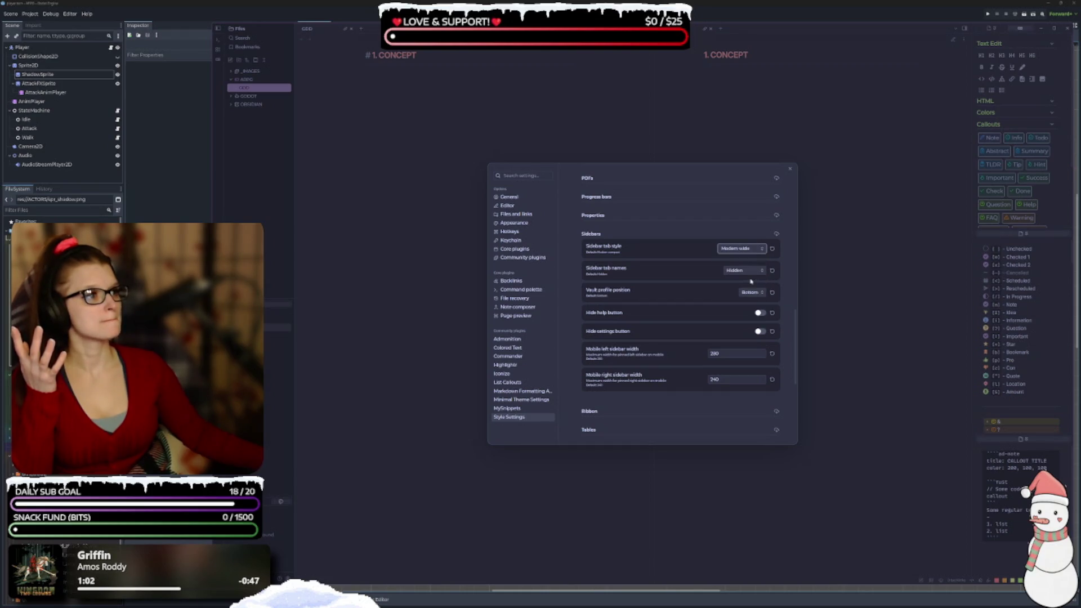
{"action": "left_click", "coordinate": [744, 249]}
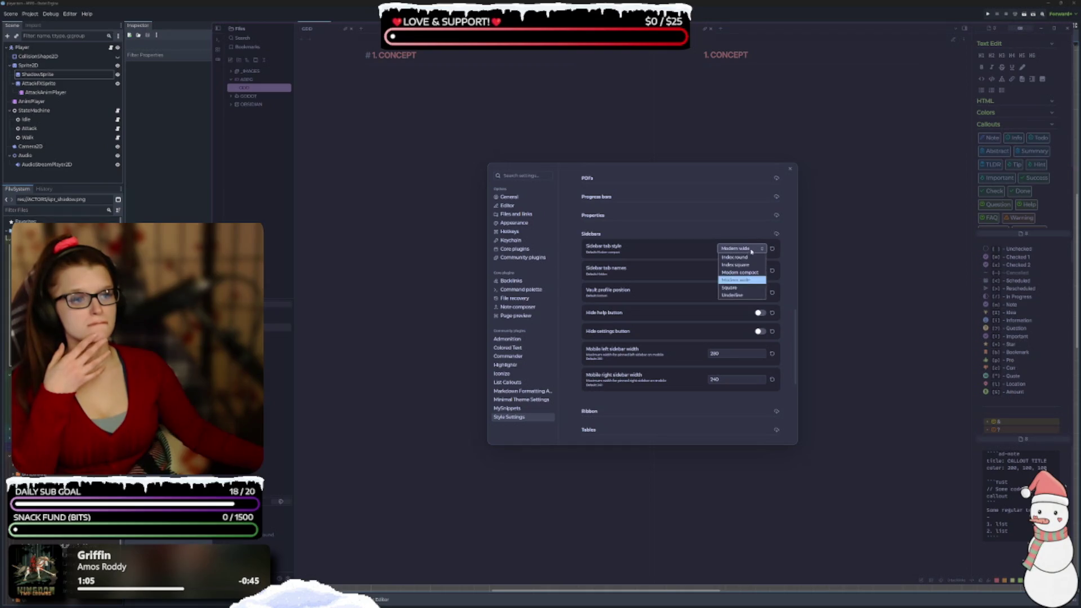
{"action": "left_click", "coordinate": [748, 290]}
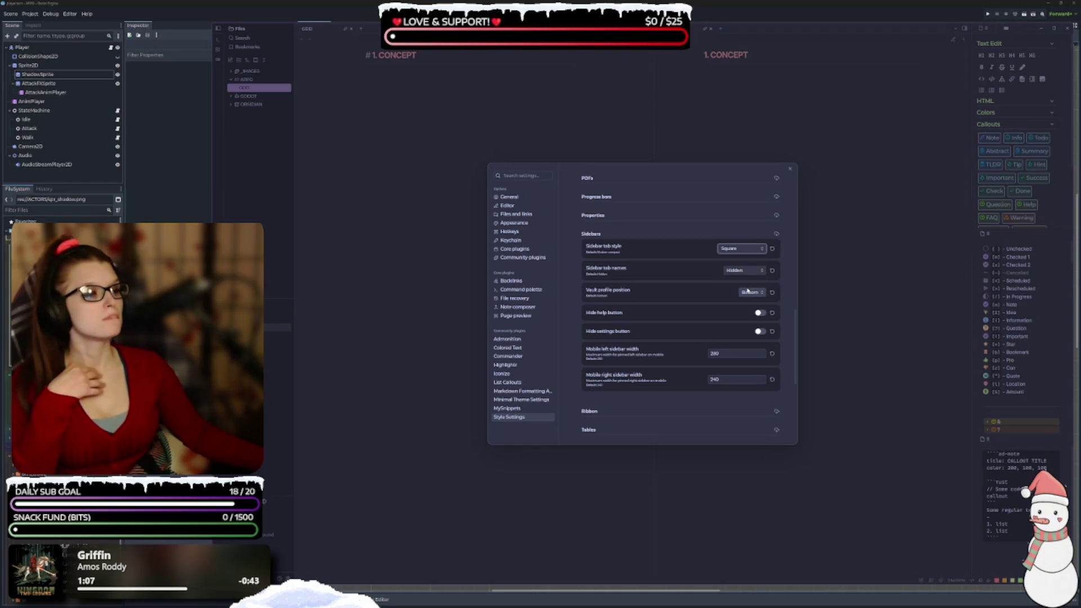
{"action": "left_click", "coordinate": [748, 252]}
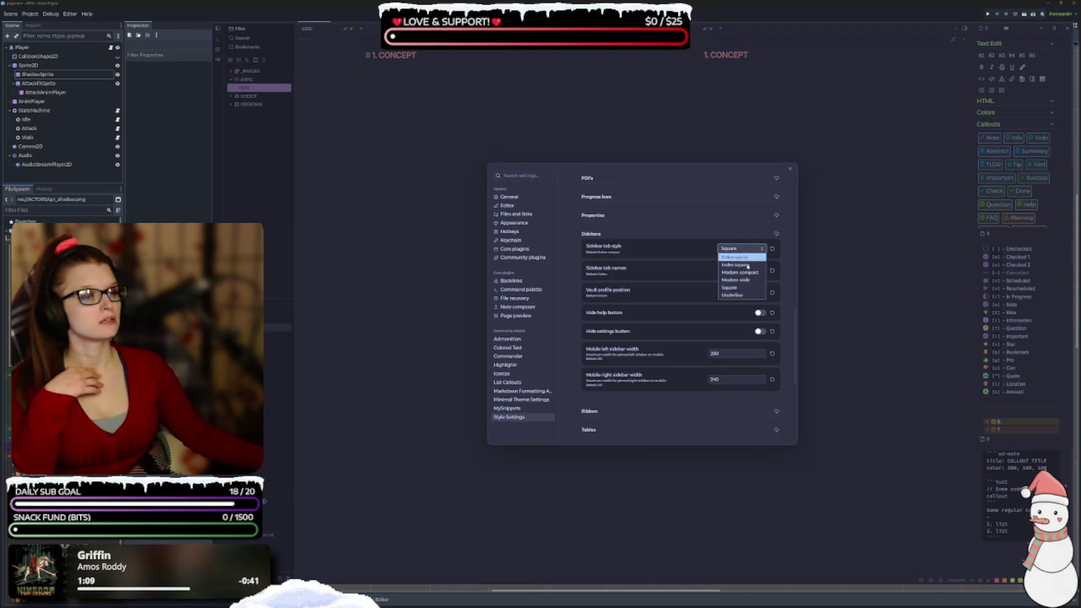
{"action": "left_click", "coordinate": [748, 298]}
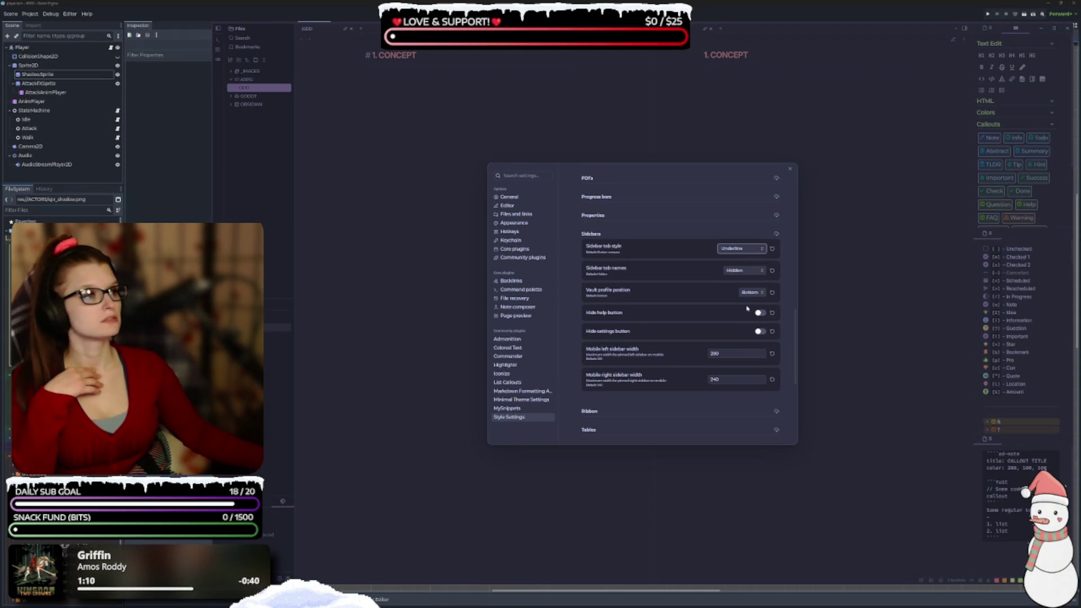
{"action": "left_click", "coordinate": [754, 249]}
{"action": "left_click", "coordinate": [753, 276]}
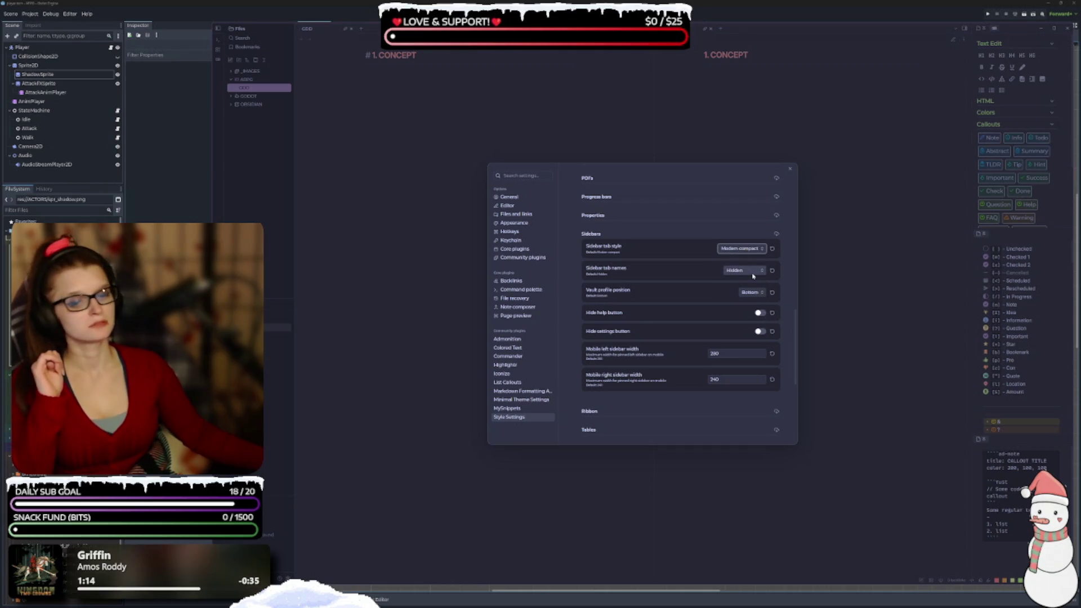
In Ribbon, preview the Expand (vertical) and Hover (vertical) styles, then return to Default
{"action": "scroll", "coordinate": [704, 272], "scroll_direction": "down", "scroll_amount": 1}
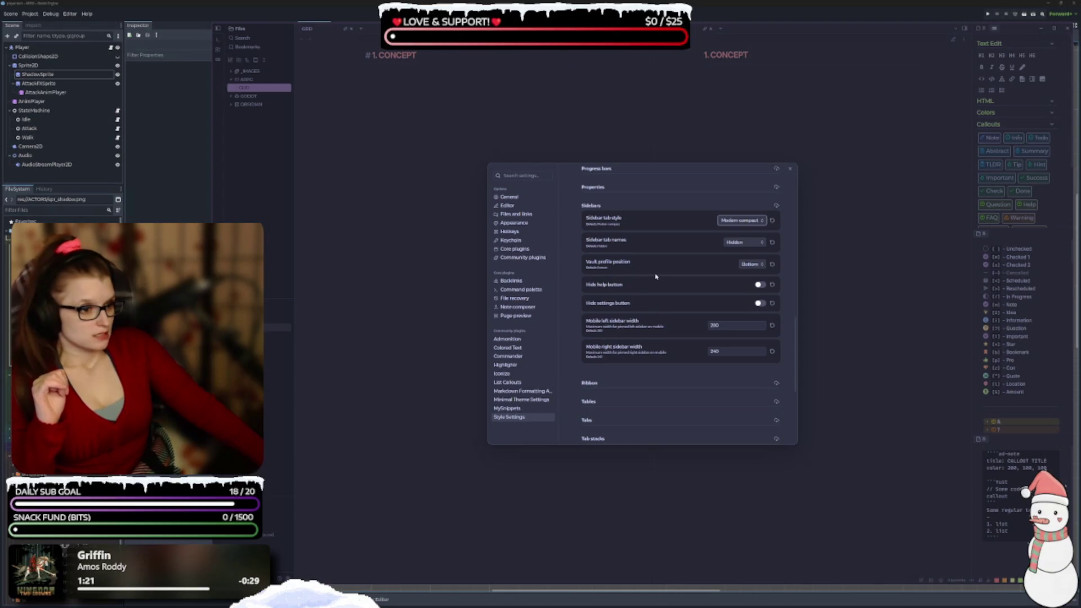
{"action": "scroll", "coordinate": [656, 274], "scroll_direction": "down", "scroll_amount": 1}
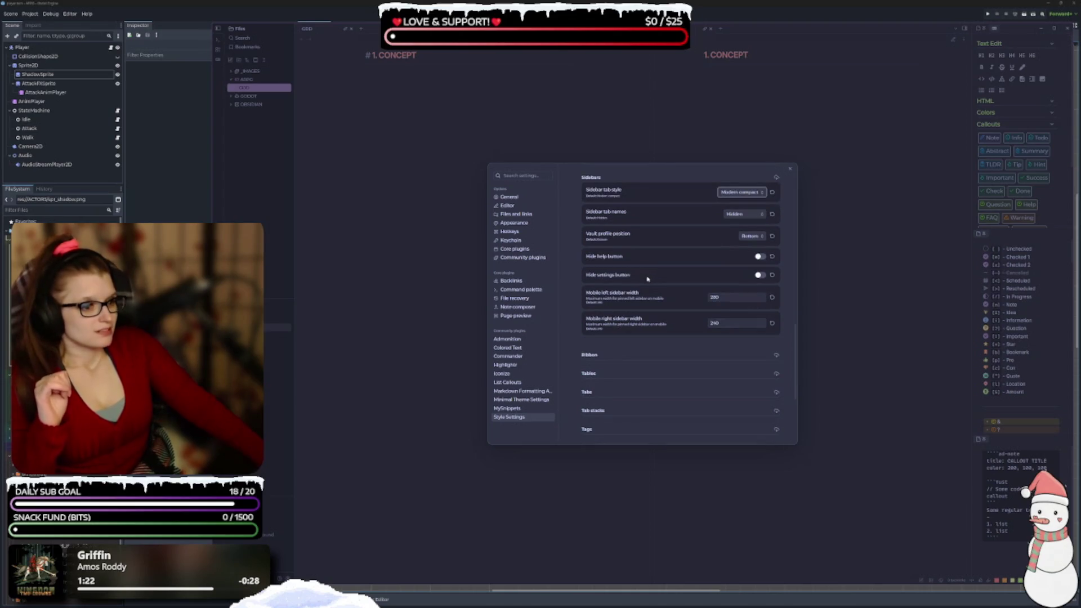
{"action": "scroll", "coordinate": [603, 307], "scroll_direction": "down", "scroll_amount": 2}
{"action": "left_click", "coordinate": [603, 304]}
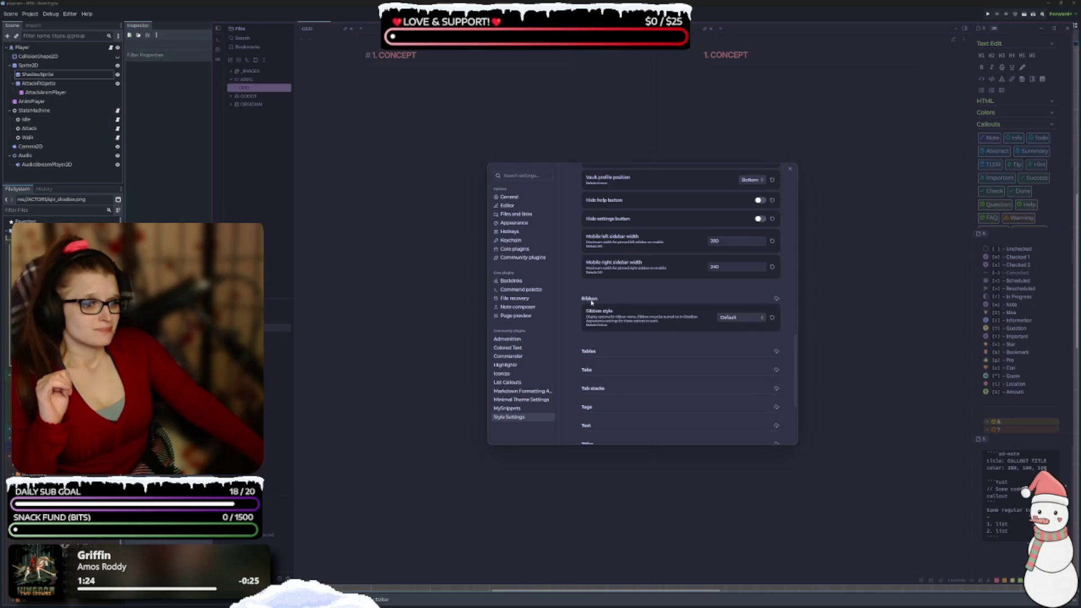
{"action": "scroll", "coordinate": [634, 293], "scroll_direction": "down", "scroll_amount": 2}
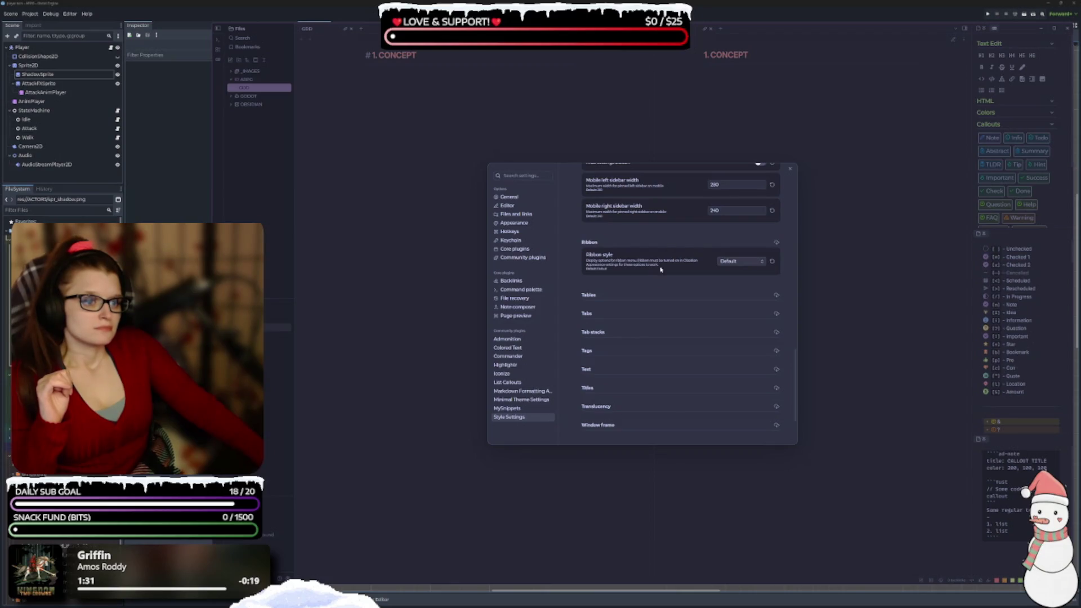
{"action": "left_click", "coordinate": [754, 262]}
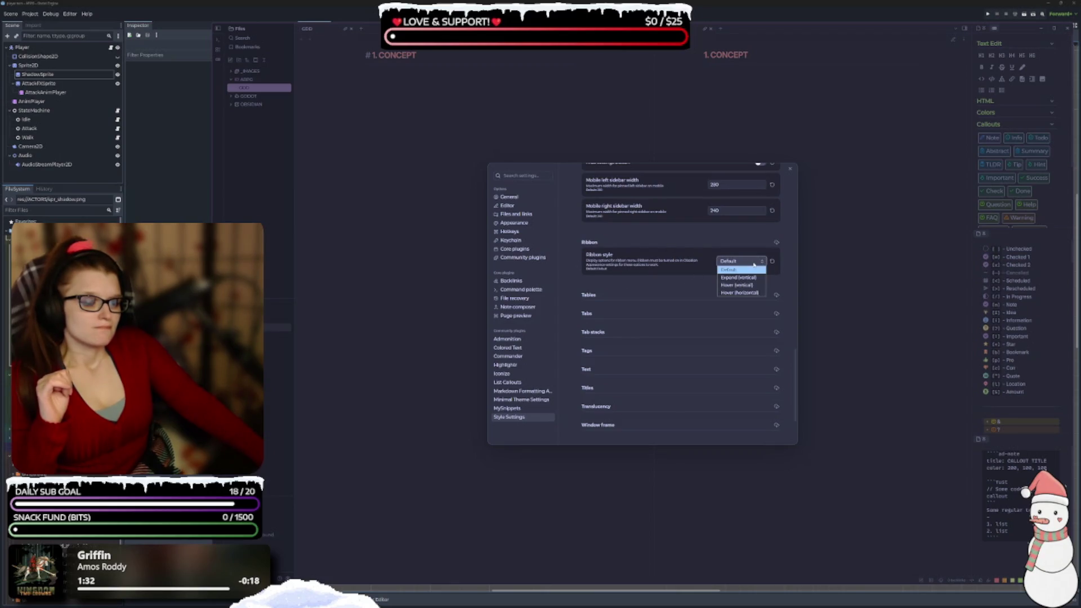
{"action": "left_click", "coordinate": [754, 278]}
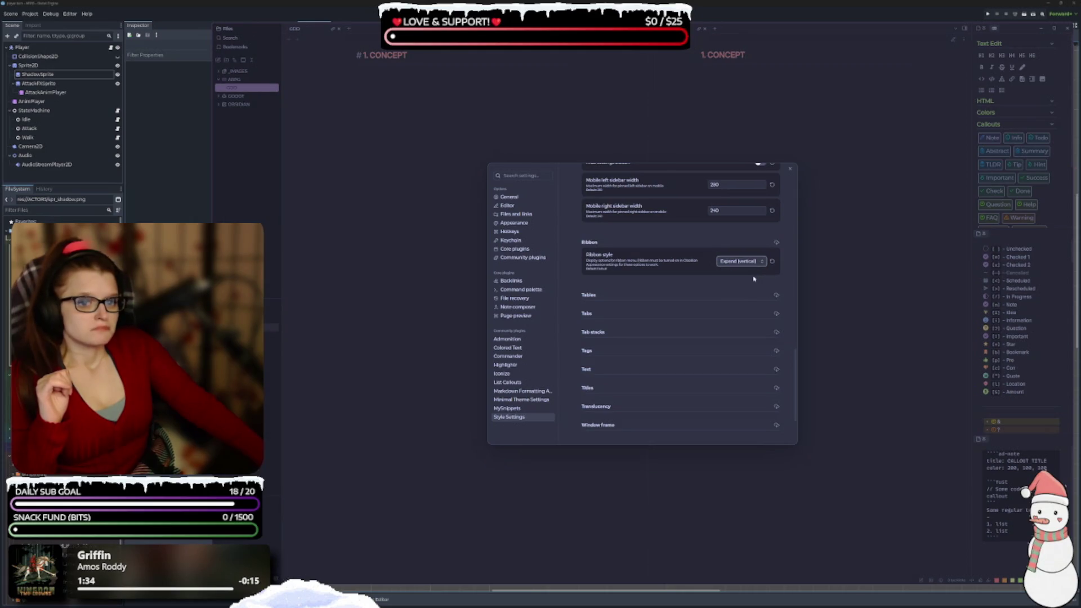
{"action": "left_click", "coordinate": [751, 261]}
{"action": "left_click", "coordinate": [747, 287]}
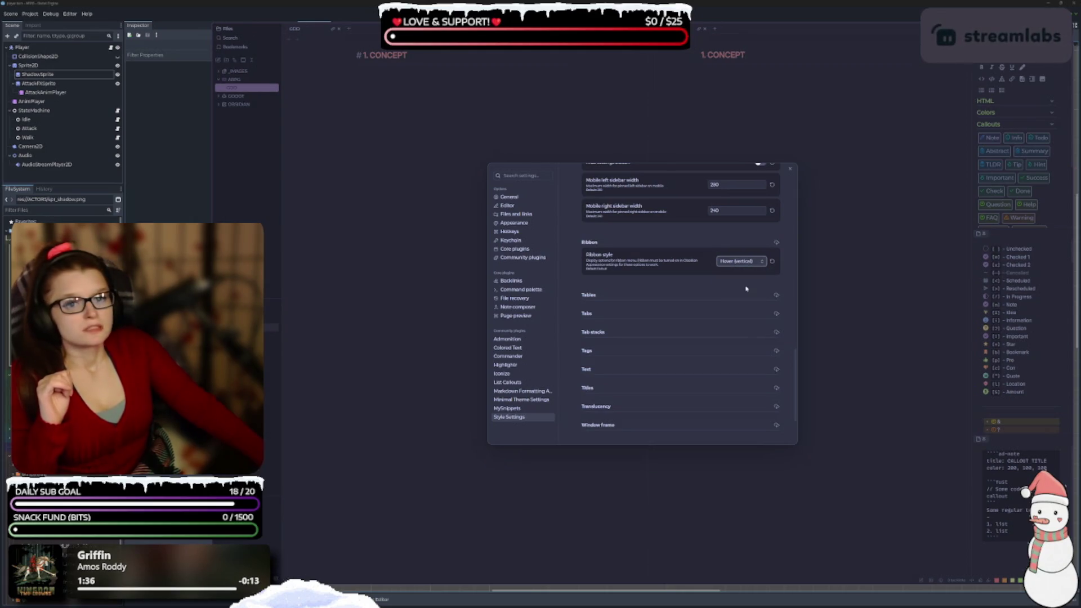
{"action": "left_click", "coordinate": [743, 261]}
{"action": "left_click", "coordinate": [738, 267]}
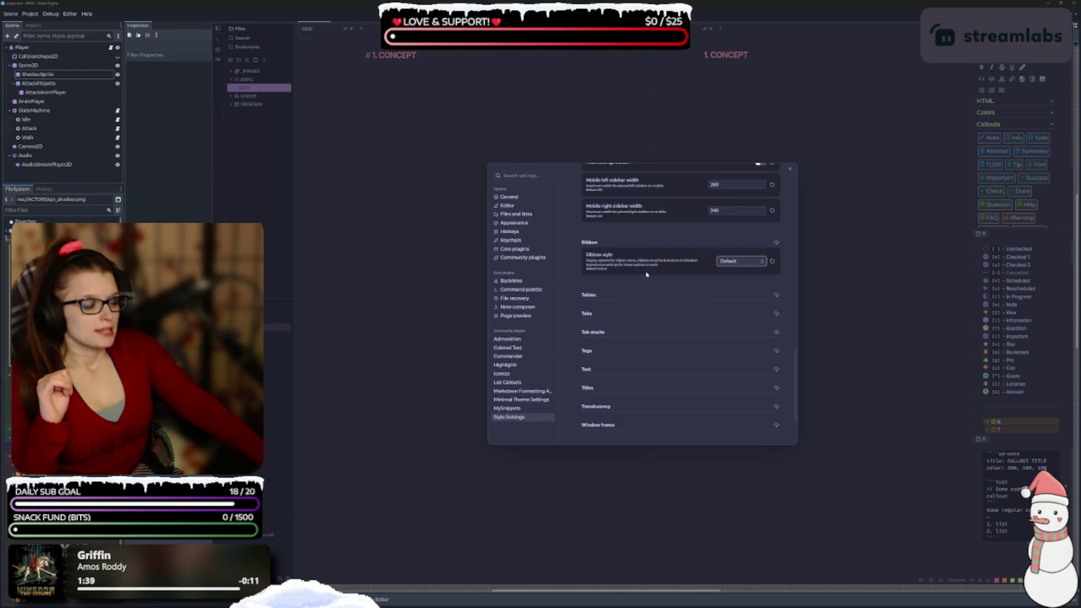
Expand and collapse the Tables and Tabs style groups to inspect them
{"action": "scroll", "coordinate": [647, 274], "scroll_direction": "down", "scroll_amount": 1}
{"action": "left_click", "coordinate": [598, 240]}
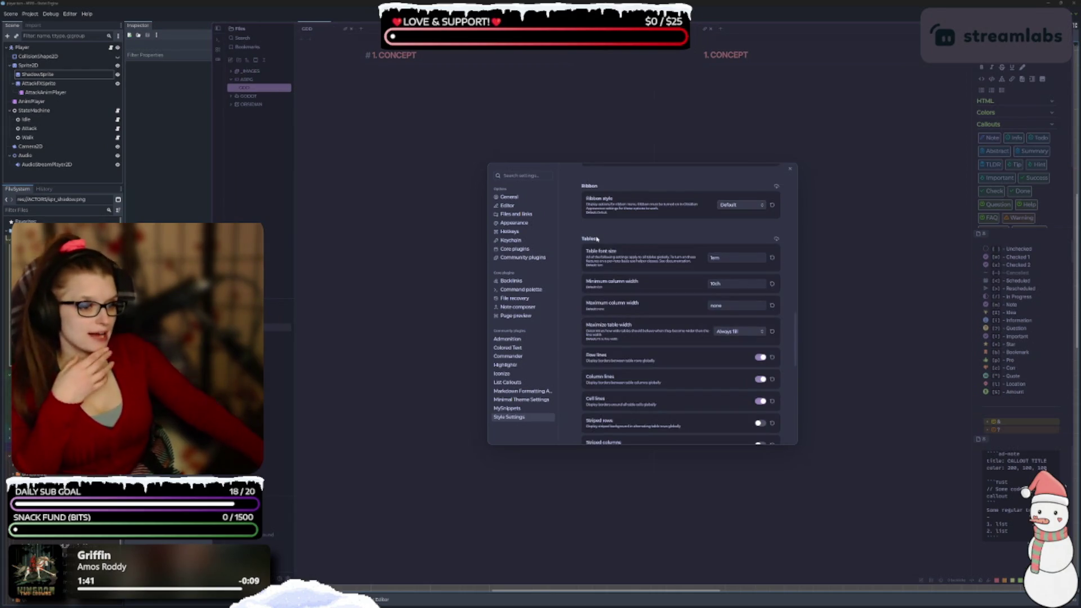
{"action": "left_click", "coordinate": [598, 239]}
{"action": "left_click", "coordinate": [587, 258]}
{"action": "left_click", "coordinate": [587, 258]}
Inspect the Text, Titles, Translucency and Window frame sections, collapsing each afterwards
{"action": "scroll", "coordinate": [625, 270], "scroll_direction": "down", "scroll_amount": 1}
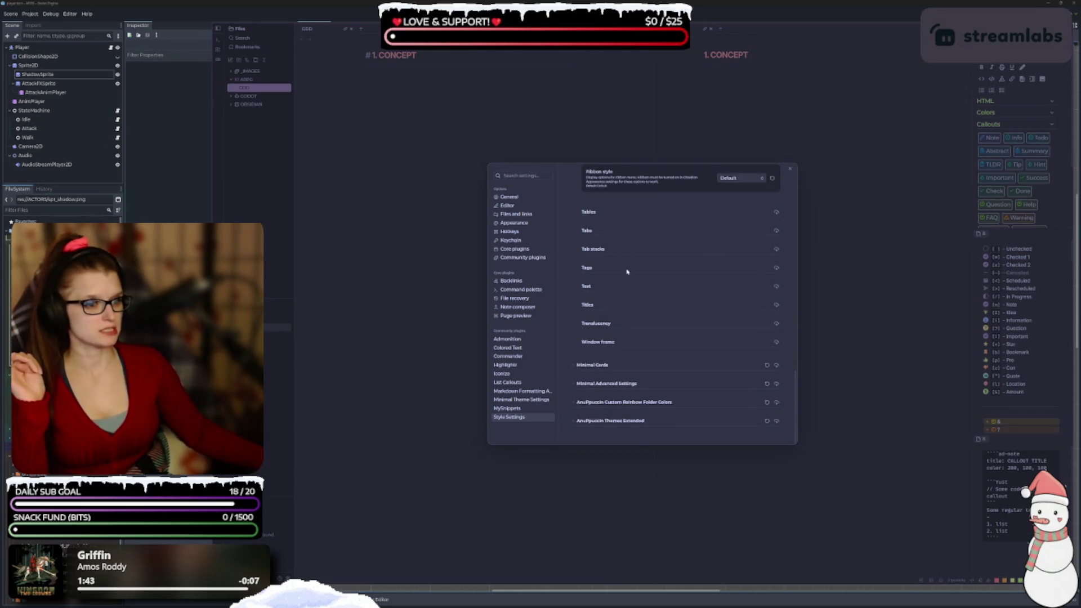
{"action": "left_click", "coordinate": [600, 291]}
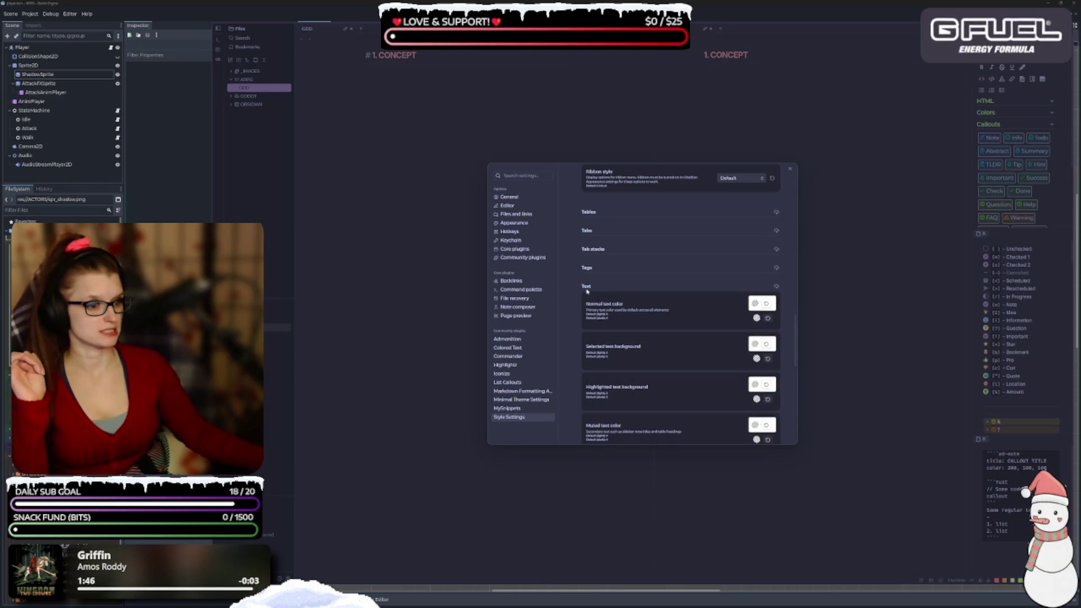
{"action": "scroll", "coordinate": [595, 290], "scroll_direction": "down", "scroll_amount": 2}
{"action": "scroll", "coordinate": [592, 289], "scroll_direction": "up", "scroll_amount": 2}
{"action": "left_click", "coordinate": [586, 288]}
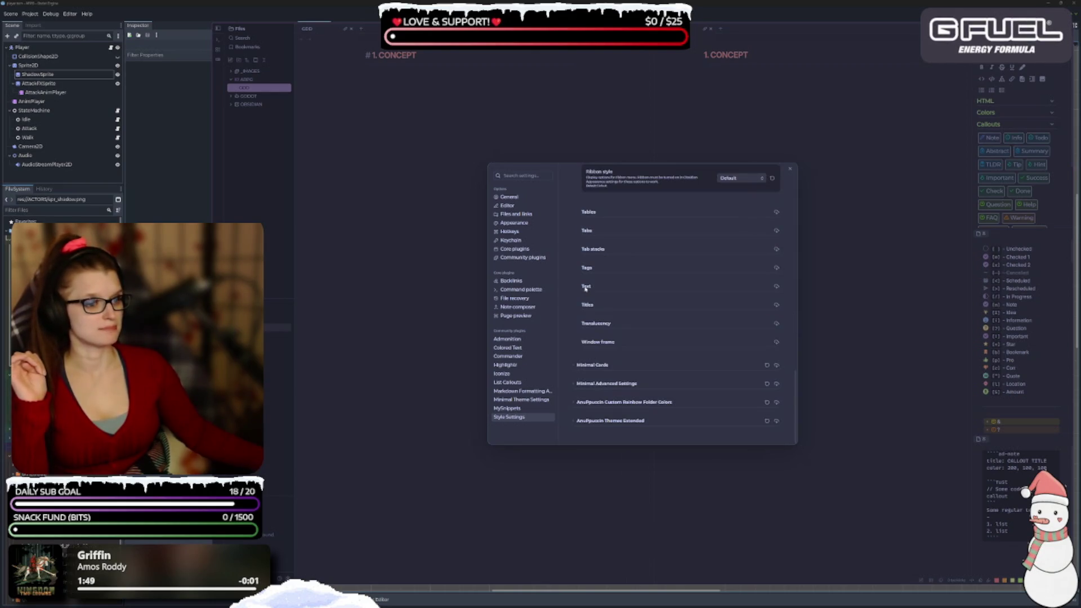
{"action": "left_click", "coordinate": [586, 309]}
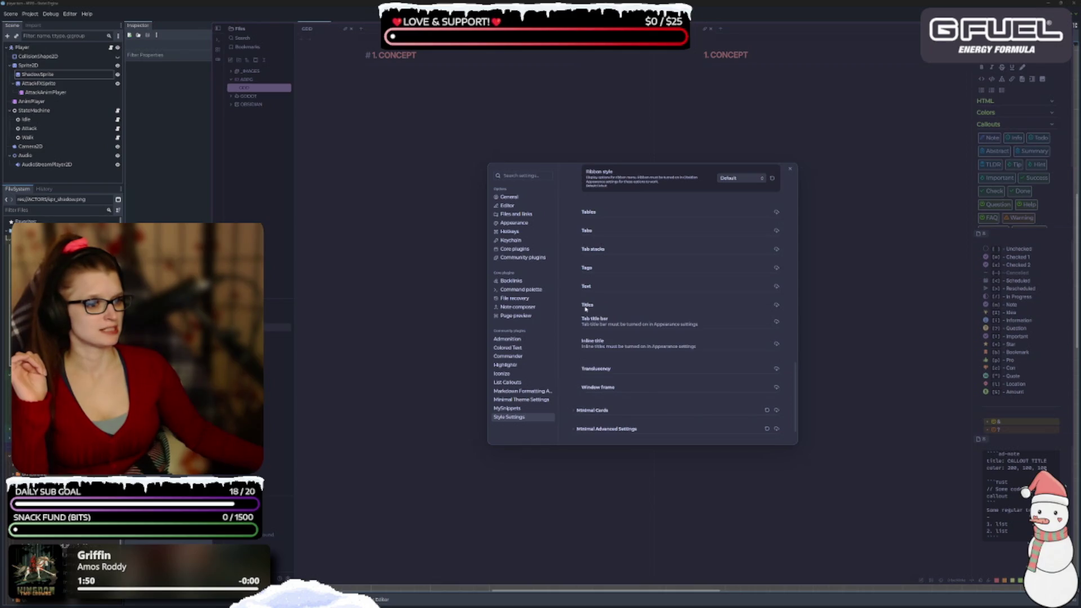
{"action": "left_click", "coordinate": [589, 306]}
{"action": "left_click", "coordinate": [599, 325]}
{"action": "left_click", "coordinate": [598, 326]}
{"action": "left_click", "coordinate": [603, 342]}
{"action": "left_click", "coordinate": [605, 336]}
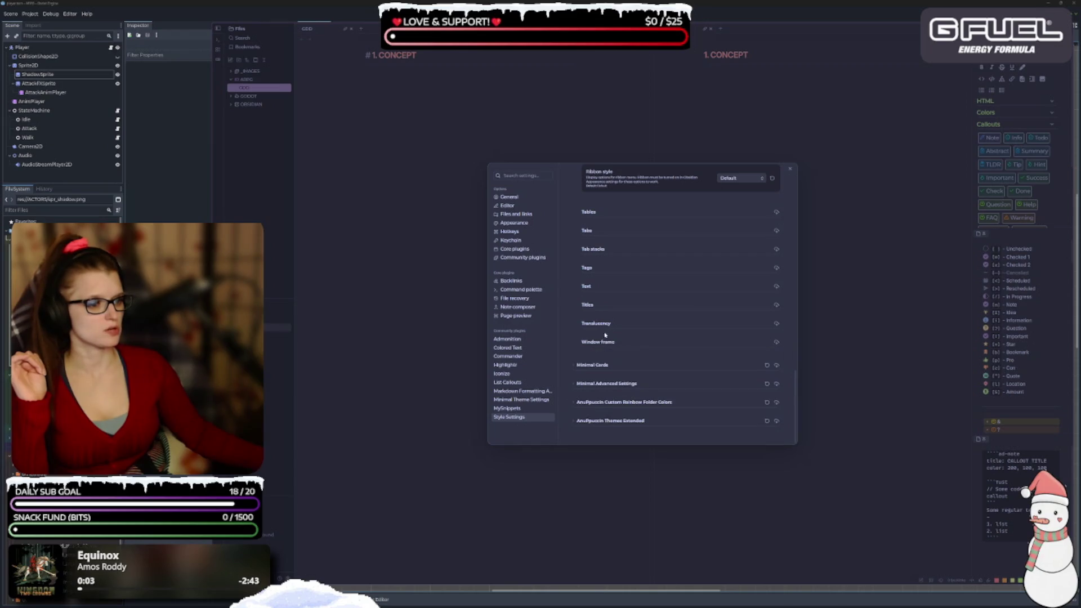
Review the Window frame options again, collapse them, and browse the Minimal Cards settings
{"action": "left_click", "coordinate": [605, 344]}
{"action": "scroll", "coordinate": [613, 315], "scroll_direction": "down", "scroll_amount": 2}
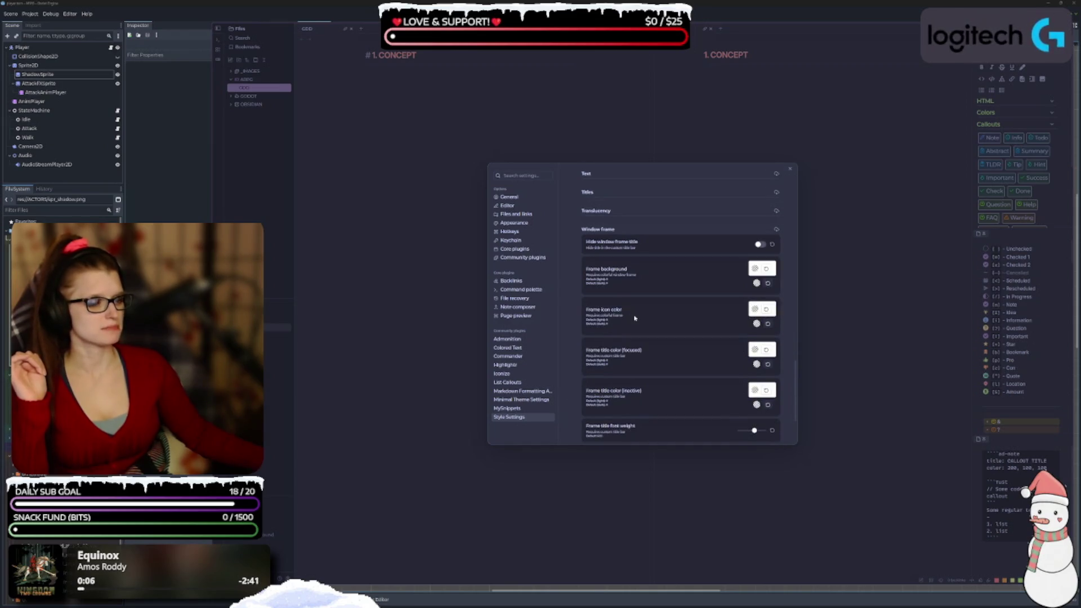
{"action": "scroll", "coordinate": [648, 311], "scroll_direction": "up", "scroll_amount": 4}
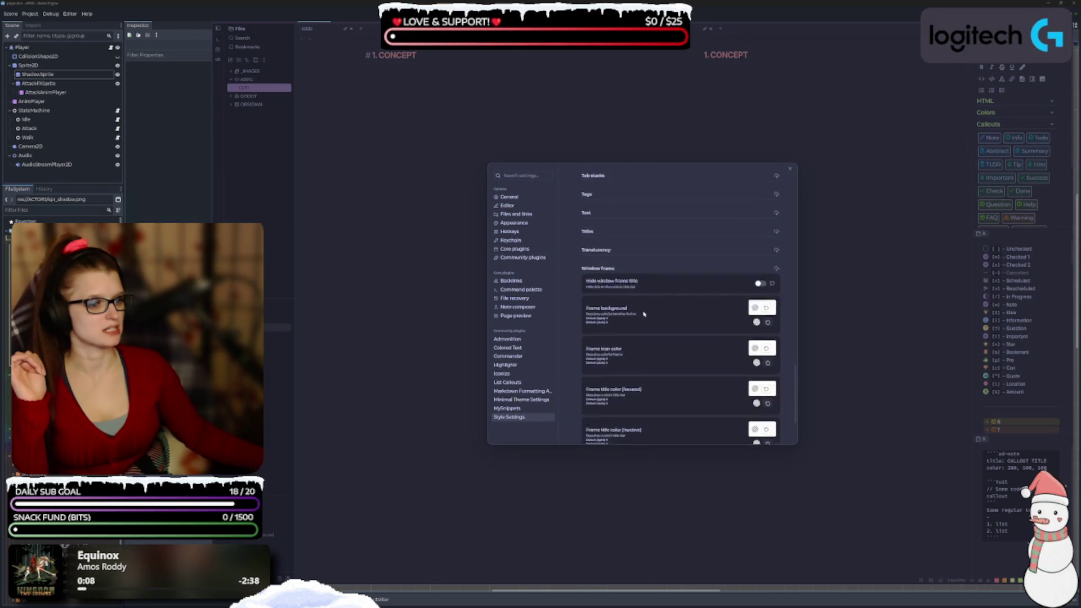
{"action": "left_click", "coordinate": [601, 298]}
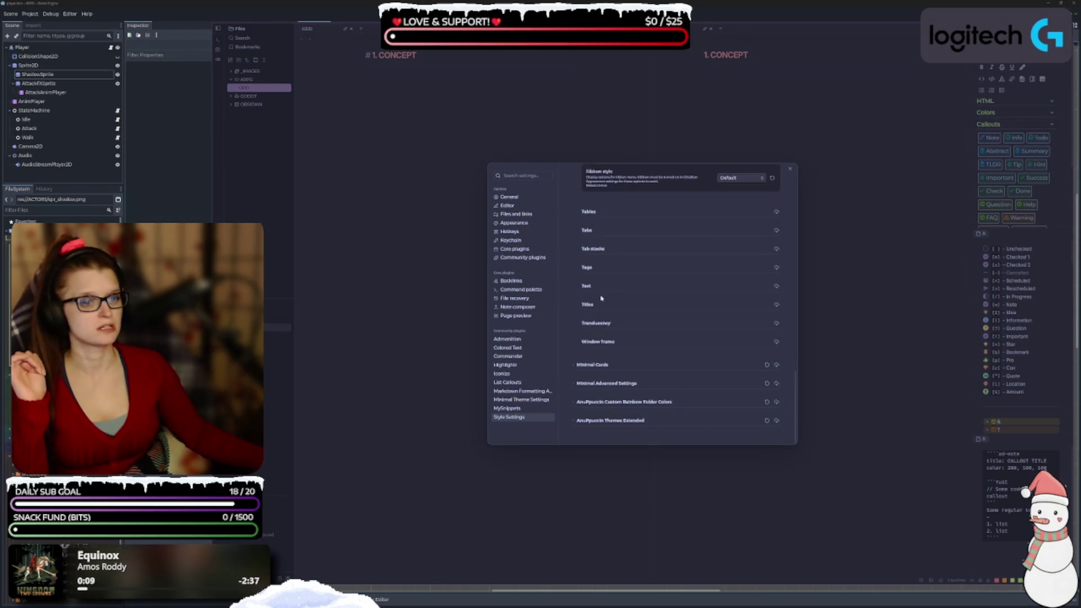
{"action": "left_click", "coordinate": [597, 365]}
{"action": "scroll", "coordinate": [605, 343], "scroll_direction": "down", "scroll_amount": 3}
{"action": "scroll", "coordinate": [628, 312], "scroll_direction": "down", "scroll_amount": 4}
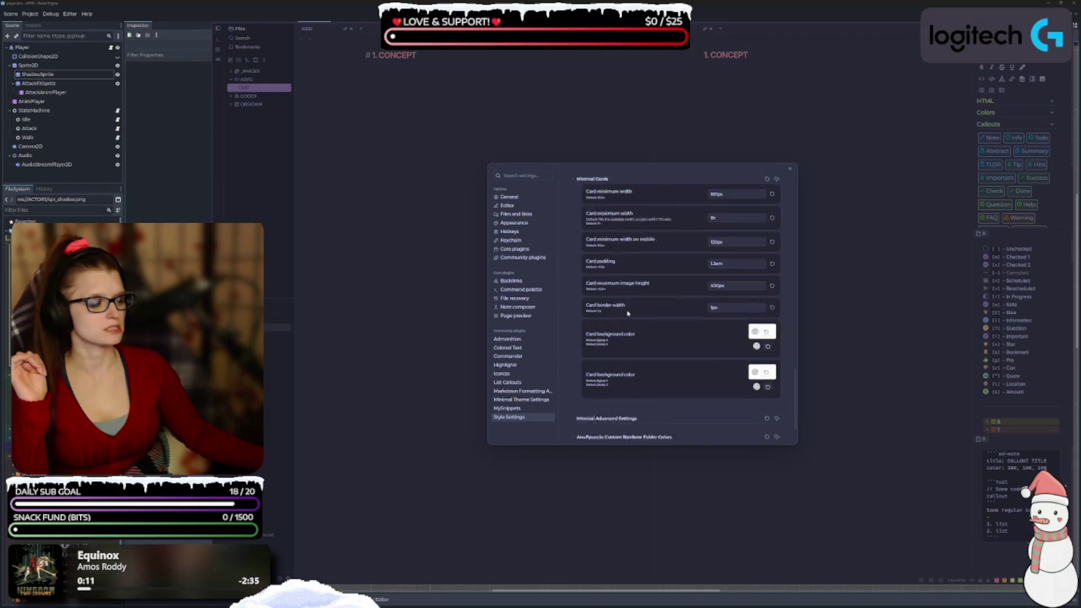
{"action": "scroll", "coordinate": [653, 393], "scroll_direction": "up", "scroll_amount": 15}
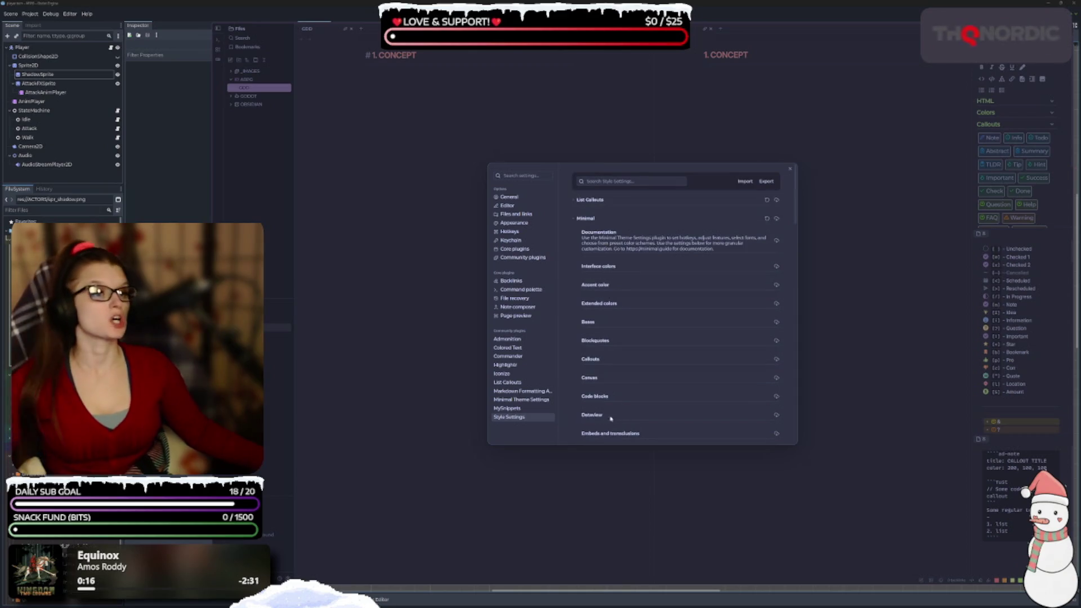
Go to Minimal Theme Settings and switch the dark mode colour scheme to Atom
{"action": "left_click", "coordinate": [521, 408]}
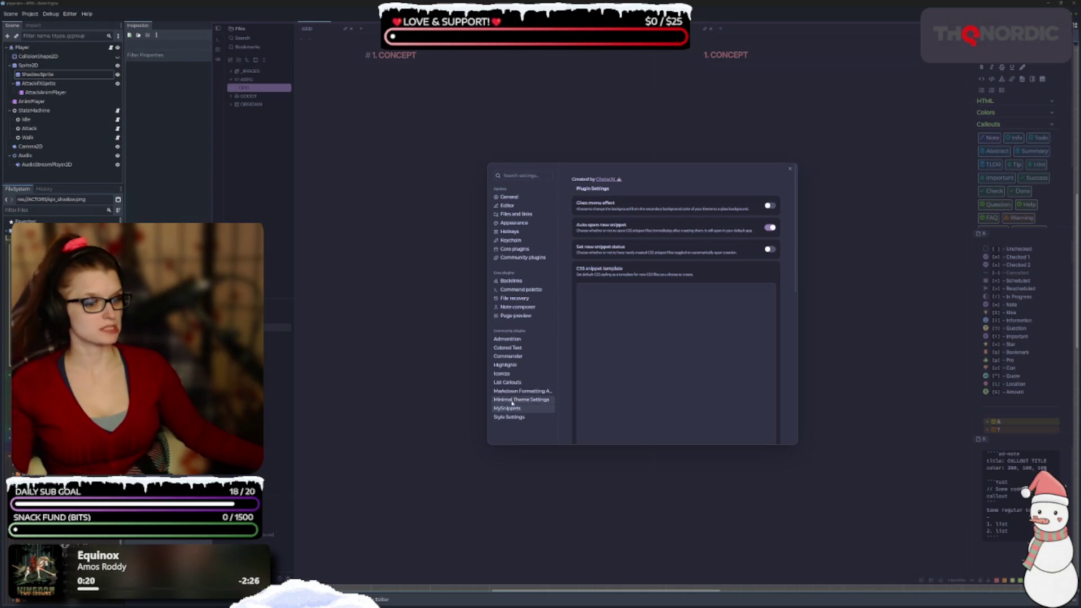
{"action": "left_click", "coordinate": [510, 400]}
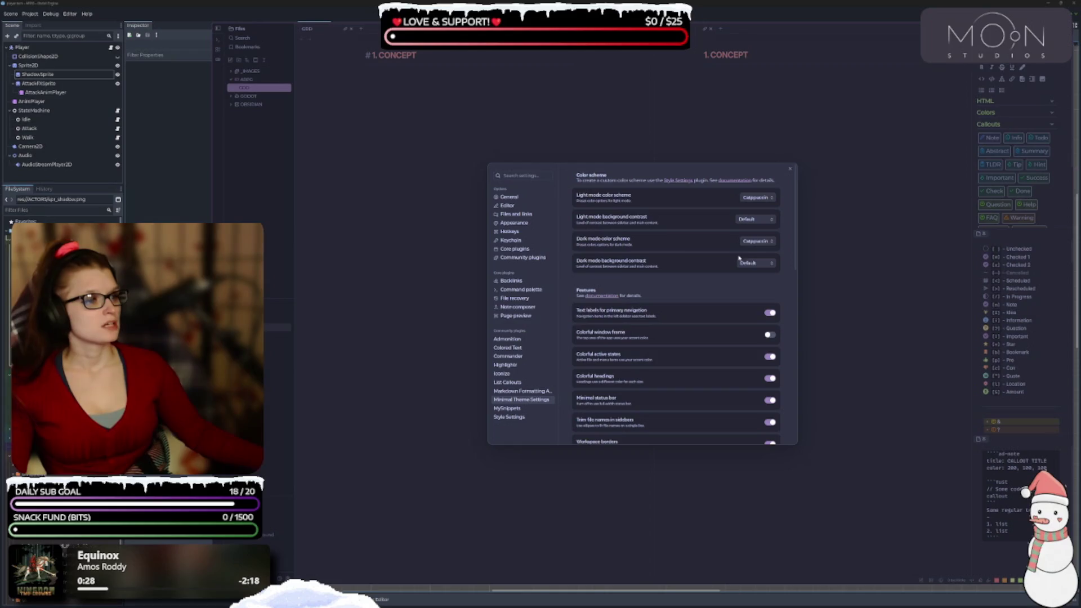
{"action": "left_click", "coordinate": [752, 243]}
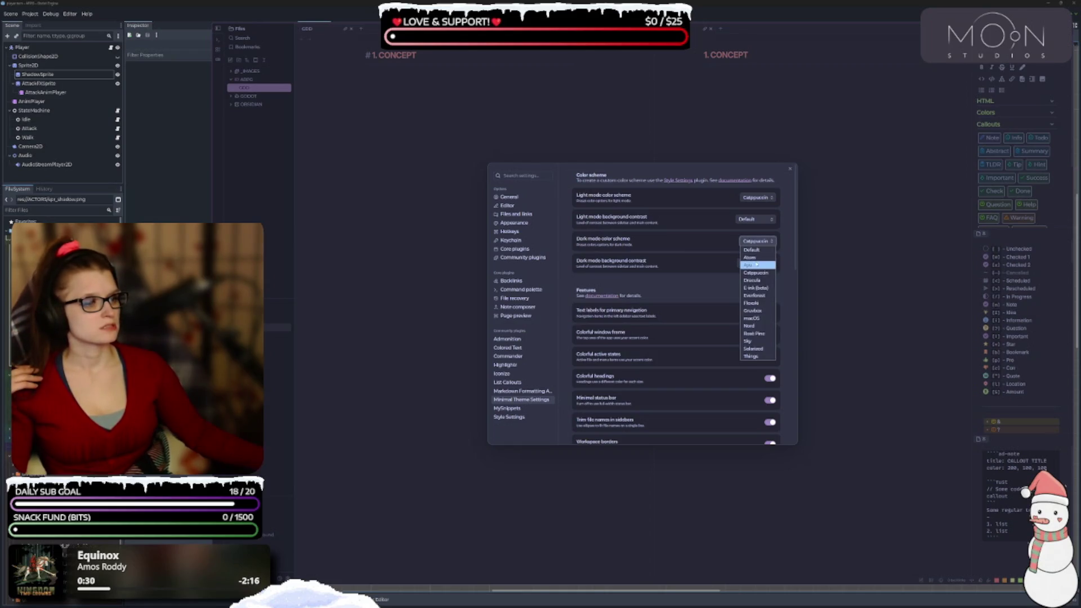
{"action": "left_click", "coordinate": [750, 257]}
Preview the Dracula, Everforest, Nord, Rosé Pine, Sky and Things dark schemes, ending on Catppuccin
{"action": "key", "text": "Up"}
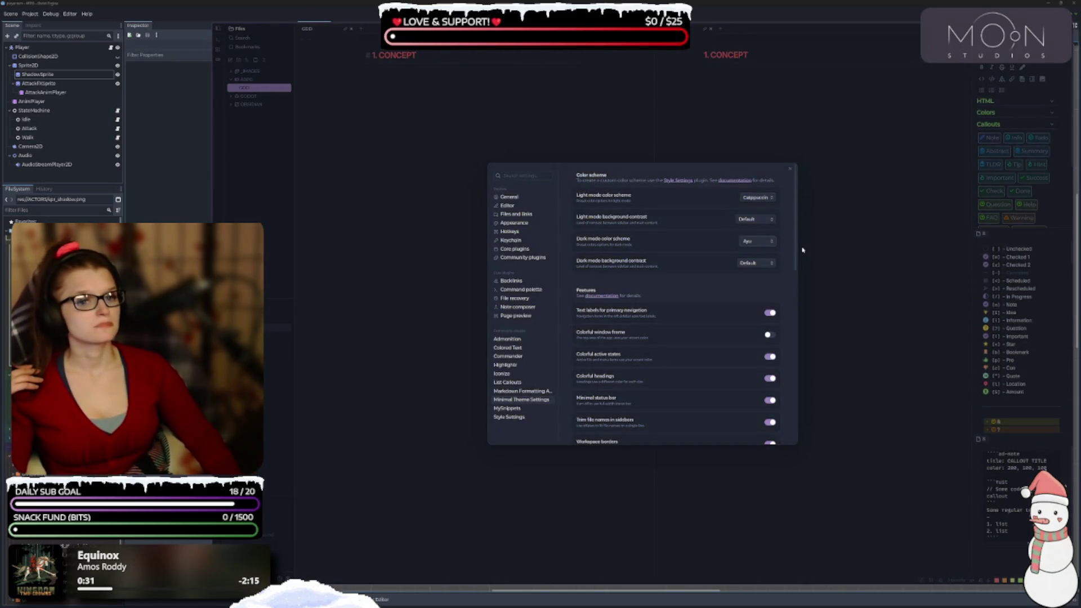
{"action": "key", "text": "Down"}
{"action": "key", "text": "Down"}
{"action": "key", "text": "Down"}
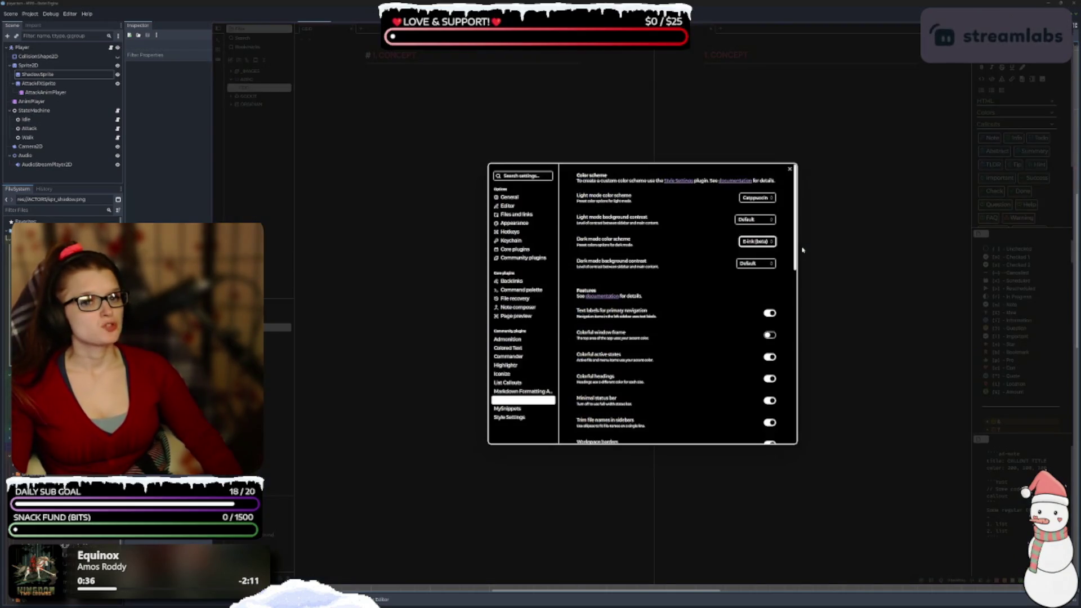
{"action": "key", "text": "Down"}
{"action": "key", "text": "Down"}
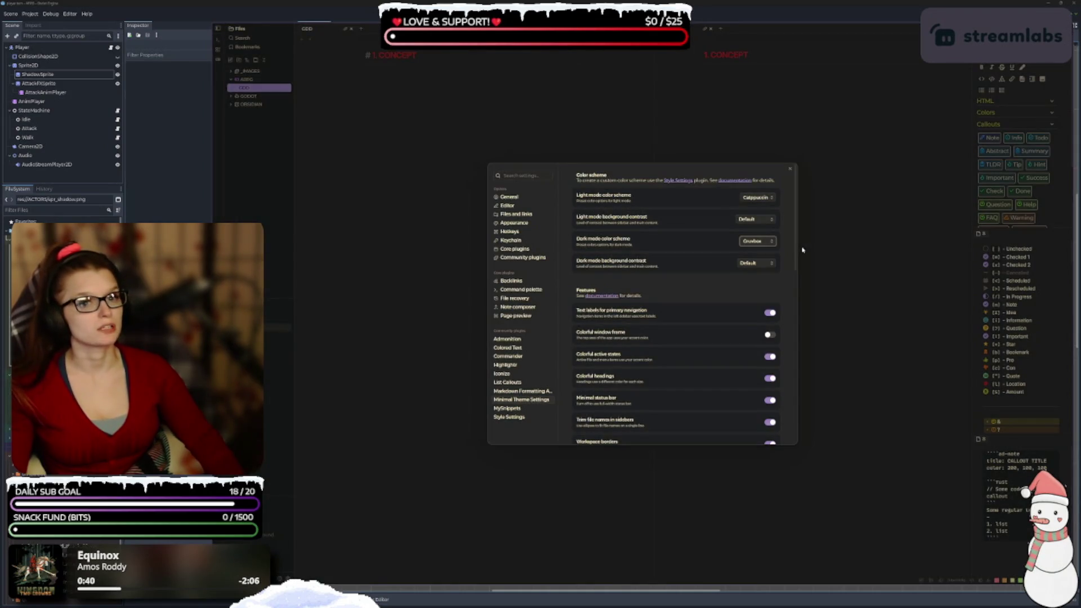
{"action": "key", "text": "Down"}
{"action": "key", "text": "Down"}
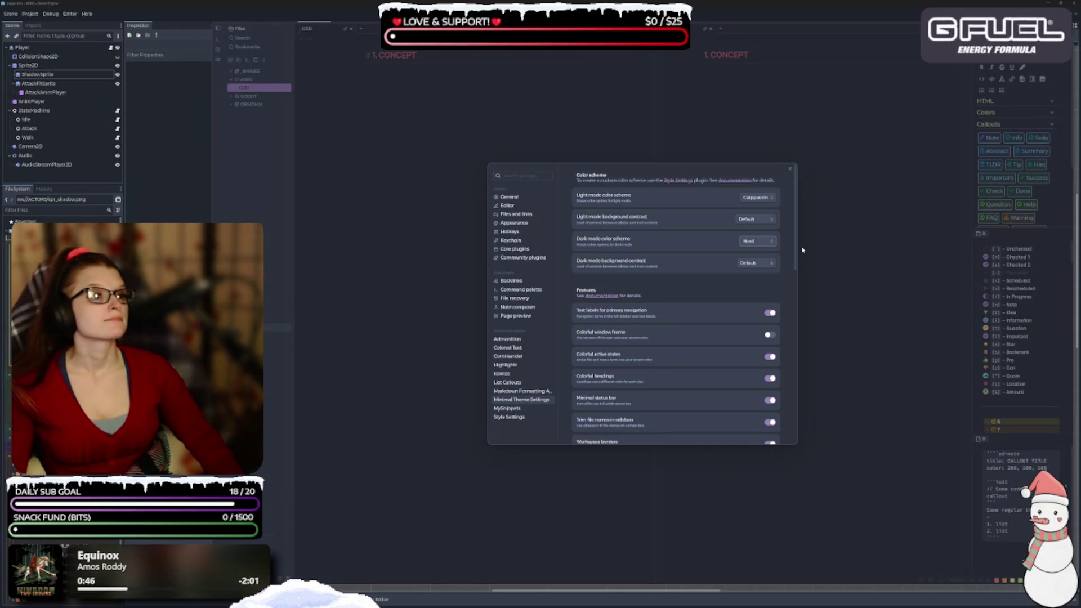
{"action": "key", "text": "Down"}
{"action": "key", "text": "Down"}
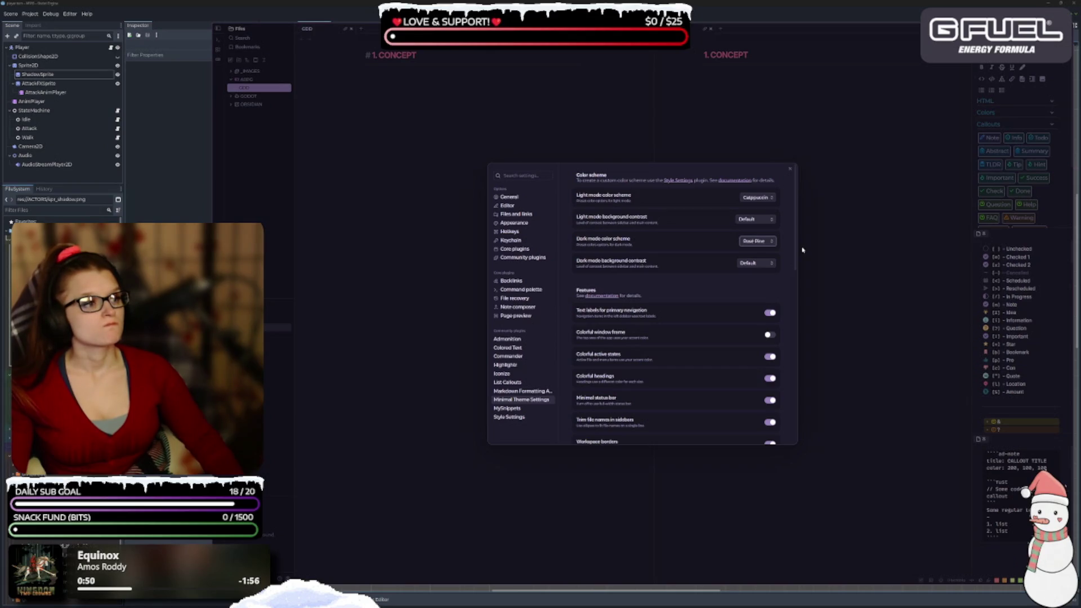
{"action": "key", "text": "Down"}
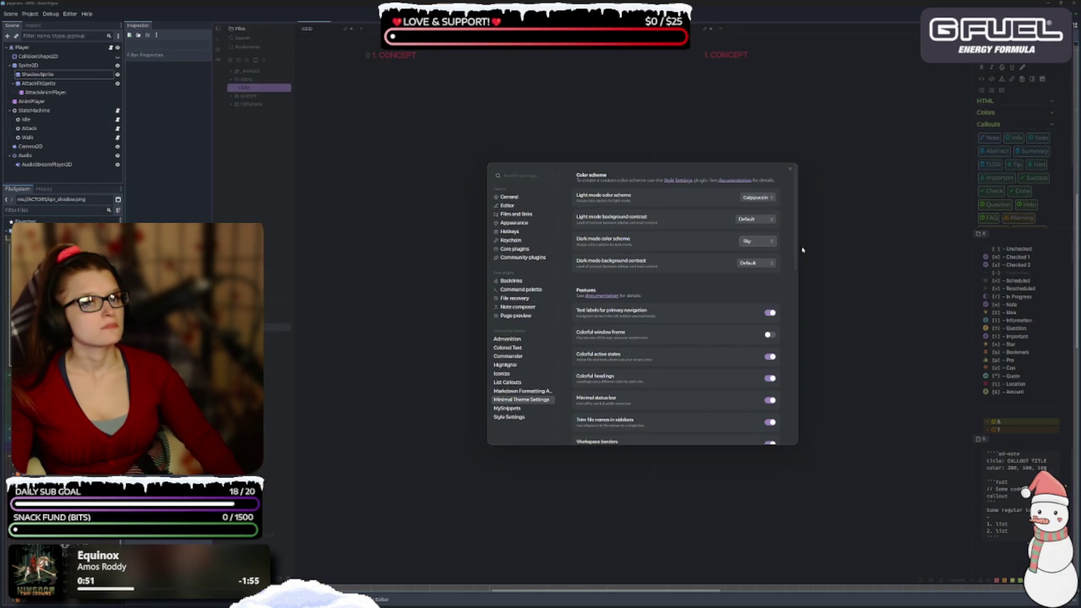
{"action": "key", "text": "Down"}
{"action": "key", "text": "Down"}
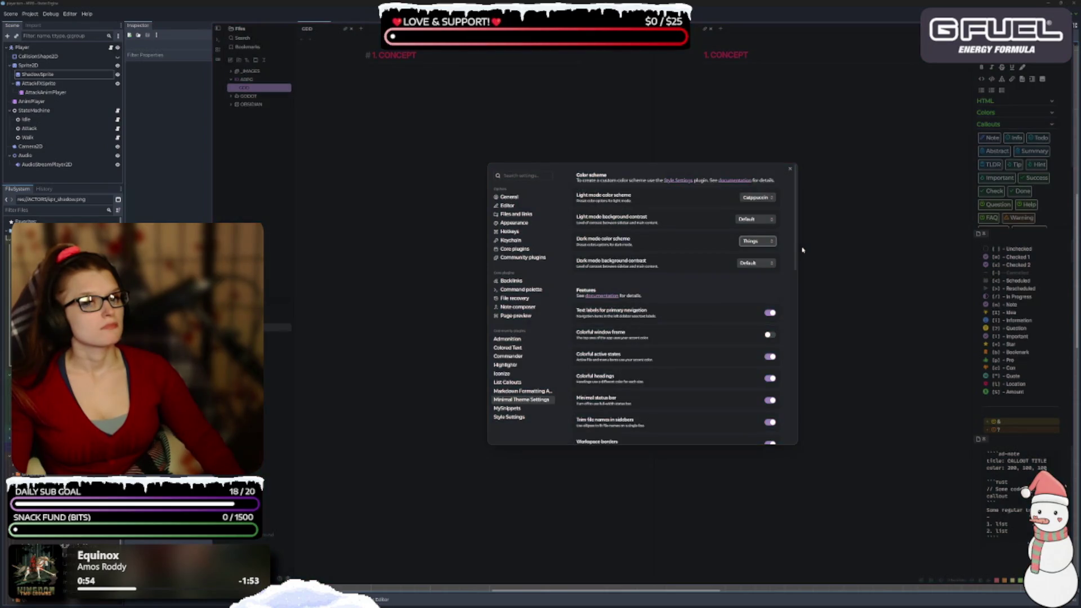
{"action": "key", "text": "Down"}
{"action": "key", "text": "Down"}
{"action": "key", "text": "Down"}
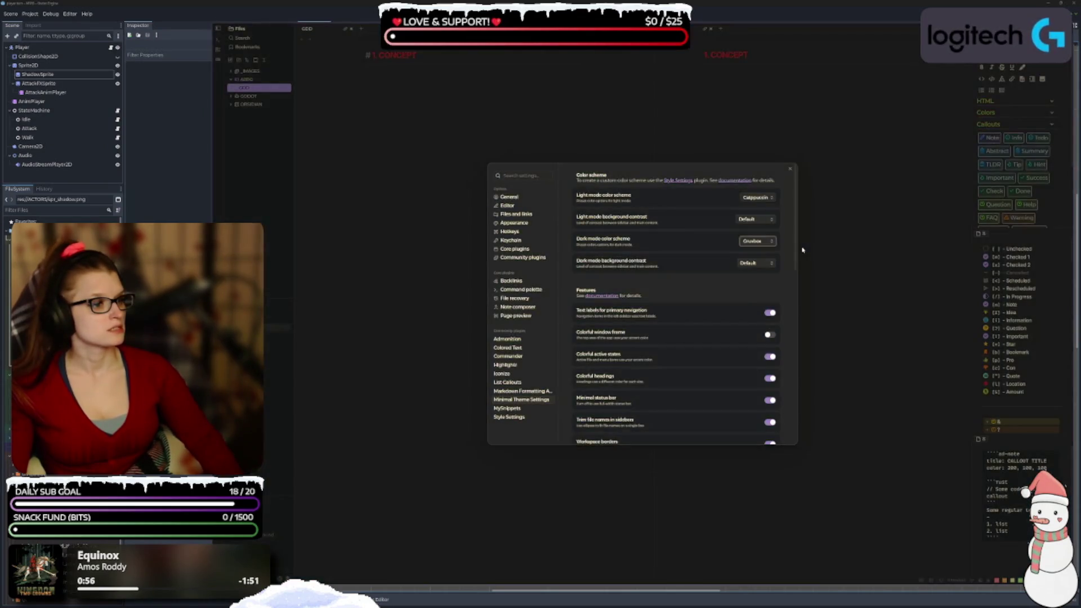
{"action": "key", "text": "Down"}
{"action": "key", "text": "Down"}
{"action": "key", "text": "Down"}
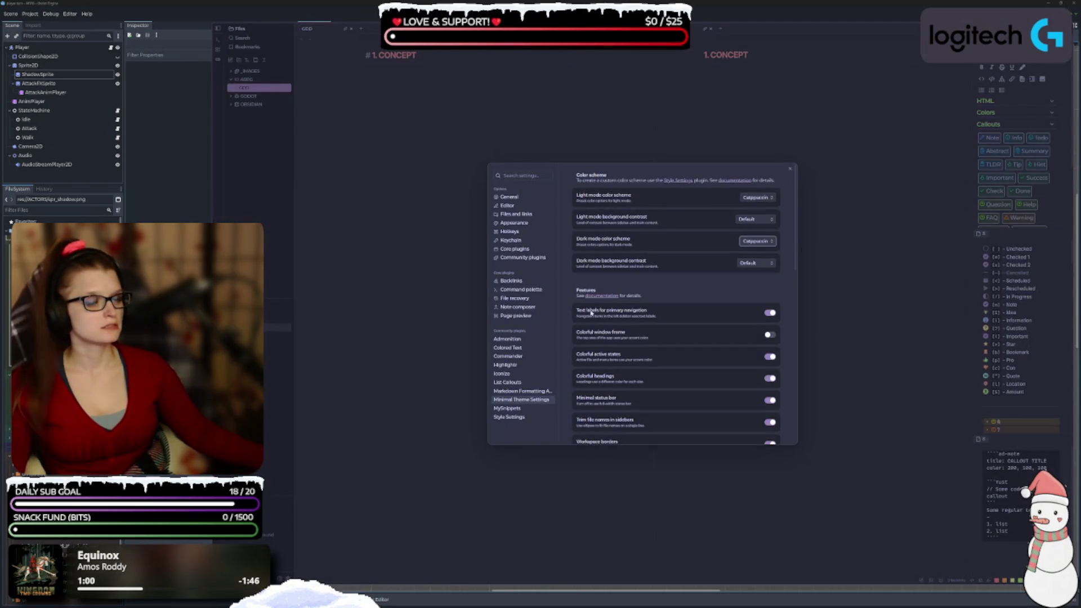
{"action": "scroll", "coordinate": [628, 297], "scroll_direction": "down", "scroll_amount": 1}
{"action": "scroll", "coordinate": [628, 297], "scroll_direction": "down", "scroll_amount": 2}
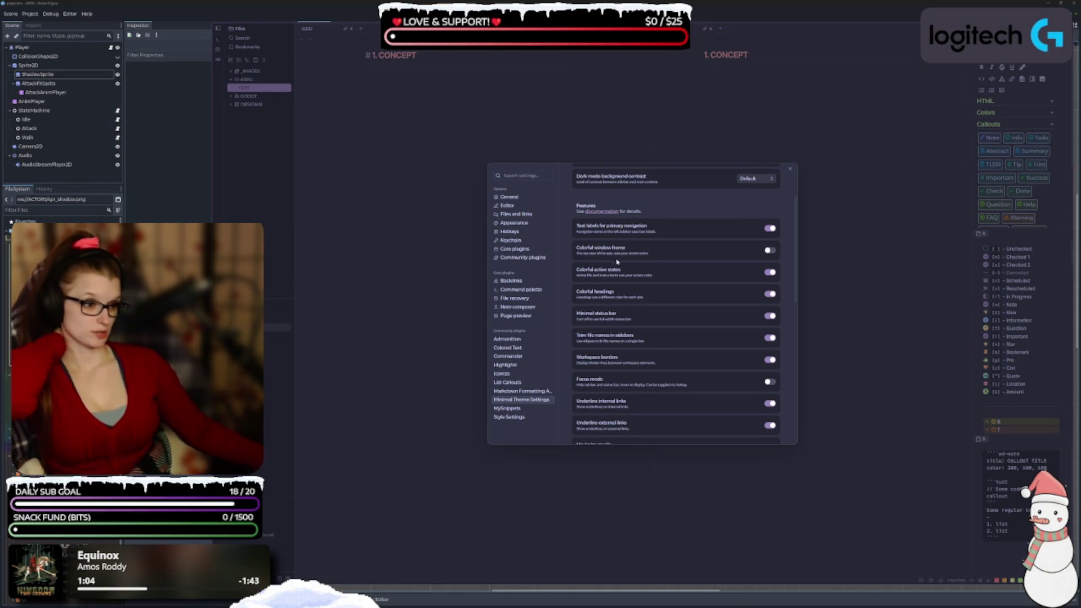
{"action": "scroll", "coordinate": [694, 317], "scroll_direction": "down", "scroll_amount": 6}
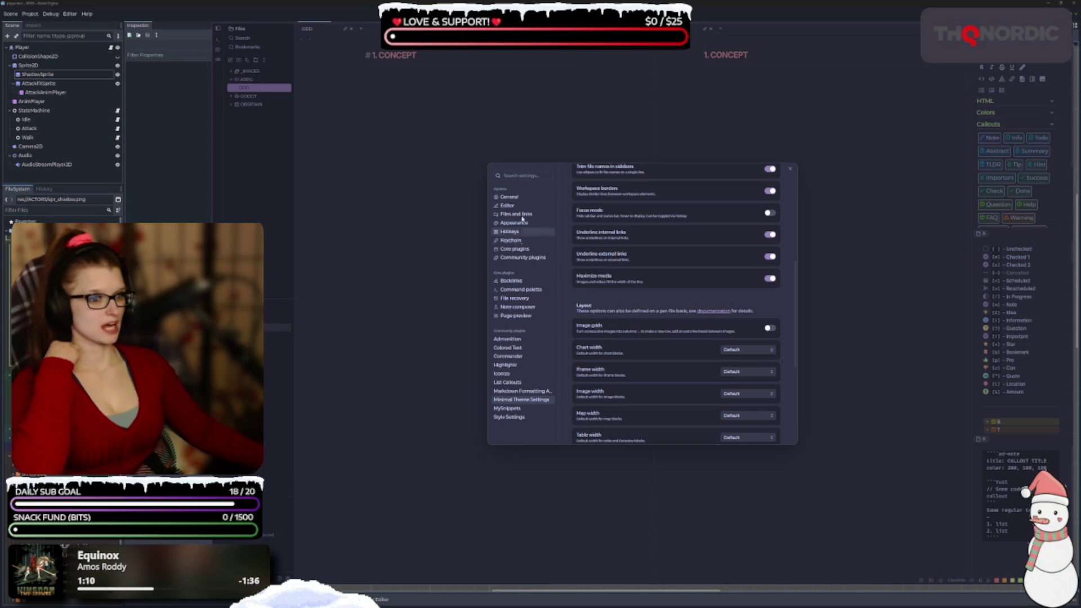
{"action": "left_click", "coordinate": [537, 393]}
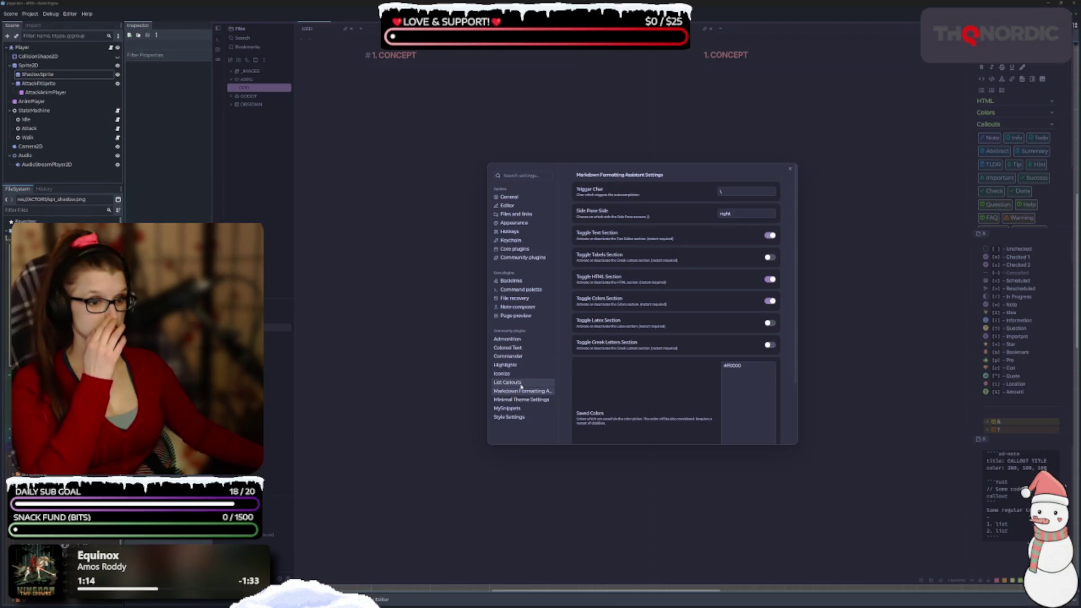
Browse the List Callouts, Iconize, Highlightr and Commander plugin settings pages
{"action": "left_click", "coordinate": [540, 382]}
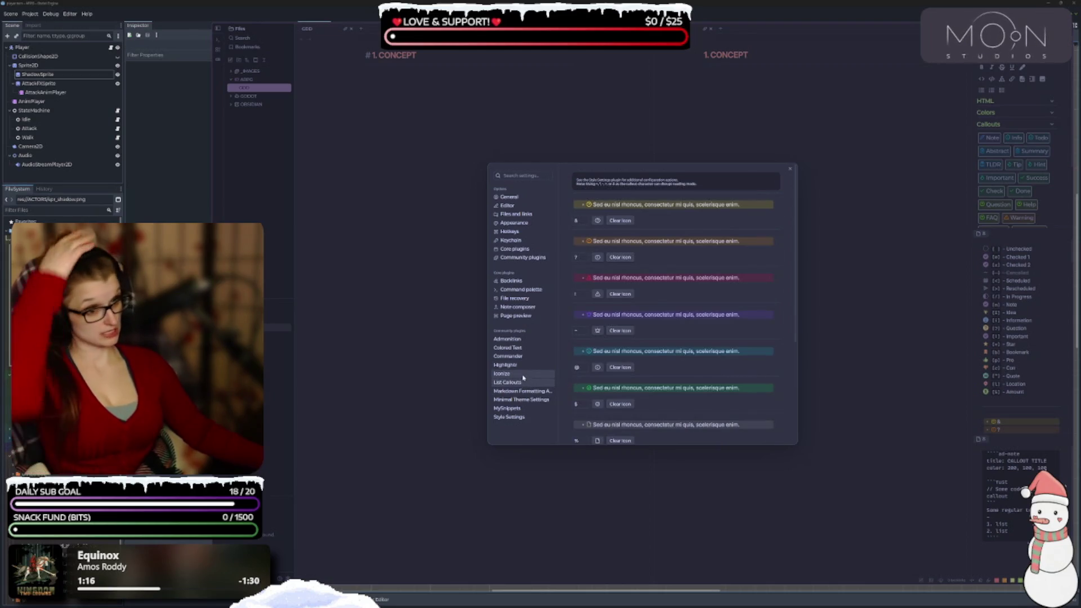
{"action": "left_click", "coordinate": [521, 374]}
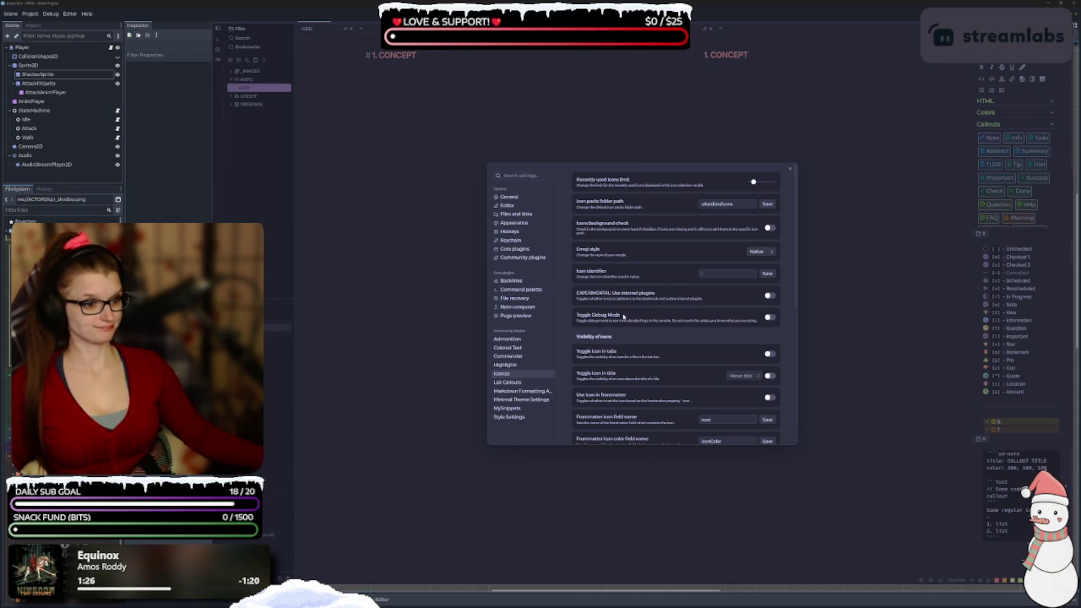
{"action": "scroll", "coordinate": [617, 350], "scroll_direction": "down", "scroll_amount": 2}
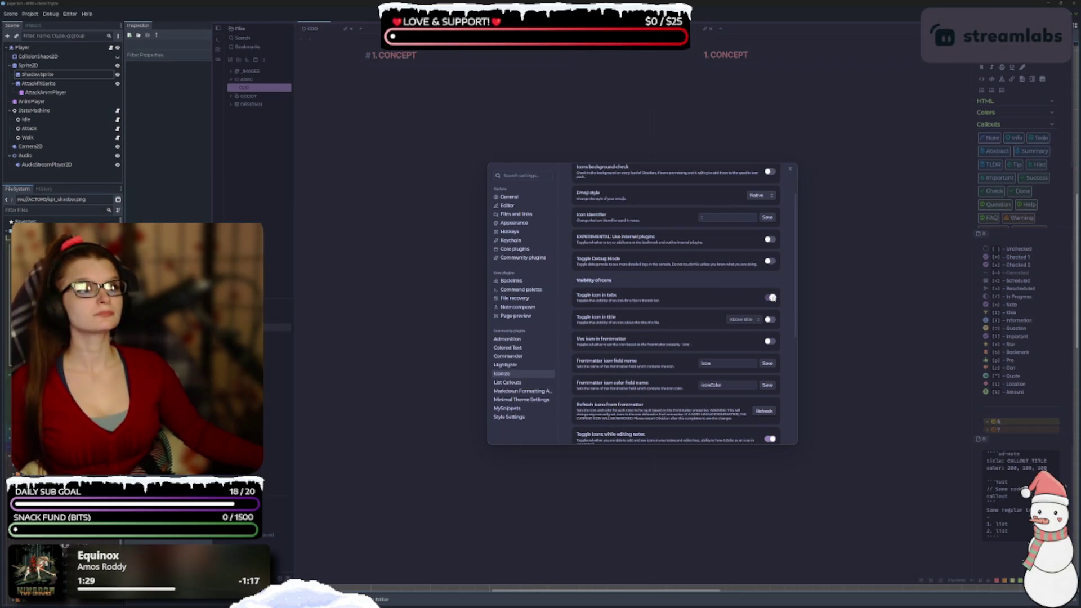
{"action": "scroll", "coordinate": [628, 315], "scroll_direction": "down", "scroll_amount": 1}
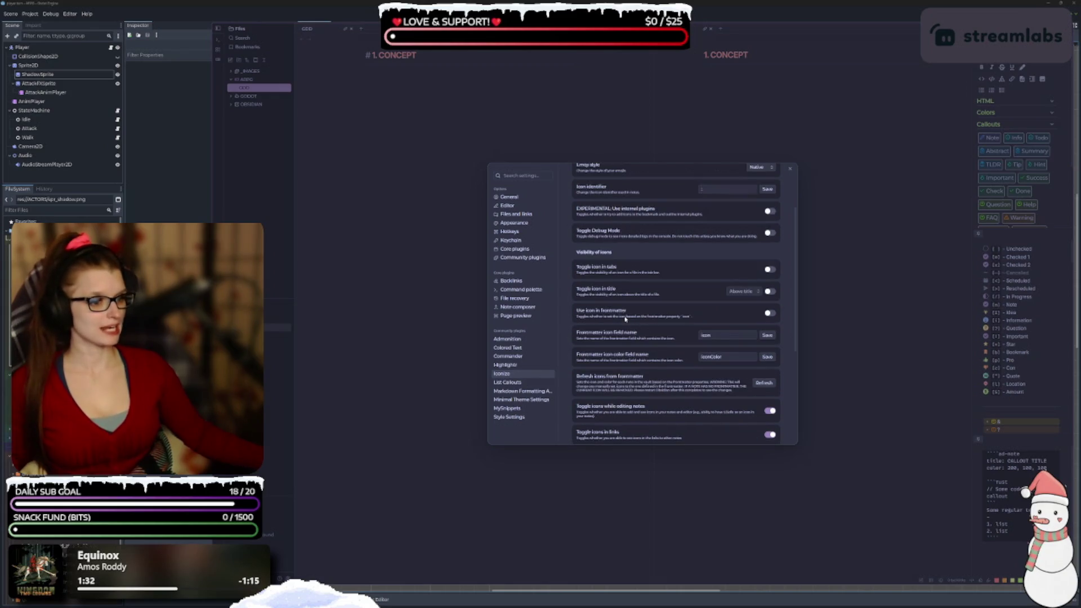
{"action": "scroll", "coordinate": [626, 318], "scroll_direction": "down", "scroll_amount": 1}
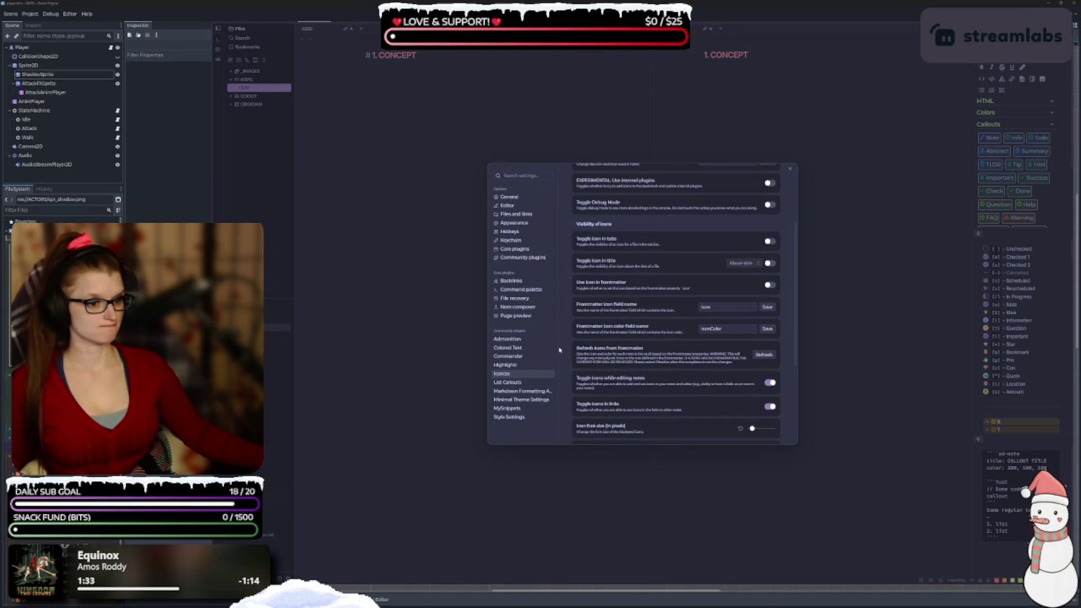
{"action": "left_click", "coordinate": [537, 366]}
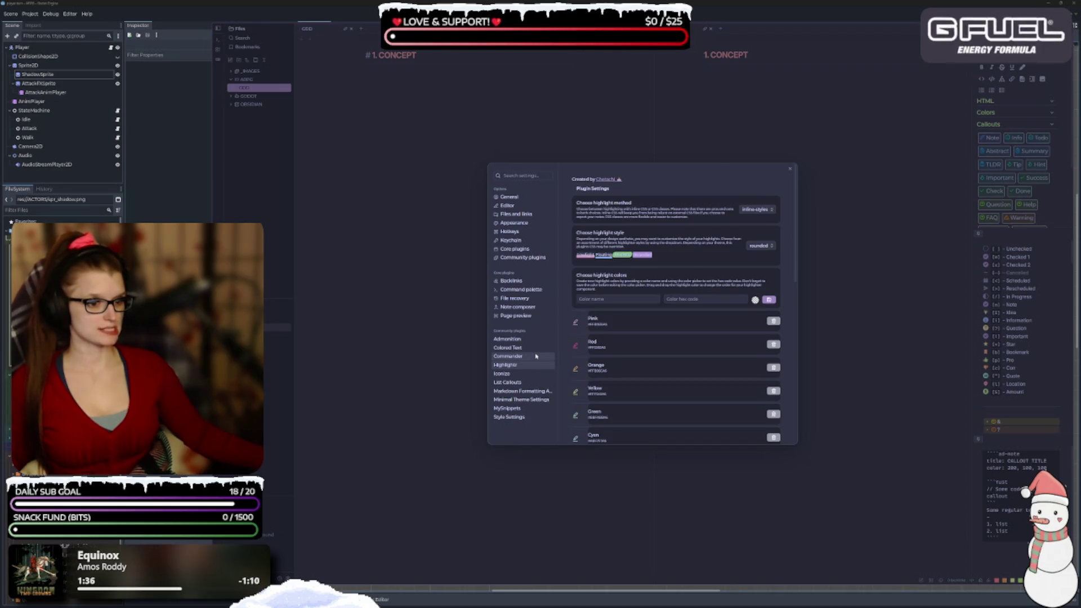
{"action": "left_click", "coordinate": [535, 356]}
View the Colored Text, Admonition, Core plugins and Editor pages, then close Settings
{"action": "left_click", "coordinate": [535, 349]}
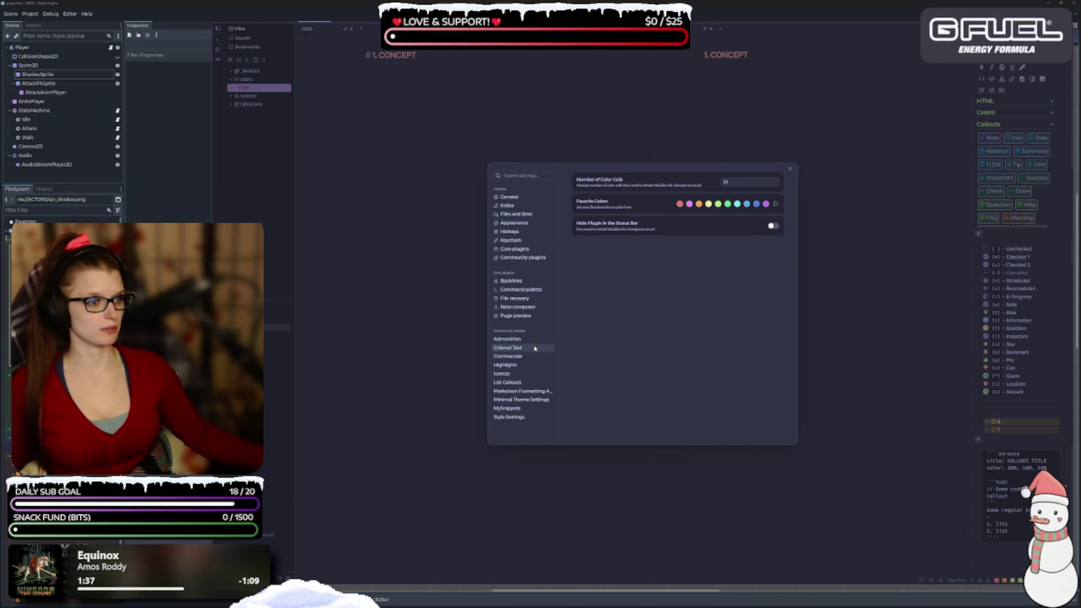
{"action": "left_click", "coordinate": [534, 341]}
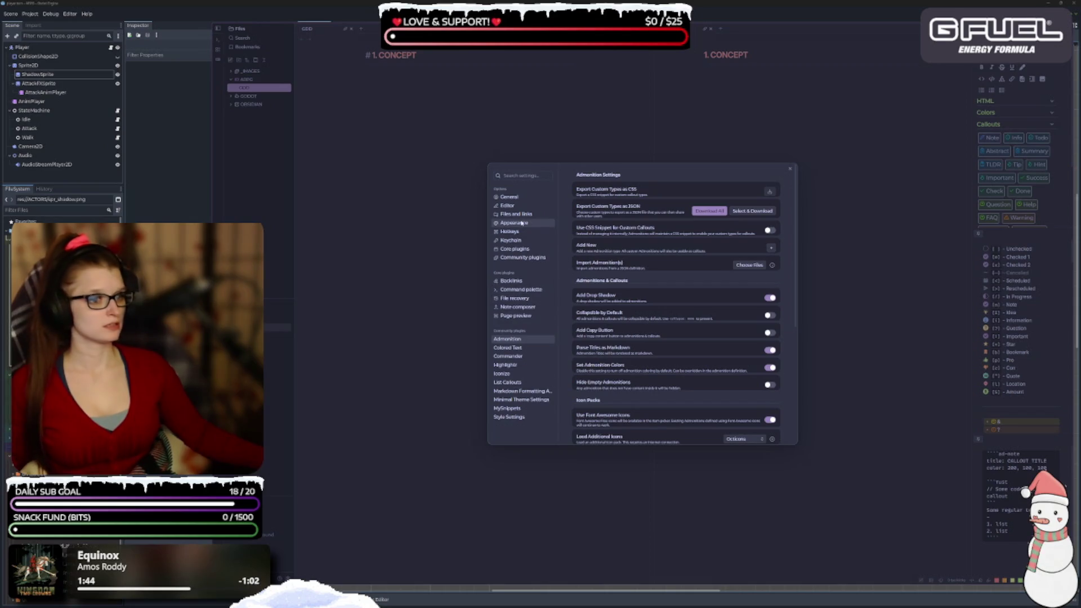
{"action": "left_click", "coordinate": [520, 251]}
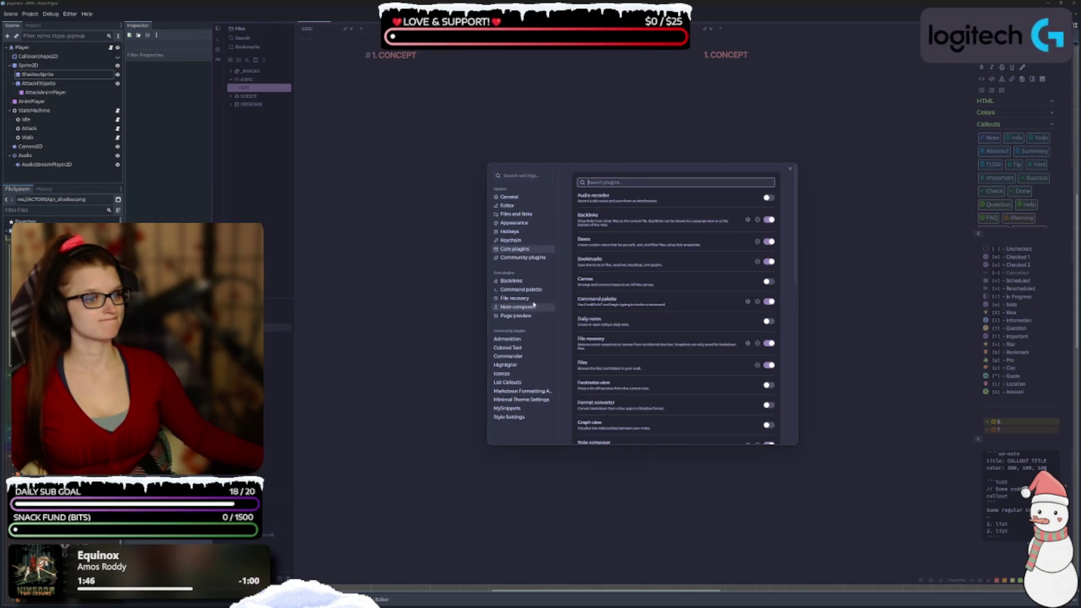
{"action": "left_click", "coordinate": [518, 208]}
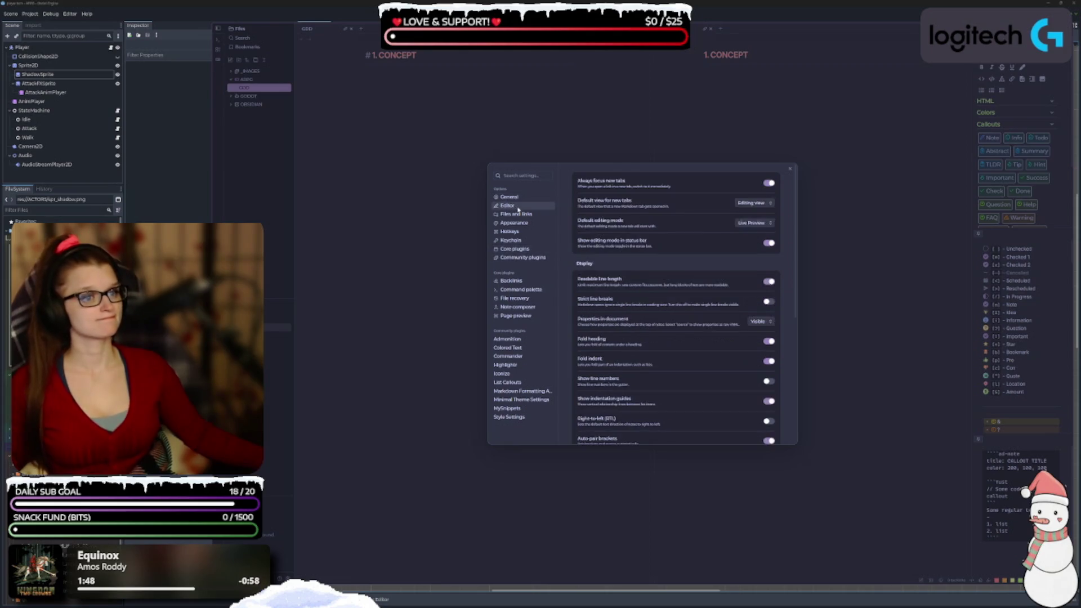
{"action": "left_click", "coordinate": [789, 170]}
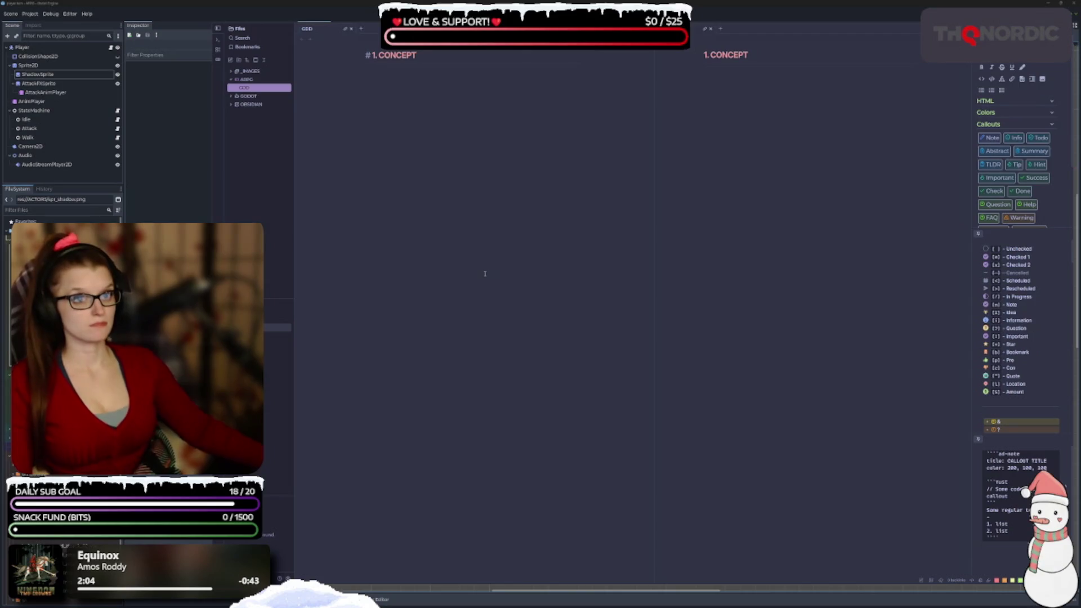
Place the caret under 1. CONCEPT, adjust the zoom, and drag the splitter to enlarge the callout list
{"action": "left_click", "coordinate": [481, 105]}
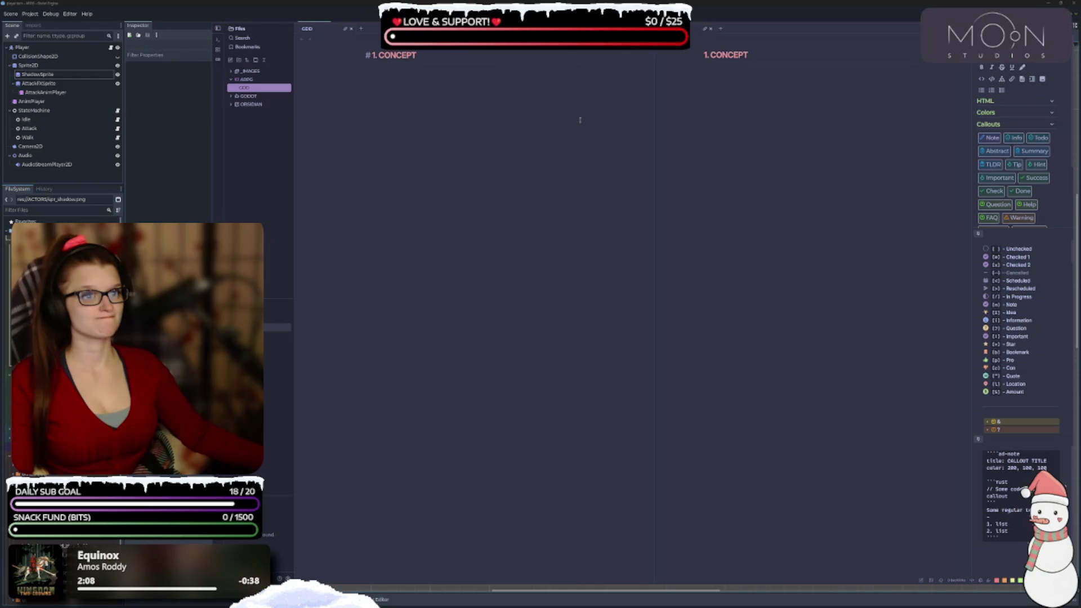
{"action": "key", "text": "ctrl+equal"}
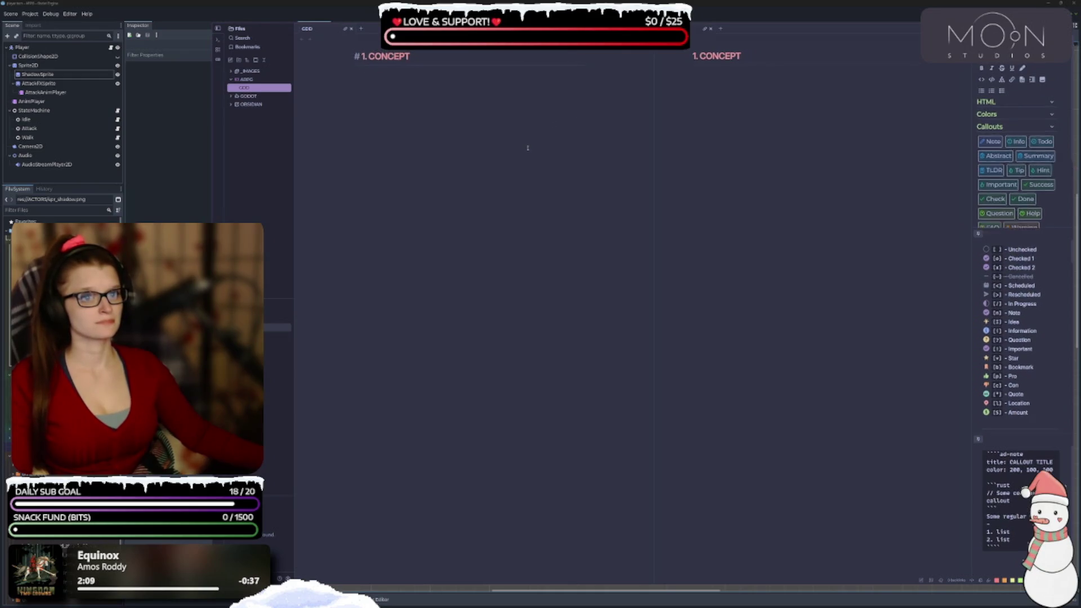
{"action": "key", "text": "ctrl+minus"}
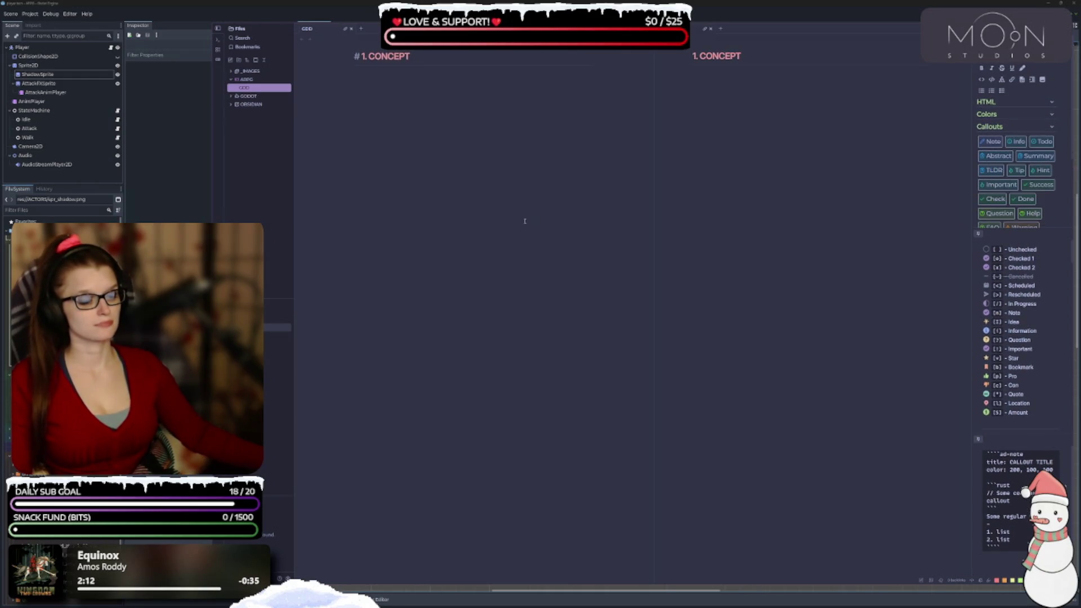
{"action": "key", "text": "ctrl+minus"}
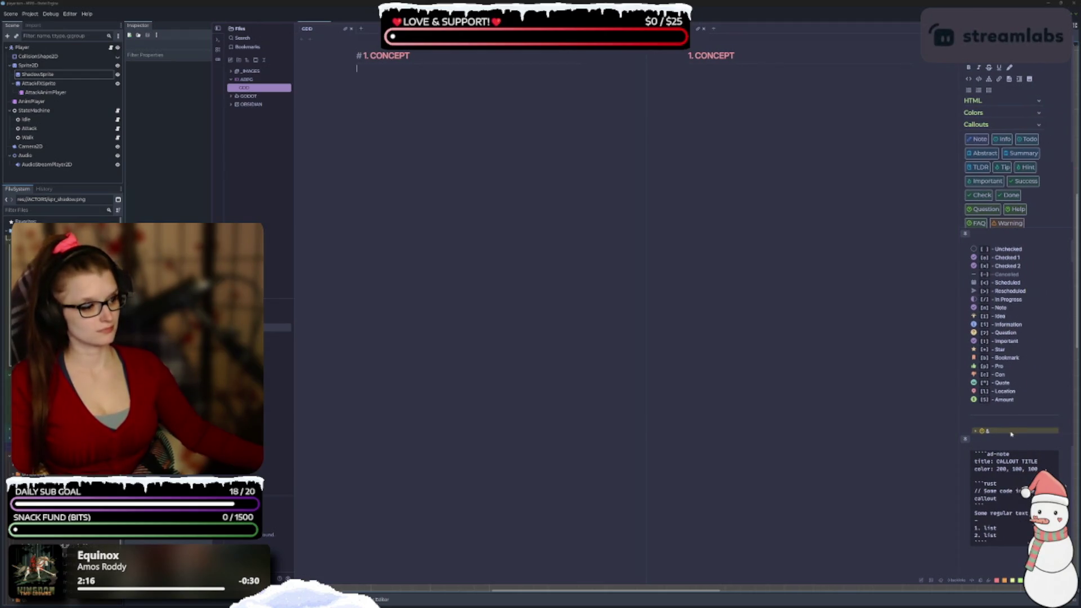
{"action": "left_click_drag", "start_coordinate": [1012, 439], "coordinate": [1013, 455]}
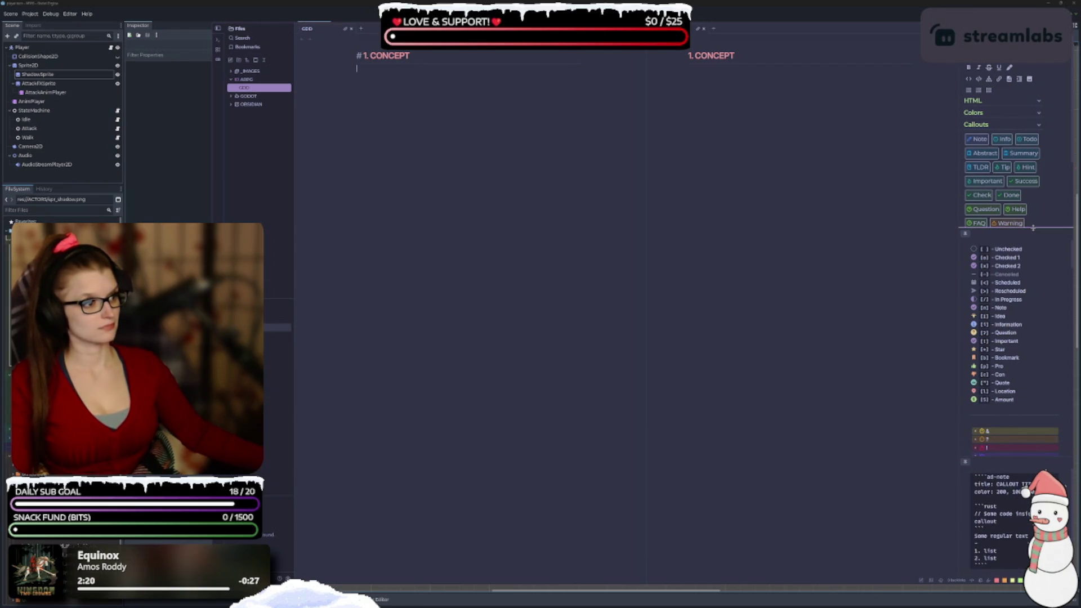
{"action": "left_click_drag", "start_coordinate": [1034, 231], "coordinate": [1031, 275]}
{"action": "scroll", "coordinate": [1028, 339], "scroll_direction": "down", "scroll_amount": 3}
{"action": "scroll", "coordinate": [1027, 338], "scroll_direction": "down", "scroll_amount": 1}
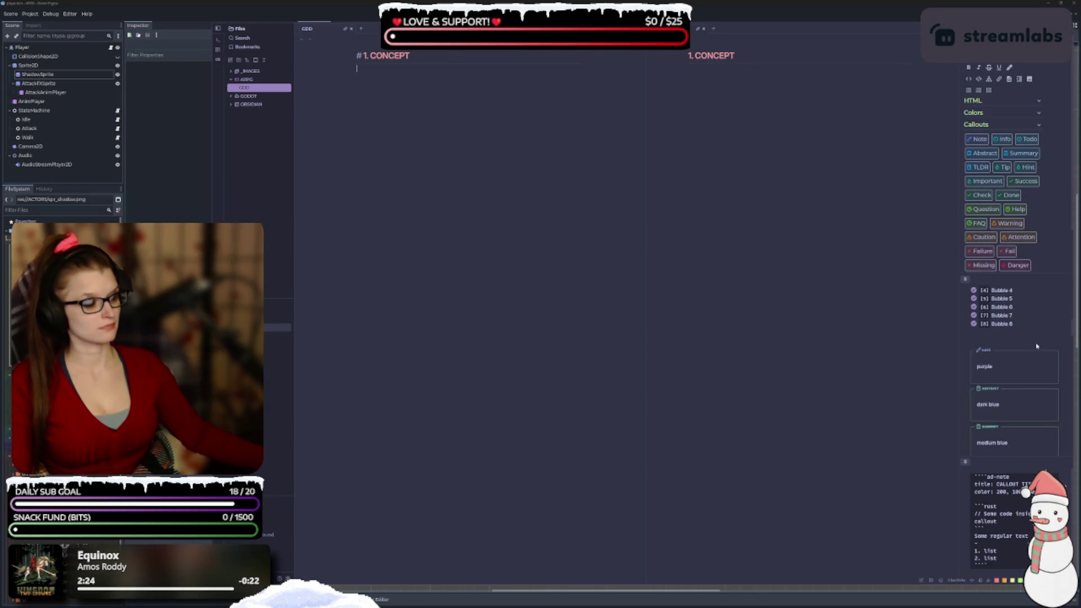
{"action": "scroll", "coordinate": [1037, 343], "scroll_direction": "down", "scroll_amount": 1}
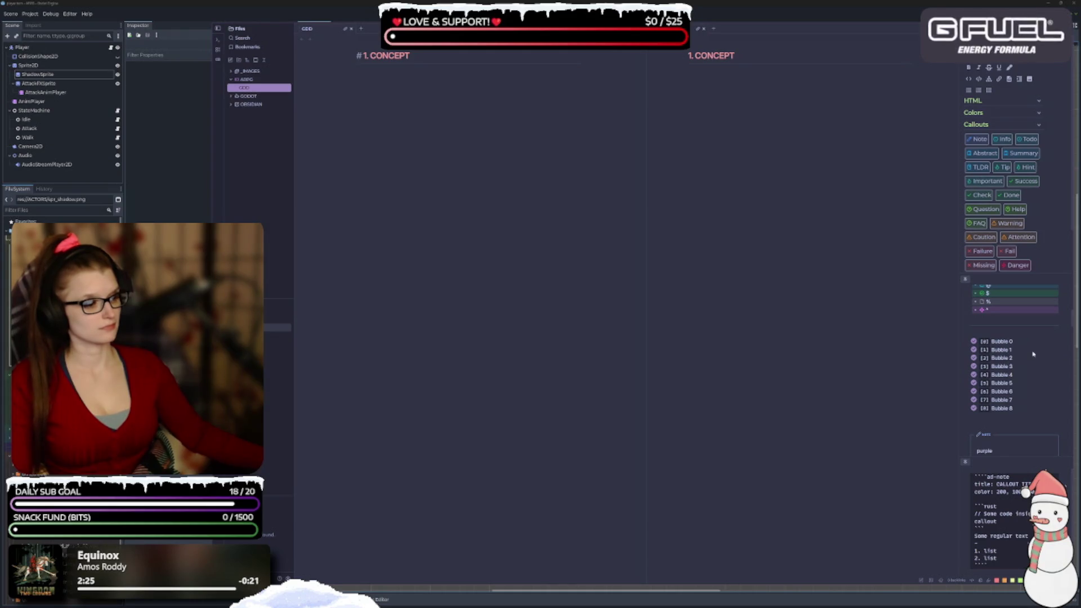
{"action": "scroll", "coordinate": [1037, 343], "scroll_direction": "down", "scroll_amount": 4}
{"action": "scroll", "coordinate": [1022, 378], "scroll_direction": "up", "scroll_amount": 6}
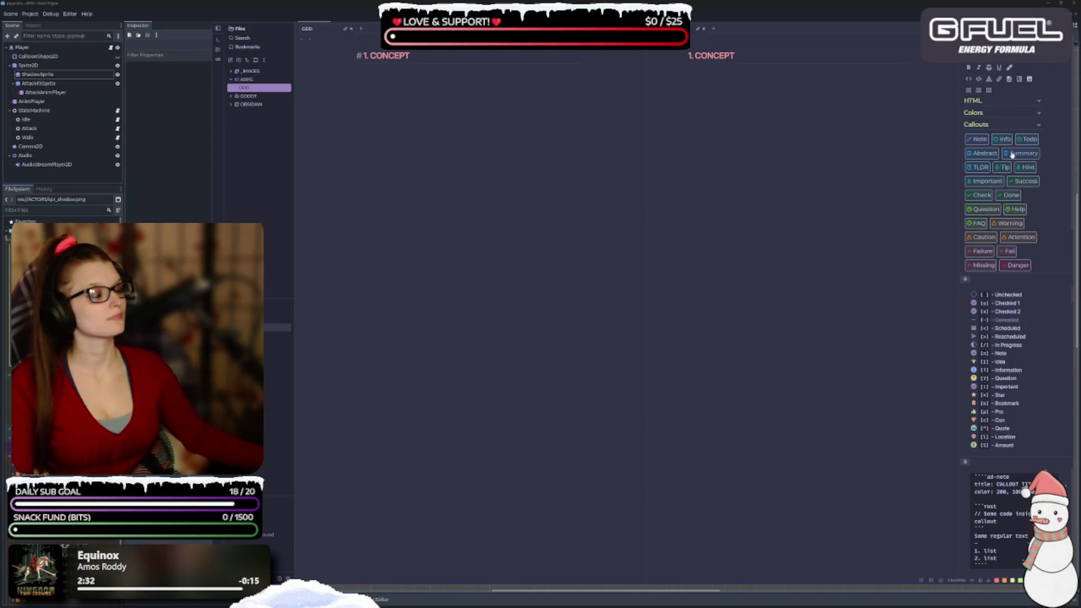
Peek into the Colors and HTML sections, then start a new line under the heading
{"action": "left_click", "coordinate": [1038, 114]}
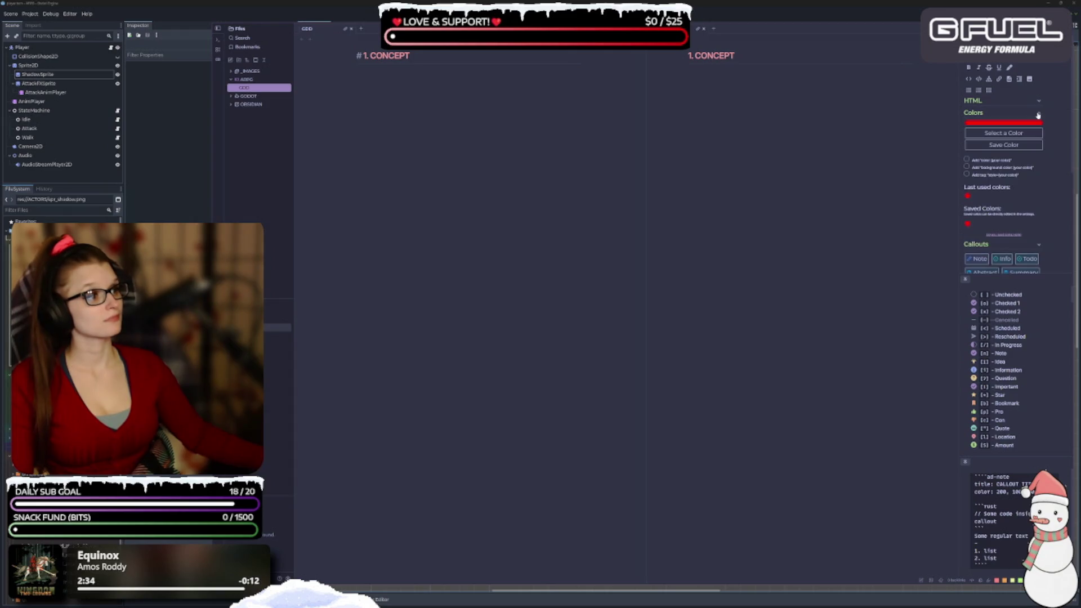
{"action": "left_click", "coordinate": [1038, 114]}
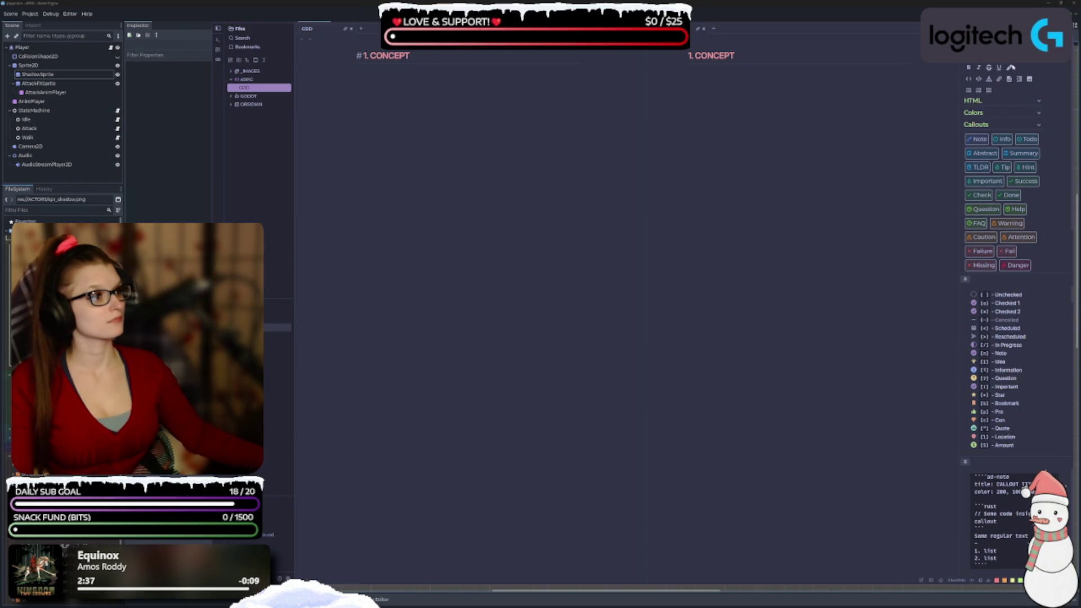
{"action": "left_click", "coordinate": [1039, 102]}
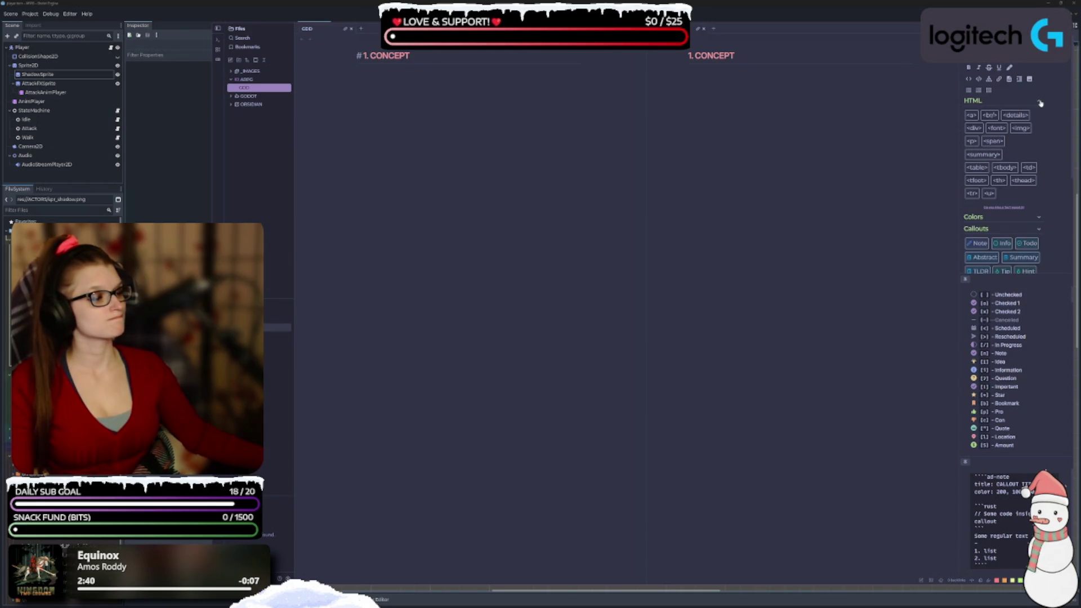
{"action": "left_click", "coordinate": [1041, 103]}
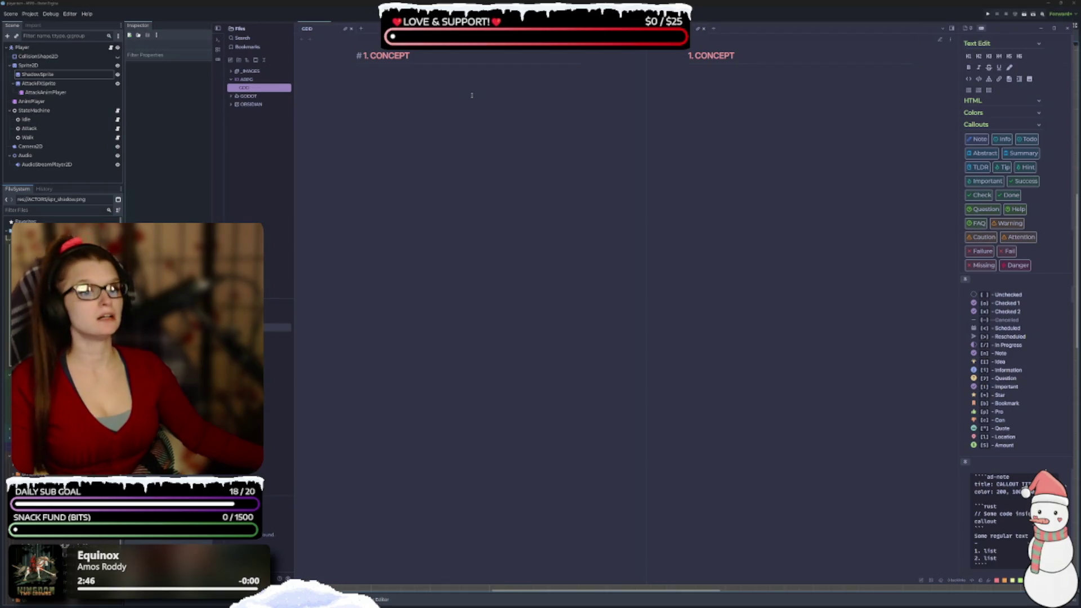
{"action": "key", "text": "Return"}
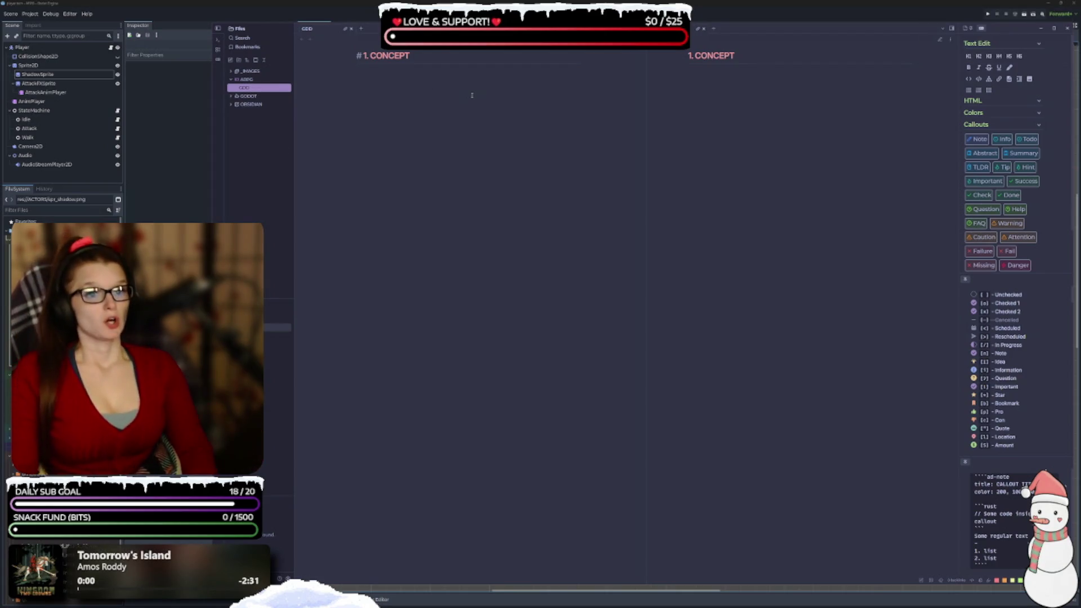
{"action": "type", "text": "fas"}
{"action": "key", "text": "BackSpace"}
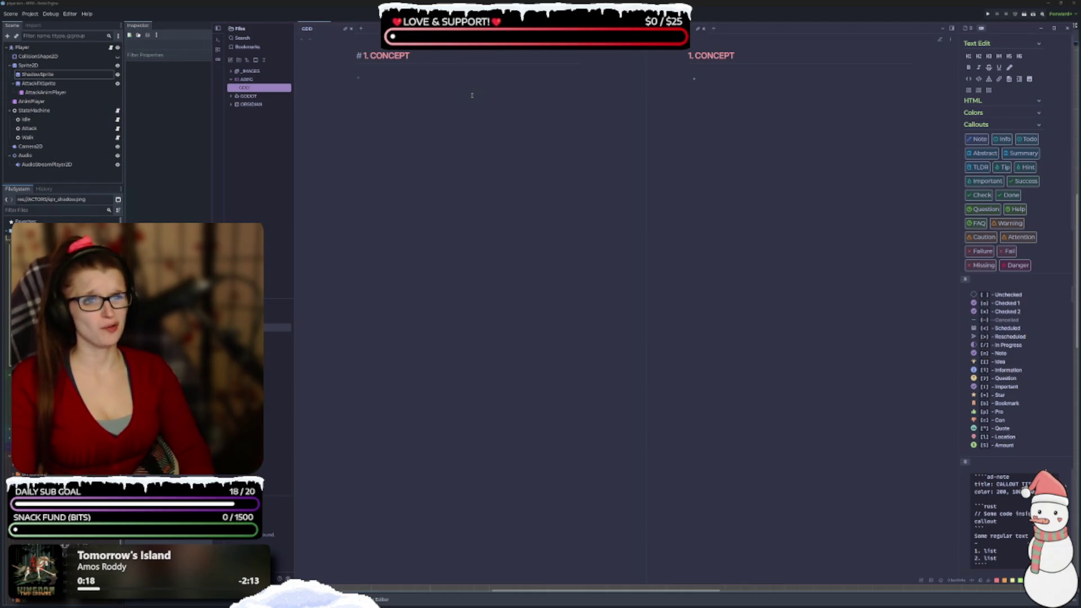
{"action": "key", "text": "Tab"}
{"action": "key", "text": "BackSpace"}
{"action": "key", "text": "BackSpace"}
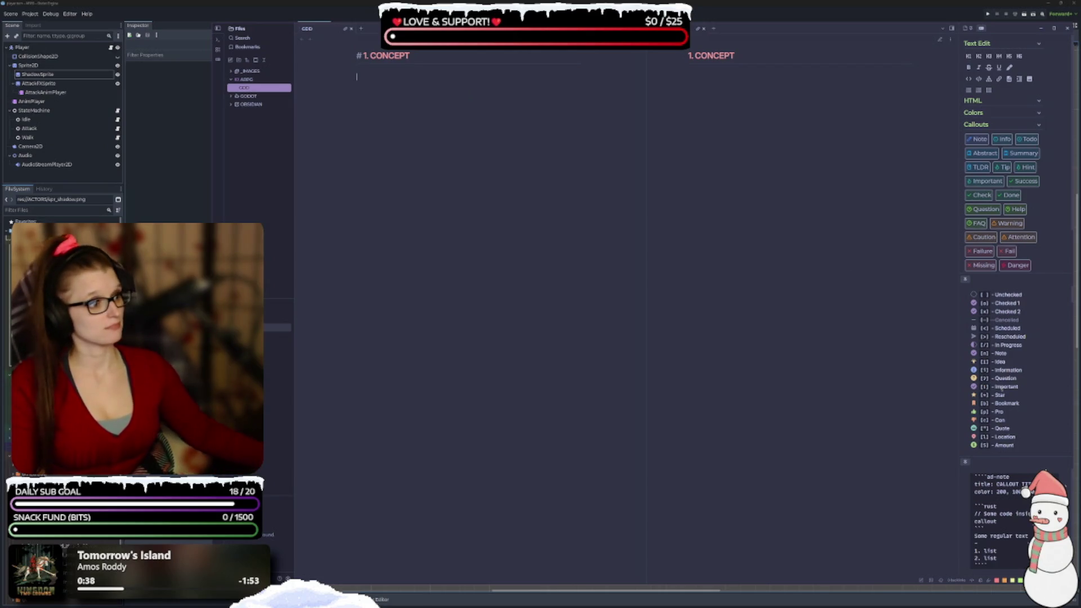
{"action": "left_click", "coordinate": [986, 154]}
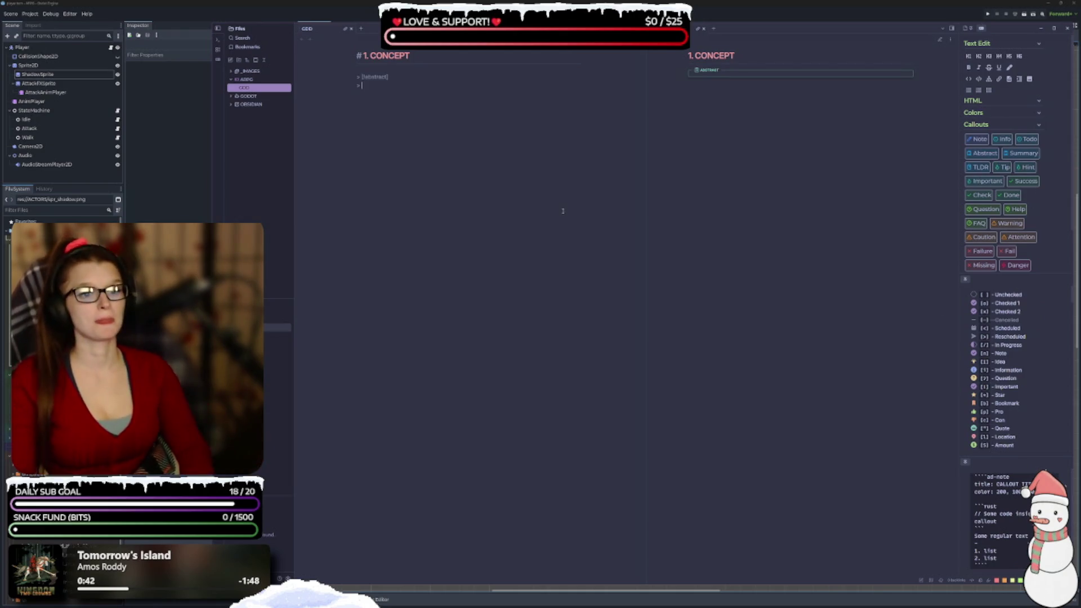
Enter the lightbulb item '- [I] Top-down ARPG' in the Abstract callout, then bring up Settings with Ctrl+,
{"action": "type", "text": "-"}
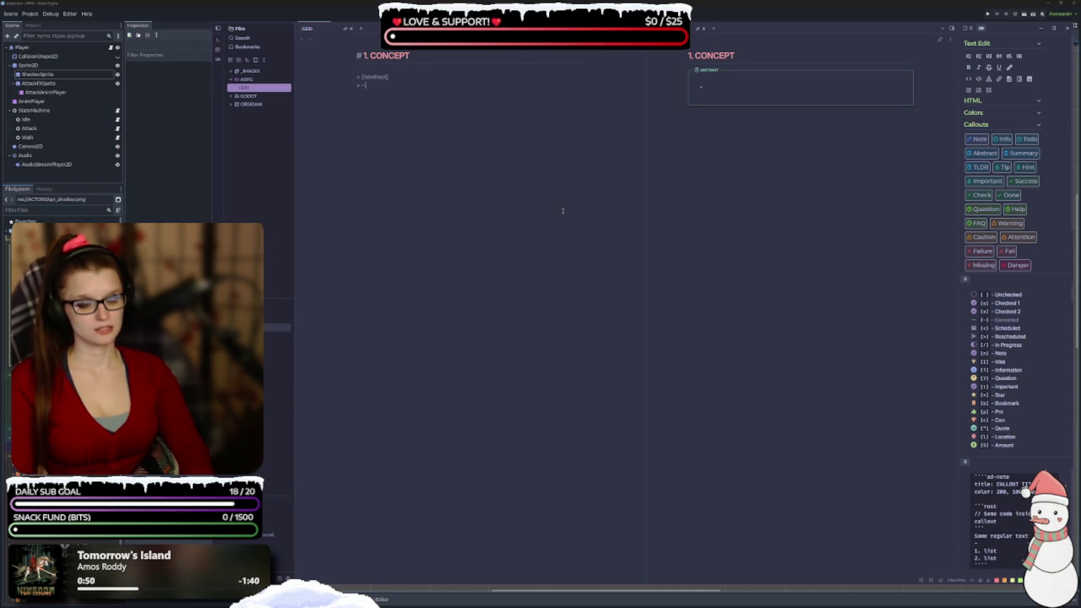
{"action": "type", "text": "["}
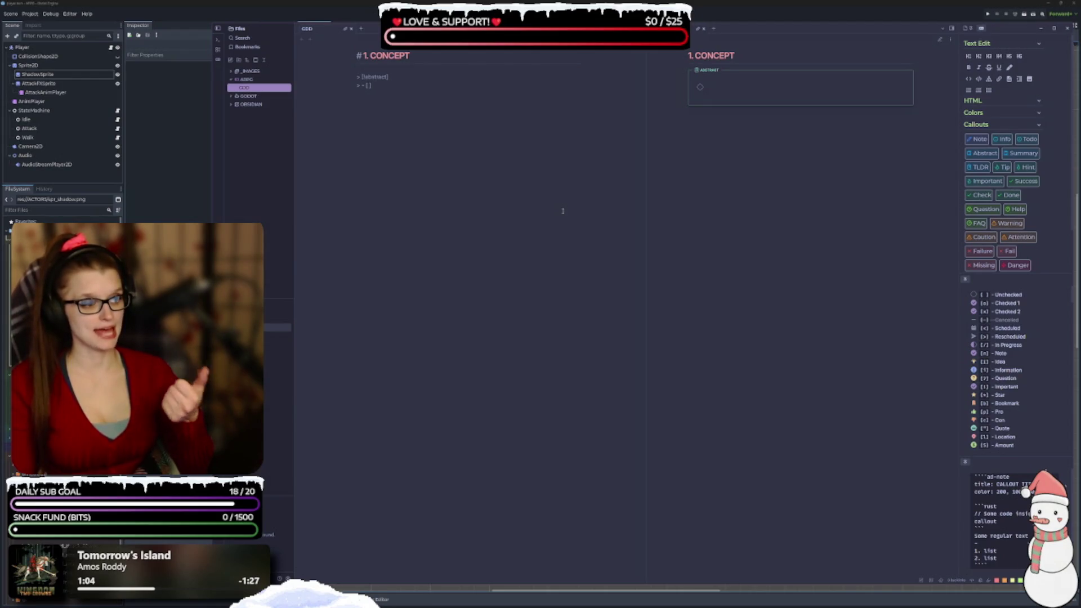
{"action": "type", "text": "I"}
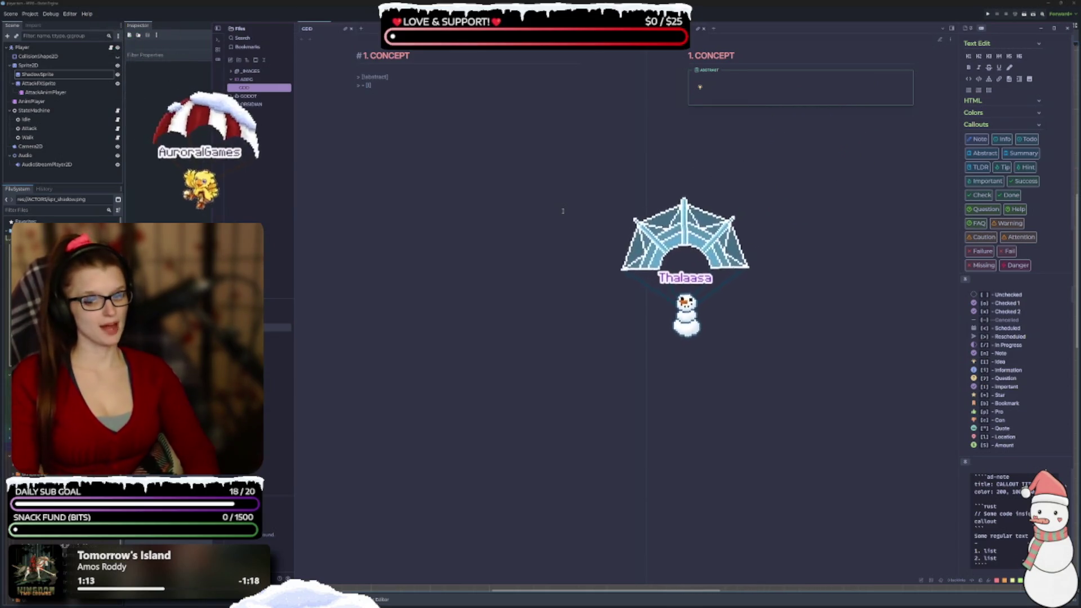
{"action": "type", "text": "Topi"}
{"action": "type", "text": "down"}
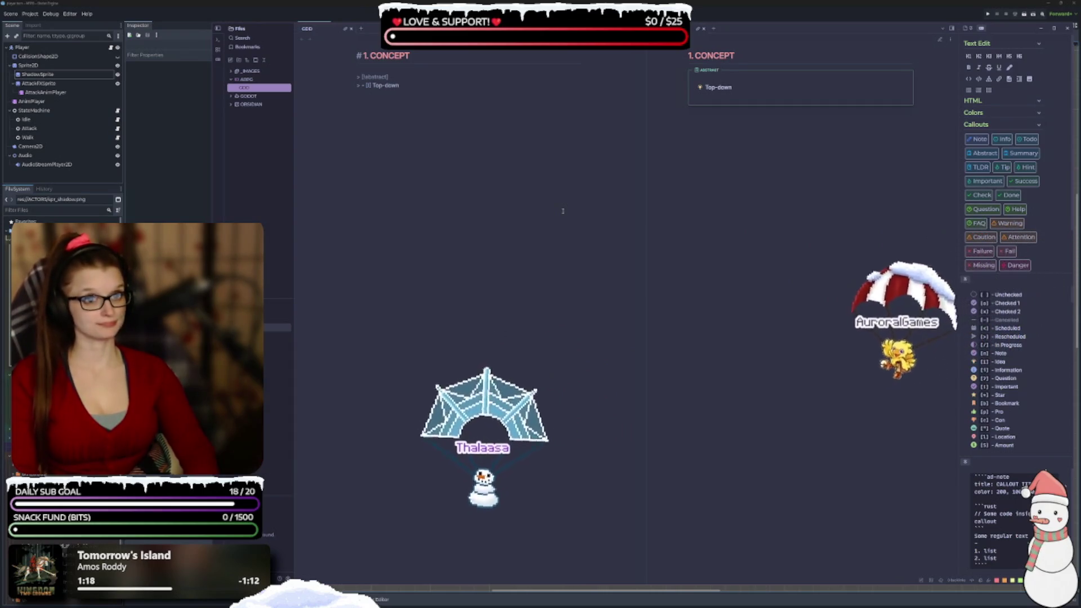
{"action": "type", "text": " ARPG"}
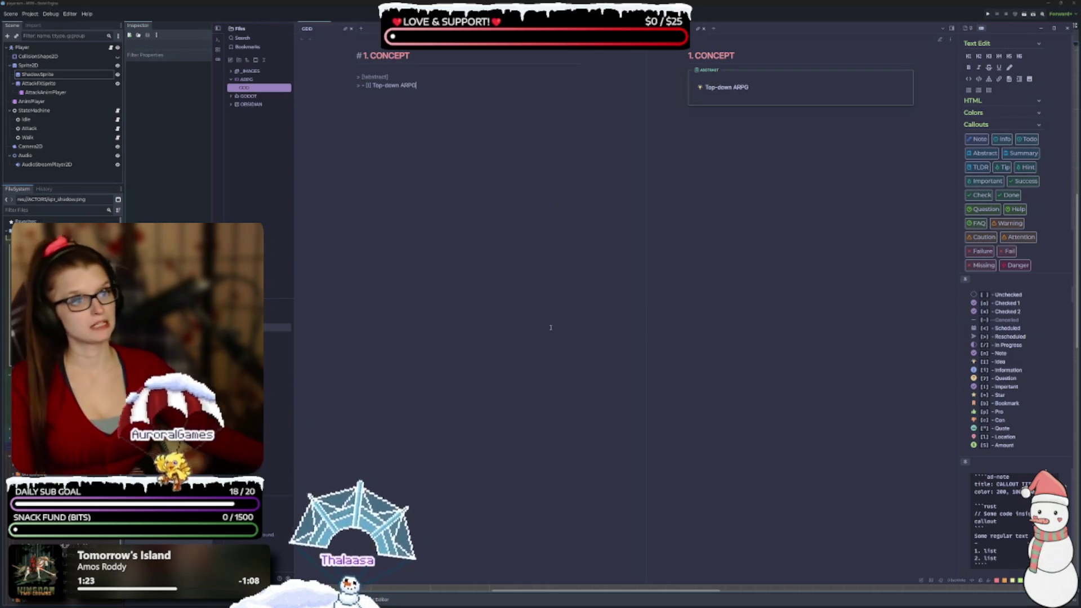
{"action": "key", "text": "ctrl+comma"}
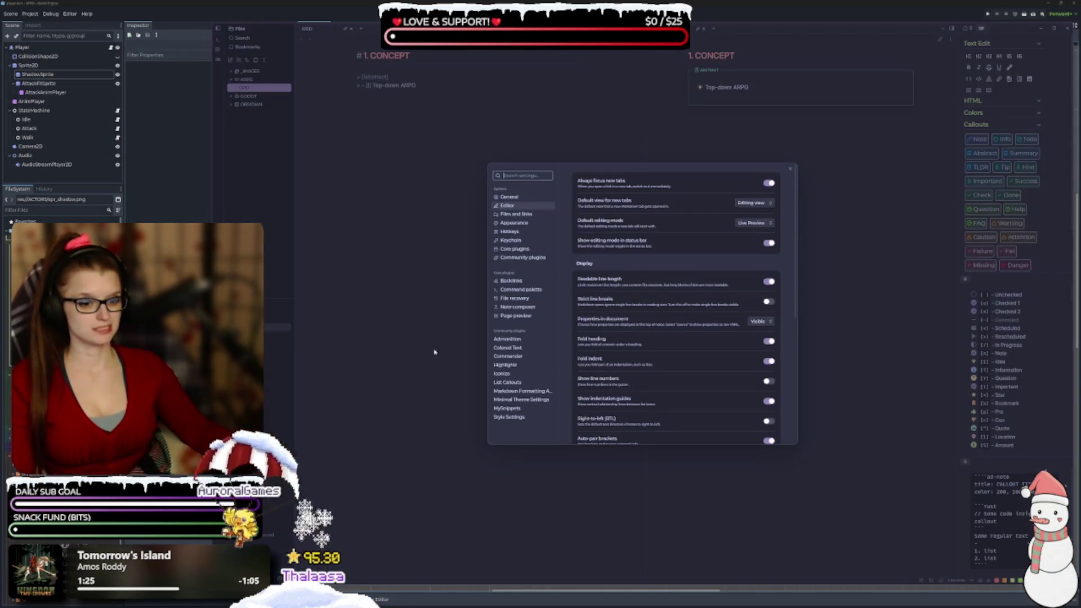
In Appearance, set the text font to Microsoft Sans Serif ahead of Inter and save
{"action": "left_click", "coordinate": [513, 223]}
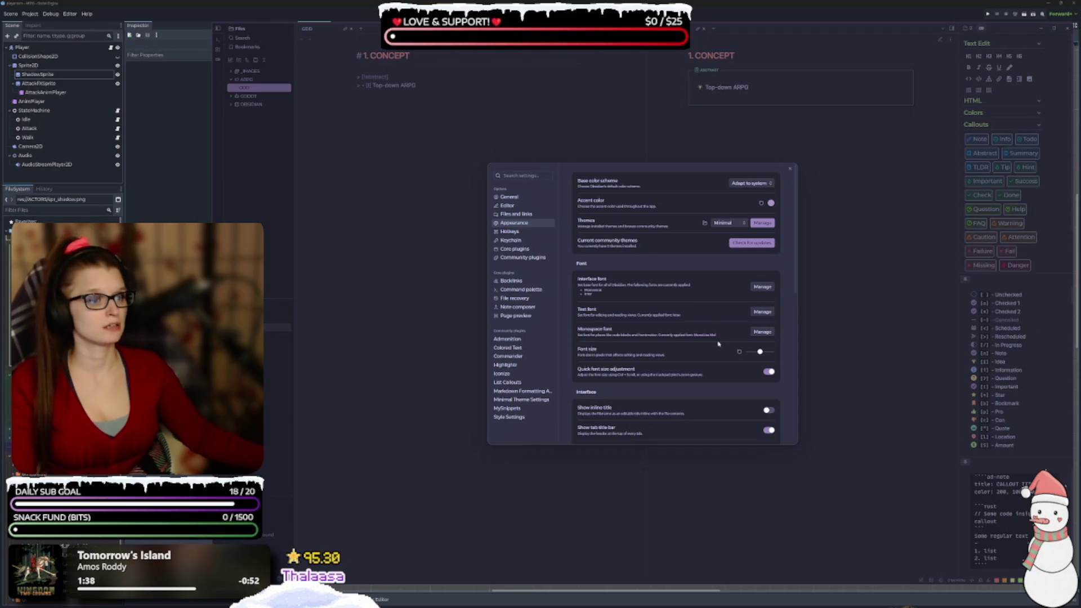
{"action": "left_click", "coordinate": [760, 312]}
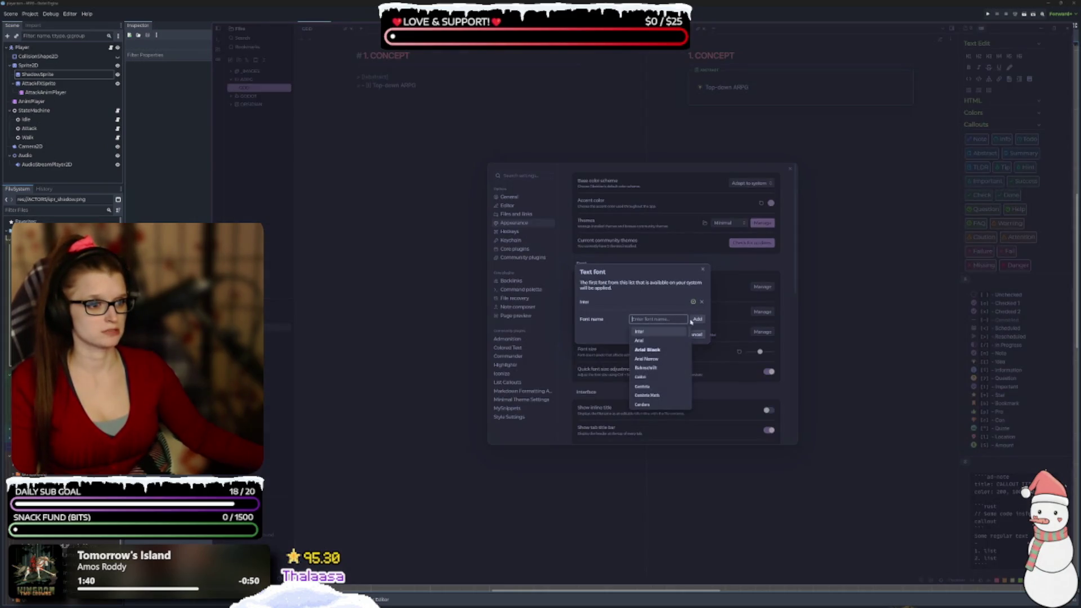
{"action": "scroll", "coordinate": [663, 366], "scroll_direction": "down", "scroll_amount": 5}
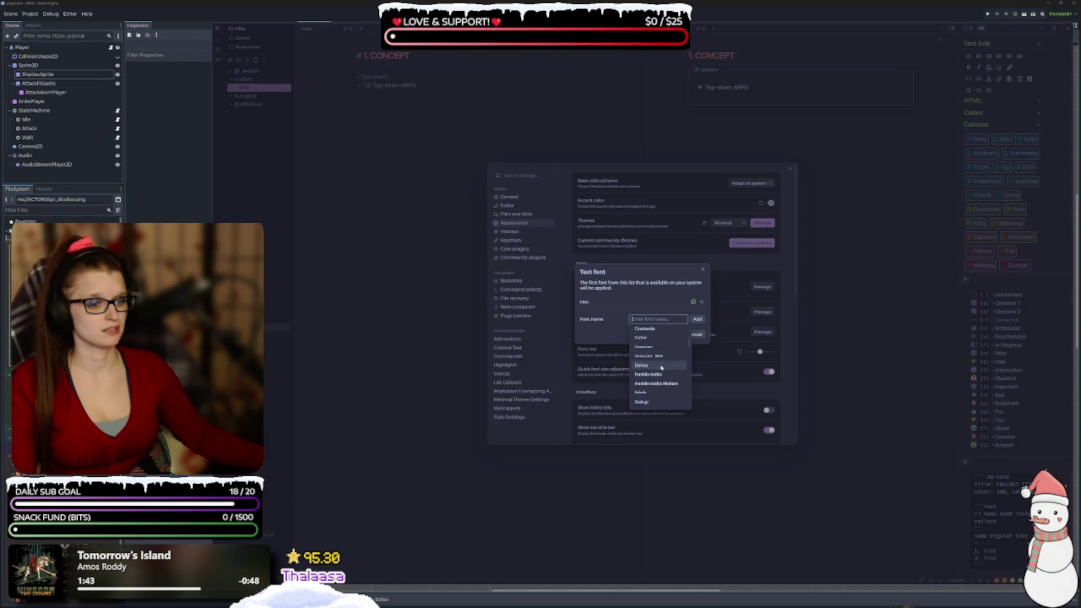
{"action": "scroll", "coordinate": [662, 365], "scroll_direction": "down", "scroll_amount": 3}
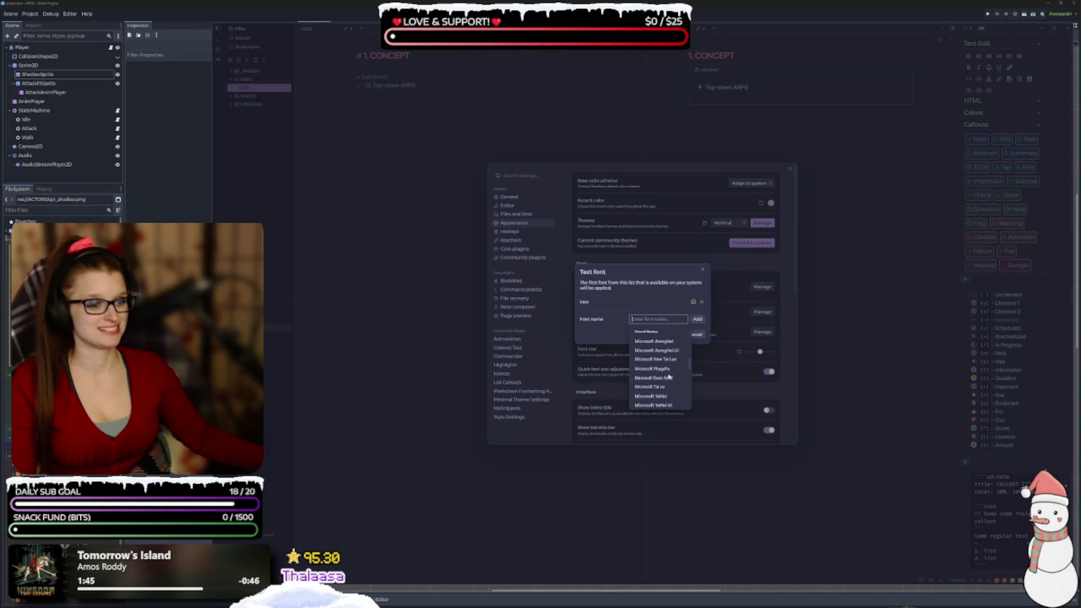
{"action": "scroll", "coordinate": [669, 372], "scroll_direction": "up", "scroll_amount": 1}
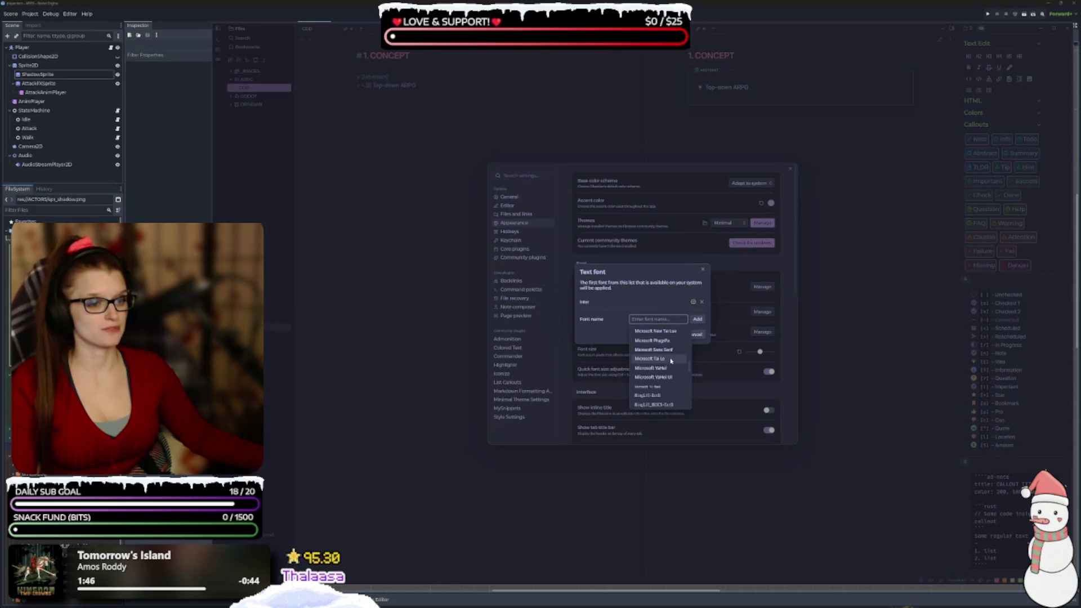
{"action": "left_click", "coordinate": [673, 352]}
{"action": "left_click_drag", "start_coordinate": [701, 307], "coordinate": [702, 296]}
{"action": "left_click", "coordinate": [672, 339]}
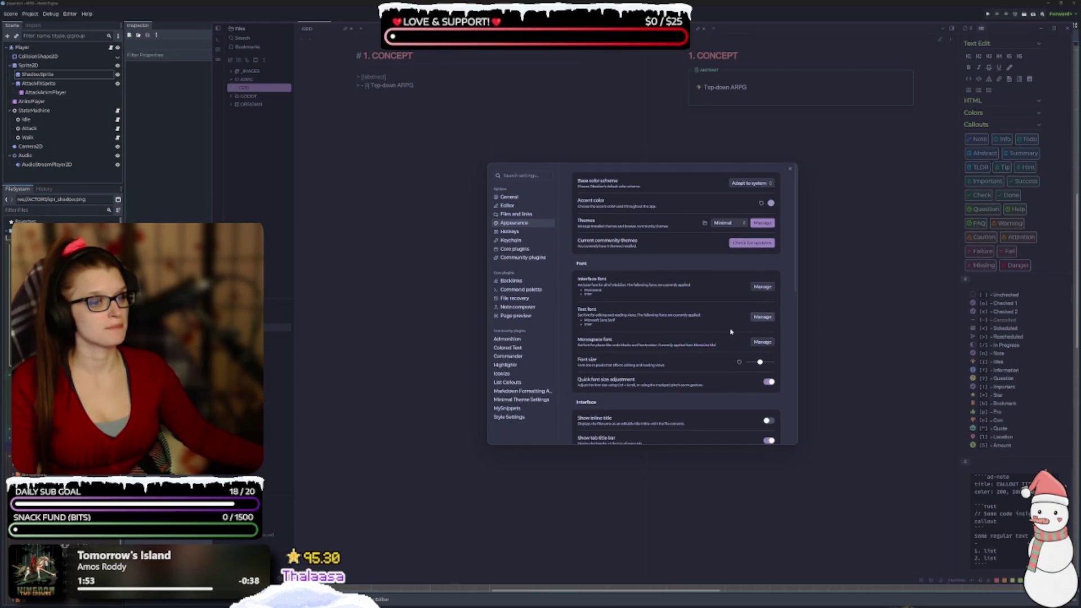
Replace Microsoft Sans Serif with Montserrat placed above Inter, and save the text font
{"action": "left_click", "coordinate": [762, 317]}
{"action": "left_click", "coordinate": [640, 323]}
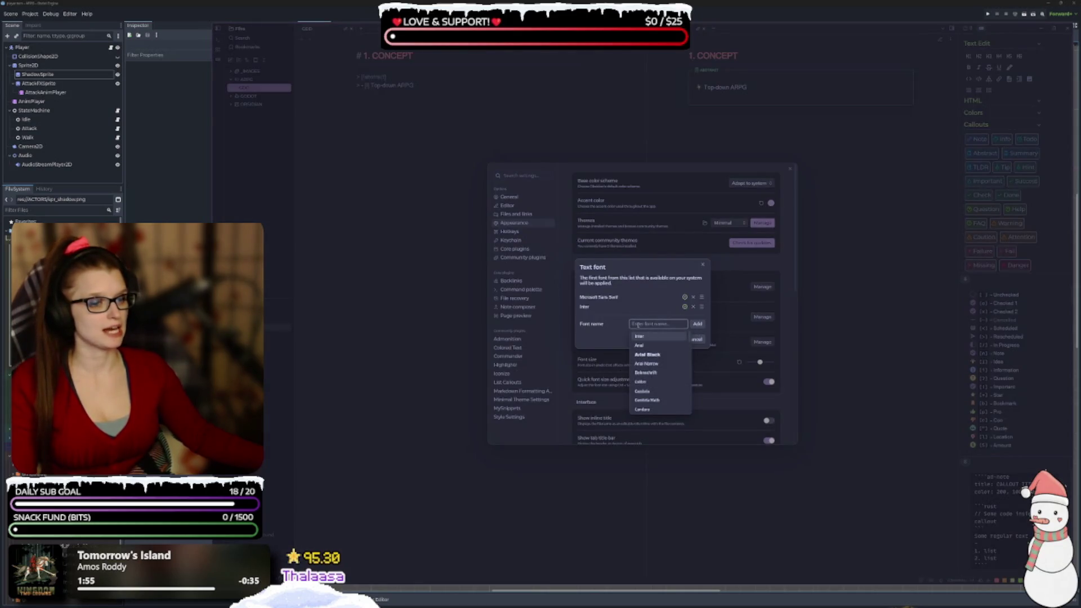
{"action": "left_click", "coordinate": [693, 297]}
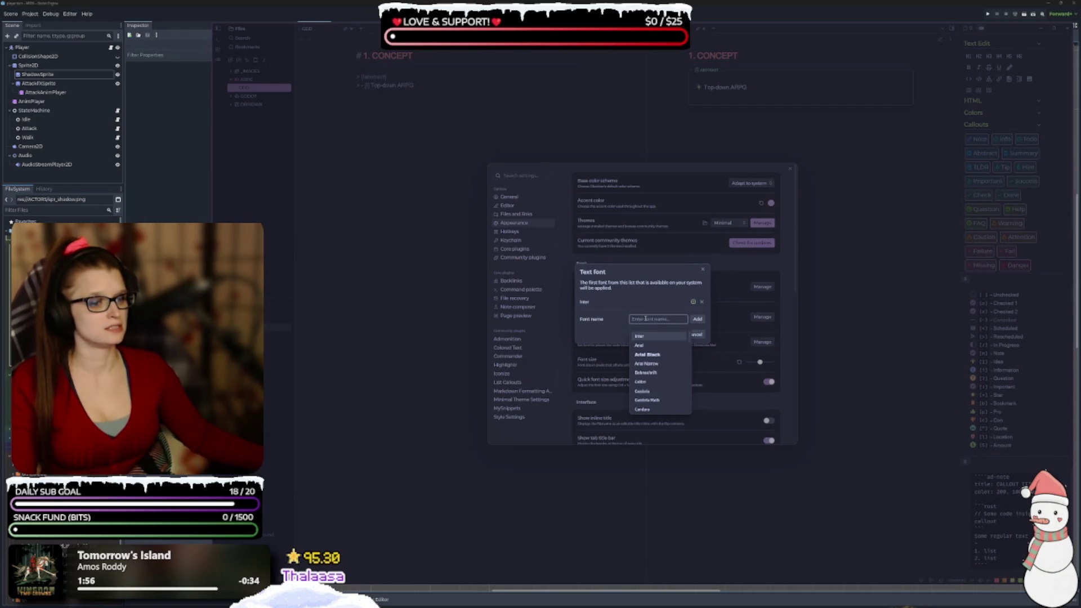
{"action": "type", "text": "mon"}
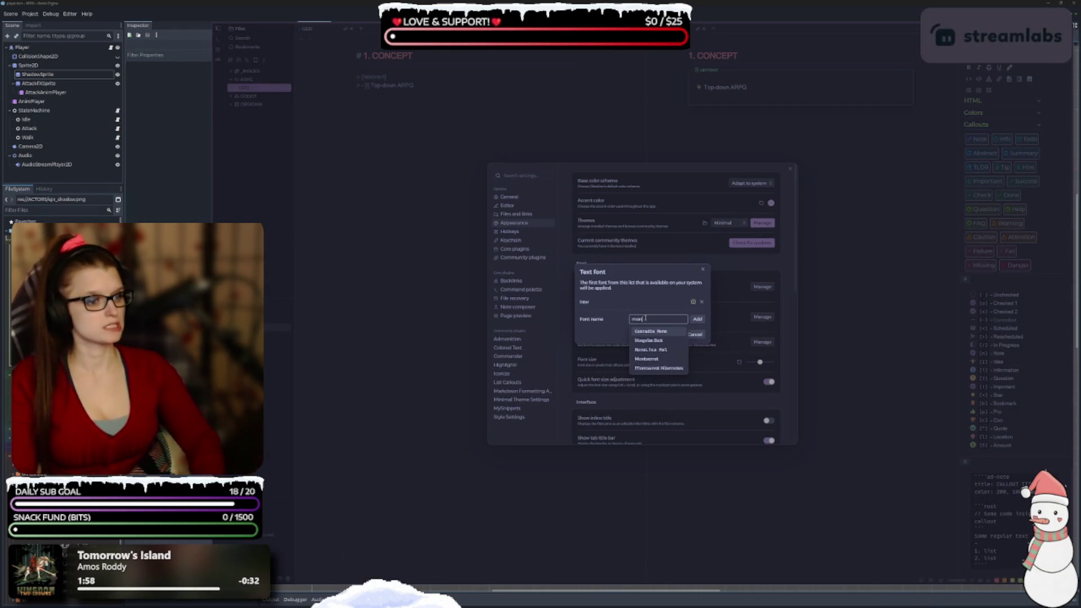
{"action": "left_click", "coordinate": [649, 358]}
{"action": "left_click_drag", "start_coordinate": [702, 306], "coordinate": [703, 300]}
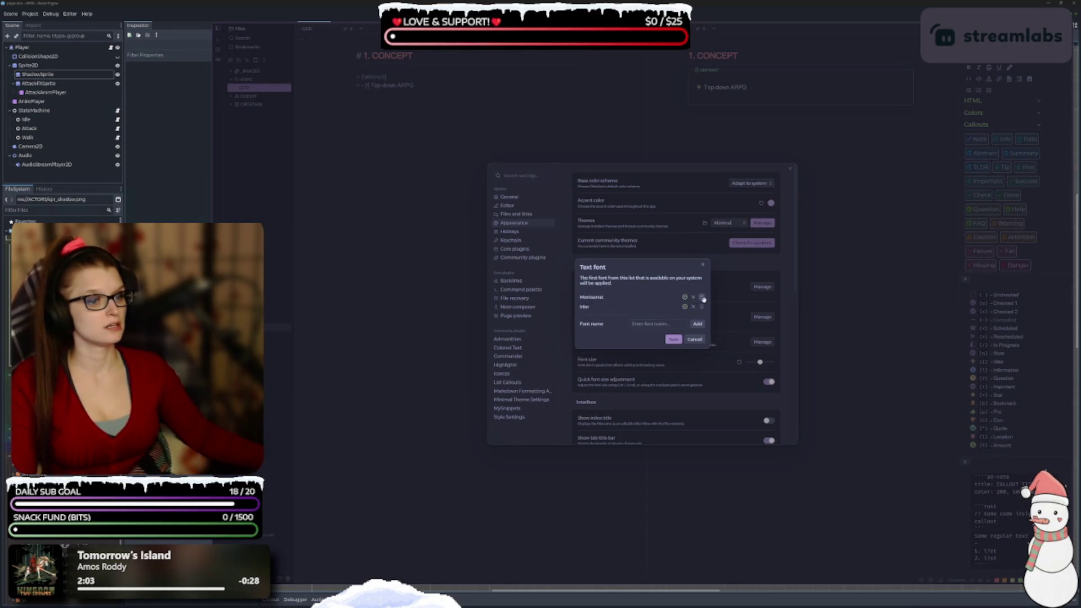
{"action": "left_click", "coordinate": [674, 339]}
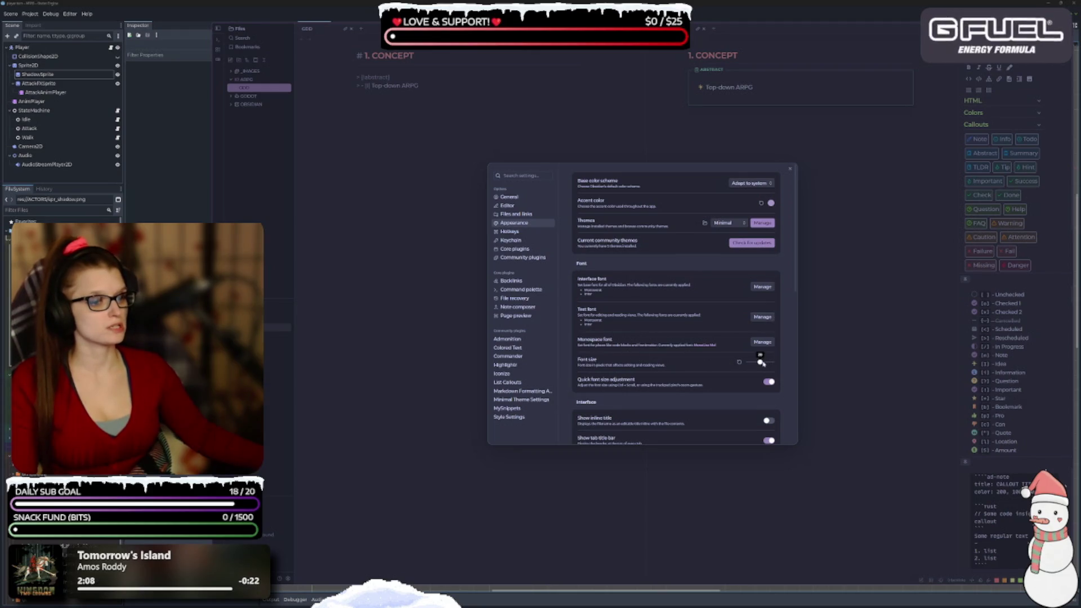
Lower the app zoom level with the slider, then reset the interface zoom to default
{"action": "scroll", "coordinate": [682, 361], "scroll_direction": "down", "scroll_amount": 3}
{"action": "scroll", "coordinate": [680, 357], "scroll_direction": "down", "scroll_amount": 3}
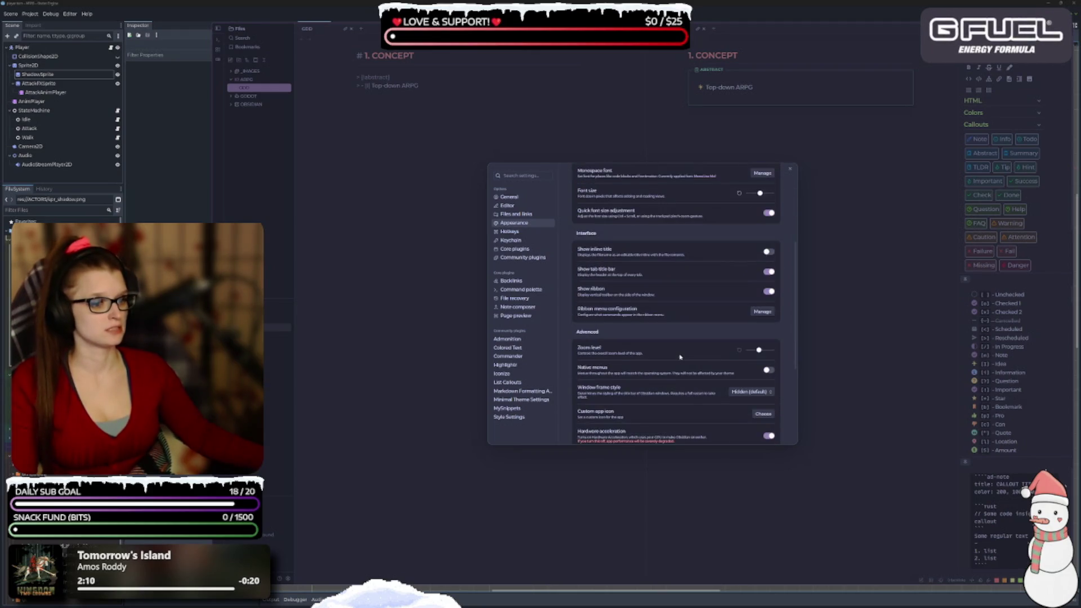
{"action": "mouse_move", "coordinate": [759, 351]}
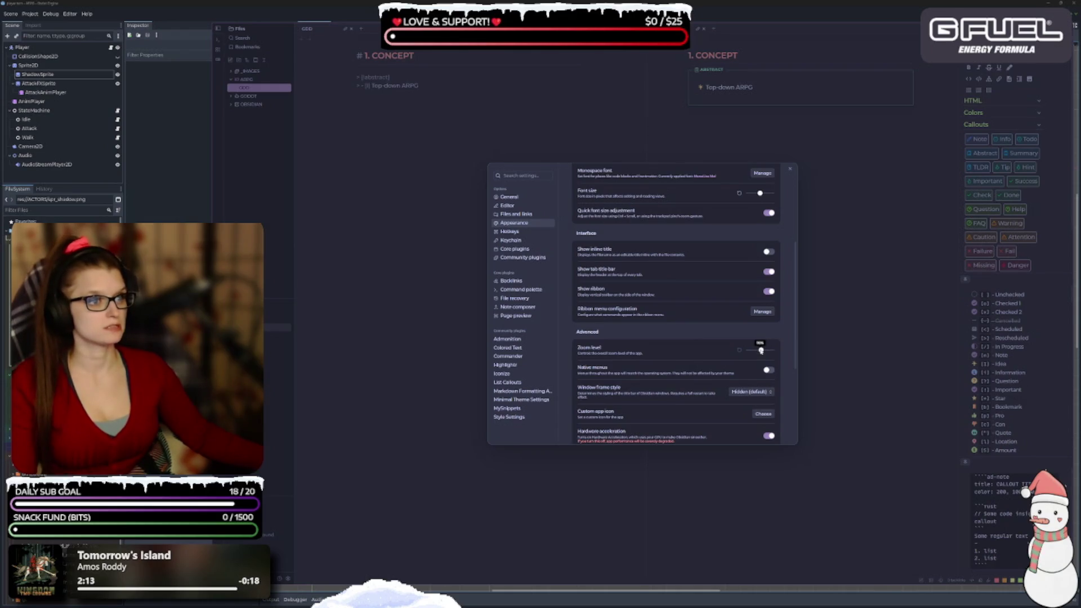
{"action": "left_click_drag", "start_coordinate": [765, 351], "coordinate": [761, 351]}
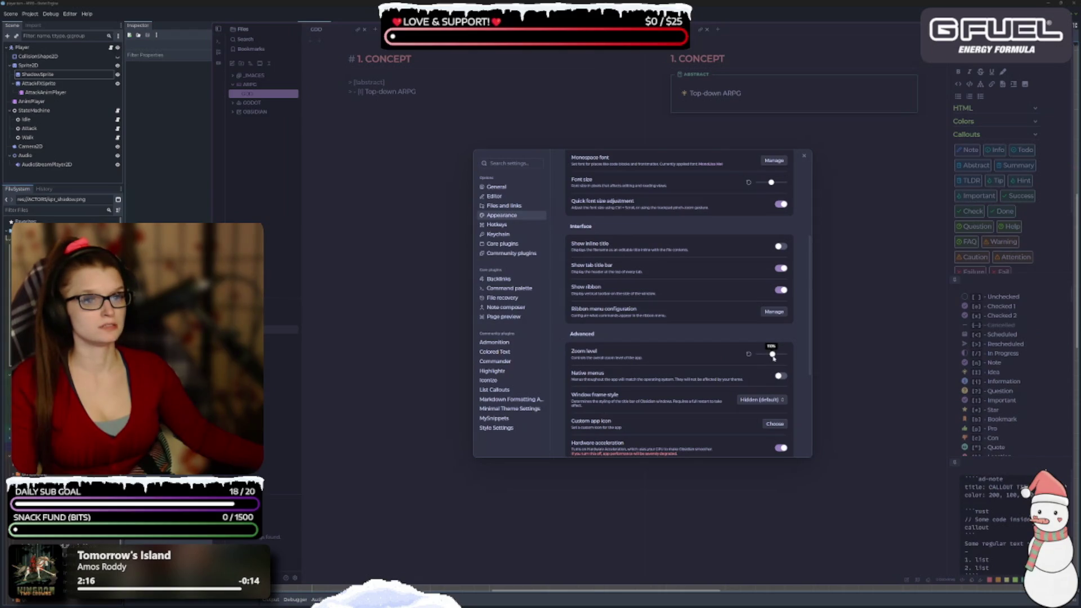
{"action": "left_click_drag", "start_coordinate": [773, 355], "coordinate": [745, 350]}
{"action": "mouse_move", "coordinate": [747, 348]}
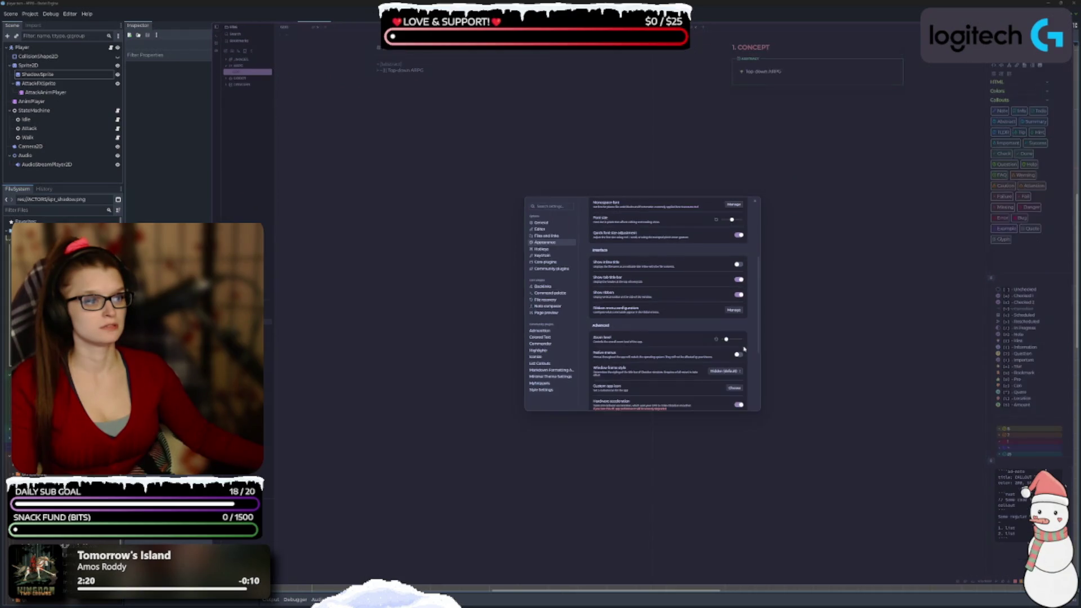
{"action": "left_click", "coordinate": [716, 339]}
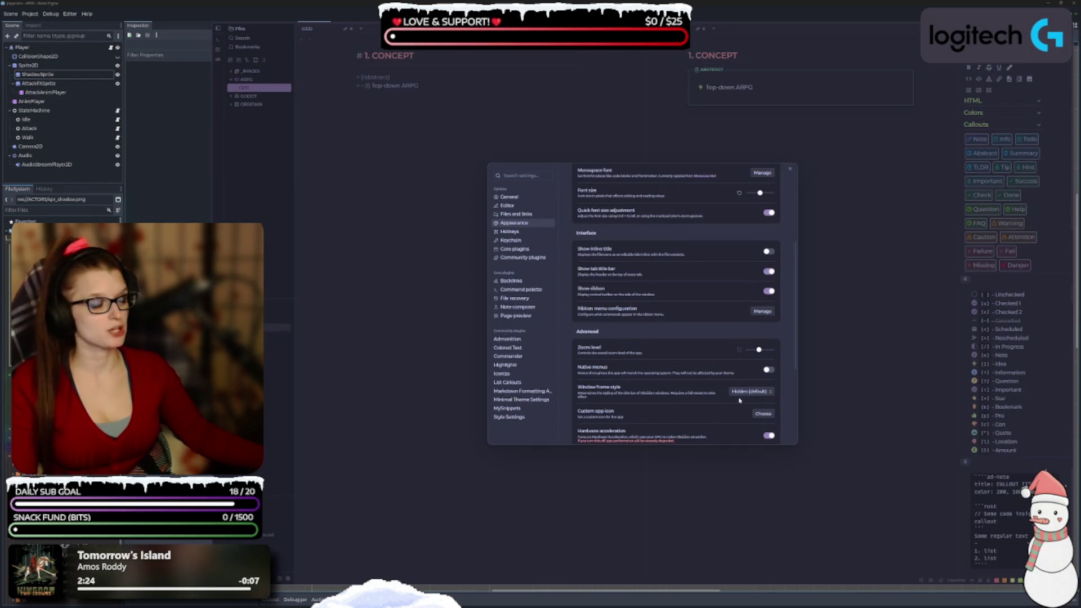
Scroll down the Appearance settings to CSS snippets and close Settings
{"action": "scroll", "coordinate": [716, 350], "scroll_direction": "up", "scroll_amount": 2}
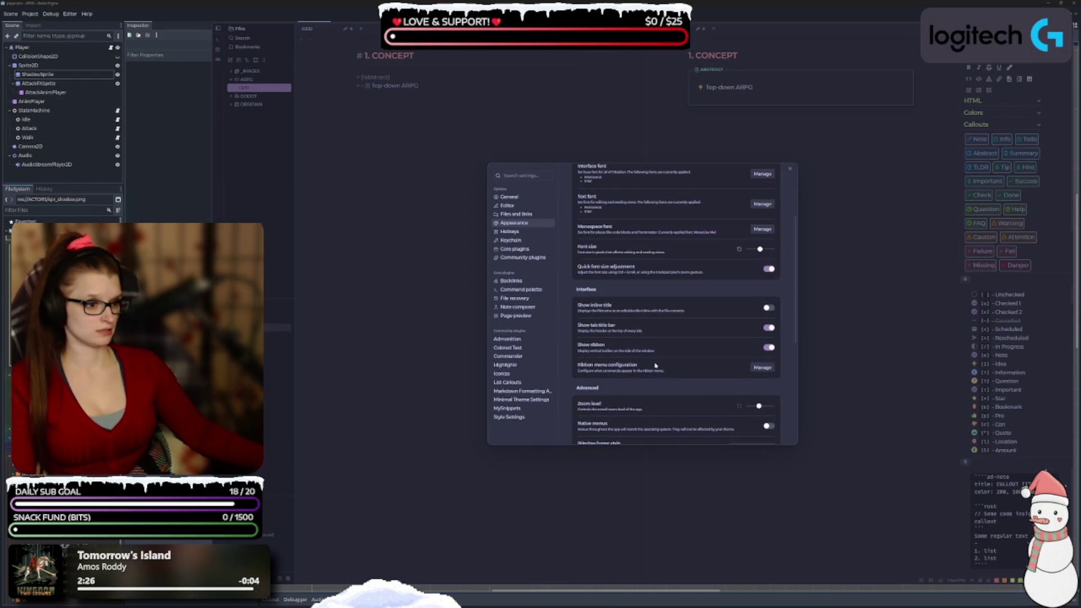
{"action": "scroll", "coordinate": [653, 383], "scroll_direction": "up", "scroll_amount": 2}
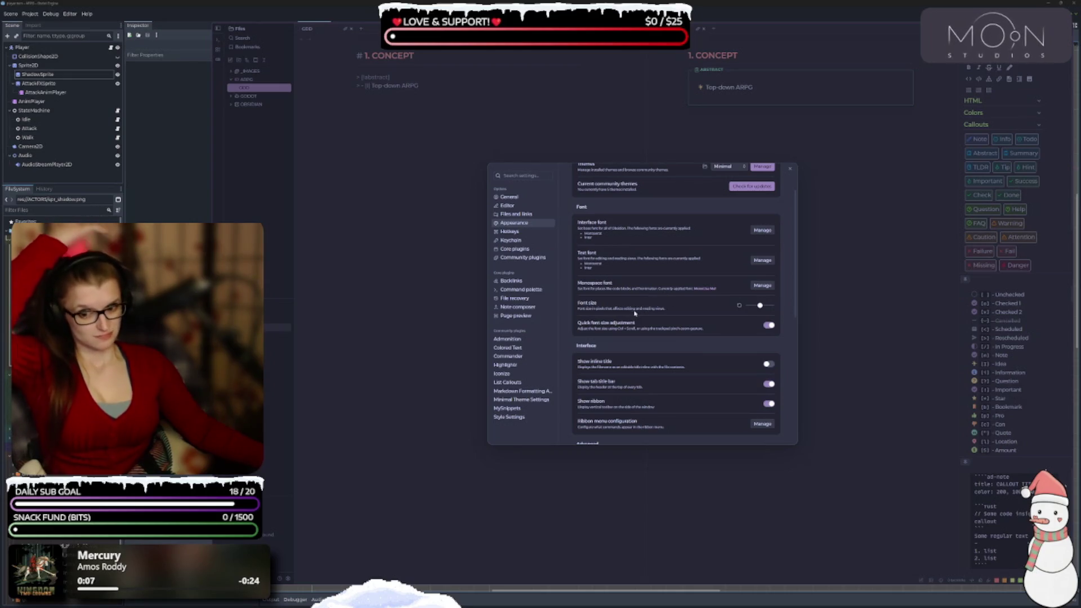
{"action": "scroll", "coordinate": [622, 309], "scroll_direction": "down", "scroll_amount": 1}
{"action": "scroll", "coordinate": [622, 309], "scroll_direction": "down", "scroll_amount": 3}
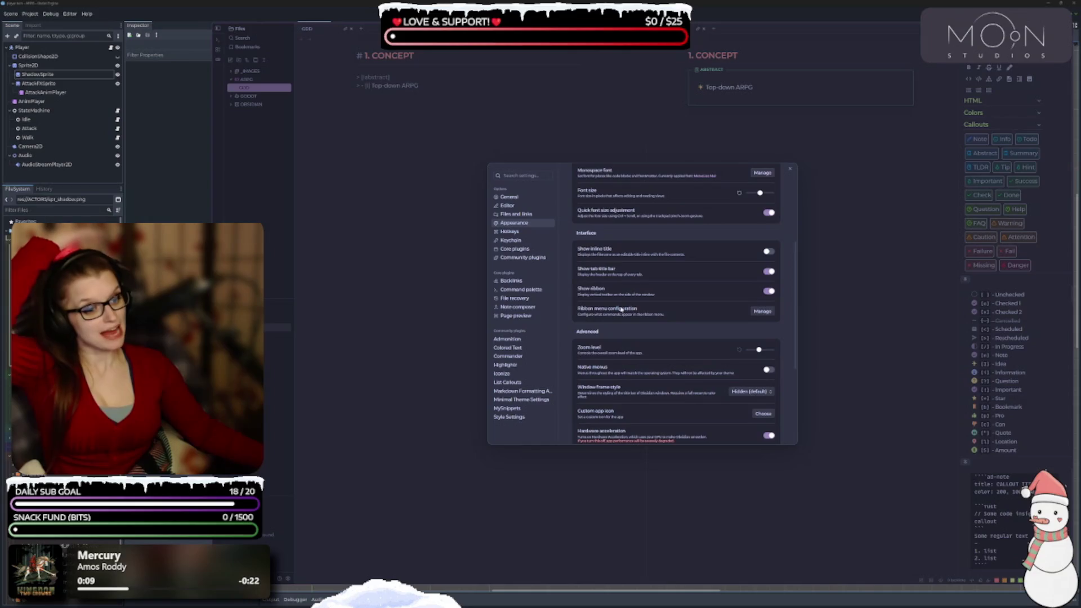
{"action": "scroll", "coordinate": [625, 316], "scroll_direction": "down", "scroll_amount": 1}
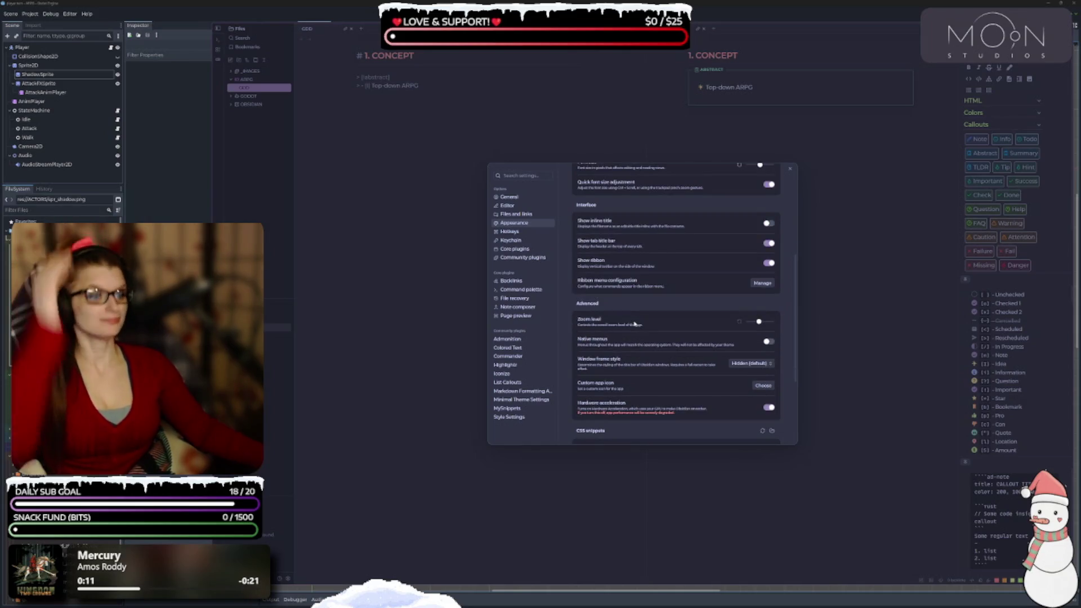
{"action": "scroll", "coordinate": [628, 342], "scroll_direction": "down", "scroll_amount": 1}
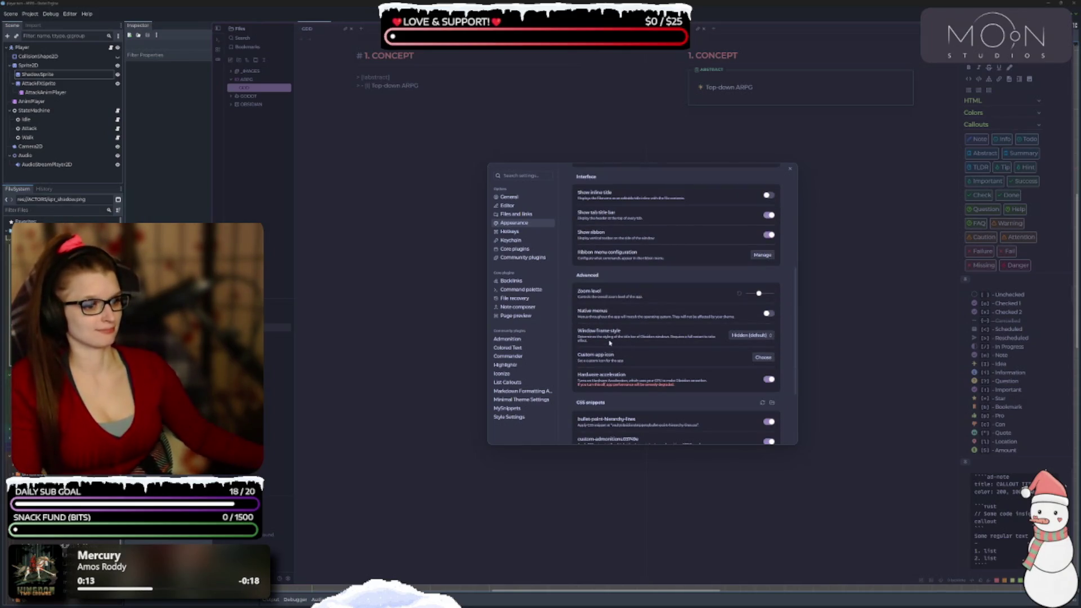
{"action": "scroll", "coordinate": [619, 348], "scroll_direction": "down", "scroll_amount": 1}
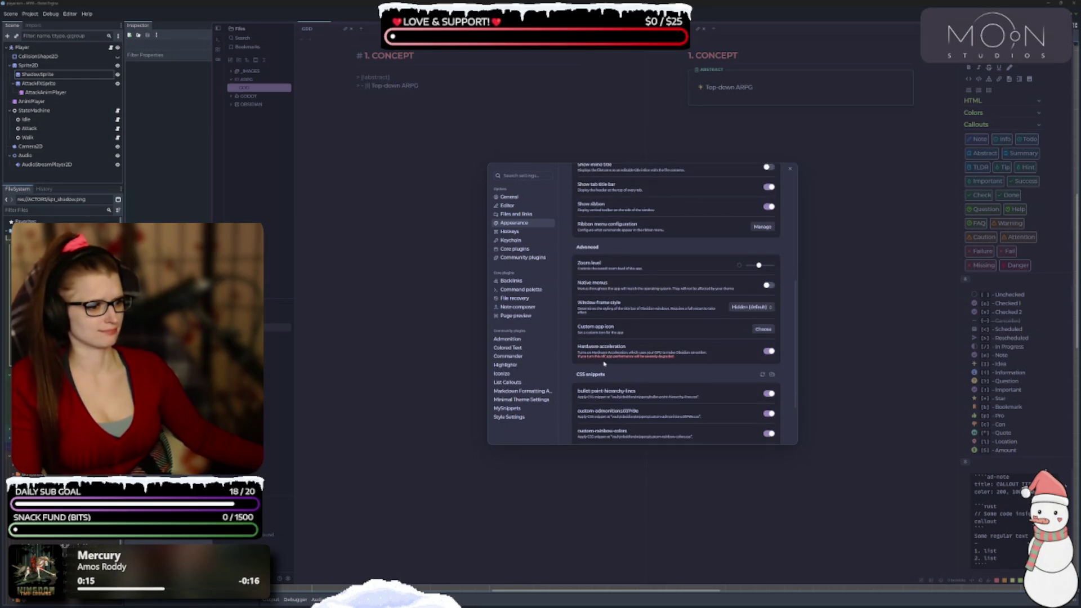
{"action": "scroll", "coordinate": [637, 356], "scroll_direction": "down", "scroll_amount": 3}
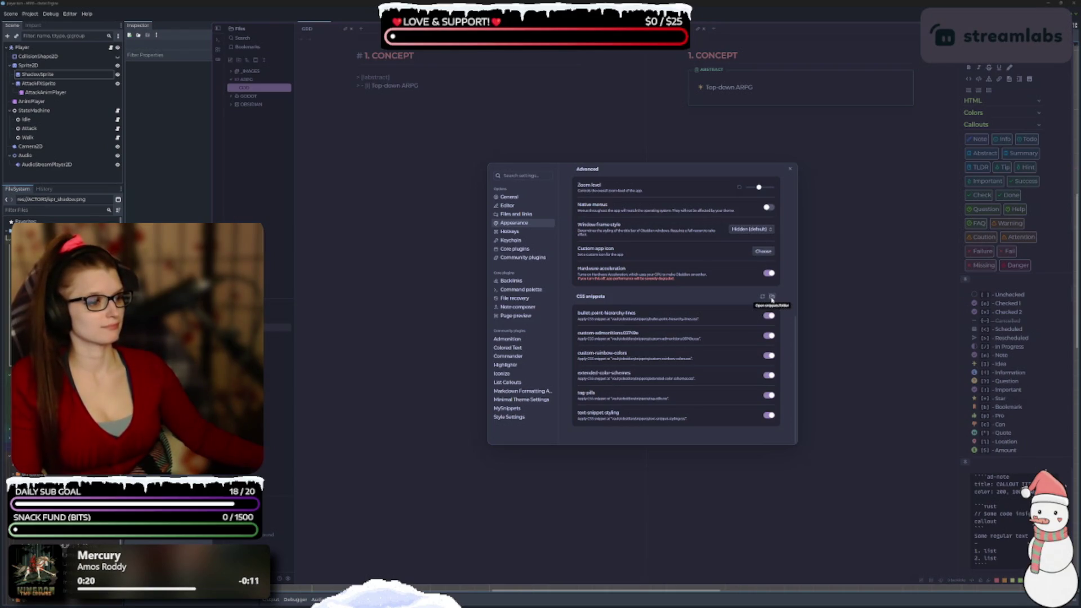
{"action": "left_click", "coordinate": [773, 298]}
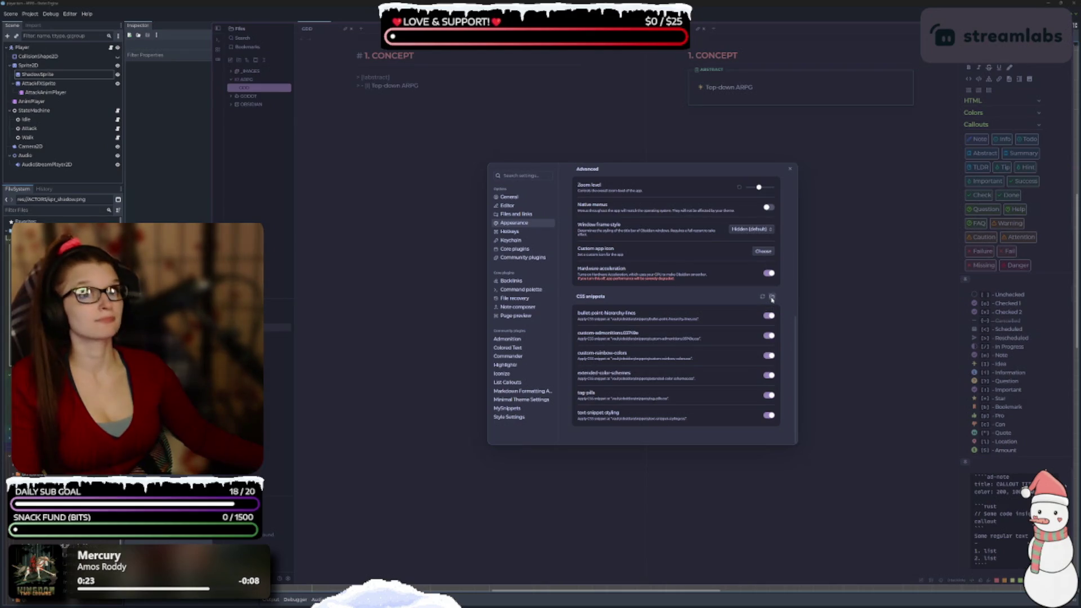
{"action": "left_click", "coordinate": [790, 169]}
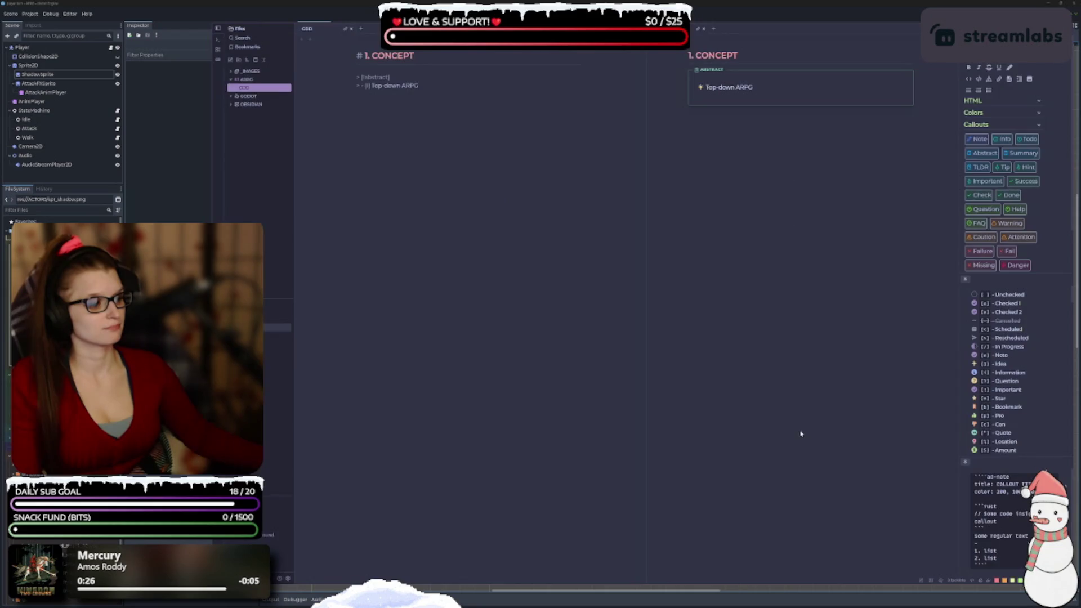
Create a new note inside the OBSIDIAN folder and name it TAG PILLS
{"action": "left_click", "coordinate": [250, 105]}
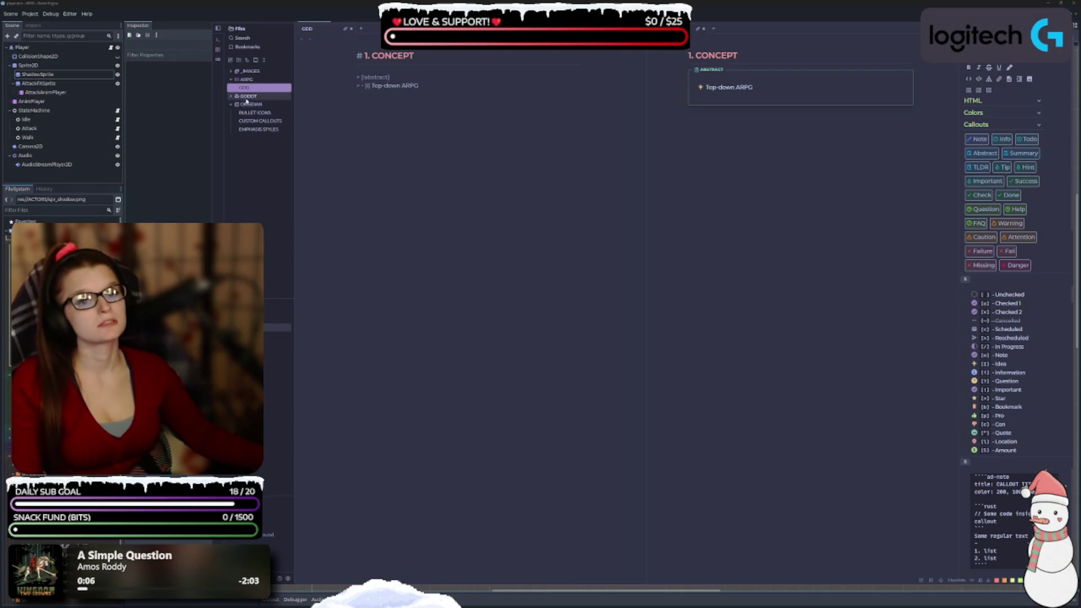
{"action": "left_click", "coordinate": [251, 105]}
{"action": "right_click", "coordinate": [252, 106]}
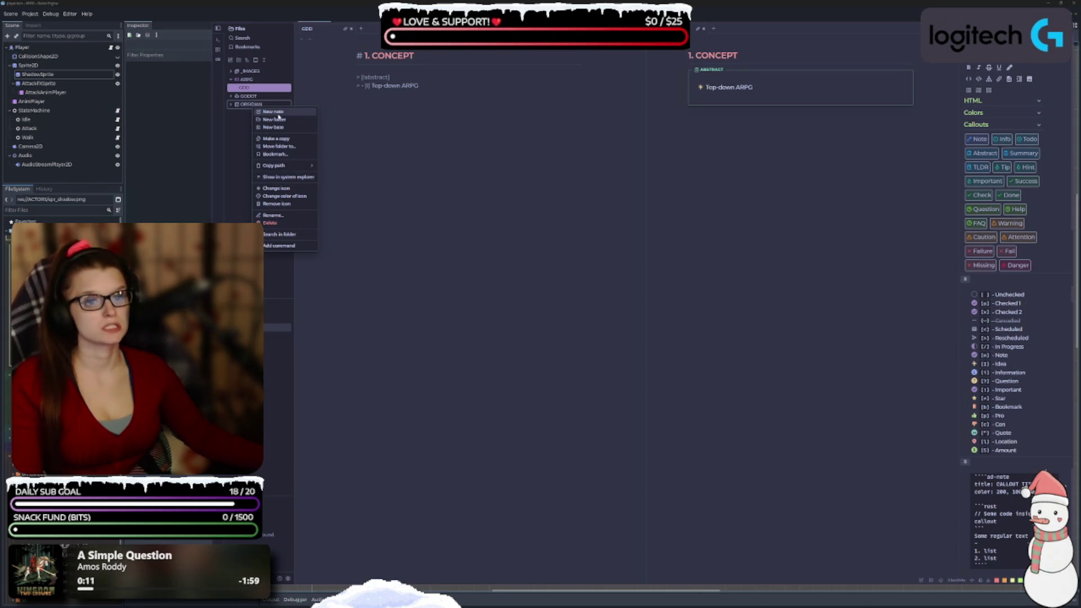
{"action": "left_click", "coordinate": [278, 116]}
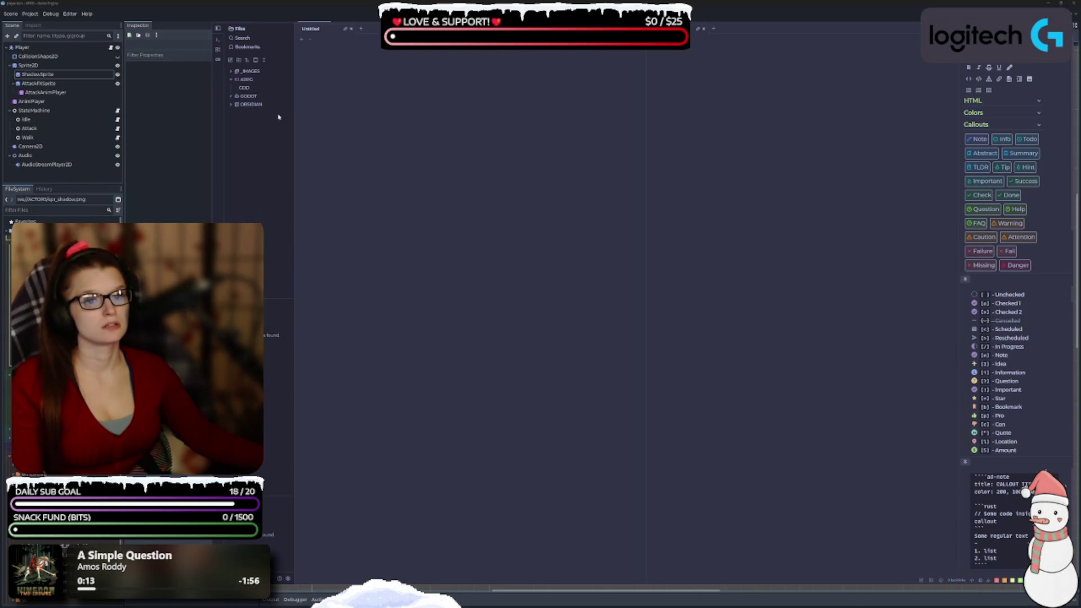
{"action": "left_click", "coordinate": [247, 105]}
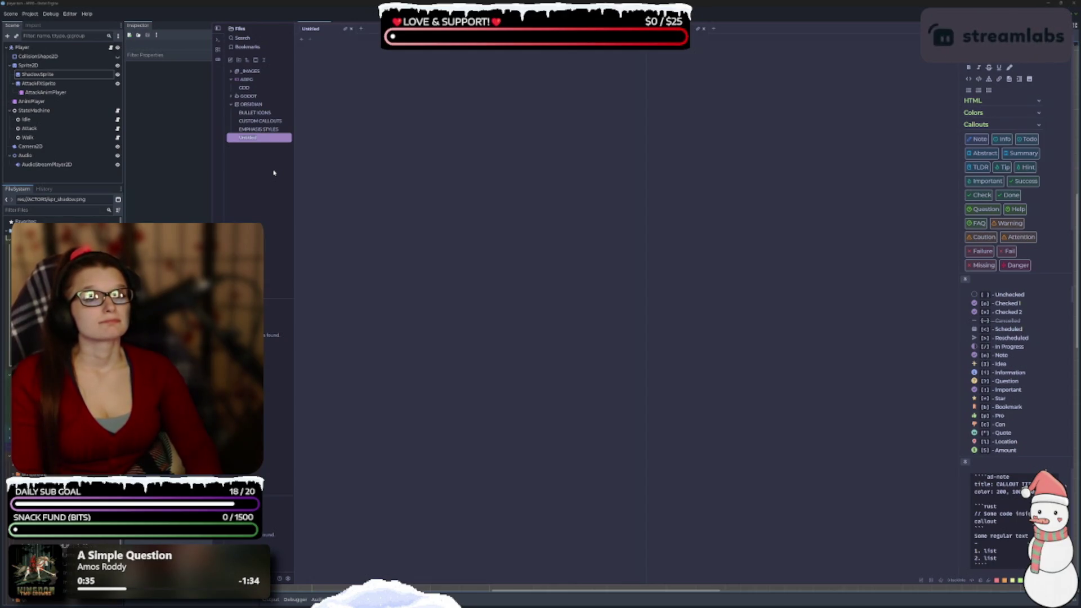
{"action": "type", "text": "TAG P"}
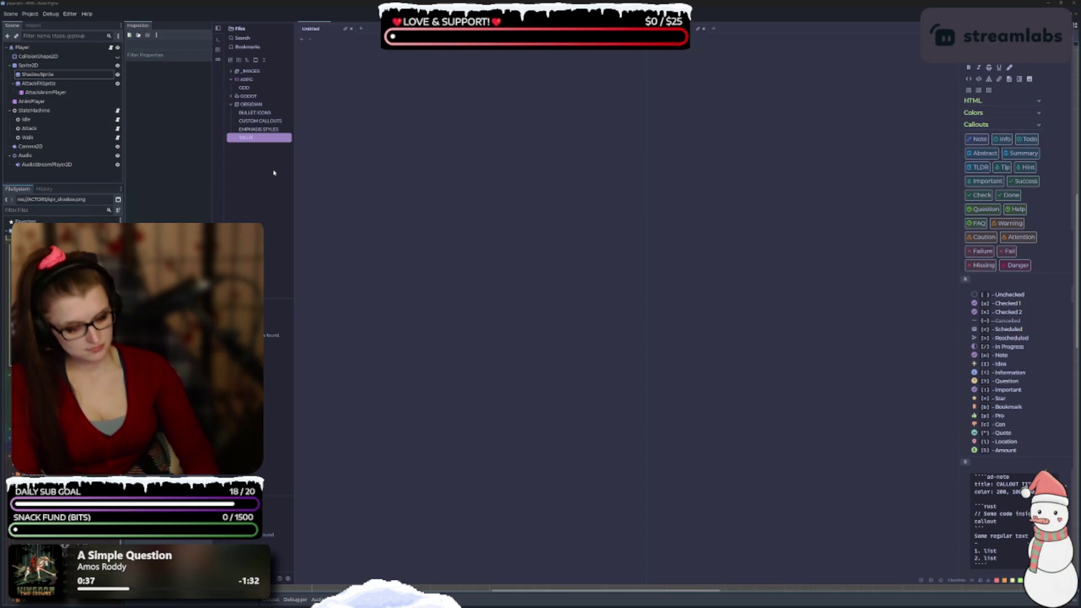
{"action": "type", "text": "S"}
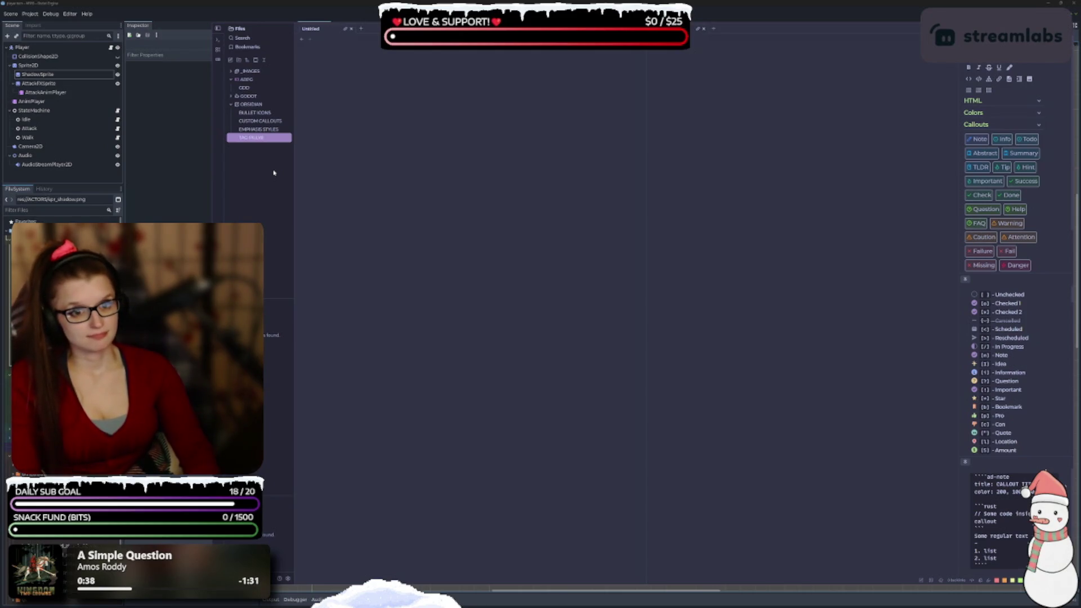
{"action": "key", "text": "Return"}
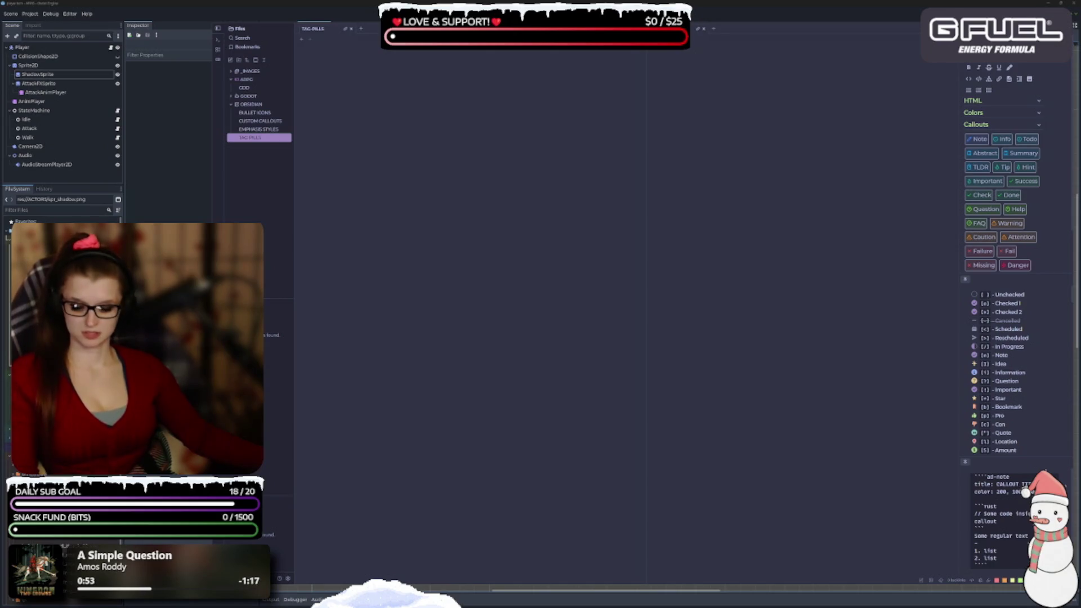
Paste the Custom-Tag-Coloring CSS into the empty TAG PILLS note, then erase it
{"action": "left_click", "coordinate": [414, 165]}
{"action": "key", "text": "ctrl+v"}
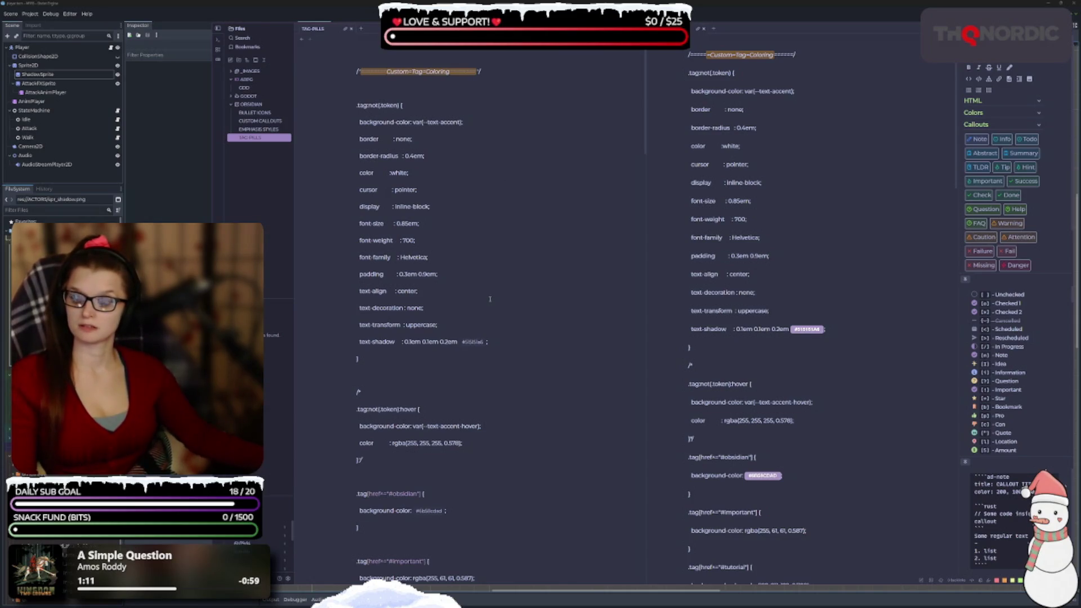
{"action": "key", "text": "ctrl+a"}
{"action": "key", "text": "Delete"}
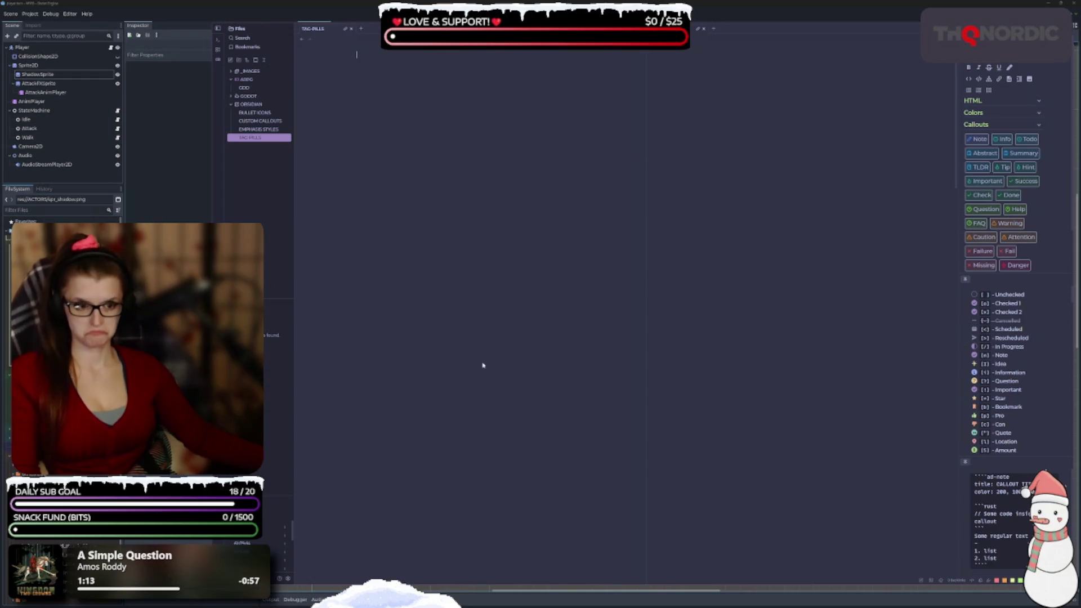
Paste the copied CSS into TAG PILLS once more and clear the whole note again
{"action": "right_click", "coordinate": [354, 101]}
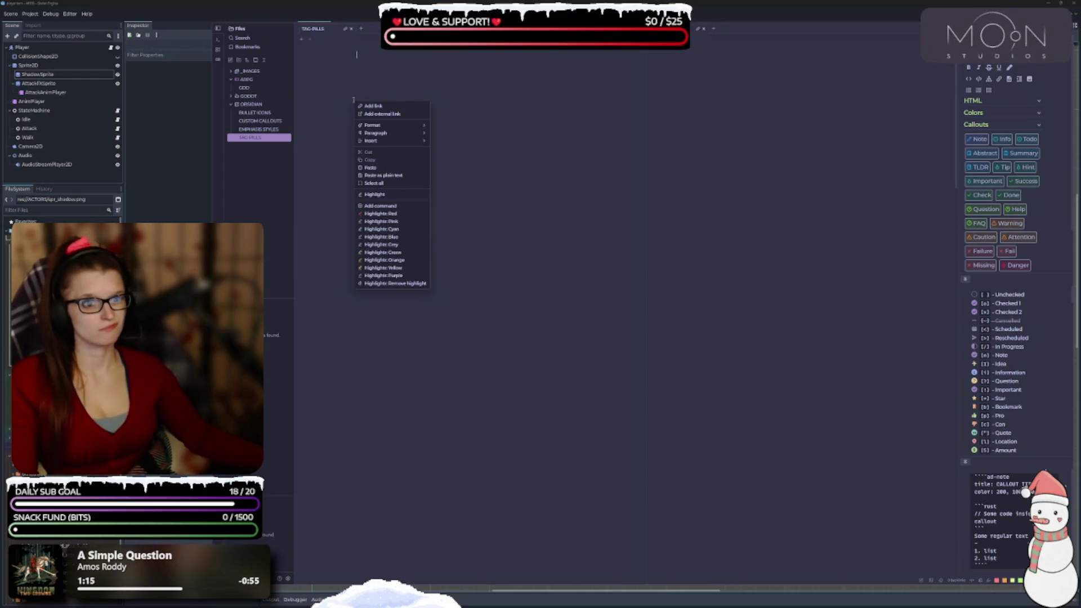
{"action": "left_click", "coordinate": [418, 179]}
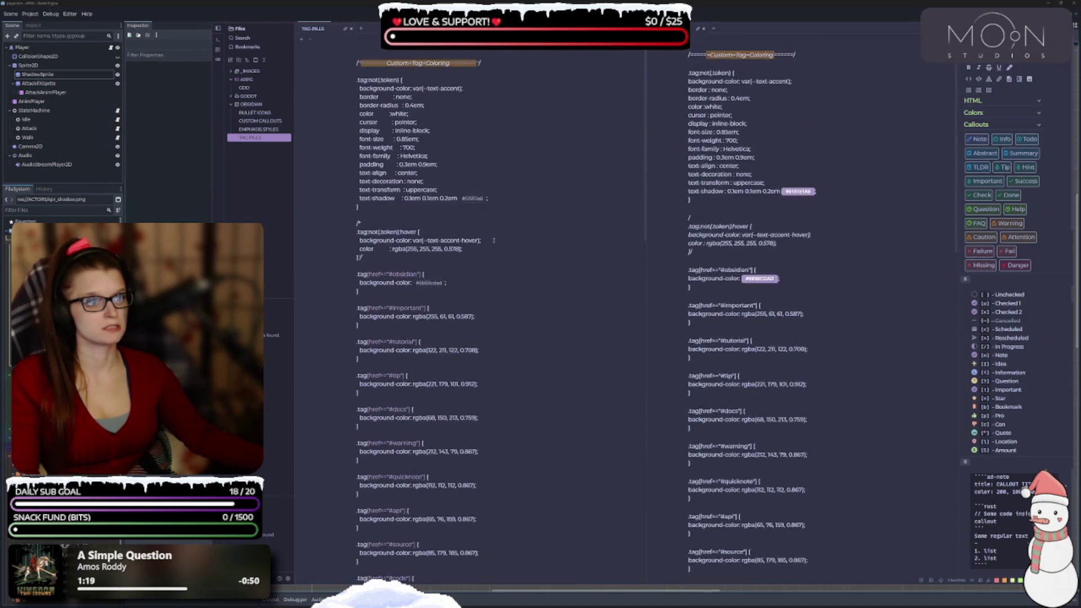
{"action": "left_click", "coordinate": [516, 212]}
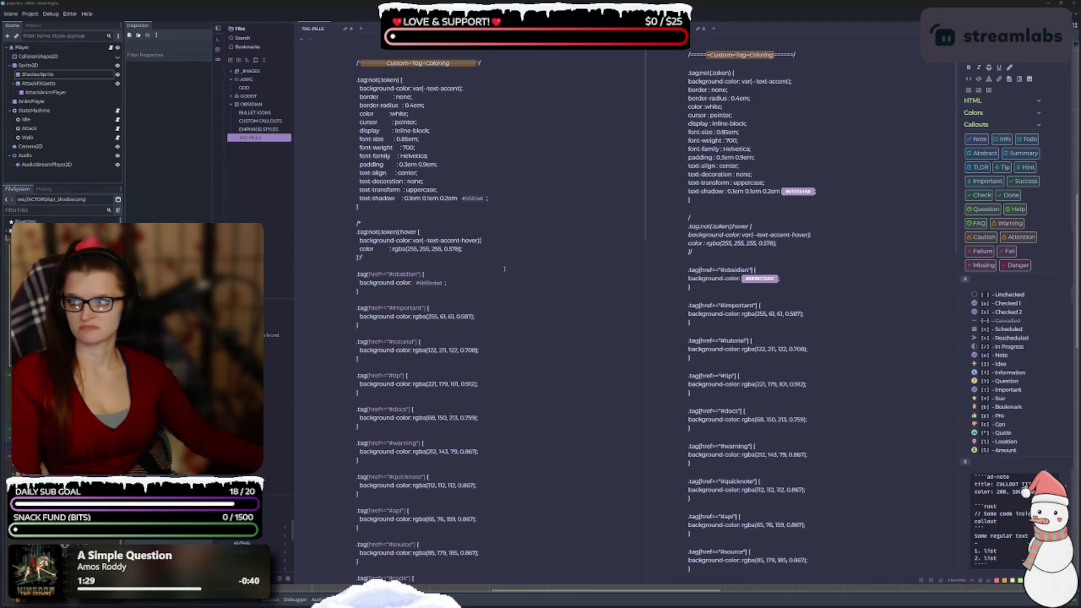
{"action": "key", "text": "ctrl+a"}
{"action": "key", "text": "Delete"}
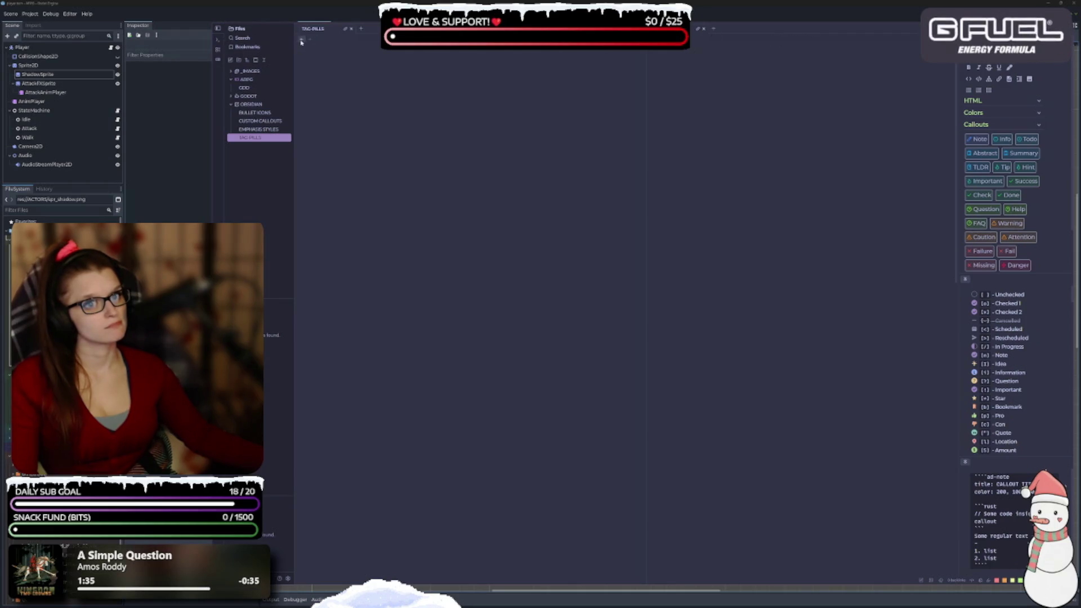
Look at the GDD and EMPHASIS STYLES notes, then return to TAG PILLS
{"action": "left_click", "coordinate": [244, 88]}
{"action": "left_click", "coordinate": [250, 138]}
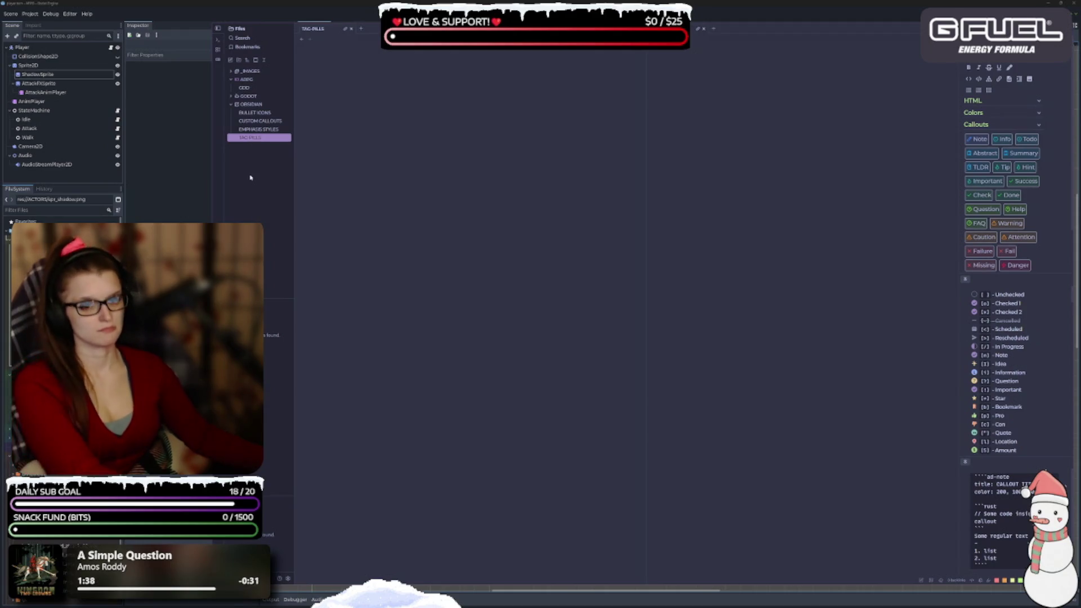
{"action": "left_click", "coordinate": [258, 129]}
{"action": "left_click", "coordinate": [255, 138]}
{"action": "left_click", "coordinate": [260, 130]}
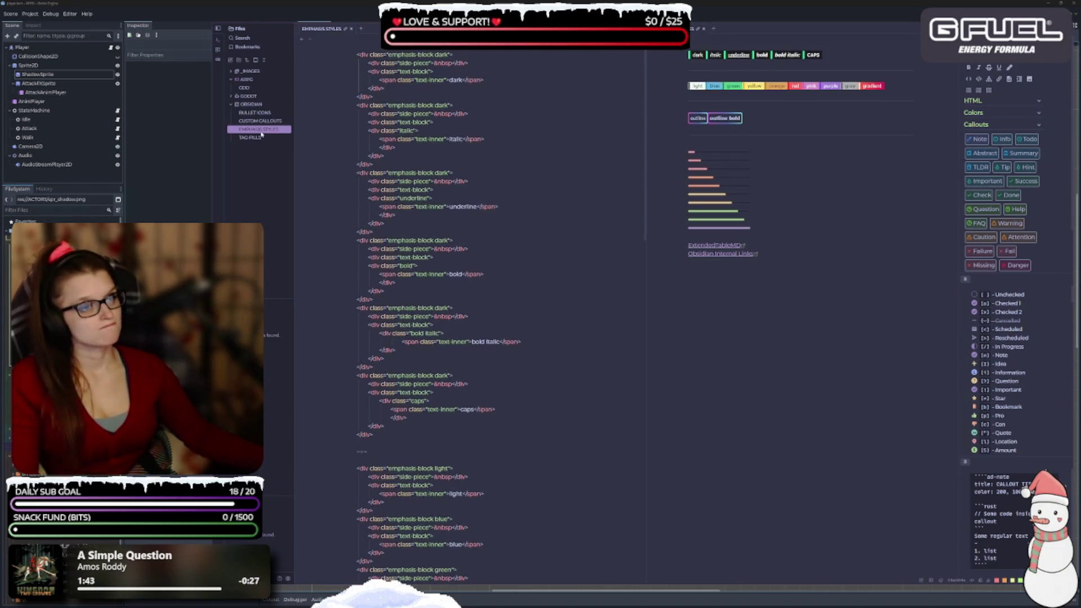
Delete the TAG PILLS note from the vault, confirming the deletion
{"action": "left_click", "coordinate": [259, 138]}
{"action": "right_click", "coordinate": [260, 140]}
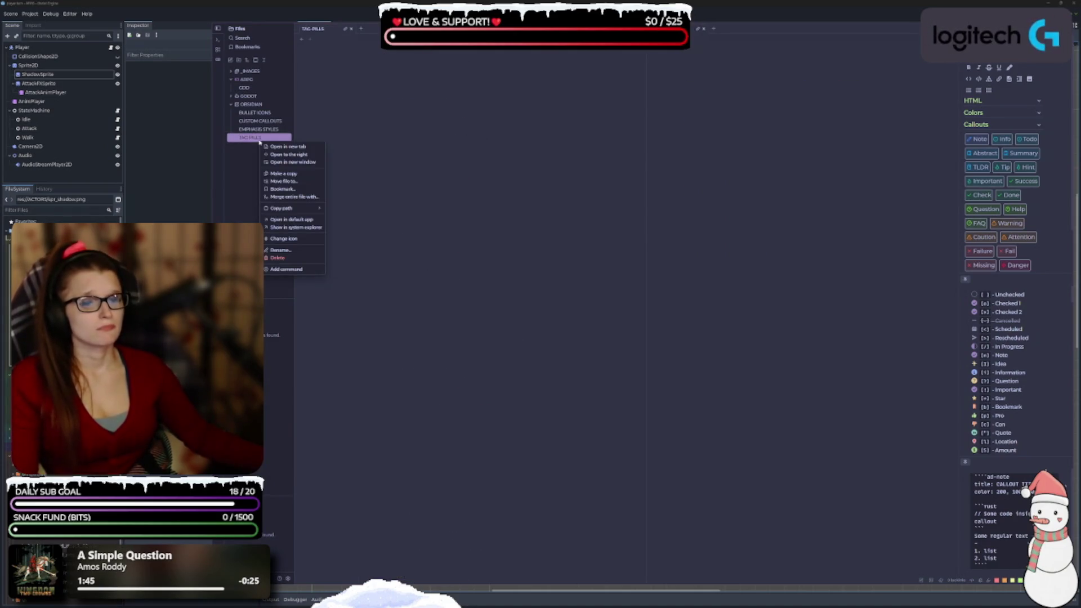
{"action": "left_click", "coordinate": [292, 257]}
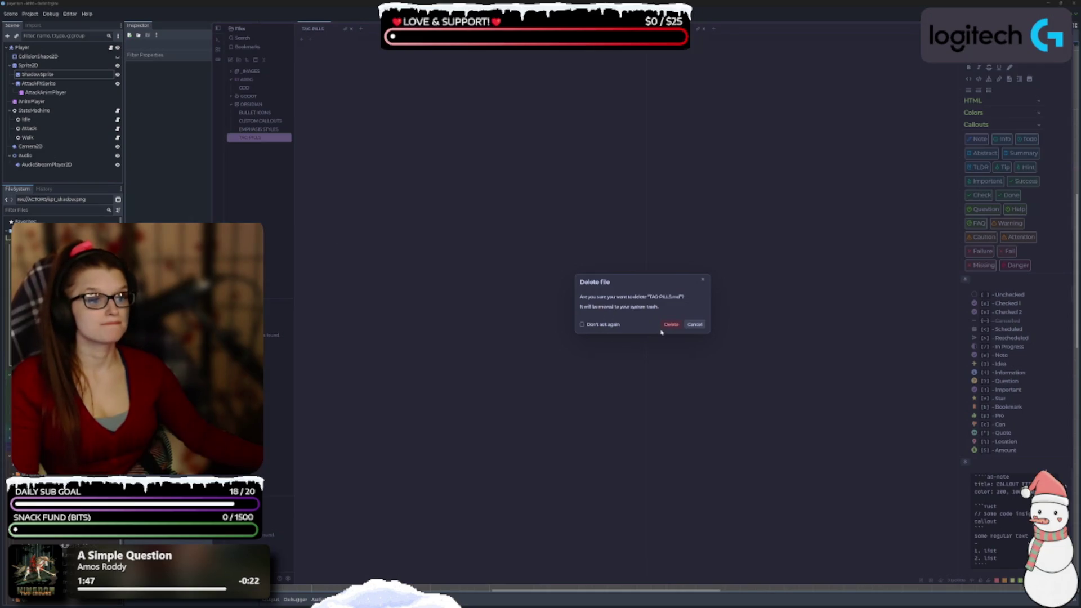
{"action": "left_click", "coordinate": [666, 325]}
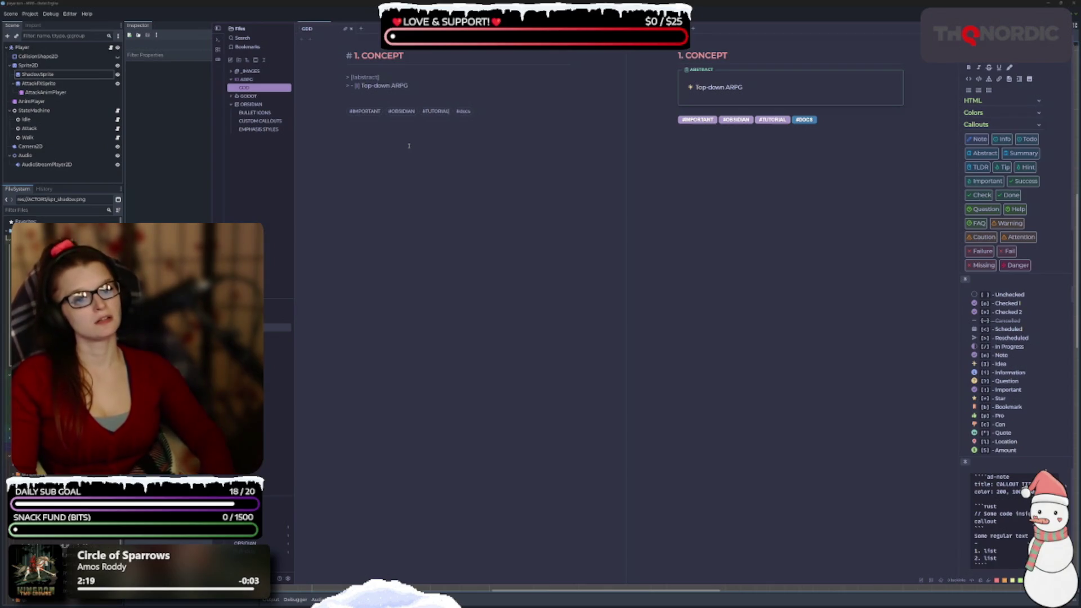
Retype the tutorial, obsidian and important tags in lowercase
{"action": "key", "text": "BackSpace"}
{"action": "key", "text": "BackSpace"}
{"action": "key", "text": "BackSpace"}
{"action": "key", "text": "BackSpace"}
{"action": "type", "text": "tutorial"}
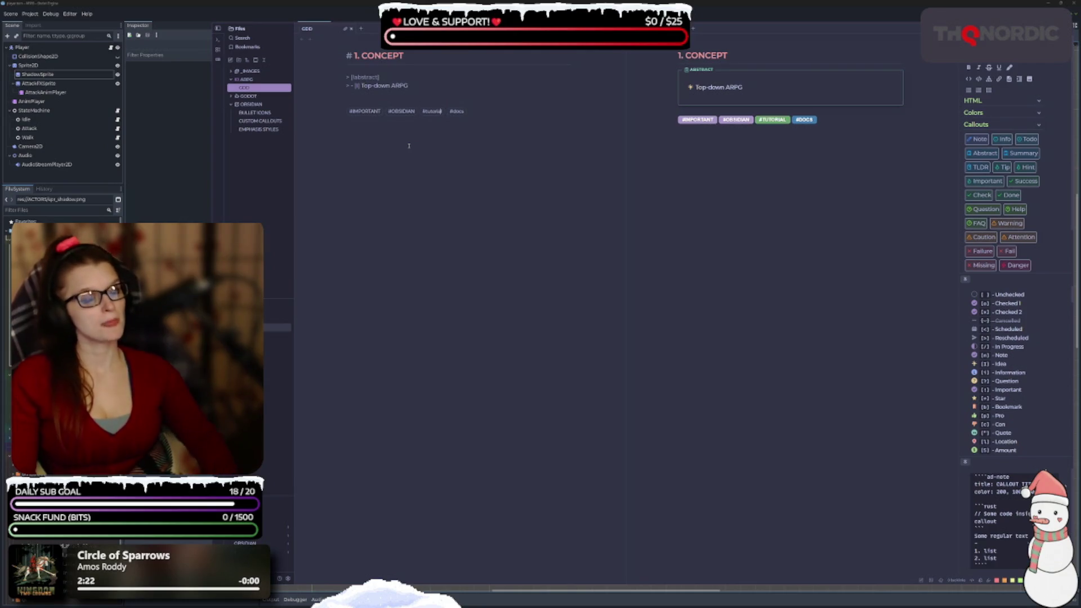
{"action": "key", "text": "BackSpace"}
{"action": "key", "text": "BackSpace"}
{"action": "key", "text": "BackSpace"}
{"action": "type", "text": "obsidian"}
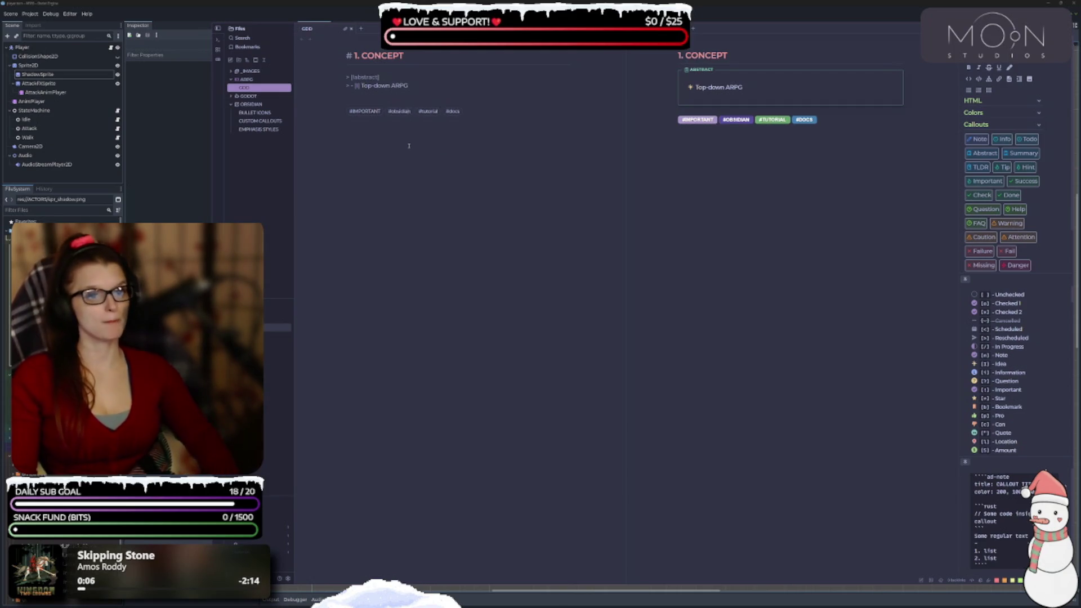
{"action": "key", "text": "BackSpace"}
{"action": "key", "text": "BackSpace"}
{"action": "key", "text": "BackSpace"}
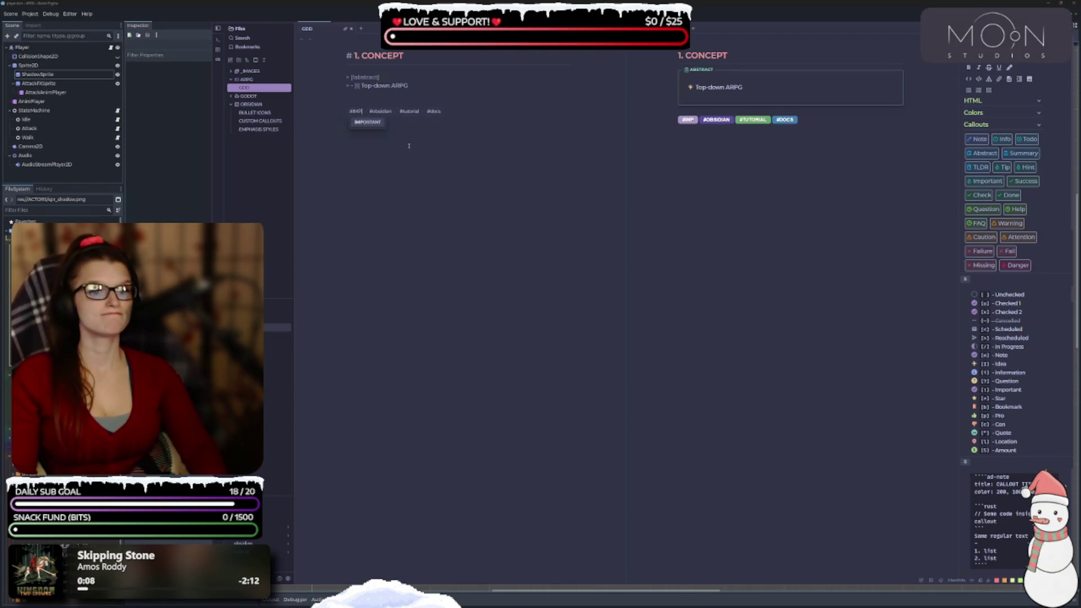
{"action": "type", "text": "important"}
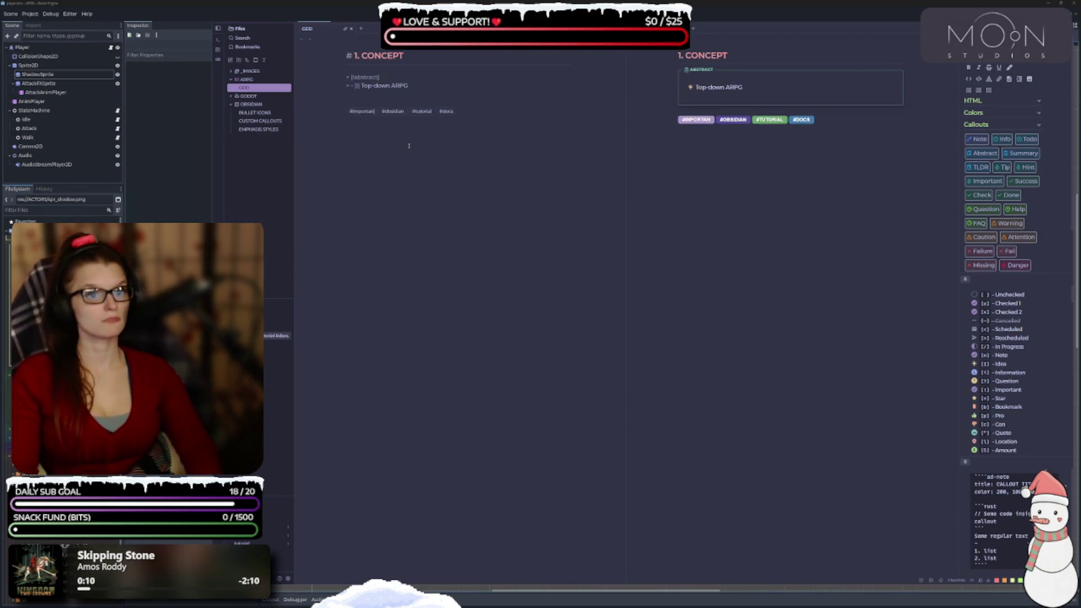
Extend the tags line with #tip, #warning, #quicknotes, #api, #source, #code, #video and #wiki
{"action": "left_click", "coordinate": [471, 112]}
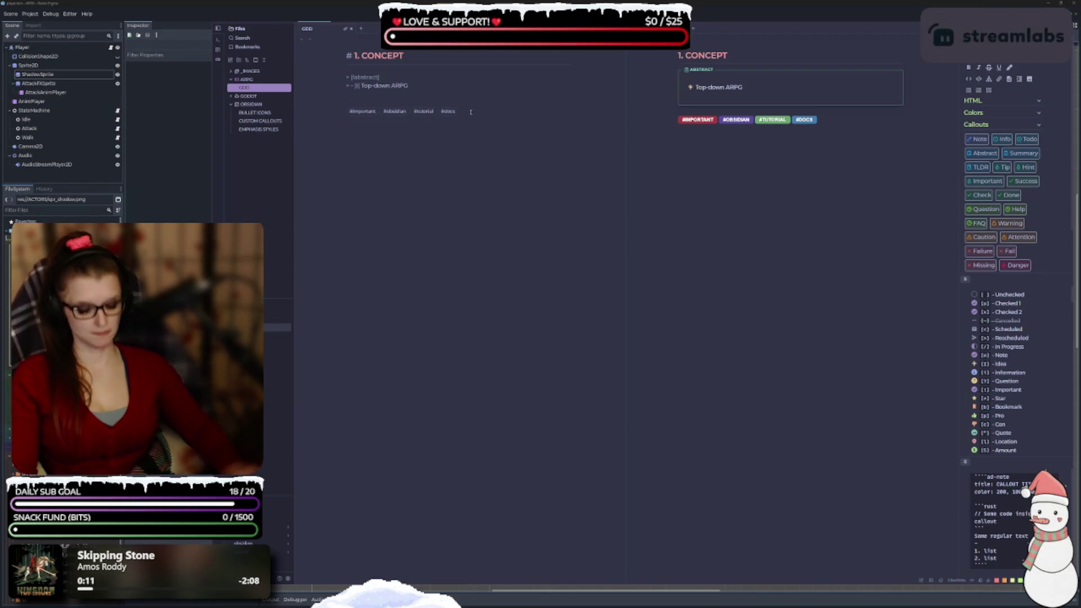
{"action": "type", "text": "#"}
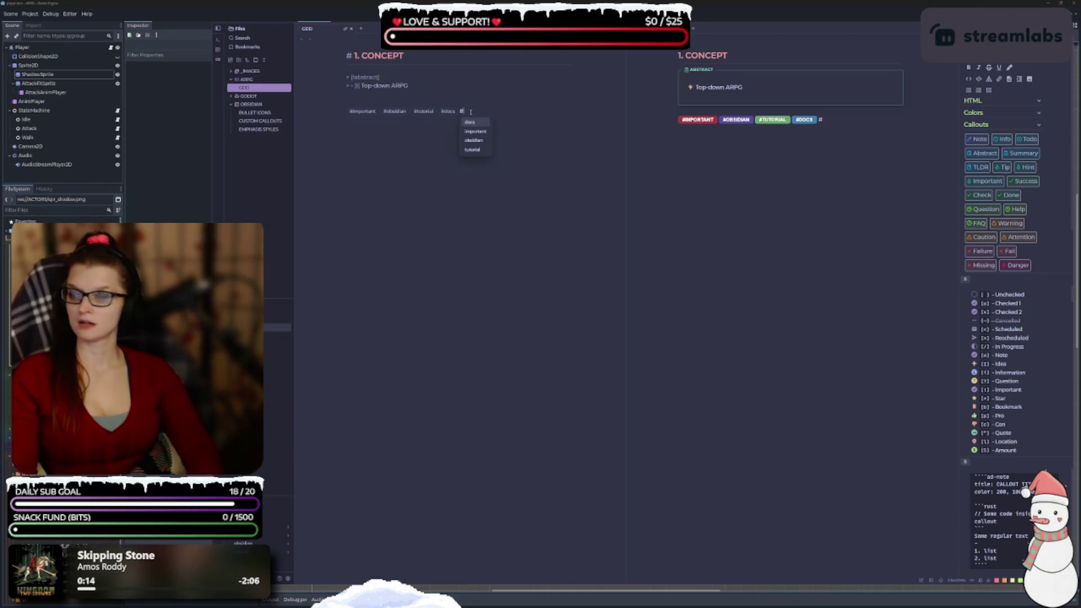
{"action": "type", "text": "tip #"}
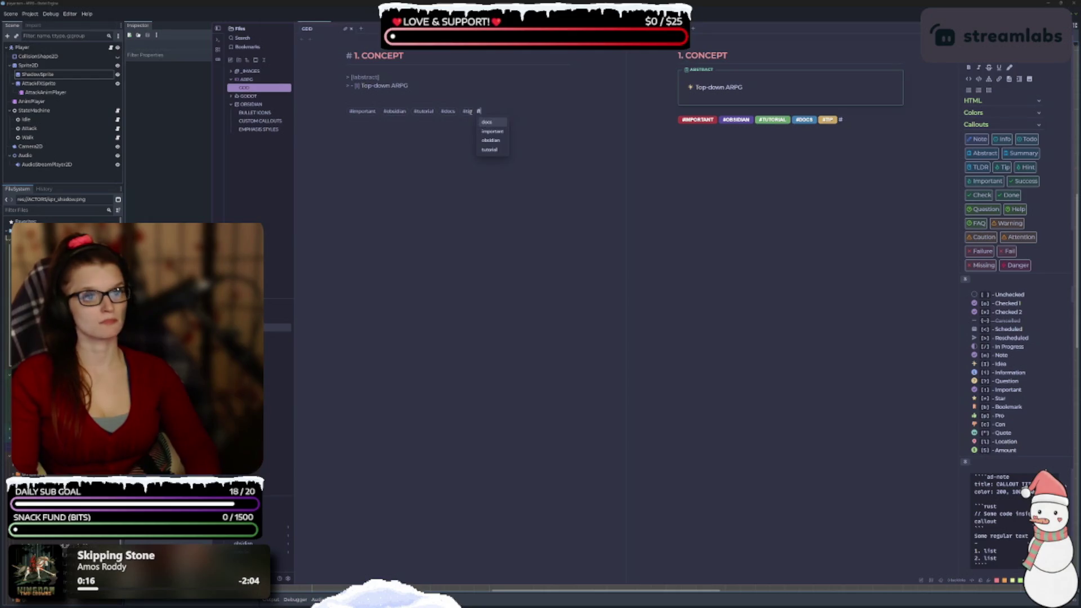
{"action": "type", "text": "docs #"}
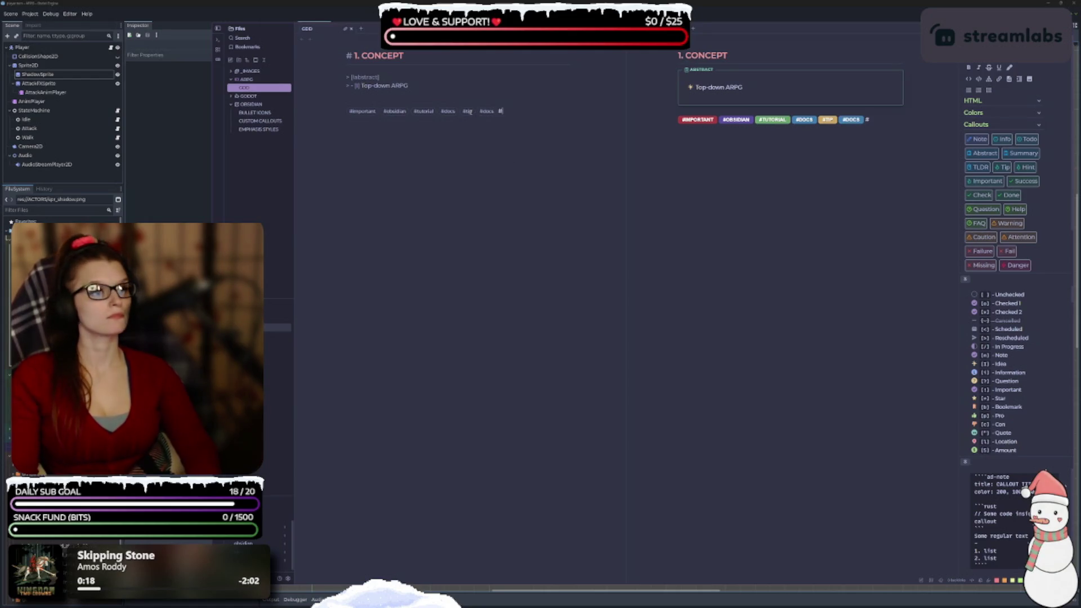
{"action": "key", "text": "BackSpace"}
{"action": "key", "text": "BackSpace"}
{"action": "key", "text": "BackSpace"}
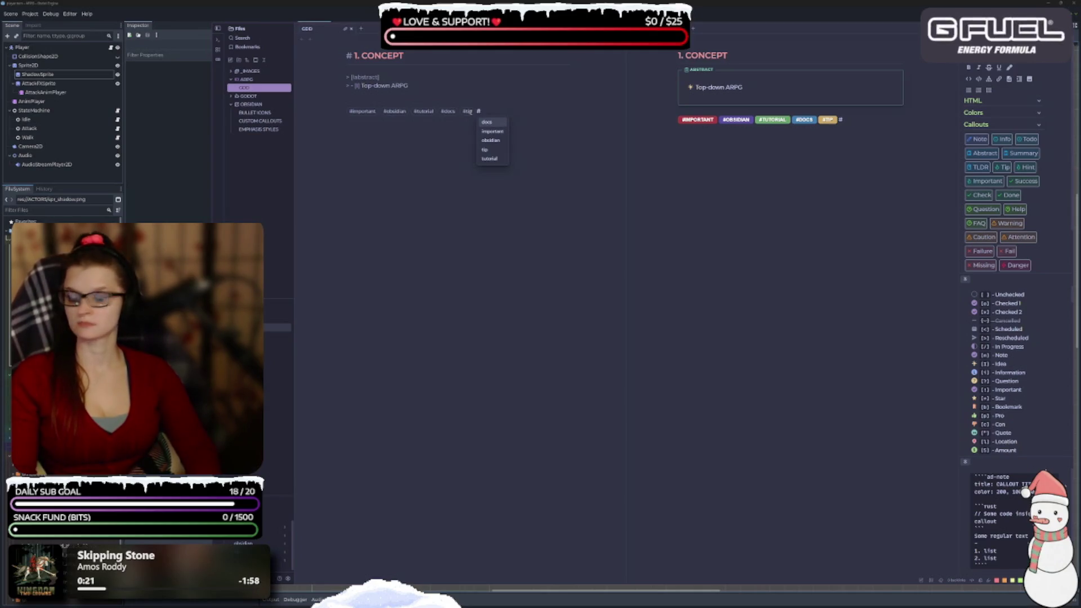
{"action": "type", "text": "warning #"}
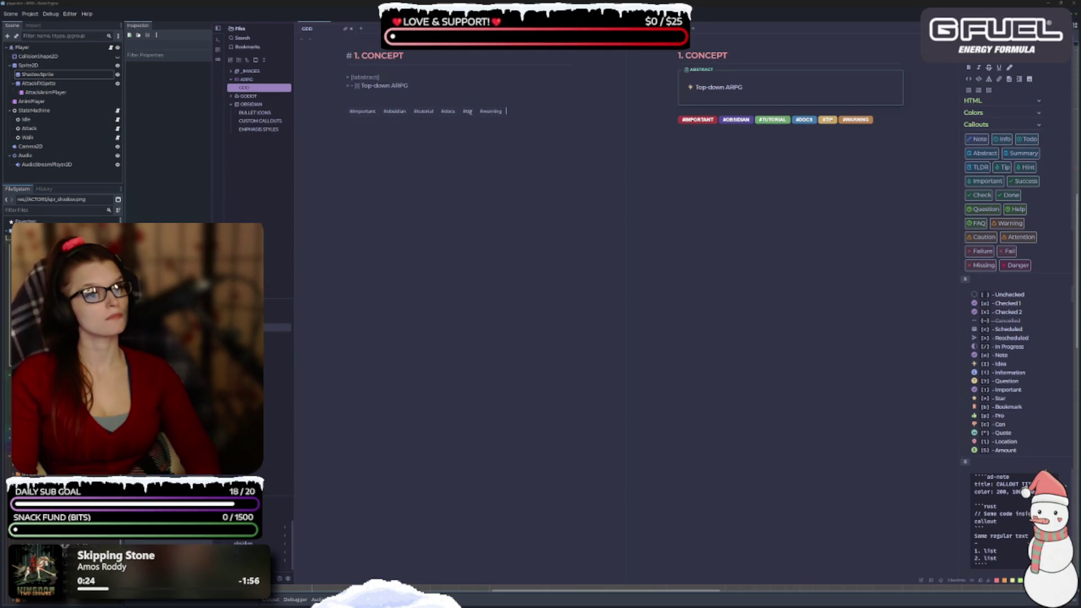
{"action": "type", "text": "quicknotes #"}
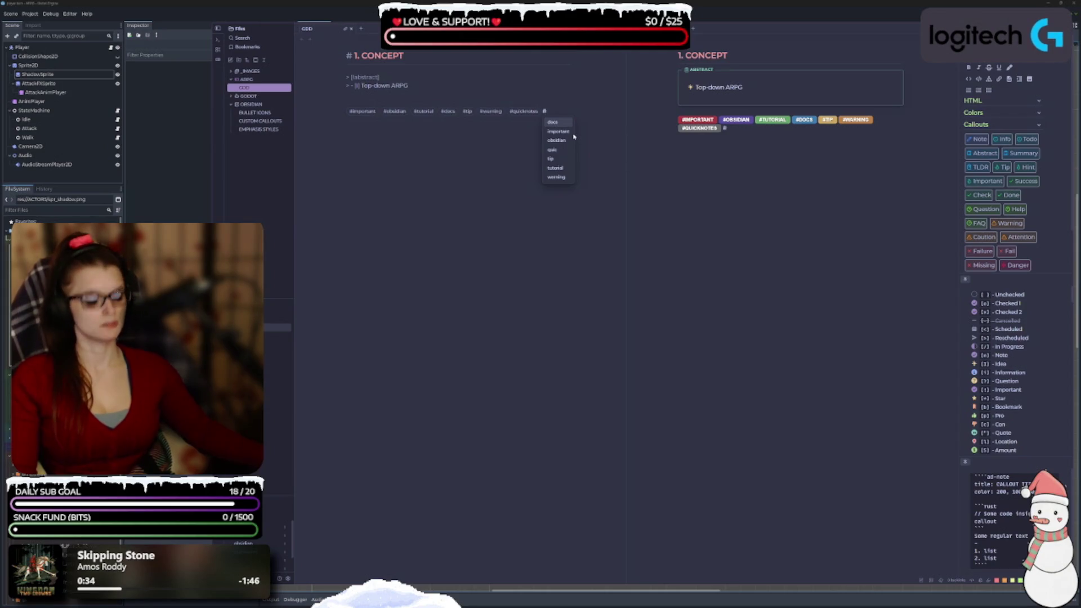
{"action": "type", "text": "api #"}
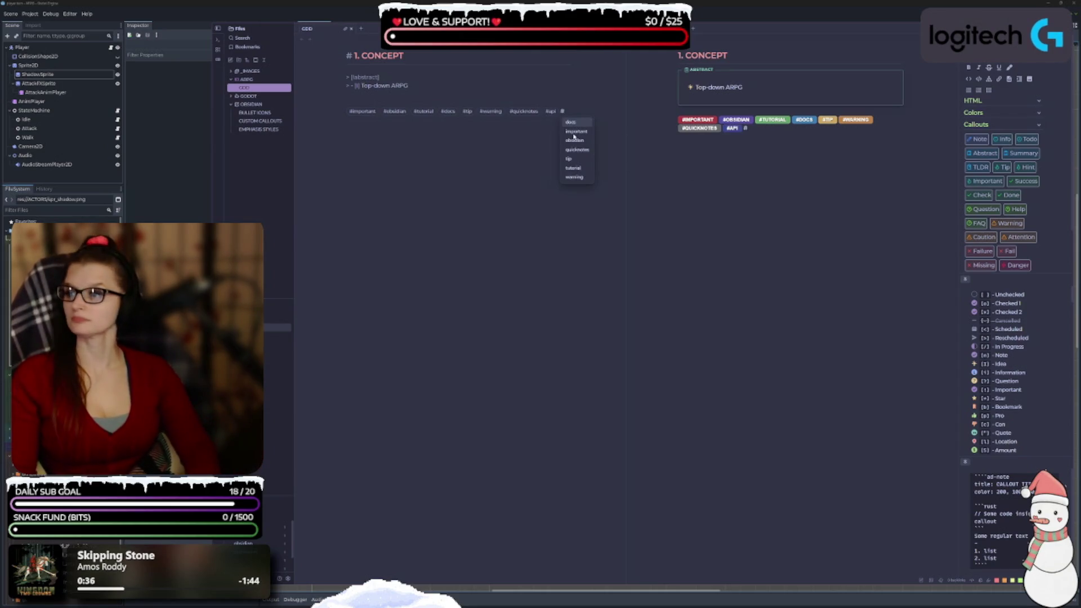
{"action": "type", "text": "source #"}
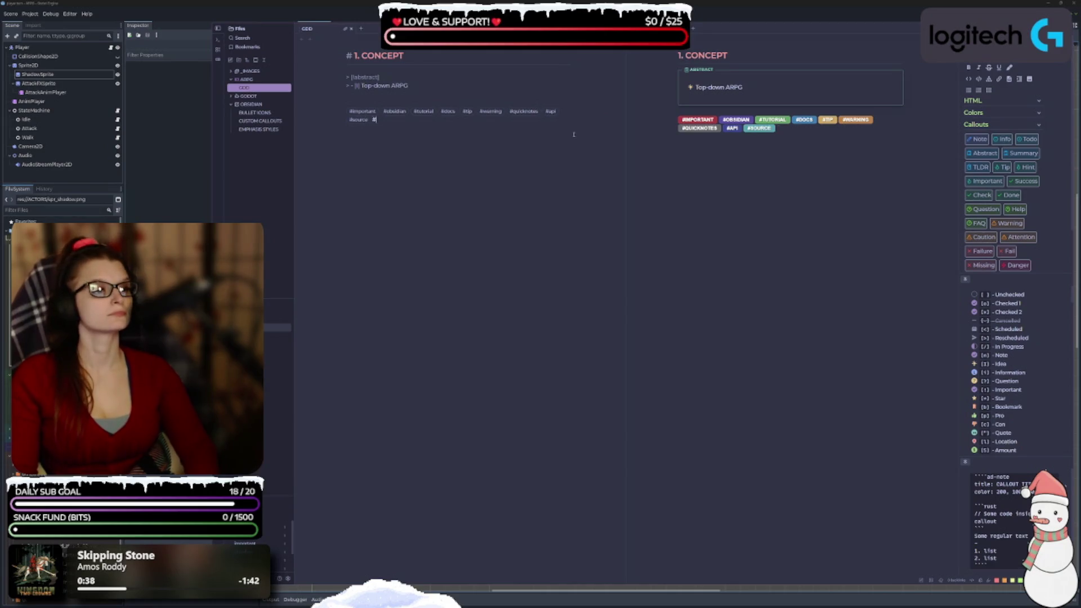
{"action": "type", "text": "code "}
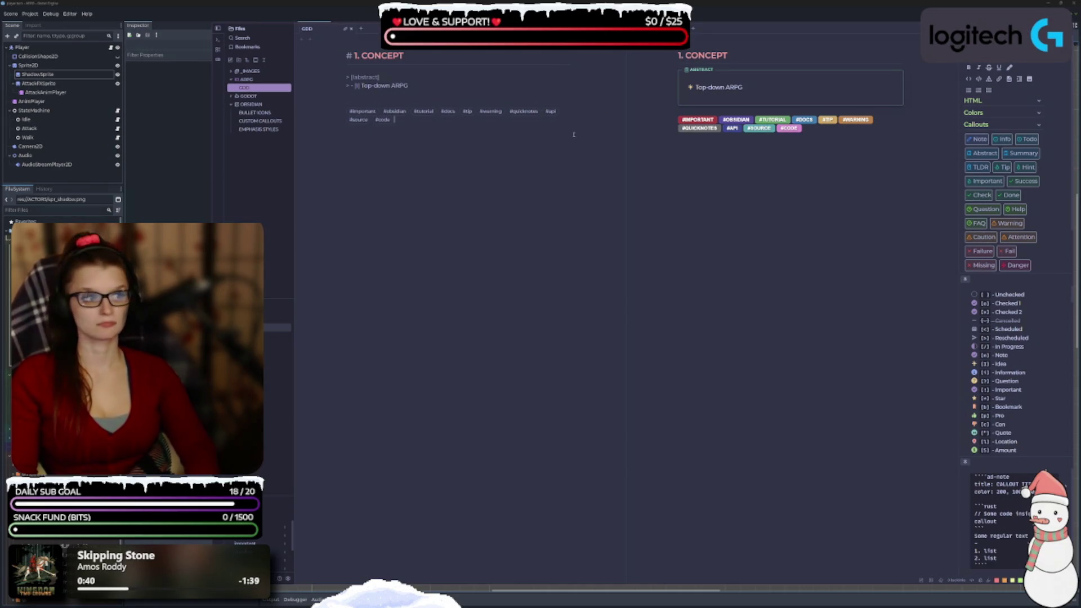
{"action": "type", "text": "#video #"}
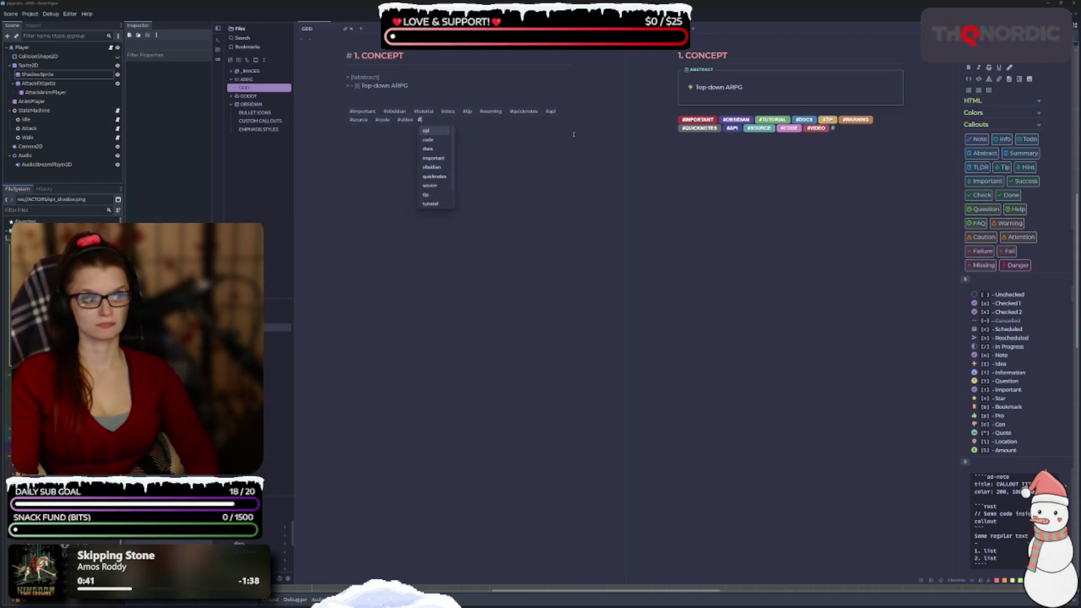
{"action": "type", "text": "wiki #"}
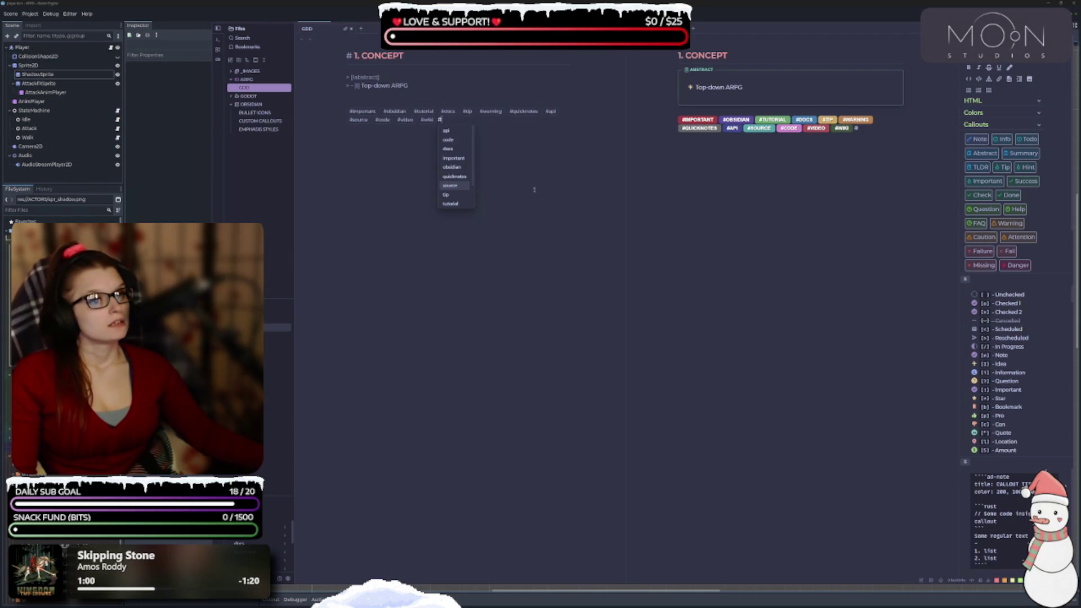
{"action": "key", "text": "BackSpace"}
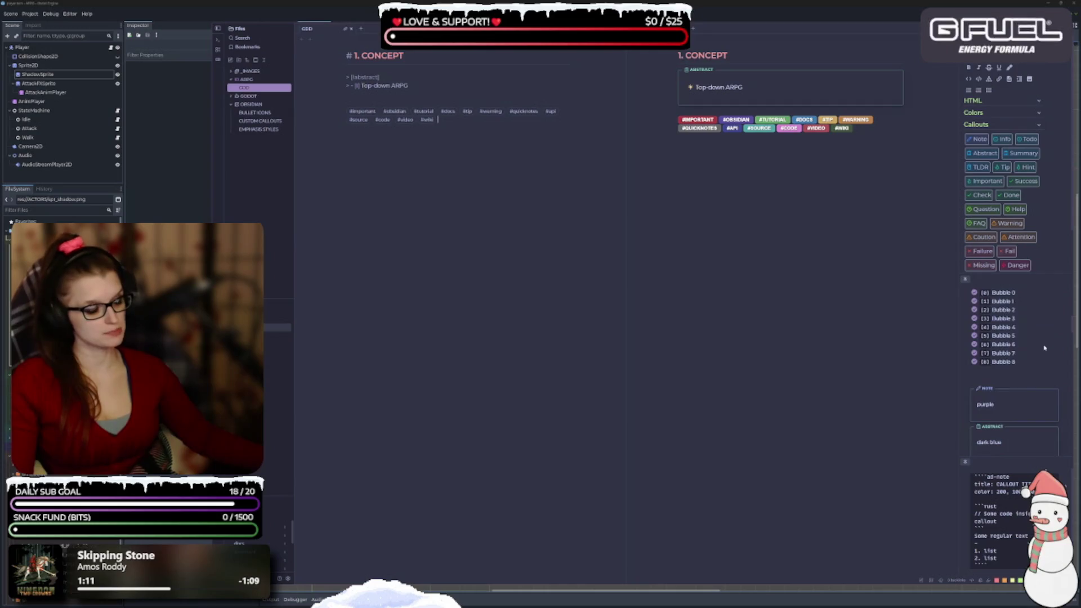
Select both lines of tags and delete them
{"action": "scroll", "coordinate": [1025, 335], "scroll_direction": "down", "scroll_amount": 5}
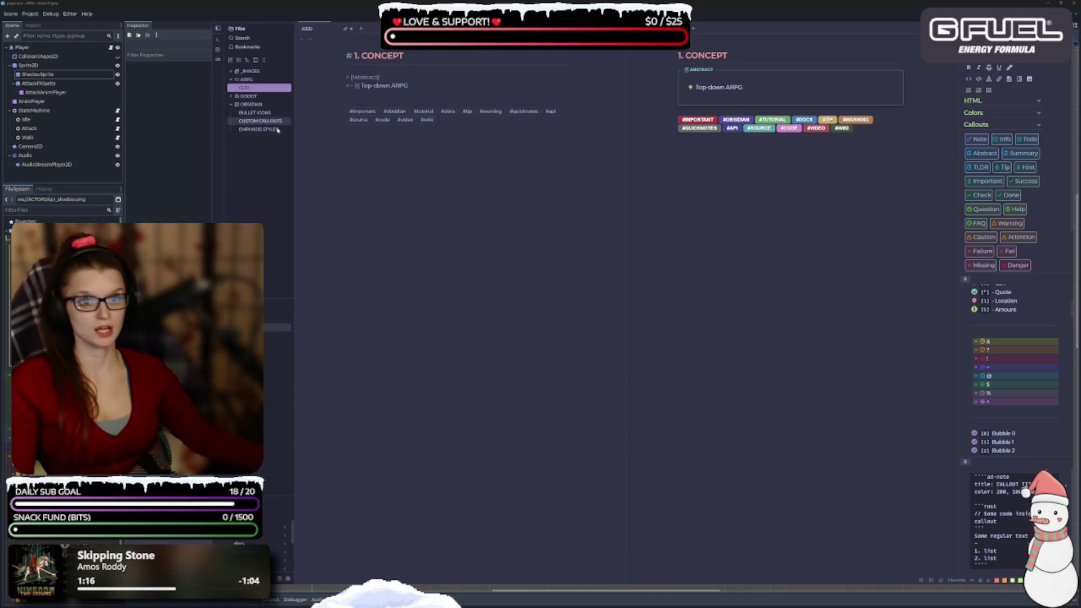
{"action": "left_click_drag", "start_coordinate": [435, 120], "coordinate": [342, 113]}
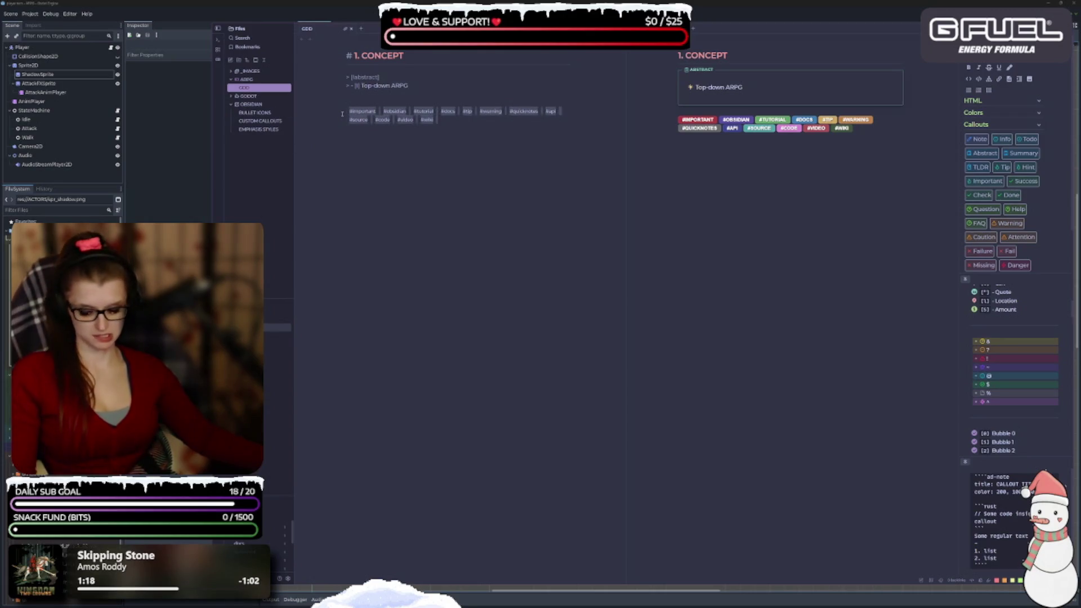
{"action": "key", "text": "BackSpace"}
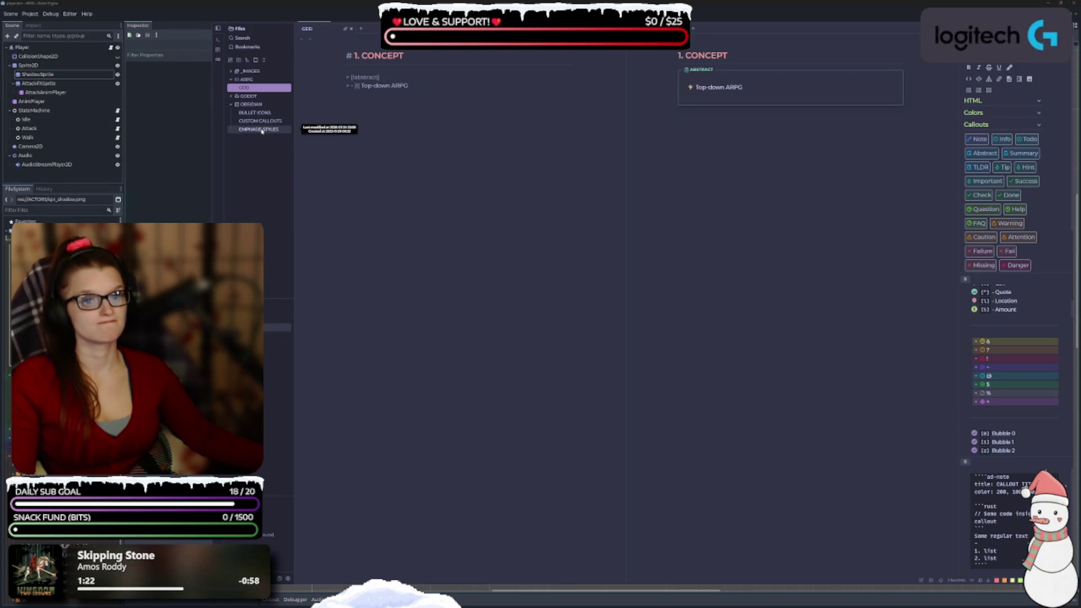
{"action": "scroll", "coordinate": [1006, 420], "scroll_direction": "up", "scroll_amount": 3}
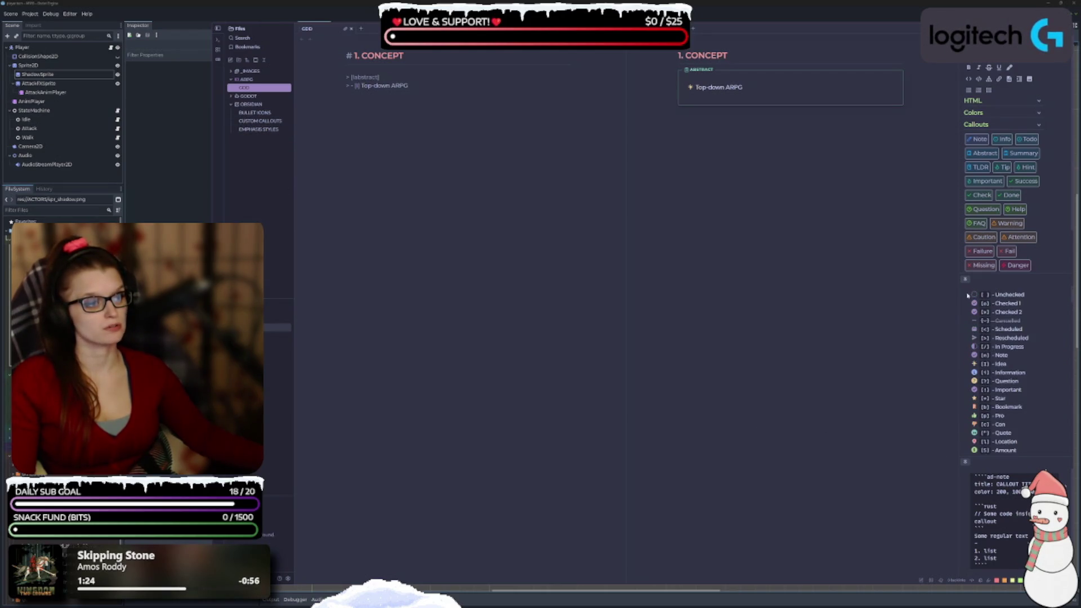
{"action": "left_click", "coordinate": [258, 115]}
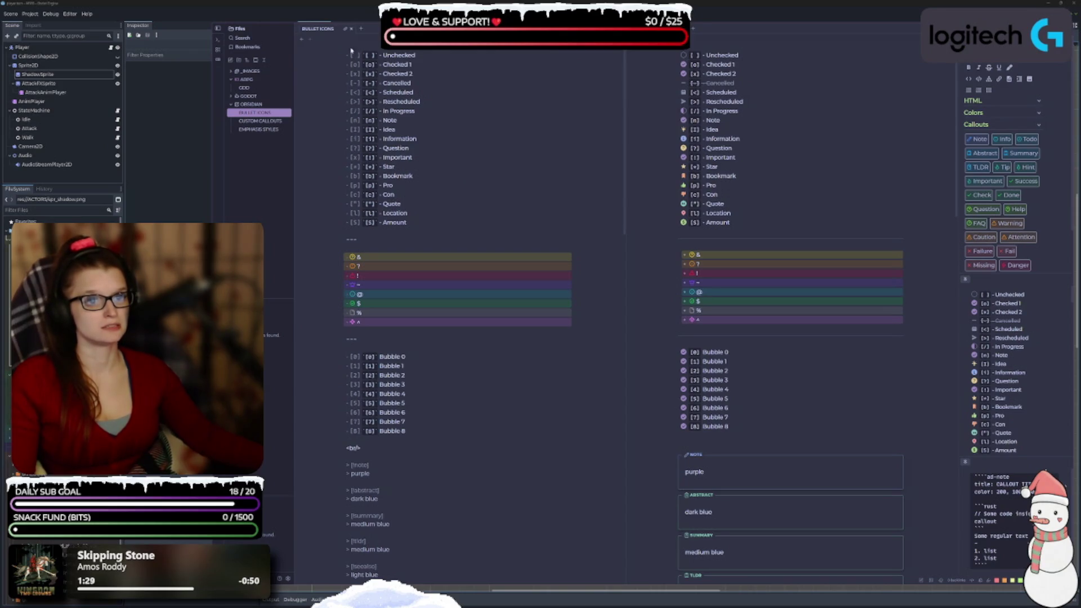
Paste two lines of hashtags at the top of the BULLET ICONS note
{"action": "key", "text": "Return"}
{"action": "key", "text": "Return"}
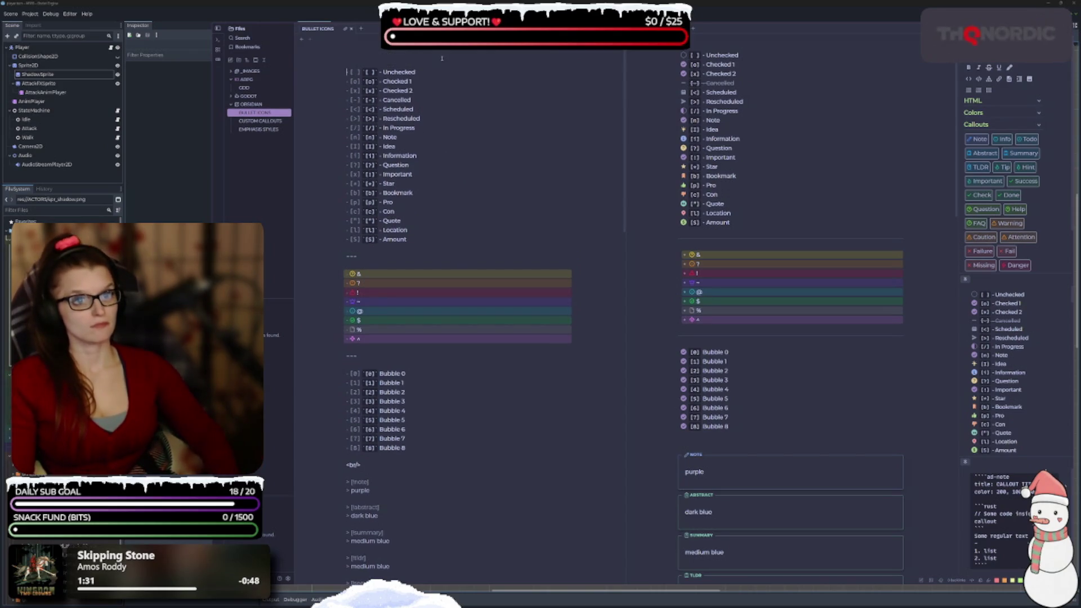
{"action": "key", "text": "ctrl+v"}
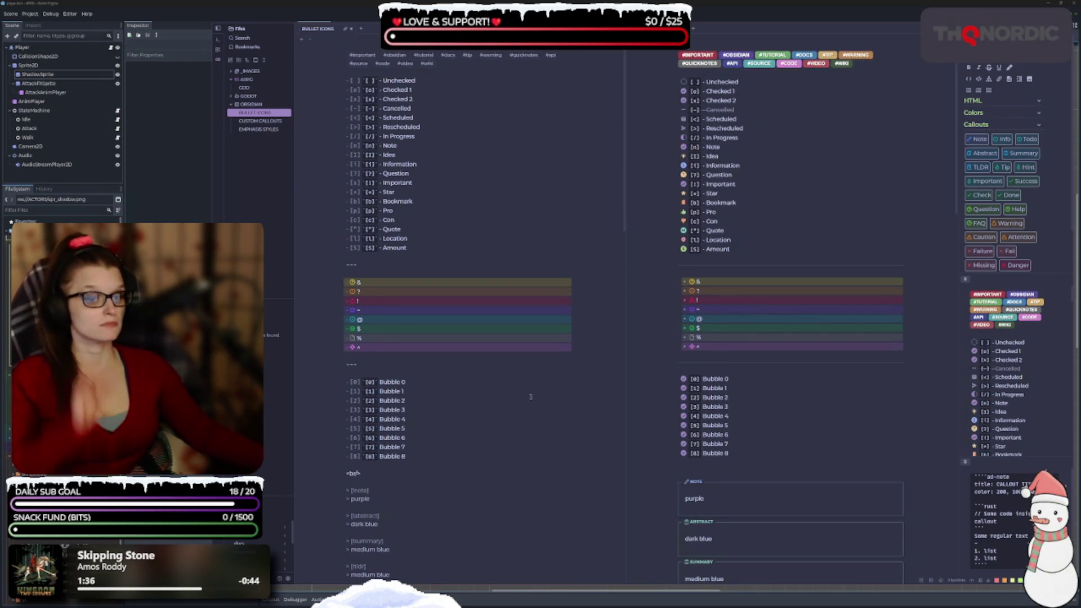
{"action": "scroll", "coordinate": [383, 409], "scroll_direction": "down", "scroll_amount": 2}
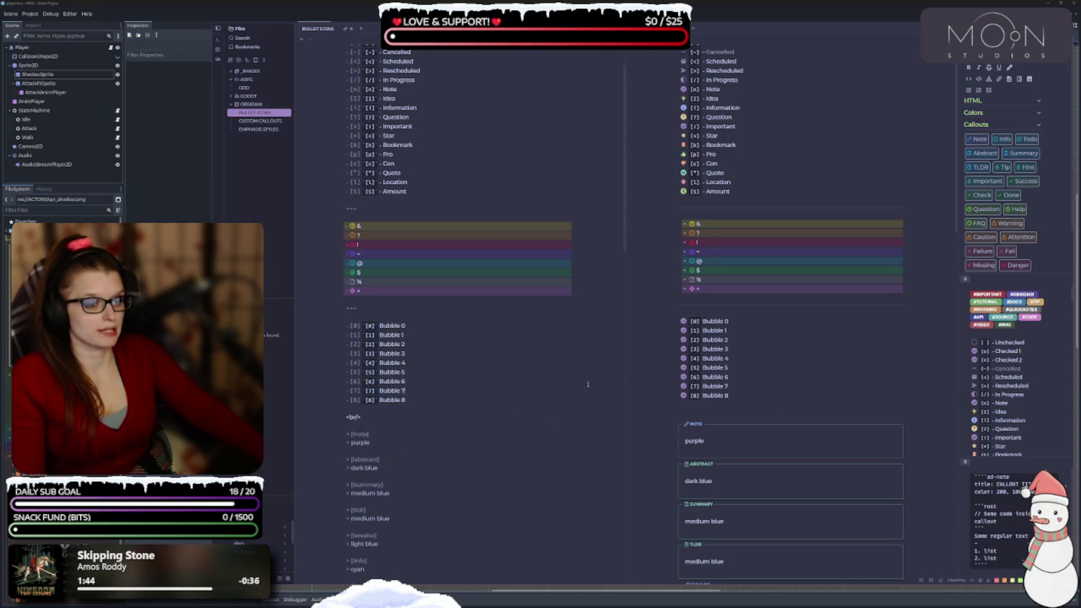
Delete the Bubble 0–8 lines and the <br/> line below the divider
{"action": "mouse_move", "coordinate": [406, 400]}
{"action": "left_mouse_down"}
{"action": "mouse_move", "coordinate": [338, 371]}
{"action": "mouse_move", "coordinate": [320, 331]}
{"action": "left_mouse_up"}
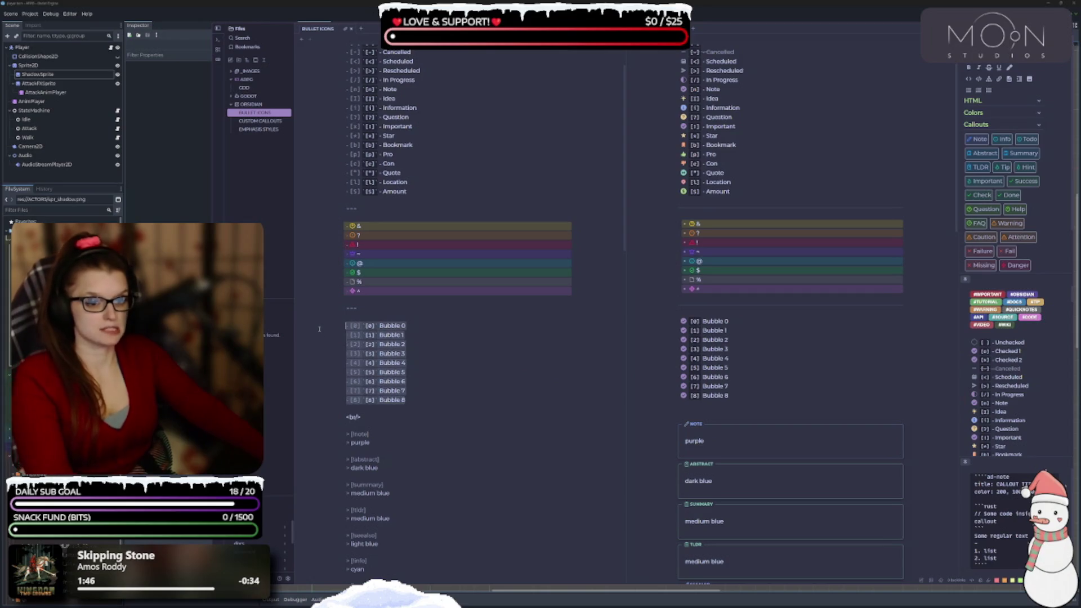
{"action": "key", "text": "BackSpace"}
{"action": "key", "text": "BackSpace"}
{"action": "key", "text": "BackSpace"}
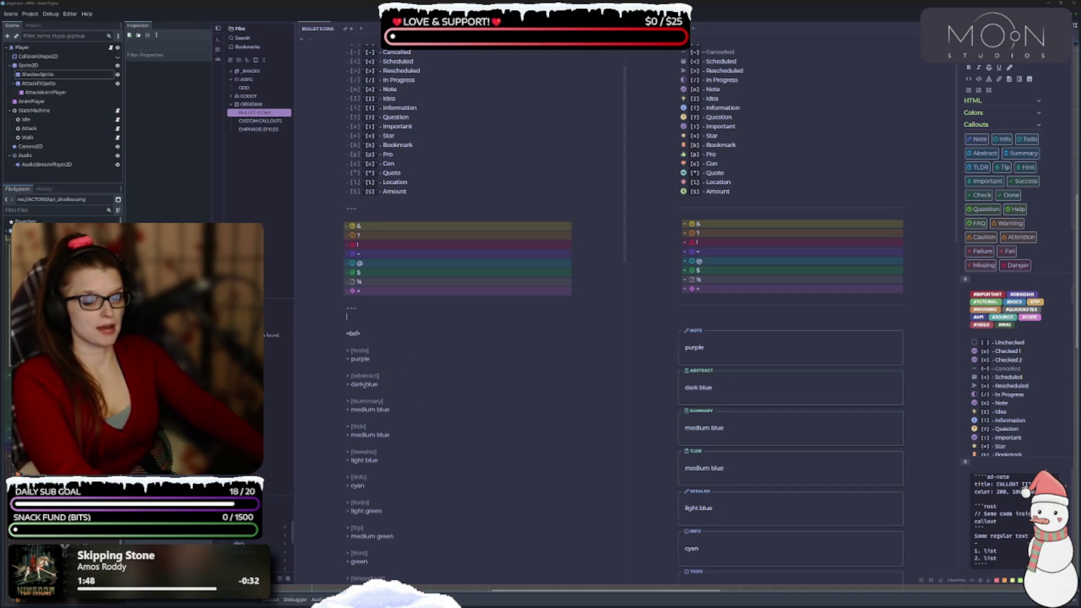
{"action": "key", "text": "BackSpace"}
{"action": "key", "text": "BackSpace"}
{"action": "key", "text": "BackSpace"}
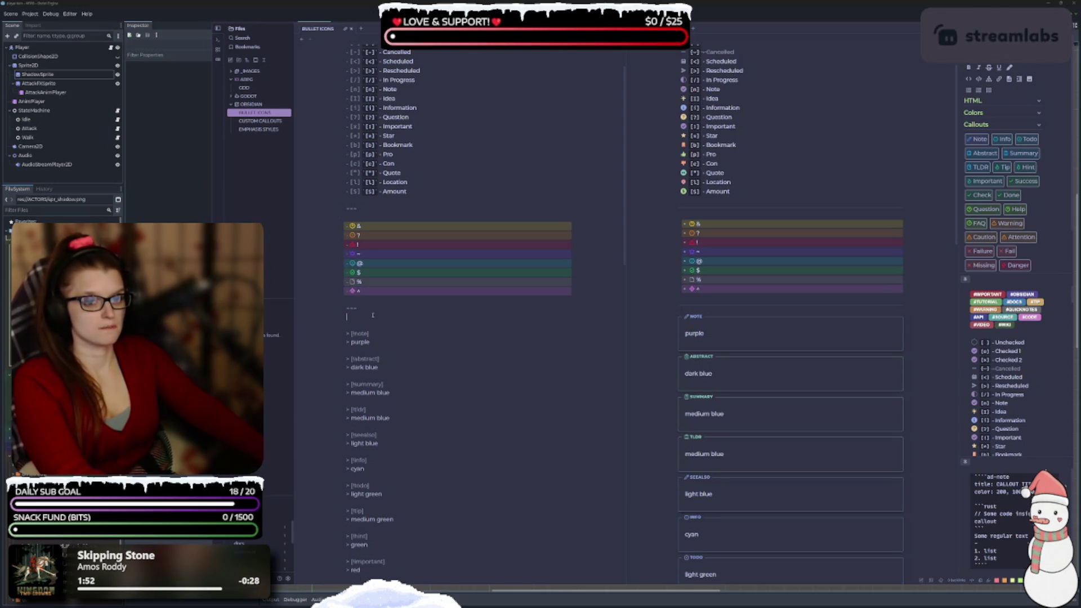
{"action": "scroll", "coordinate": [497, 354], "scroll_direction": "up", "scroll_amount": 2}
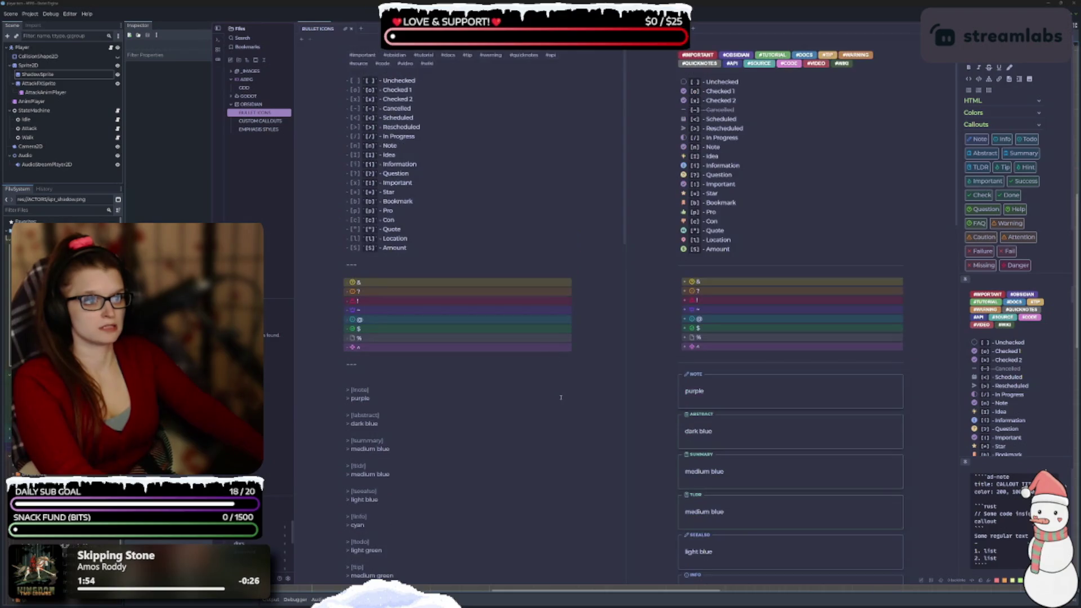
{"action": "scroll", "coordinate": [560, 389], "scroll_direction": "down", "scroll_amount": 5}
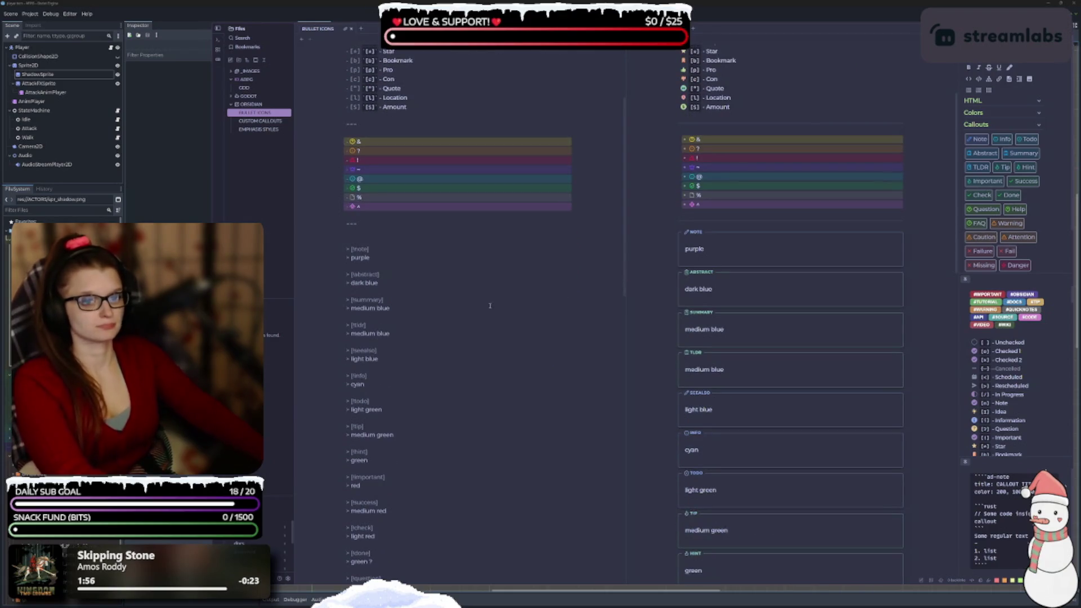
{"action": "scroll", "coordinate": [451, 372], "scroll_direction": "down", "scroll_amount": 10}
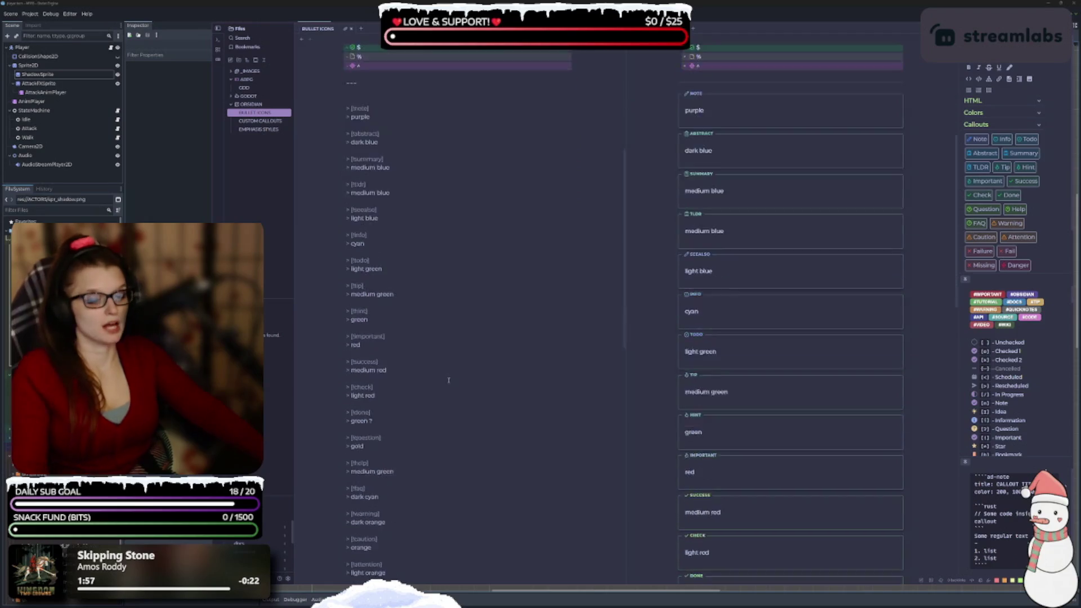
{"action": "scroll", "coordinate": [451, 371], "scroll_direction": "down", "scroll_amount": 10}
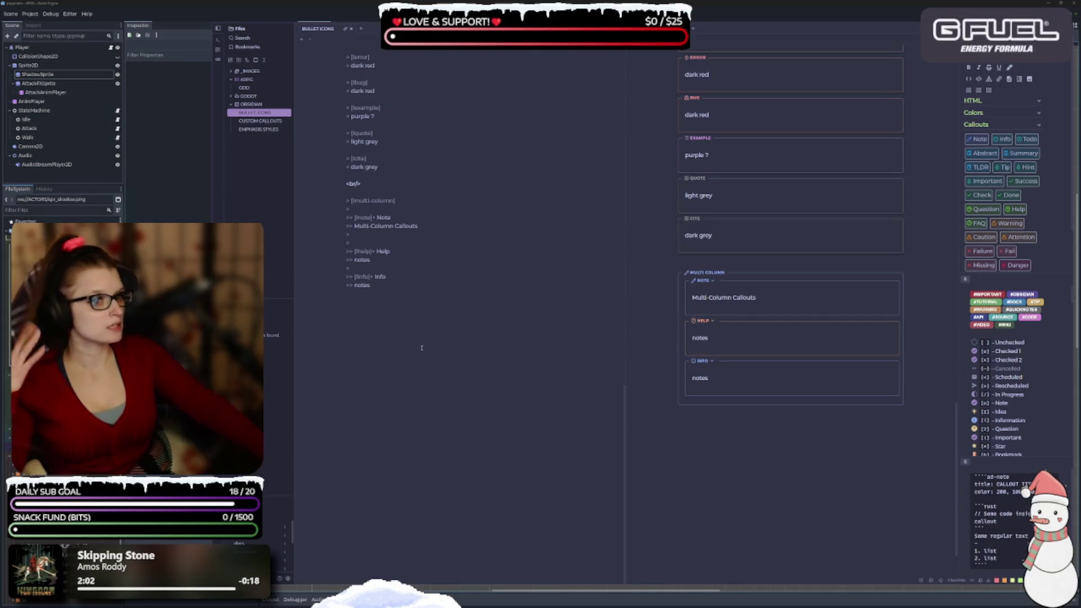
{"action": "left_click", "coordinate": [288, 579]}
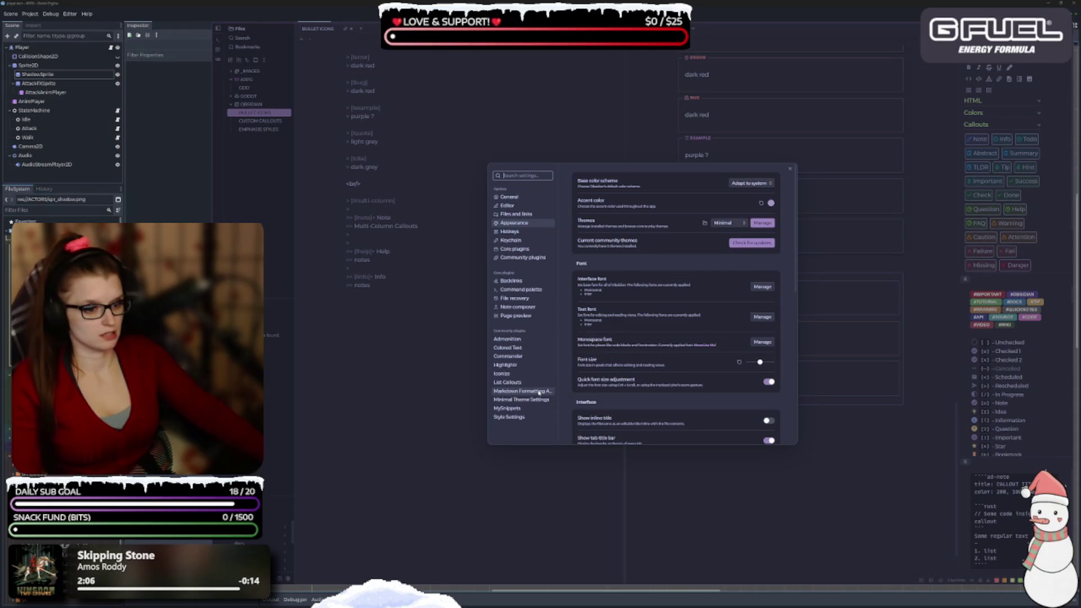
Browse the Admonition plugin's settings page
{"action": "left_click", "coordinate": [533, 339]}
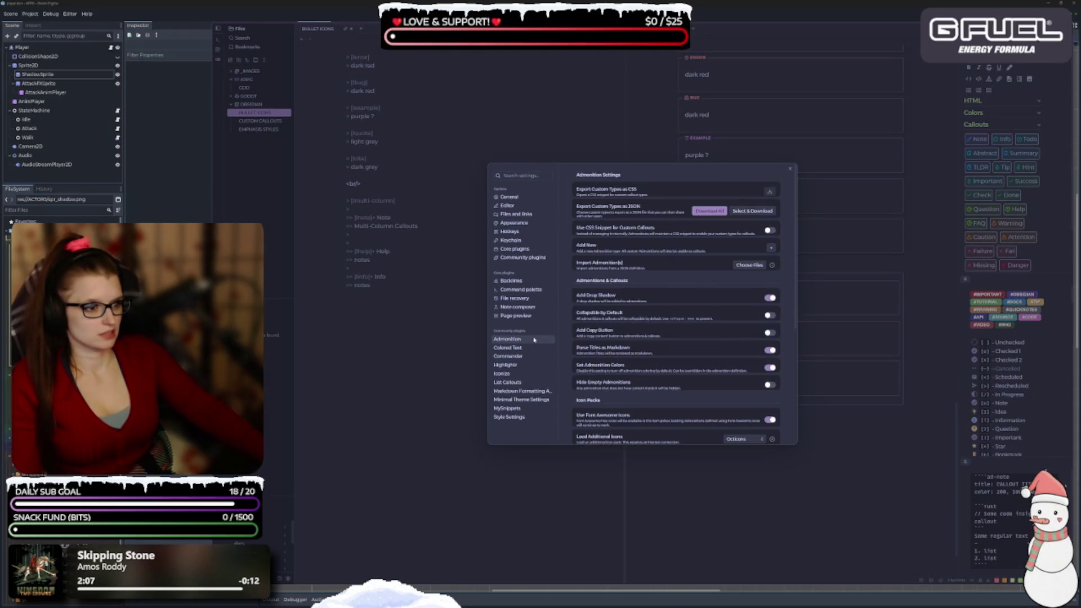
{"action": "scroll", "coordinate": [678, 359], "scroll_direction": "down", "scroll_amount": 3}
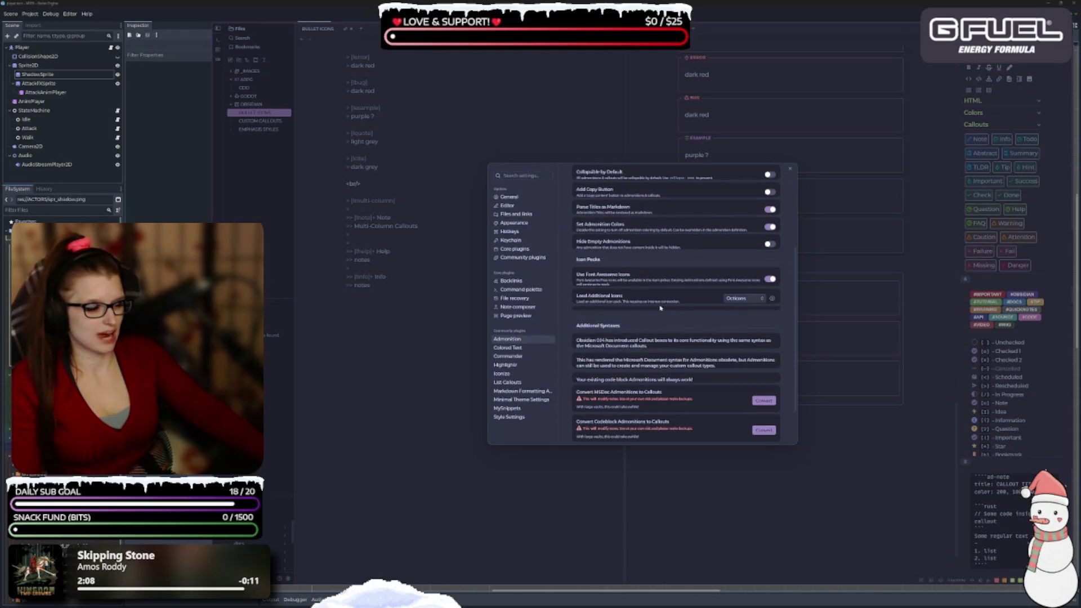
{"action": "scroll", "coordinate": [662, 307], "scroll_direction": "down", "scroll_amount": 2}
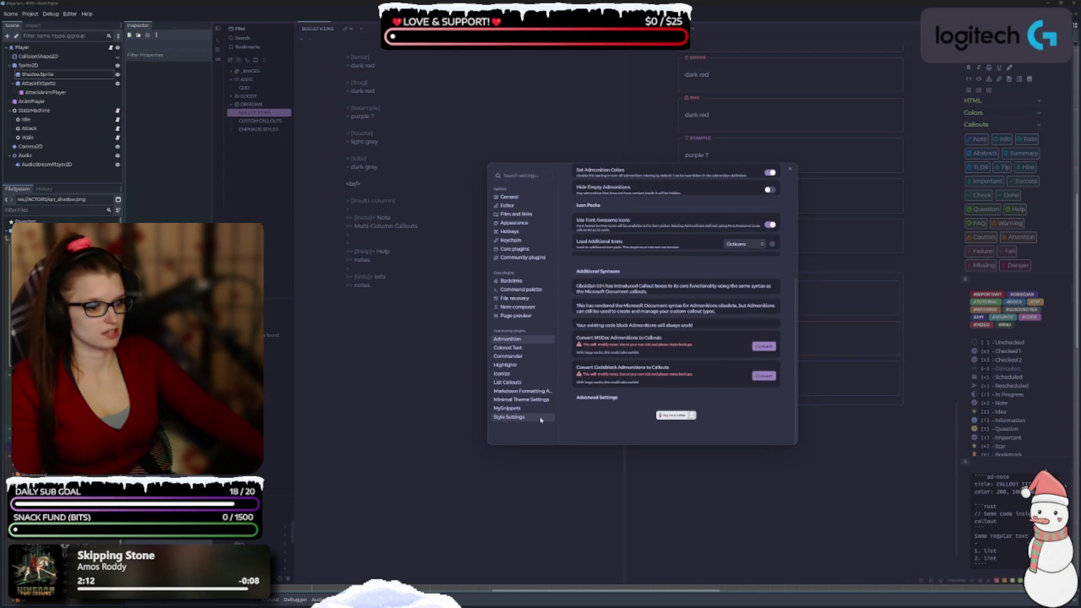
{"action": "scroll", "coordinate": [549, 349], "scroll_direction": "up", "scroll_amount": 2}
Search the settings for 'callout' and open the Admonition result
{"action": "left_click", "coordinate": [521, 175]}
{"action": "type", "text": "callout"}
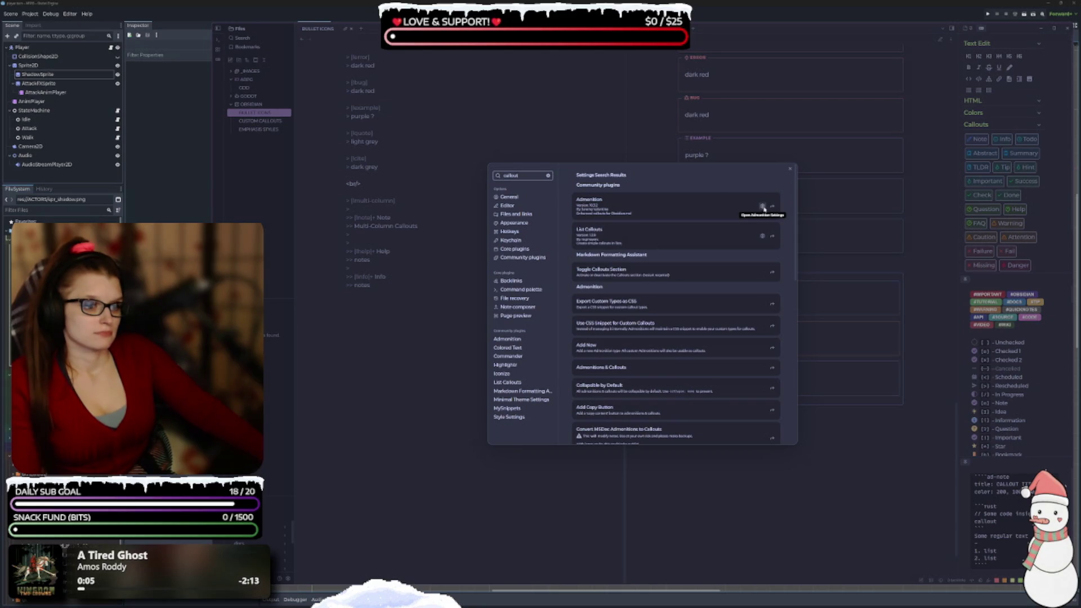
{"action": "left_click", "coordinate": [764, 207]}
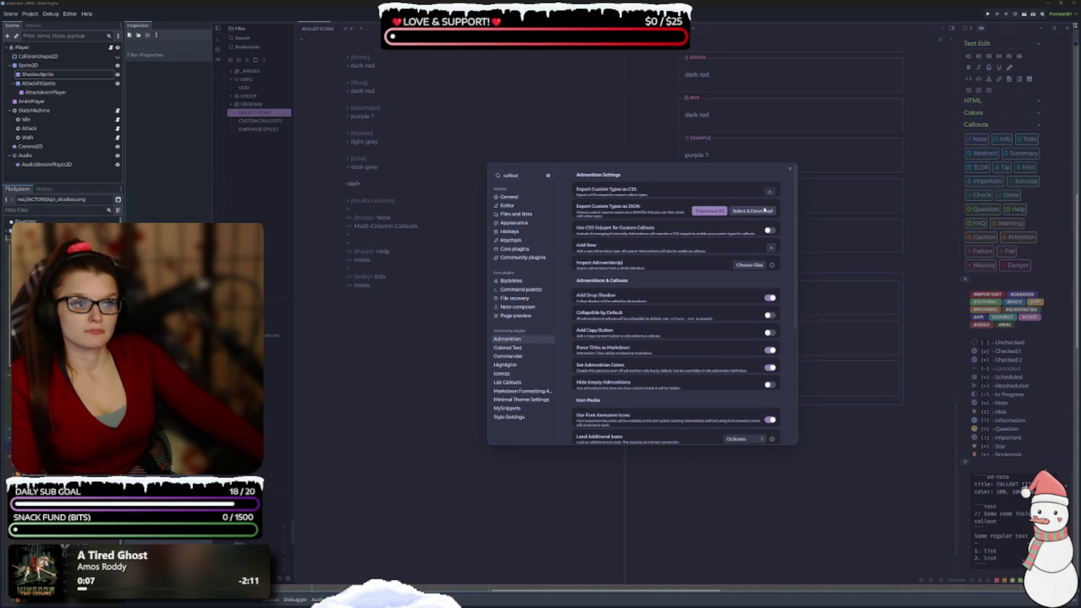
{"action": "scroll", "coordinate": [696, 254], "scroll_direction": "down", "scroll_amount": 5}
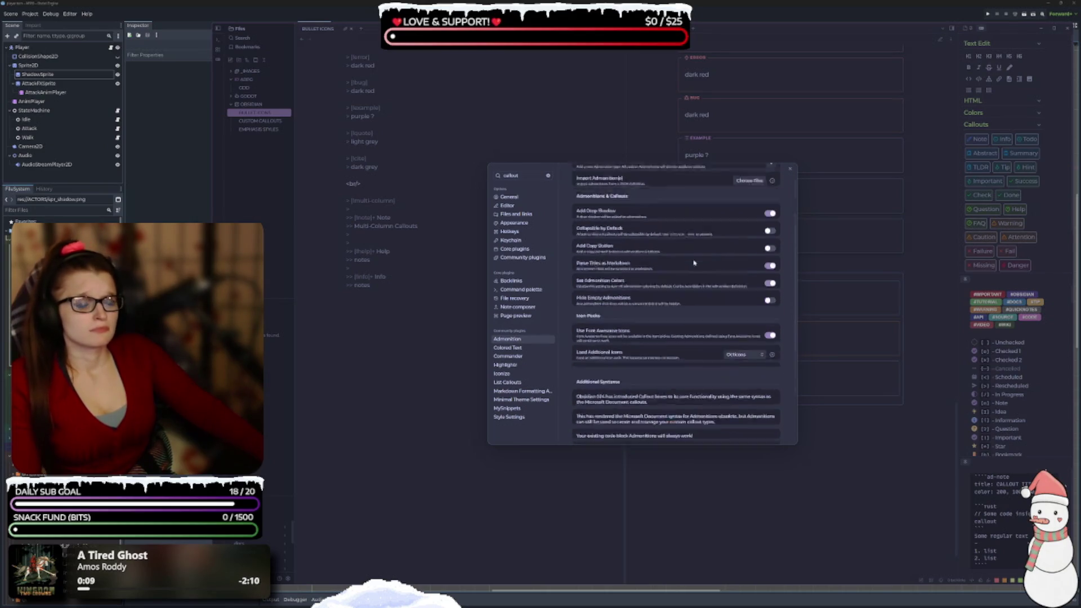
{"action": "scroll", "coordinate": [698, 275], "scroll_direction": "down", "scroll_amount": 2}
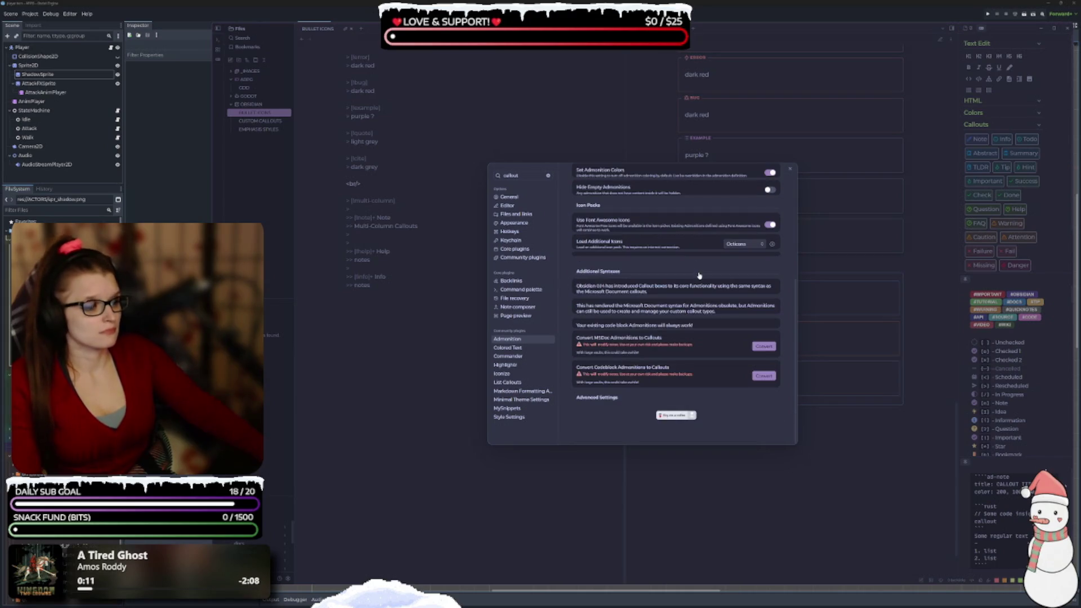
{"action": "left_click", "coordinate": [531, 177]}
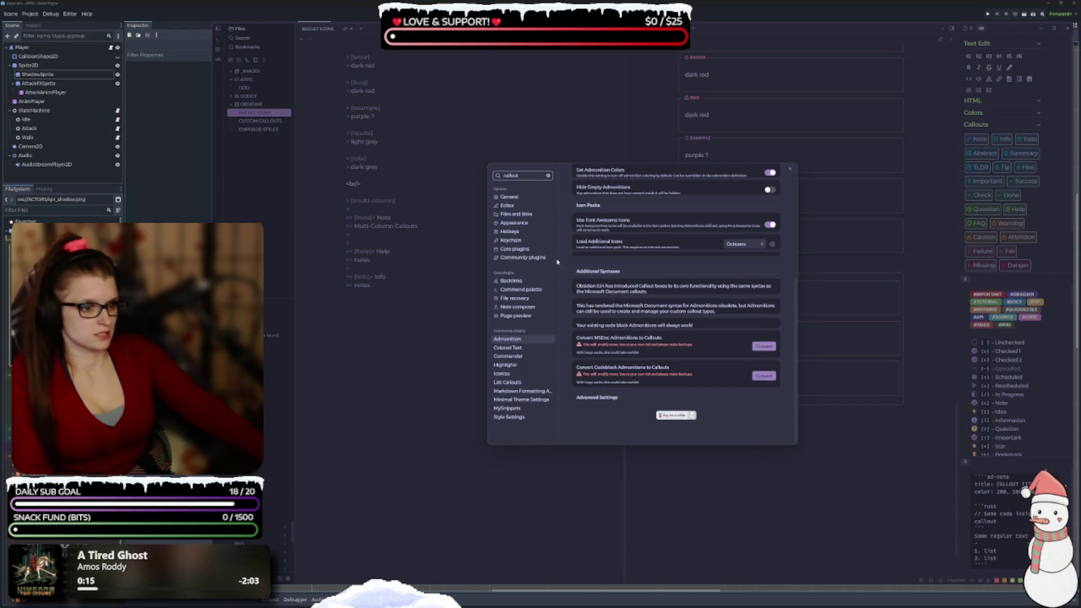
{"action": "scroll", "coordinate": [649, 181], "scroll_direction": "up", "scroll_amount": 7}
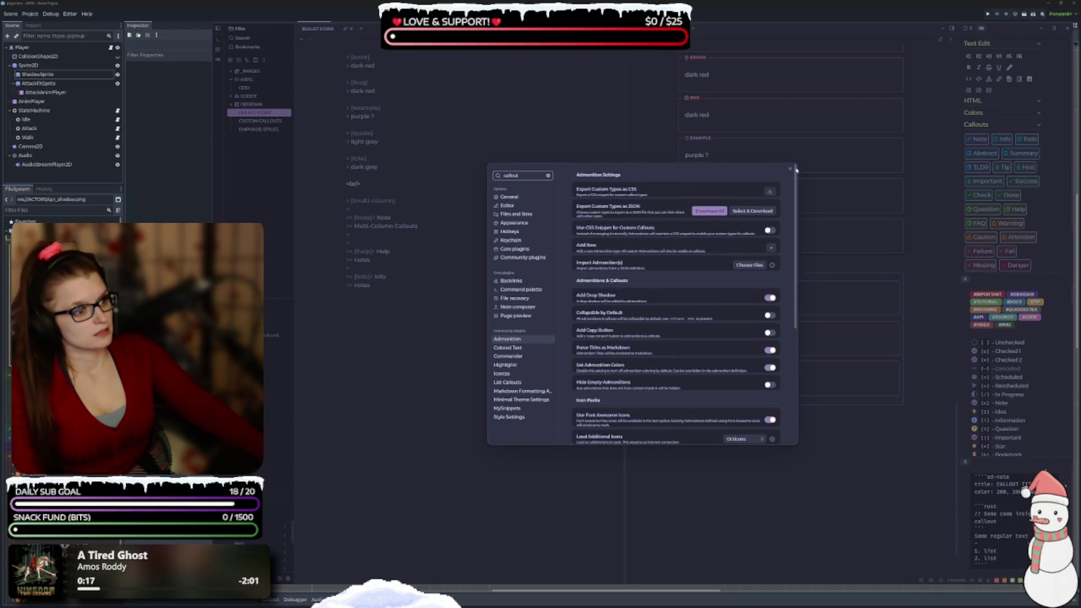
Reopen Settings with the callout search and scroll the results down to the Callout Padding entries
{"action": "left_click", "coordinate": [791, 168]}
{"action": "left_click", "coordinate": [287, 578]}
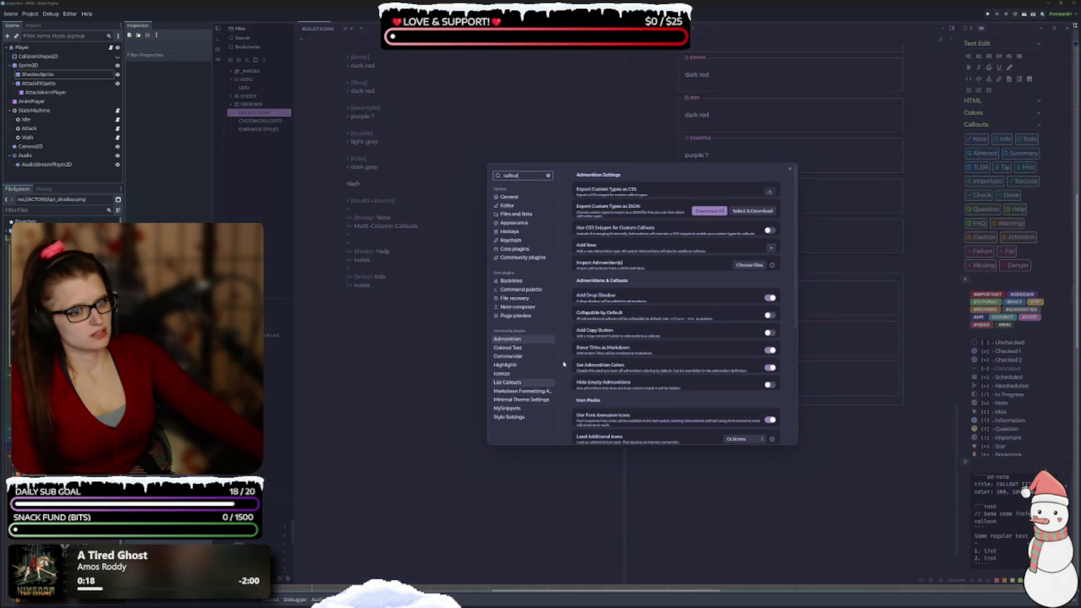
{"action": "type", "text": "ut"}
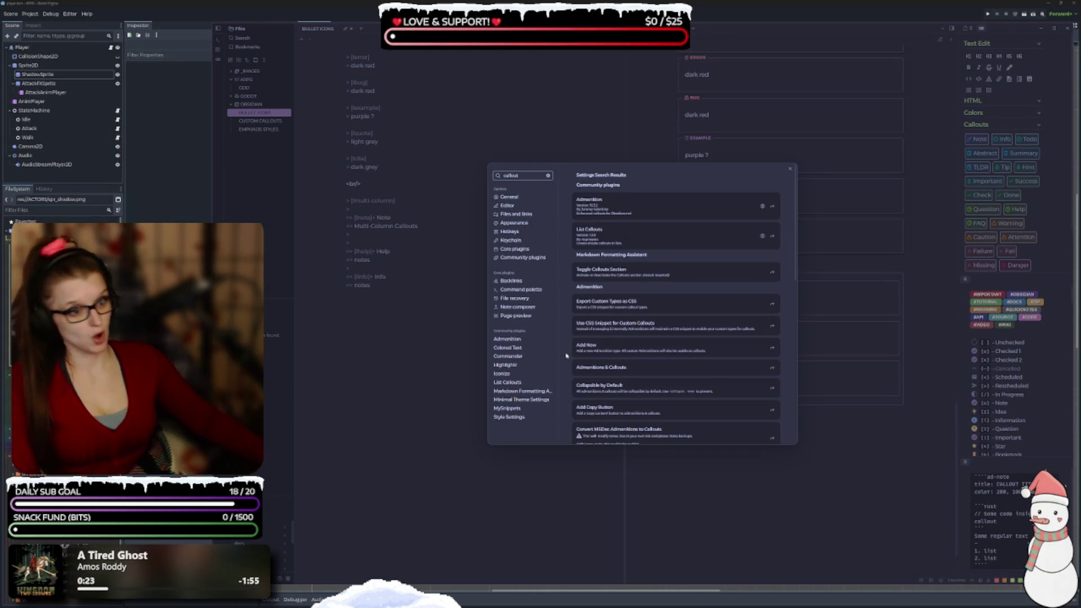
{"action": "scroll", "coordinate": [661, 281], "scroll_direction": "down", "scroll_amount": 1}
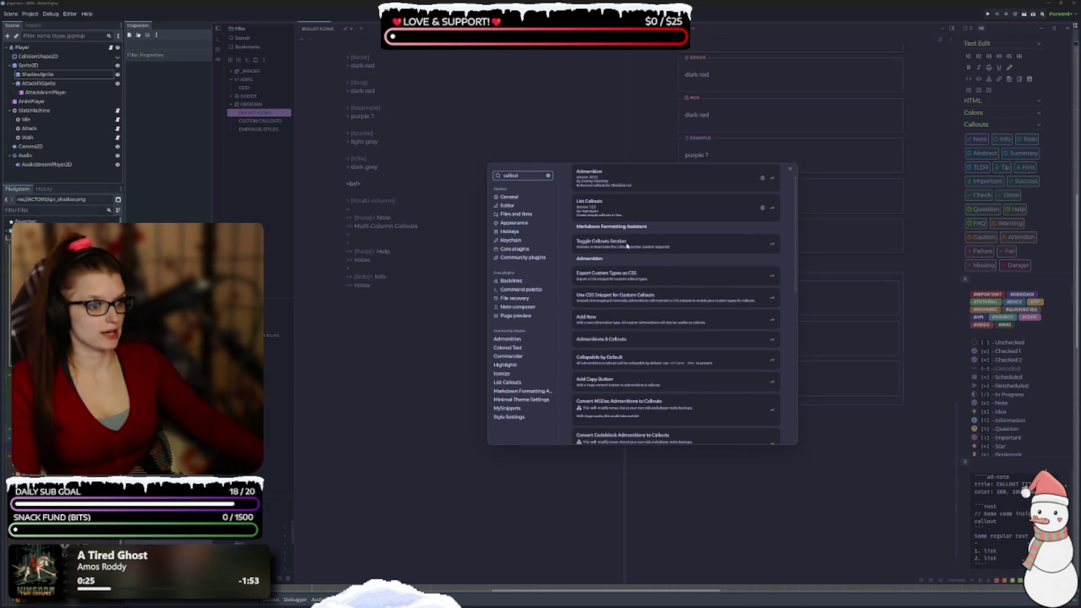
{"action": "scroll", "coordinate": [666, 247], "scroll_direction": "down", "scroll_amount": 1}
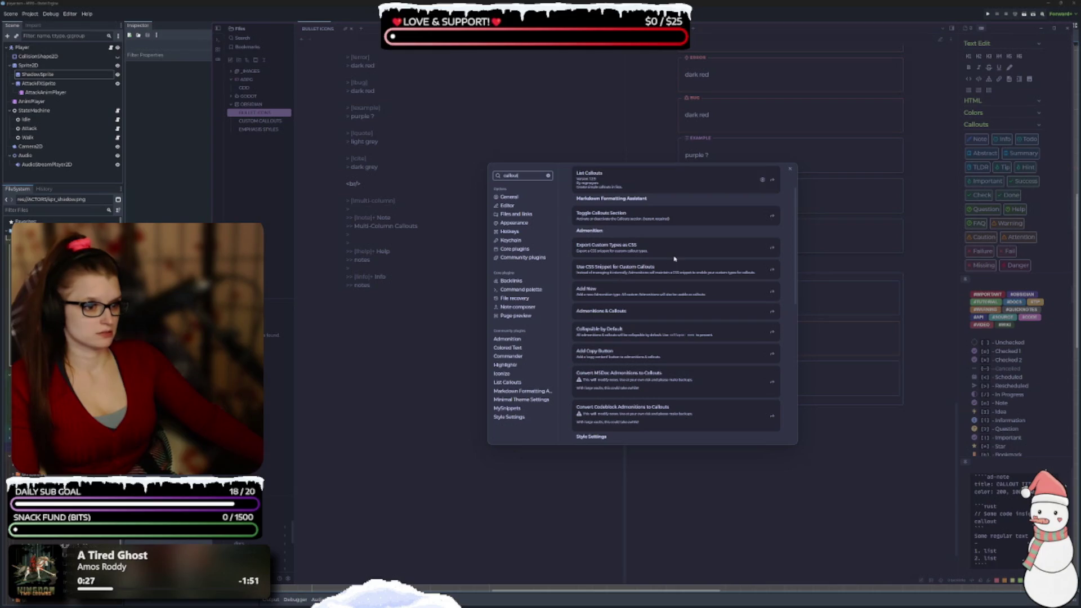
{"action": "scroll", "coordinate": [670, 256], "scroll_direction": "down", "scroll_amount": 1}
{"action": "scroll", "coordinate": [617, 287], "scroll_direction": "down", "scroll_amount": 1}
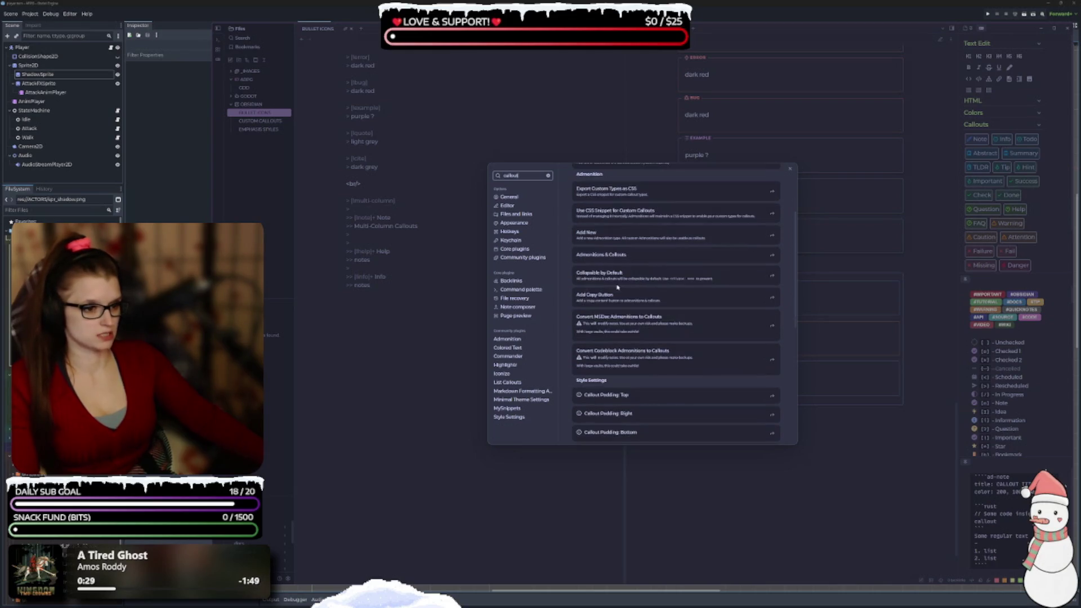
{"action": "scroll", "coordinate": [618, 286], "scroll_direction": "down", "scroll_amount": 2}
{"action": "scroll", "coordinate": [625, 302], "scroll_direction": "down", "scroll_amount": 3}
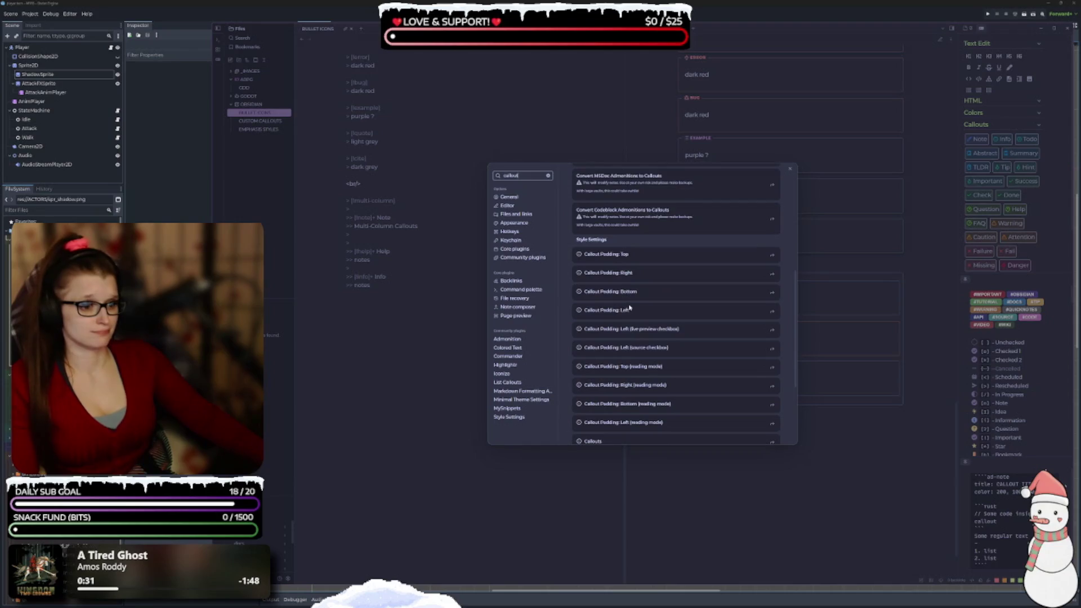
{"action": "scroll", "coordinate": [597, 364], "scroll_direction": "down", "scroll_amount": 3}
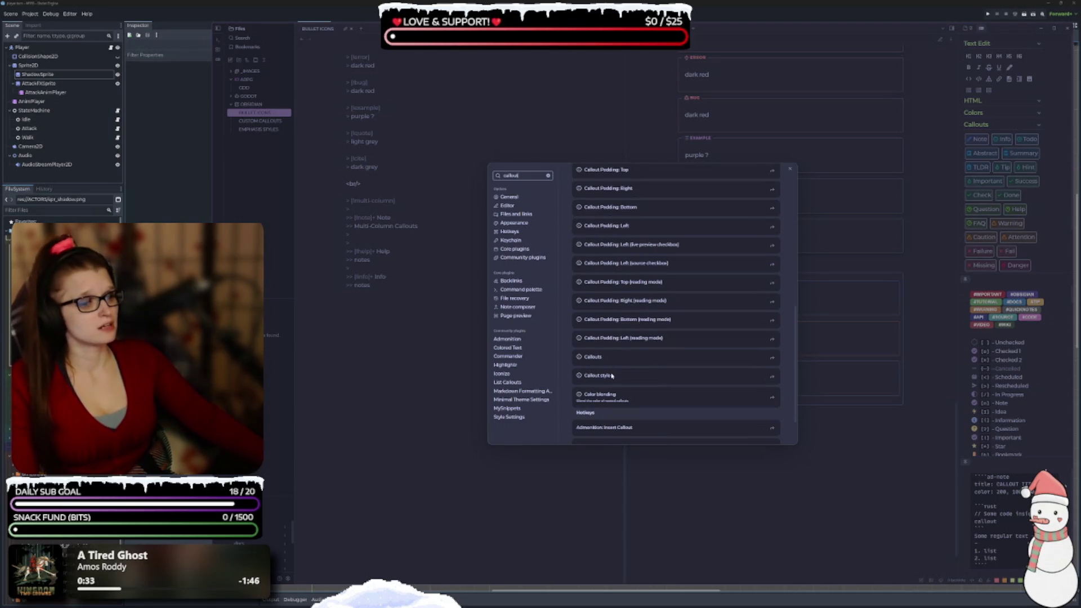
{"action": "left_click", "coordinate": [772, 377]}
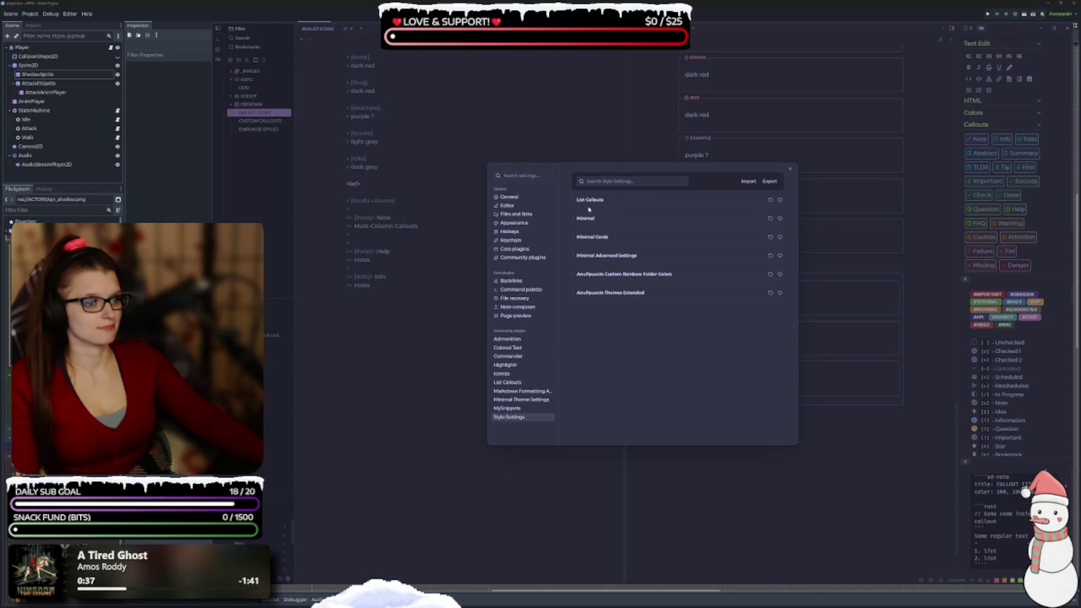
Set the Minimal theme's Callout style to Filled and Color blending to On
{"action": "left_click", "coordinate": [572, 219]}
{"action": "scroll", "coordinate": [631, 271], "scroll_direction": "down", "scroll_amount": 4}
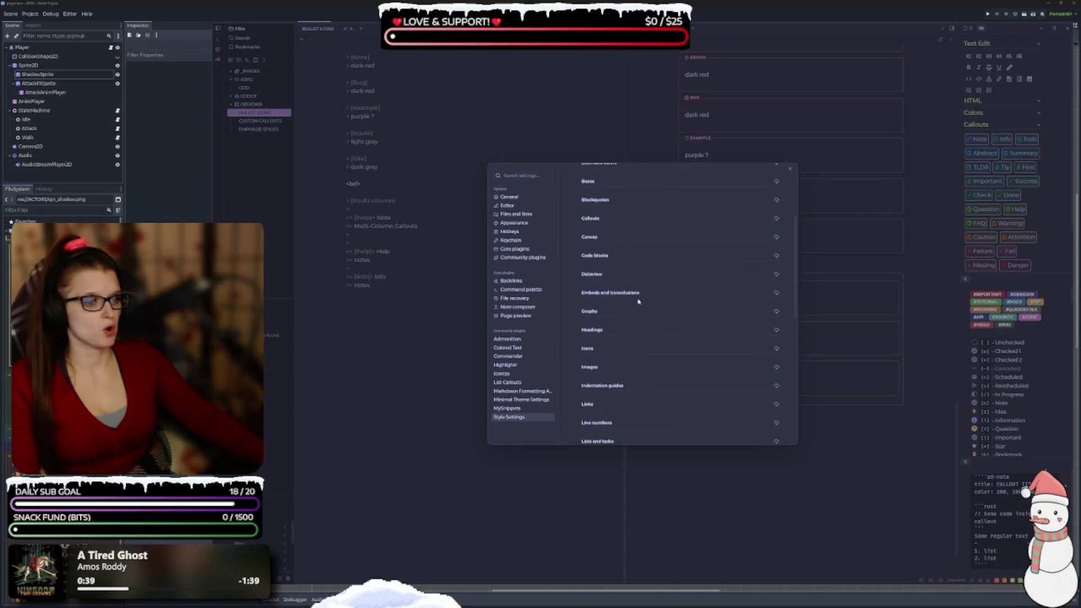
{"action": "left_click", "coordinate": [590, 218]}
{"action": "left_click", "coordinate": [751, 232]}
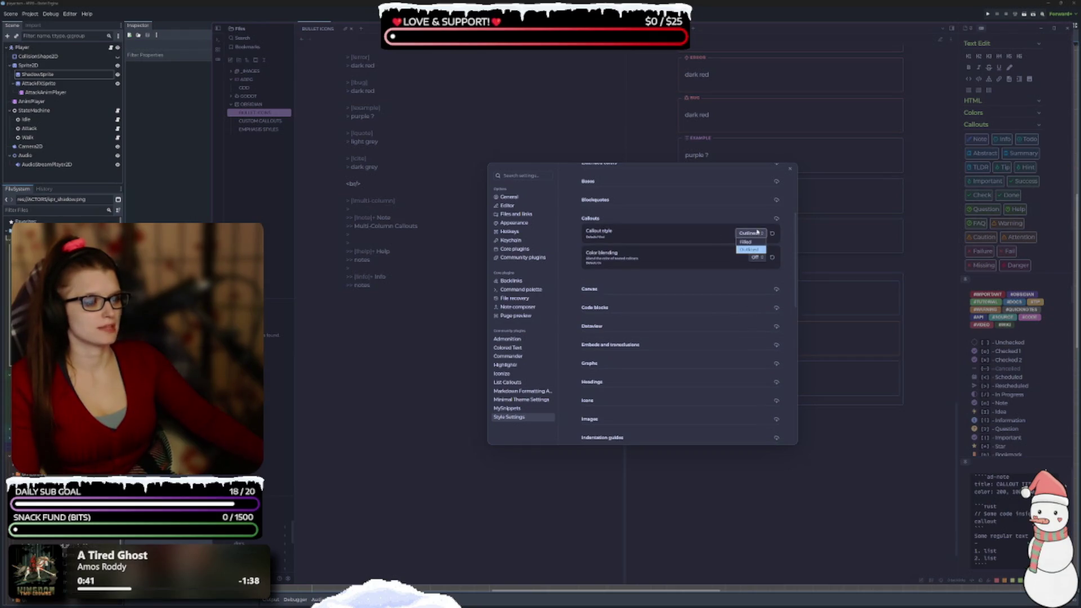
{"action": "left_click", "coordinate": [746, 241]}
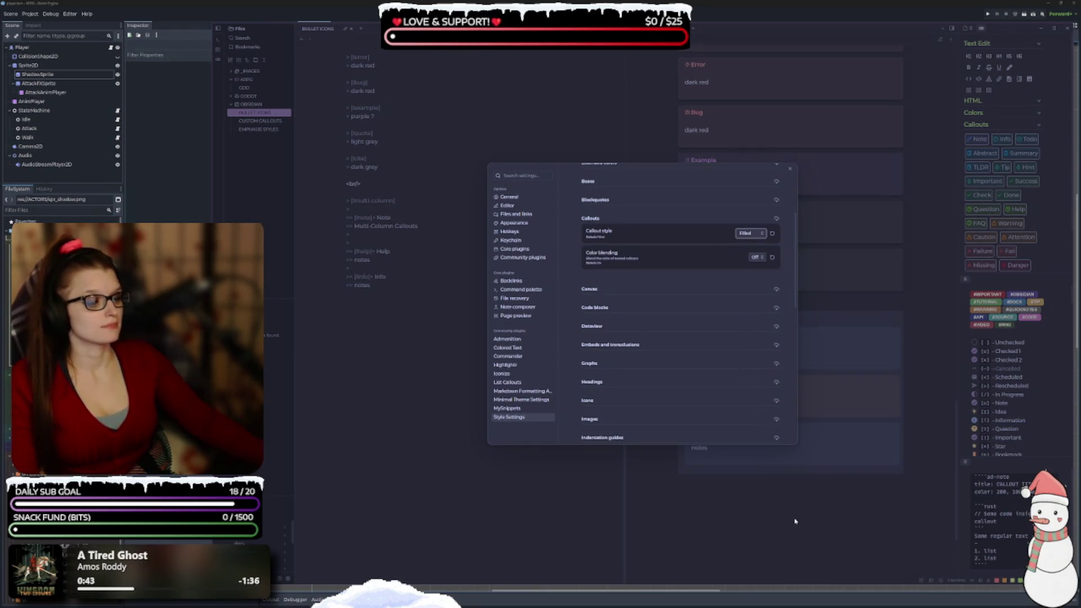
{"action": "left_click", "coordinate": [756, 257]}
{"action": "left_click", "coordinate": [759, 267]}
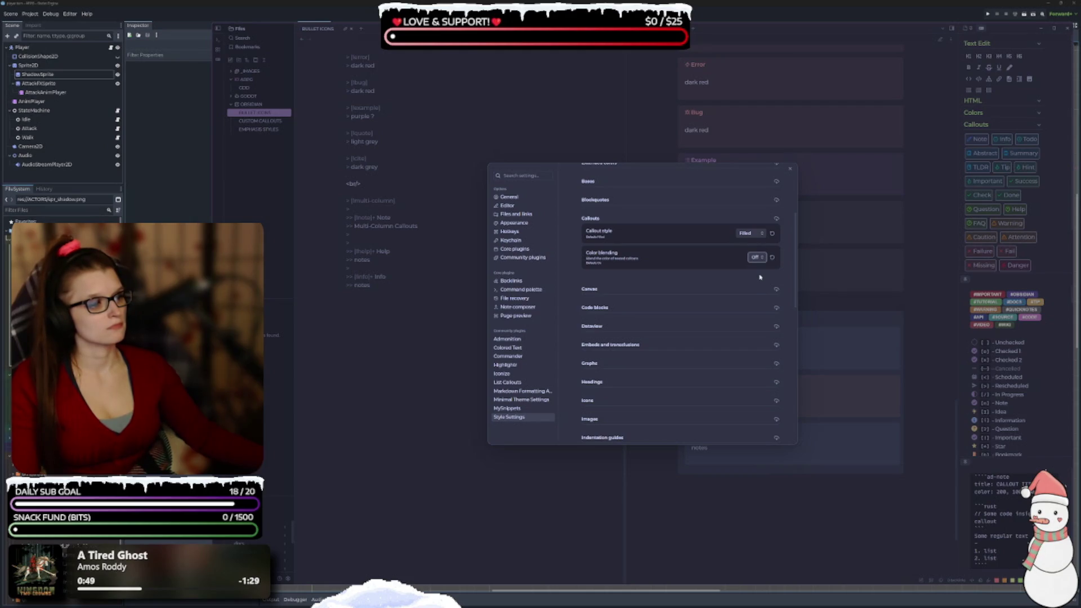
Expand the Minimal Advanced Settings group in Style Settings
{"action": "scroll", "coordinate": [656, 275], "scroll_direction": "up", "scroll_amount": 2}
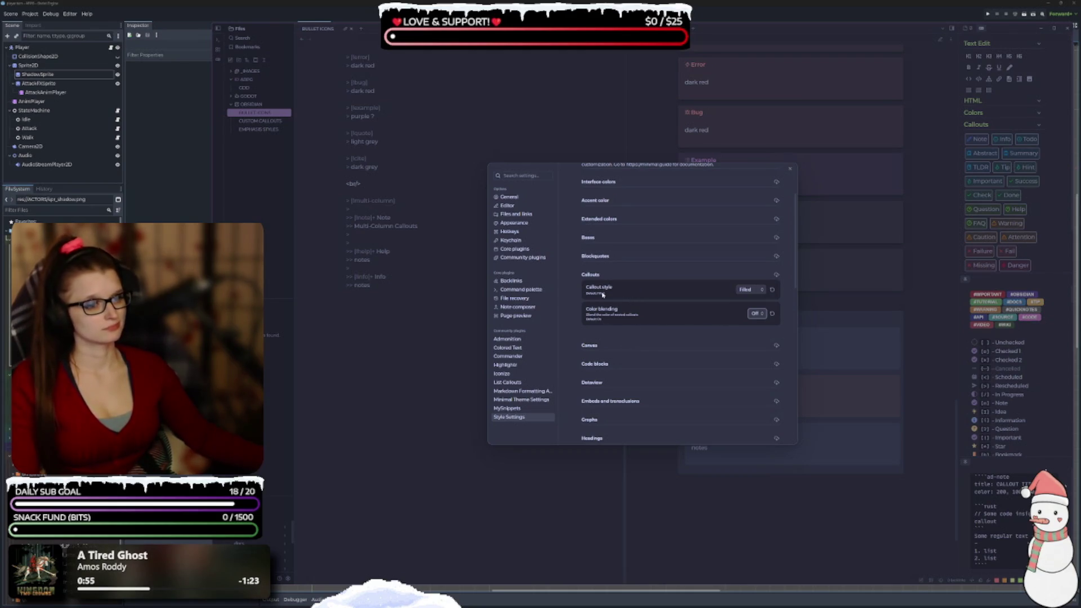
{"action": "scroll", "coordinate": [605, 289], "scroll_direction": "up", "scroll_amount": 3}
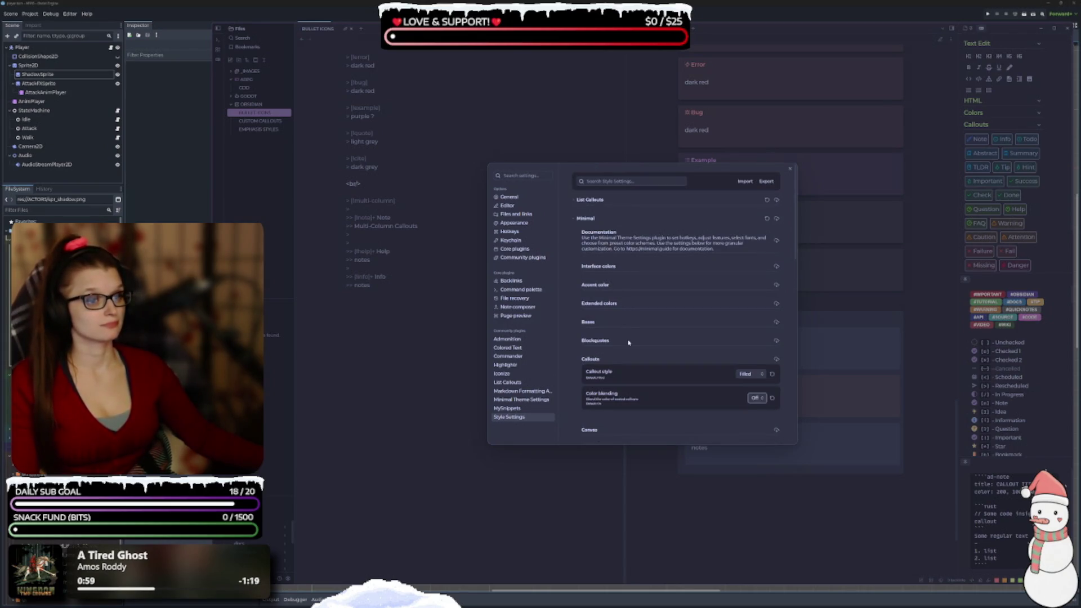
{"action": "scroll", "coordinate": [628, 341], "scroll_direction": "down", "scroll_amount": 8}
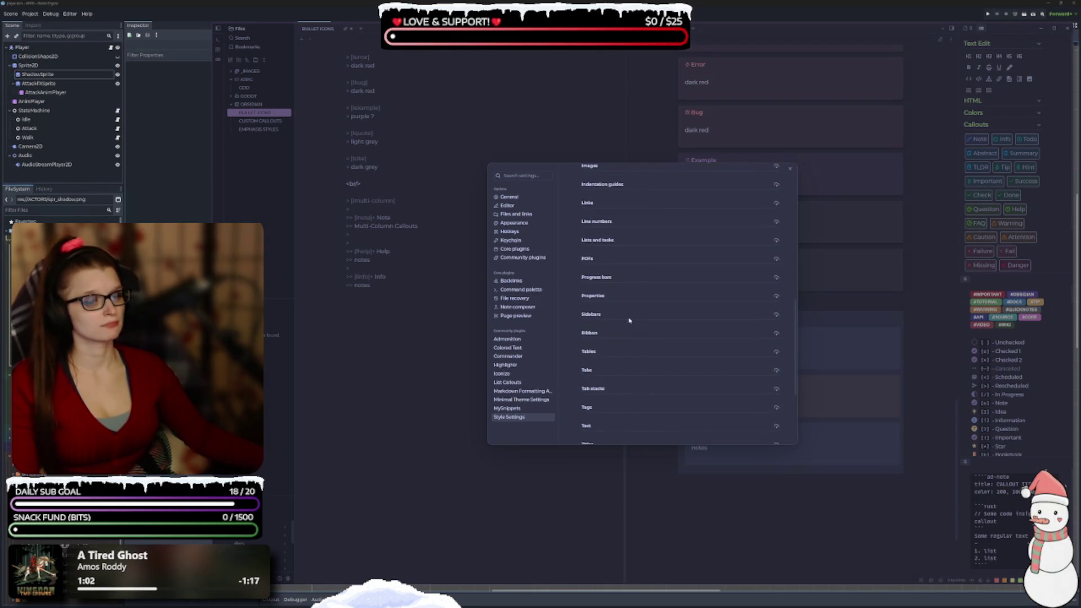
{"action": "scroll", "coordinate": [629, 321], "scroll_direction": "down", "scroll_amount": 3}
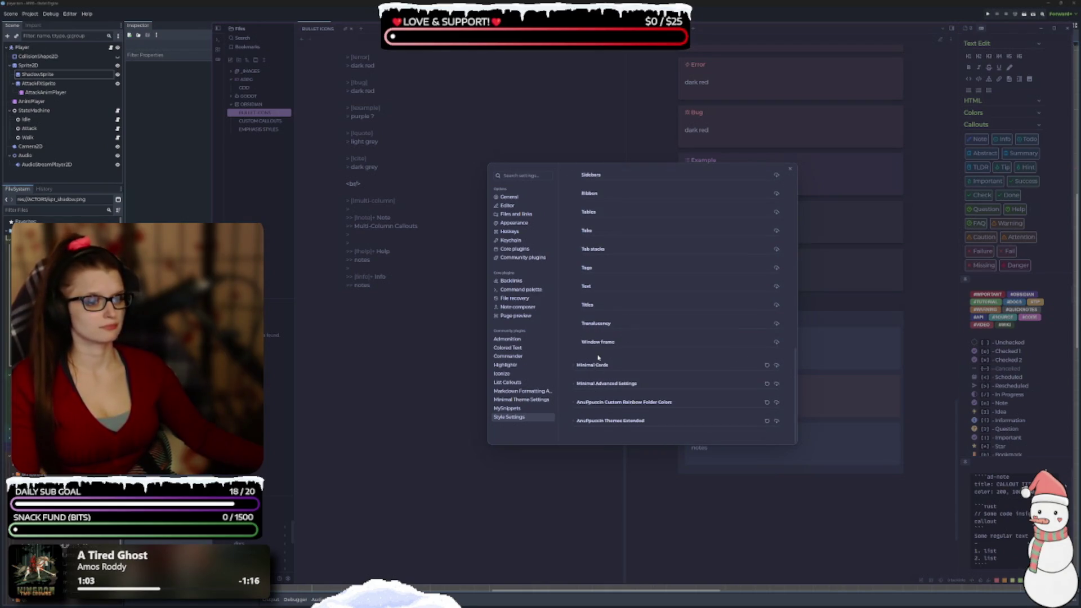
{"action": "left_click", "coordinate": [578, 384]}
{"action": "scroll", "coordinate": [642, 347], "scroll_direction": "down", "scroll_amount": 3}
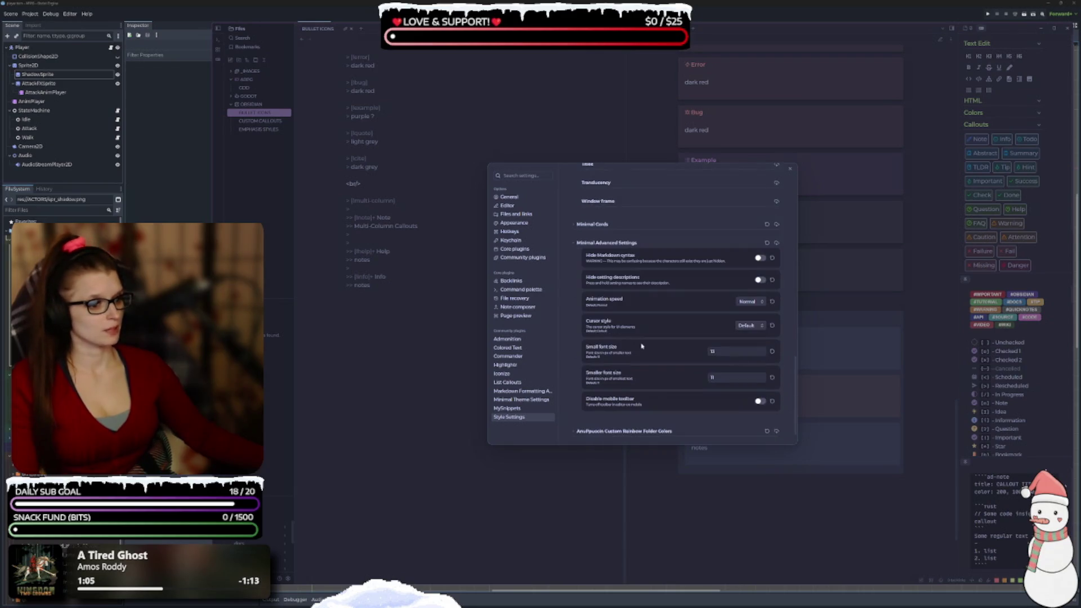
{"action": "scroll", "coordinate": [647, 323], "scroll_direction": "down", "scroll_amount": 1}
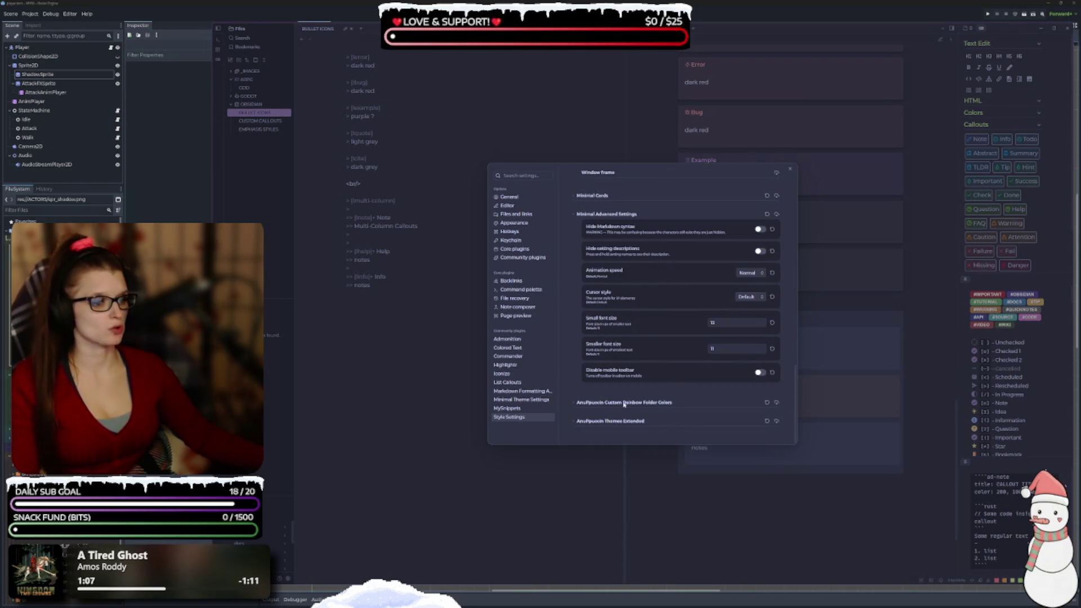
{"action": "left_click", "coordinate": [508, 339]}
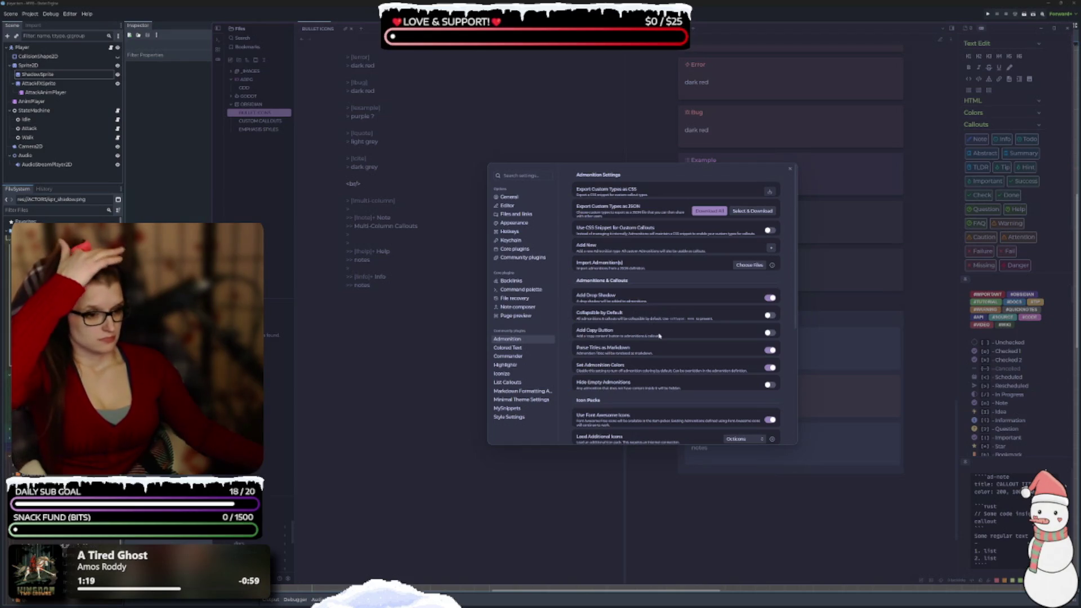
Scroll the Admonition options, then close Settings to return to the BULLET ICONS note
{"action": "scroll", "coordinate": [659, 336], "scroll_direction": "down", "scroll_amount": 5}
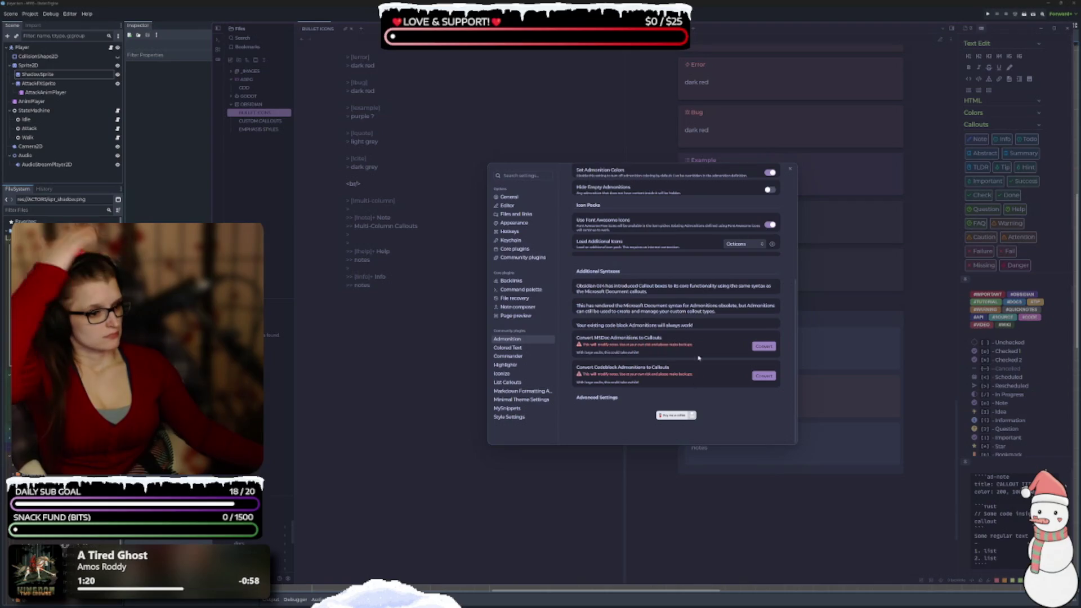
{"action": "left_click", "coordinate": [790, 168]}
{"action": "scroll", "coordinate": [787, 266], "scroll_direction": "up", "scroll_amount": 3}
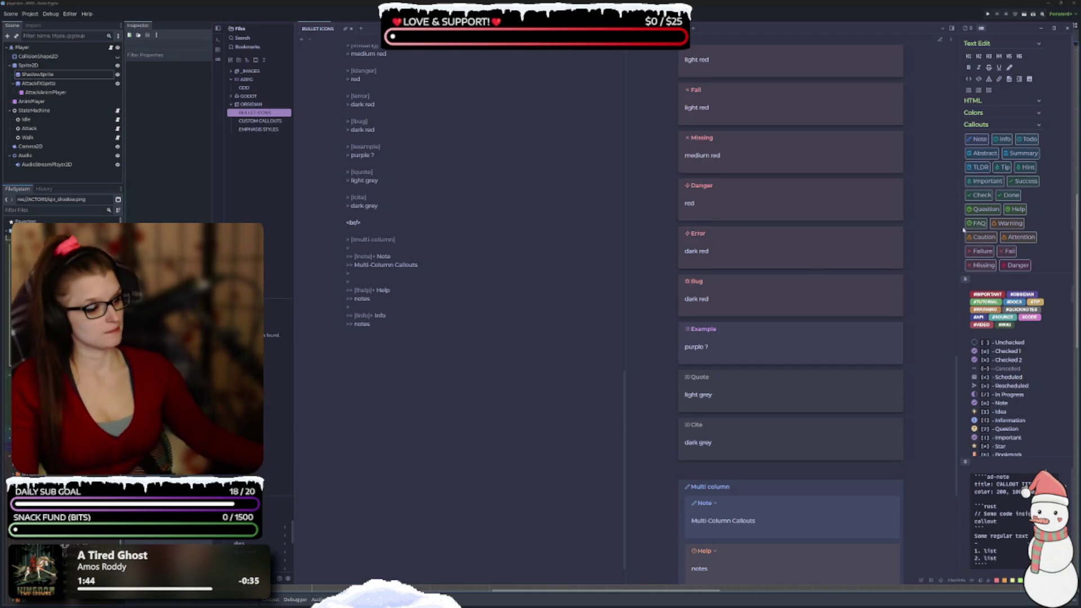
Show CUSTOM CALLOUTS as rendered preview only, then open the GDD note with its Abstract callout
{"action": "scroll", "coordinate": [473, 439], "scroll_direction": "up", "scroll_amount": 3}
{"action": "scroll", "coordinate": [473, 438], "scroll_direction": "up", "scroll_amount": 10}
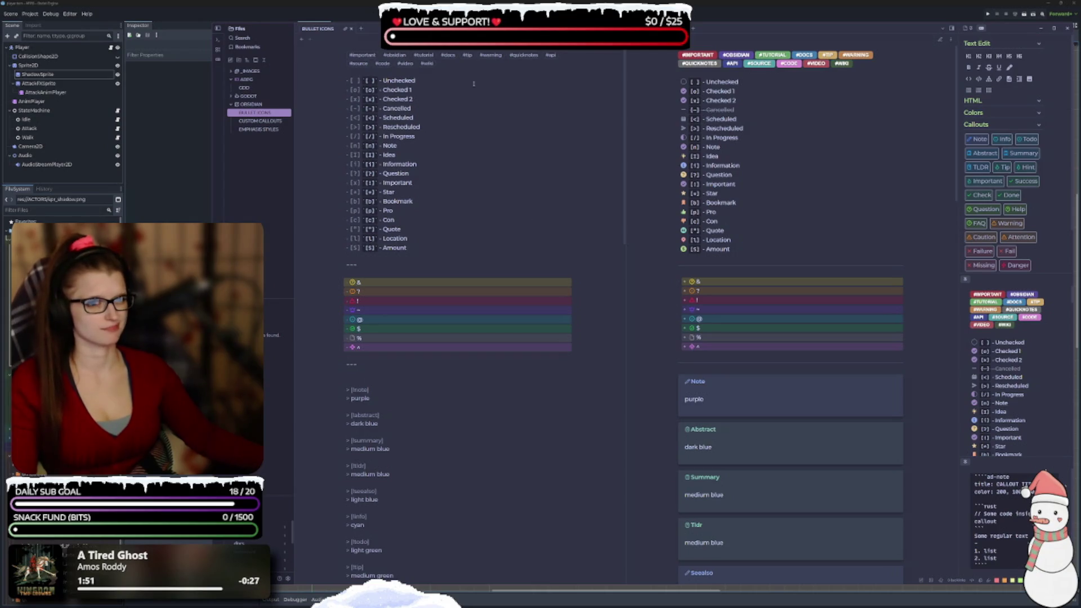
{"action": "left_click", "coordinate": [259, 120]}
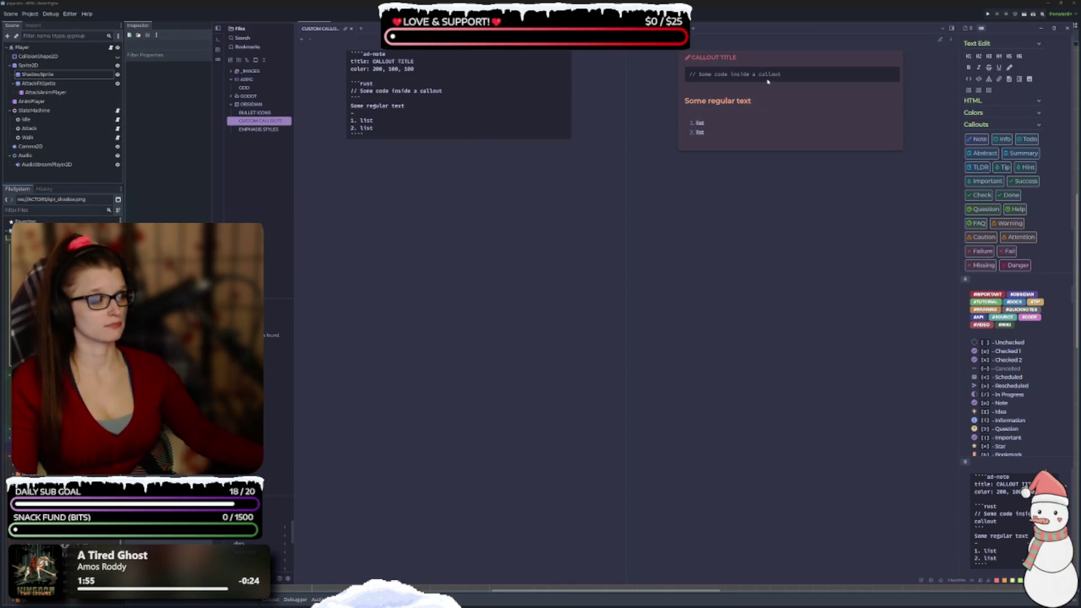
{"action": "left_click", "coordinate": [345, 29]}
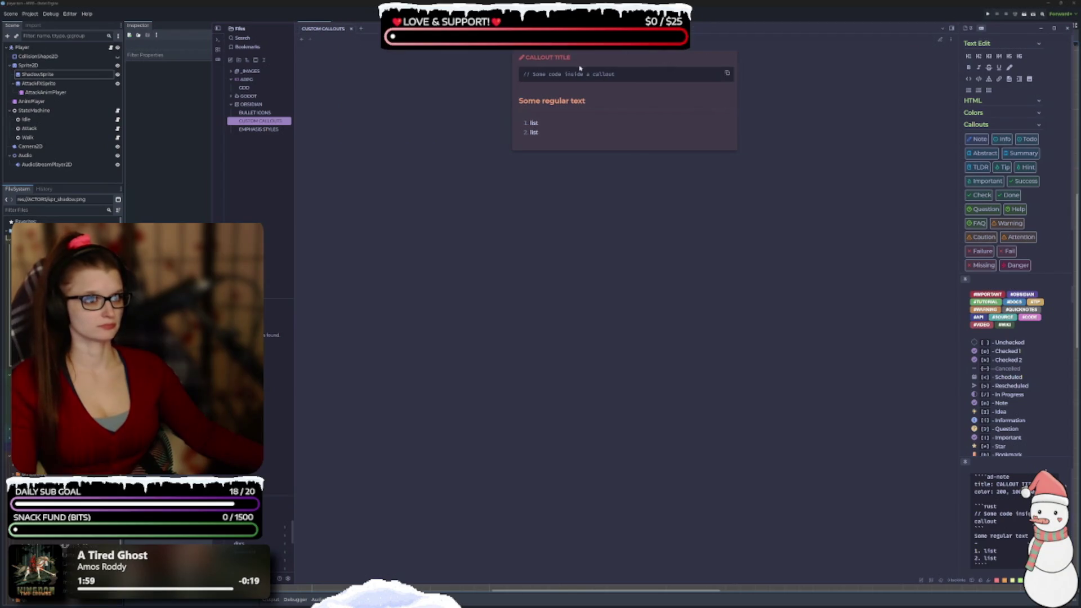
{"action": "left_click", "coordinate": [246, 88]}
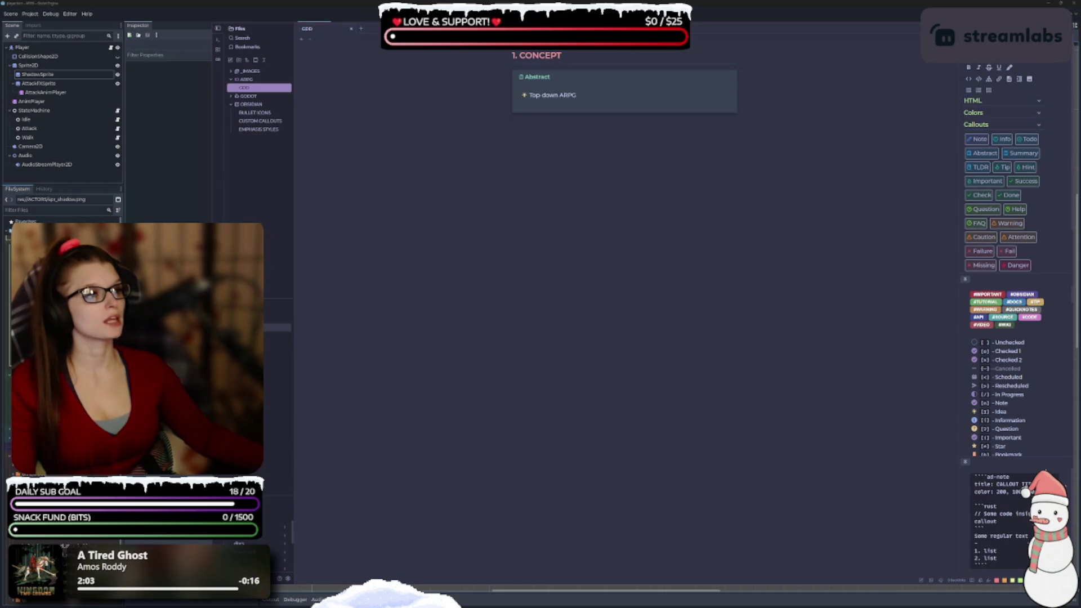
Split GDD with Source mode on the left and Reading view on the right, then open an empty left tab
{"action": "left_click", "coordinate": [618, 39]}
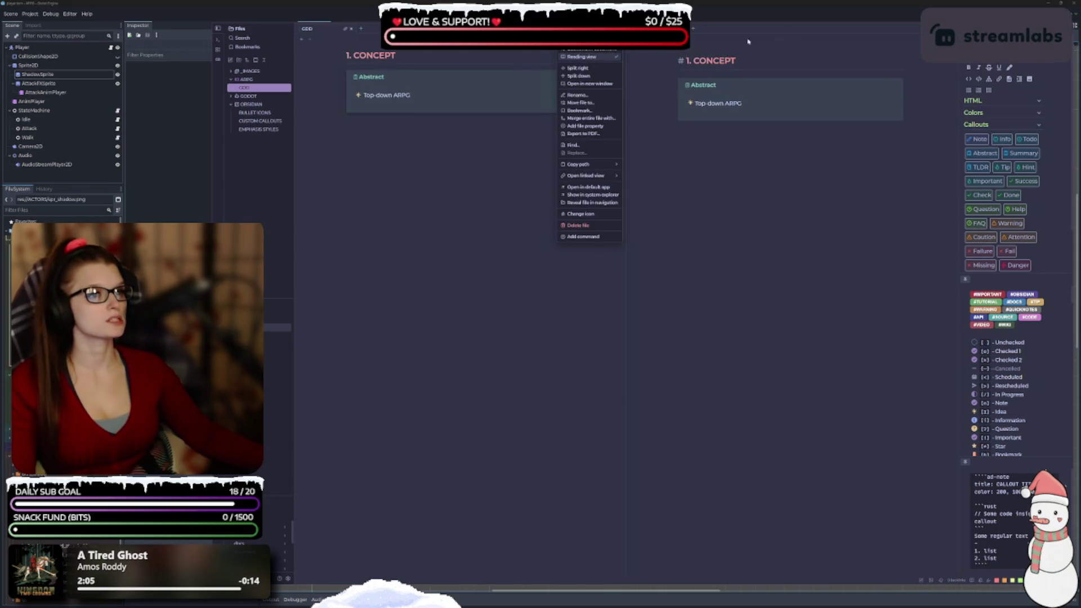
{"action": "left_click", "coordinate": [582, 59]}
{"action": "left_click", "coordinate": [618, 39]}
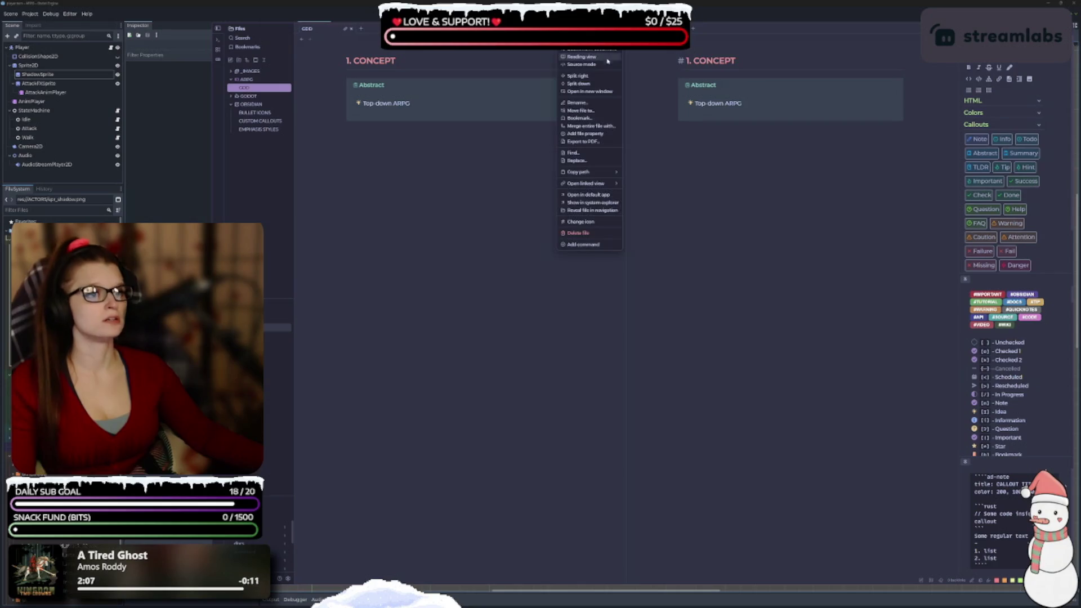
{"action": "left_click", "coordinate": [582, 62]}
{"action": "left_click", "coordinate": [951, 39]}
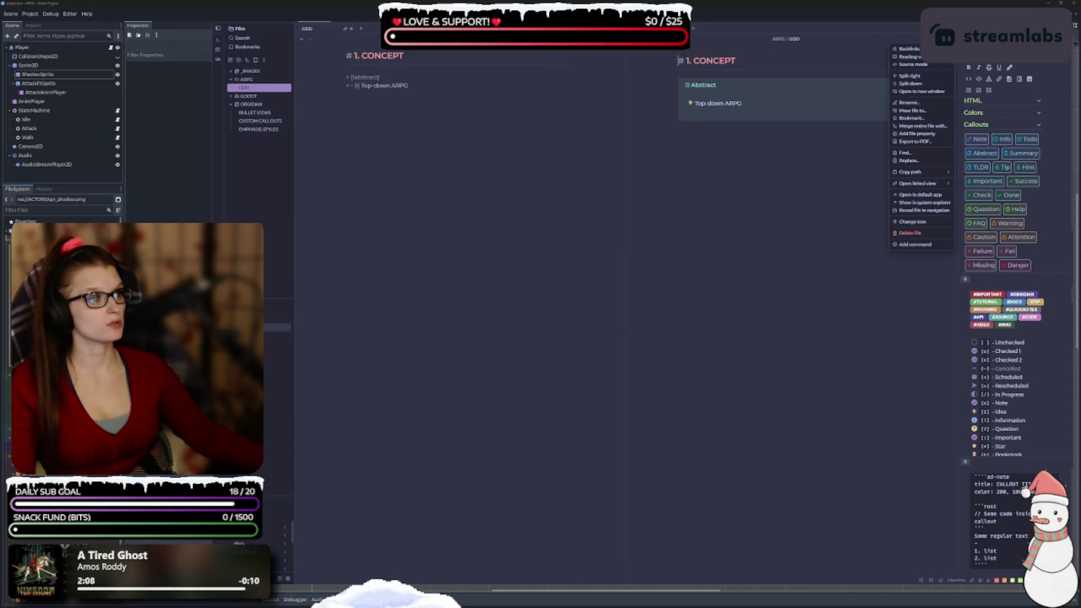
{"action": "left_click", "coordinate": [917, 64]}
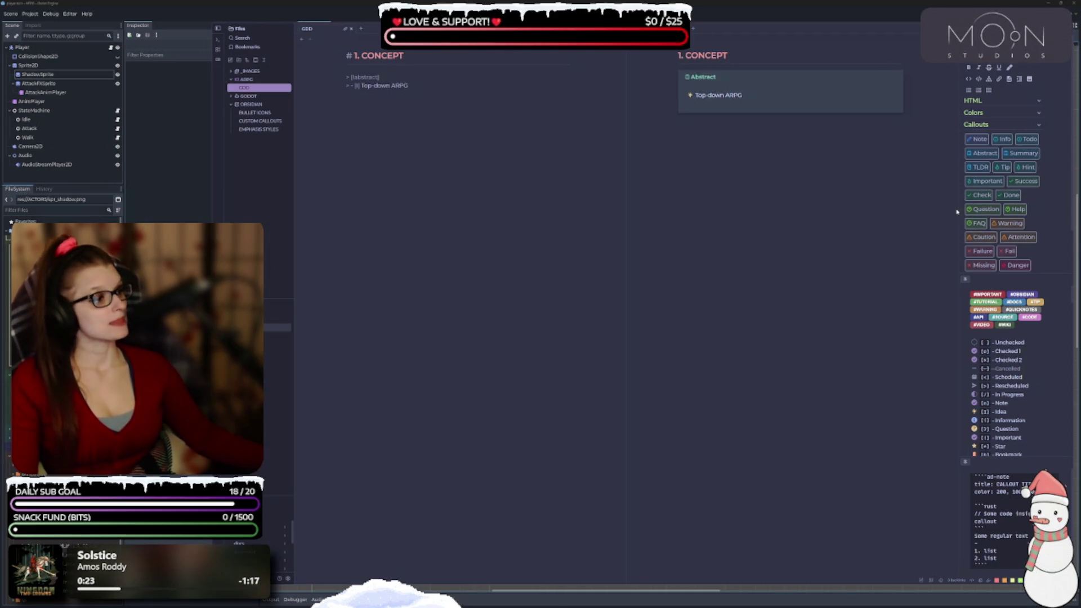
{"action": "mouse_move", "coordinate": [958, 210]}
{"action": "left_mouse_down"}
{"action": "mouse_move", "coordinate": [975, 210]}
{"action": "mouse_move", "coordinate": [961, 210]}
{"action": "left_mouse_up"}
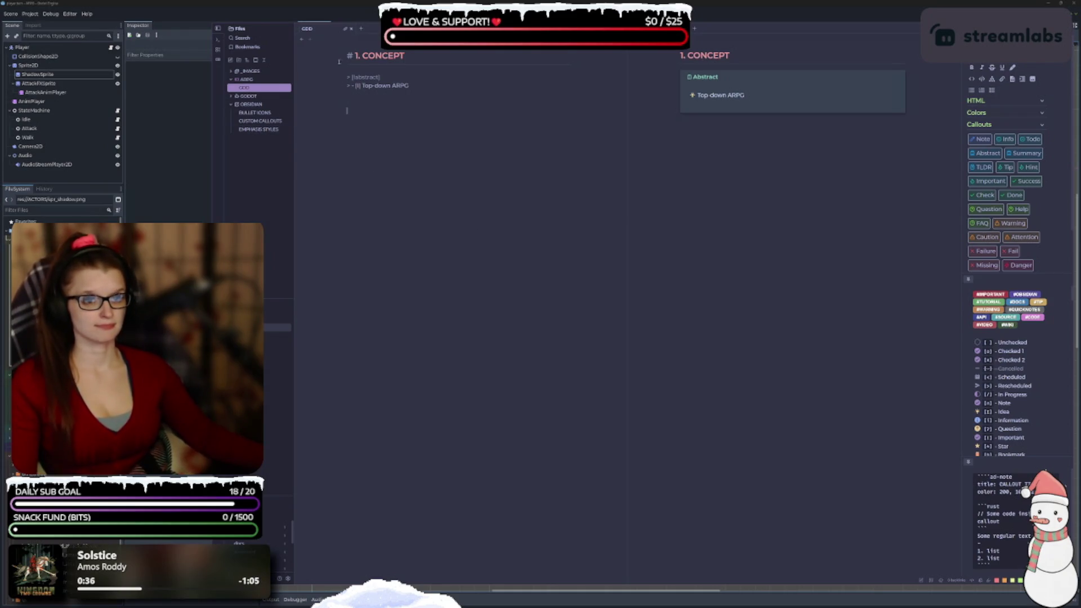
{"action": "left_click", "coordinate": [364, 31]}
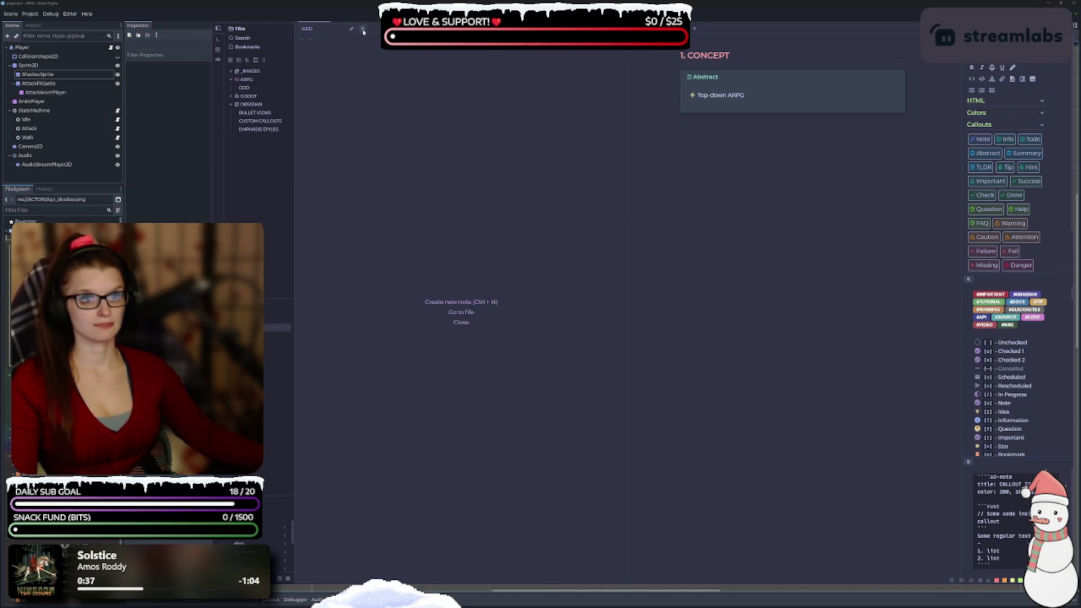
Open the EMPHASIS STYLES note, inspect the purple block's HTML, and zoom the interface in one step
{"action": "left_click", "coordinate": [258, 133]}
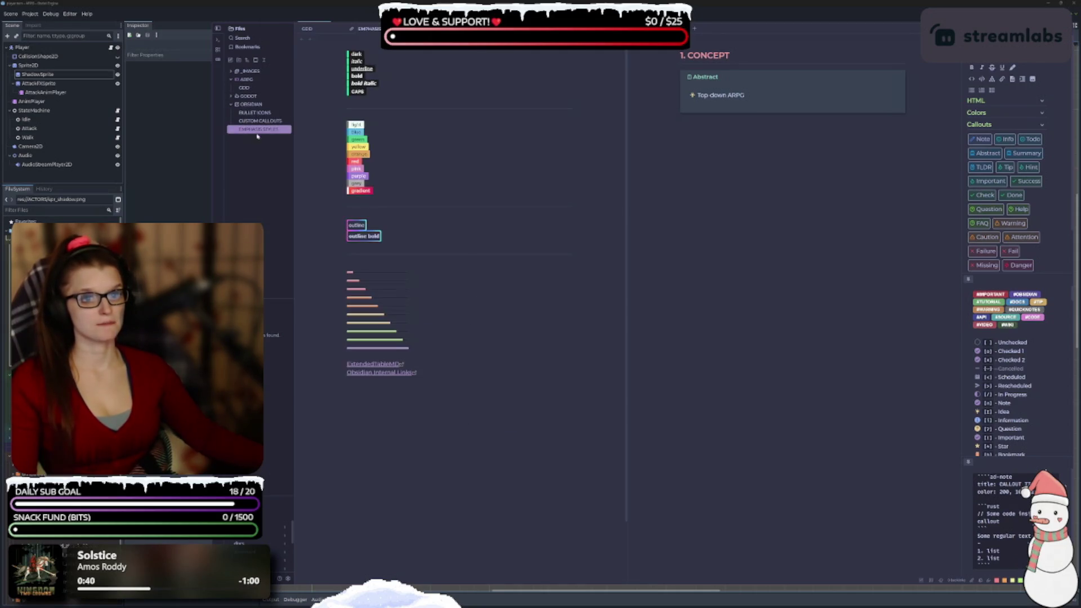
{"action": "left_click", "coordinate": [428, 176]}
{"action": "left_click", "coordinate": [452, 348]}
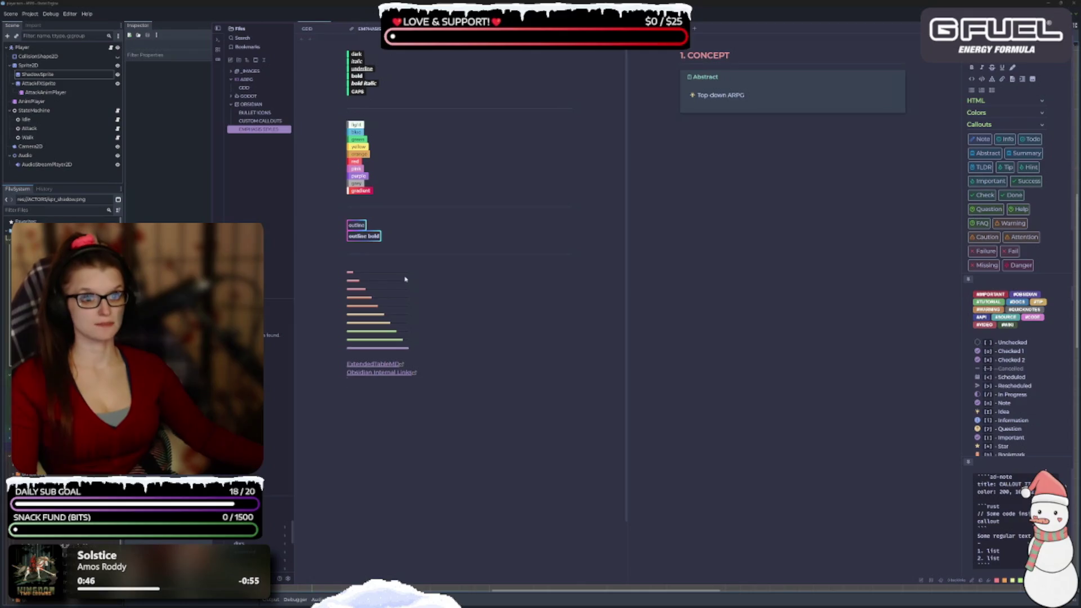
{"action": "key", "text": "ctrl+equal"}
Inspect the HTML of the gradient, 40% progress, outline, caps, yellow and grey blocks, then open EMPHASIS STYLES on the right
{"action": "left_click", "coordinate": [390, 196]}
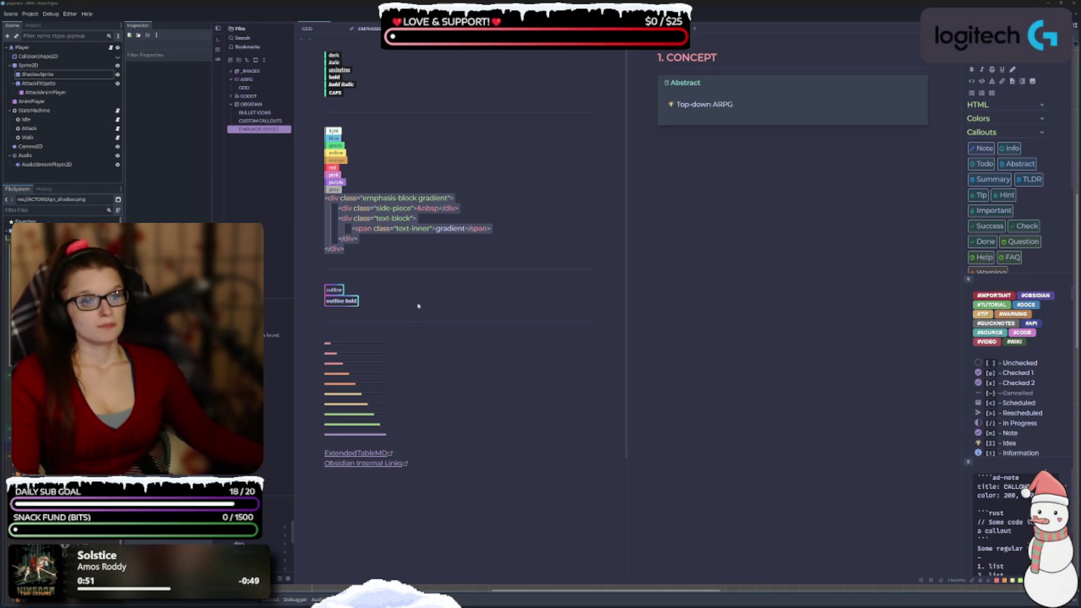
{"action": "left_click", "coordinate": [435, 376]}
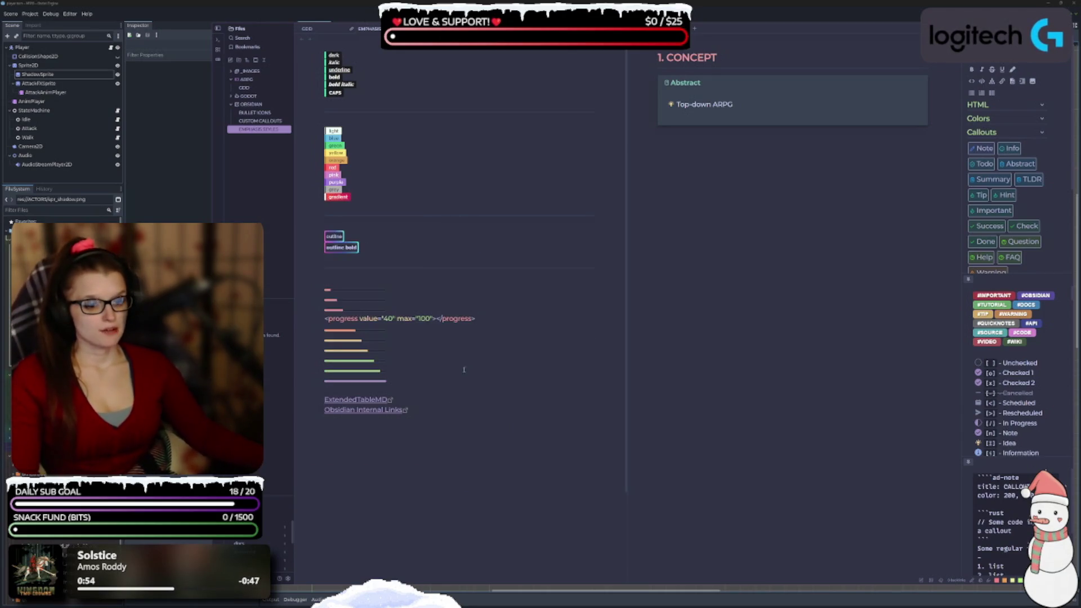
{"action": "left_click", "coordinate": [433, 233]}
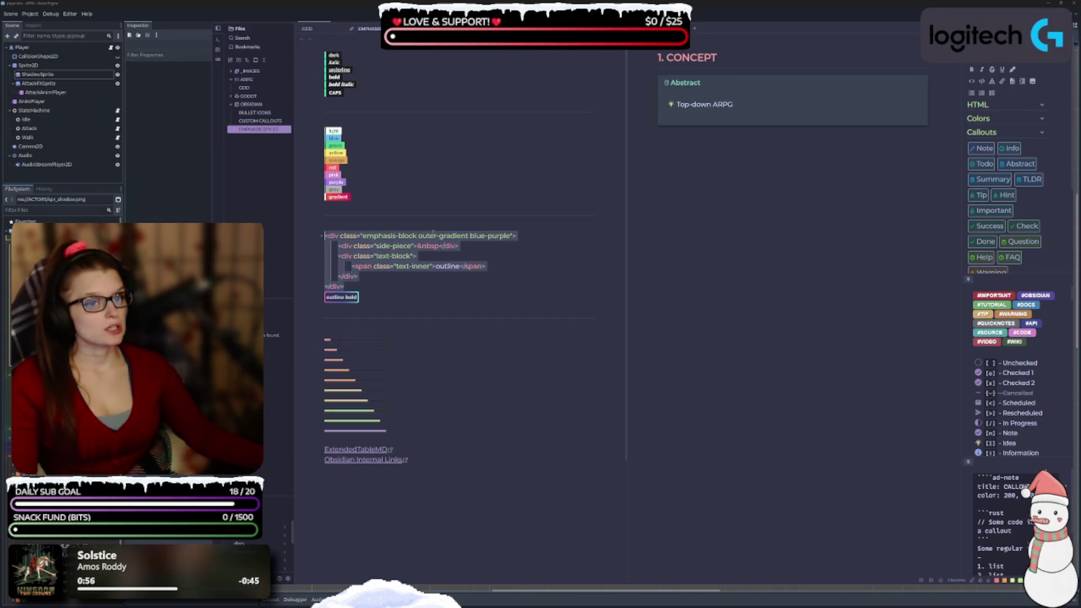
{"action": "left_click", "coordinate": [438, 106]}
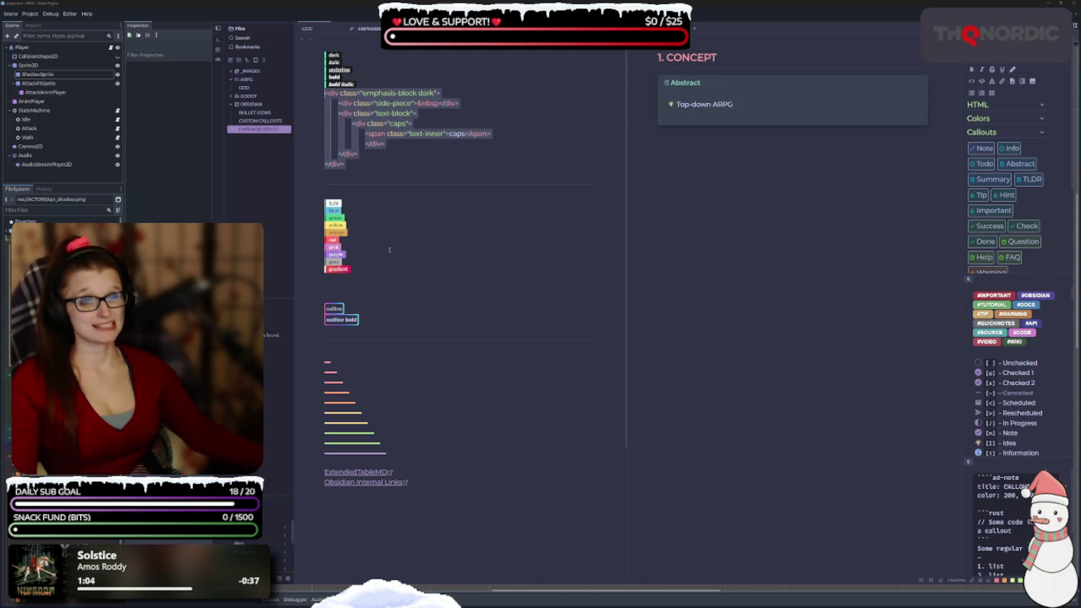
{"action": "left_click", "coordinate": [440, 224]}
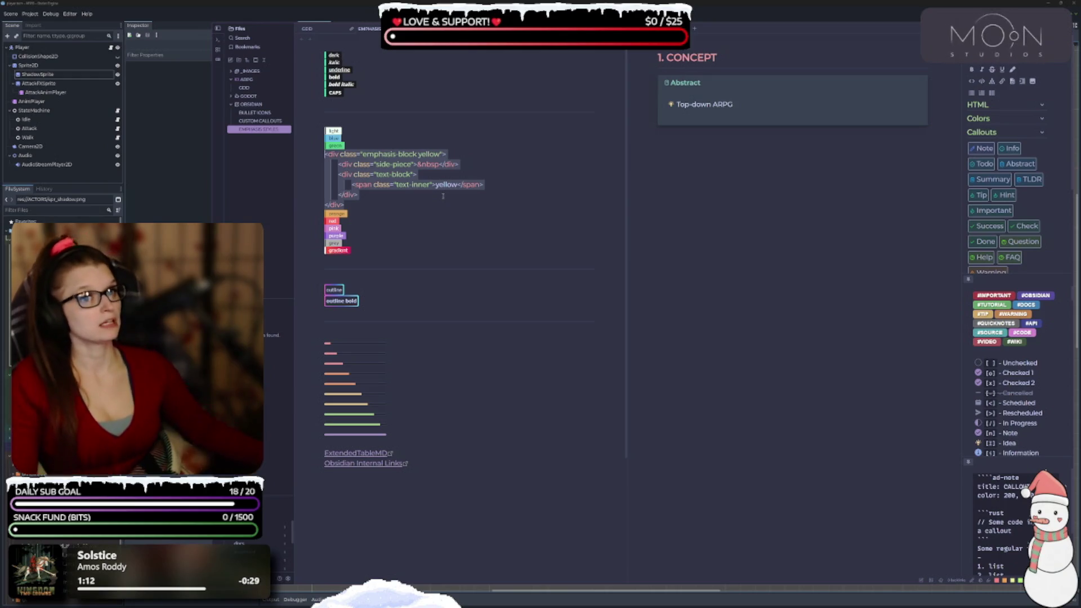
{"action": "left_click", "coordinate": [445, 243]}
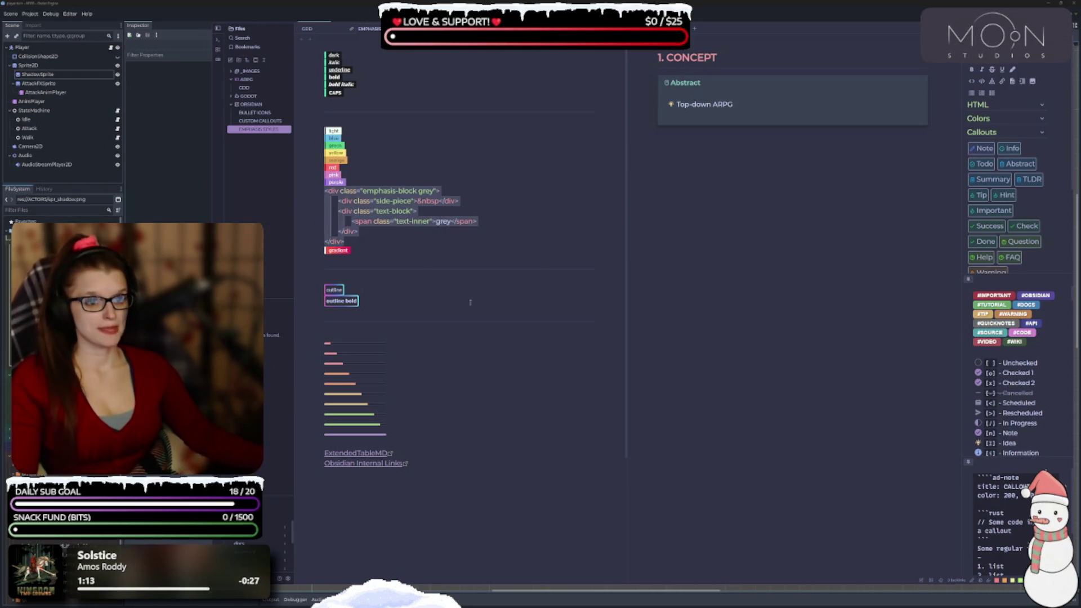
{"action": "left_click", "coordinate": [759, 297]}
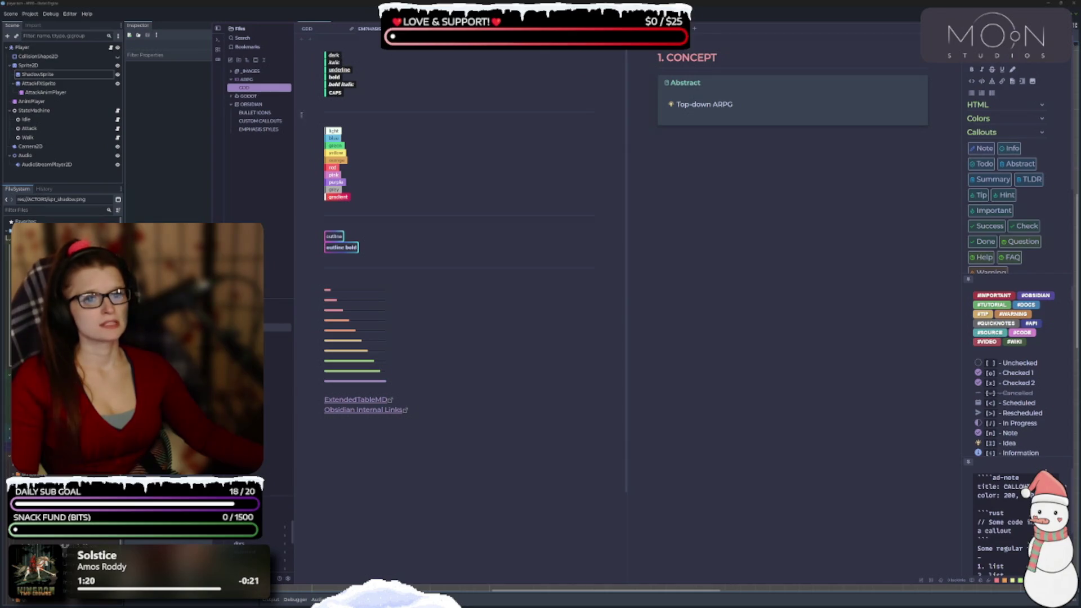
{"action": "left_click", "coordinate": [275, 130]}
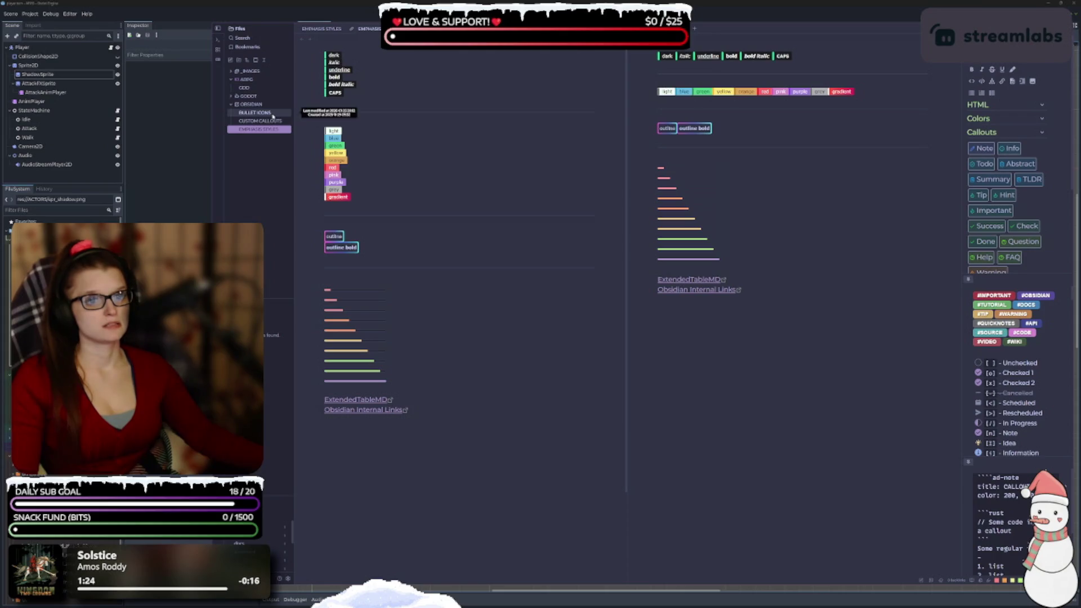
View the BULLET ICONS note, then go back through EMPHASIS STYLES to the GDD note
{"action": "left_click", "coordinate": [272, 113]}
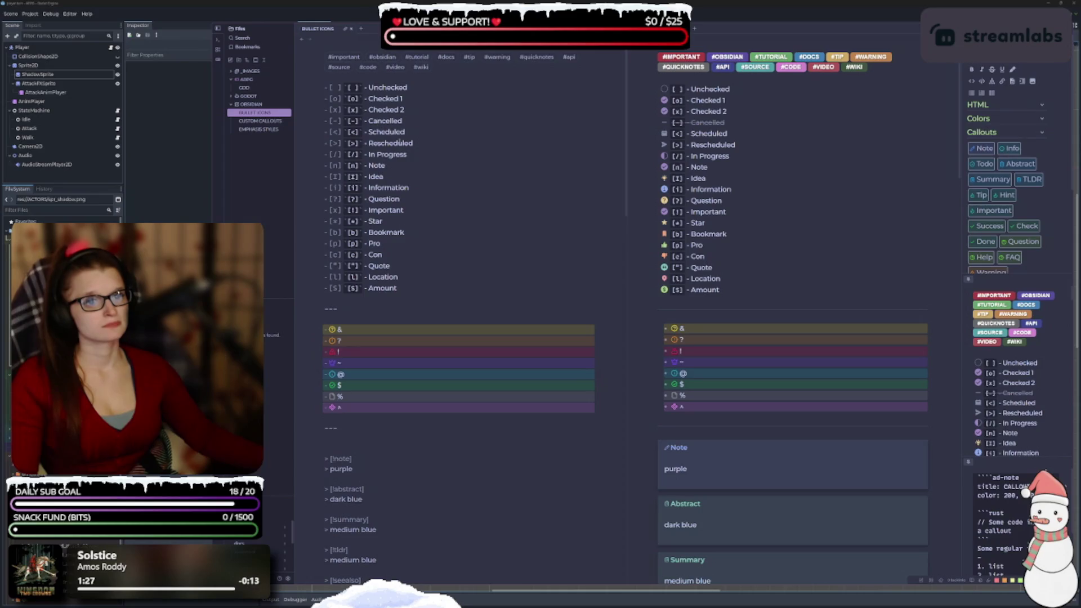
{"action": "left_click", "coordinate": [302, 40]}
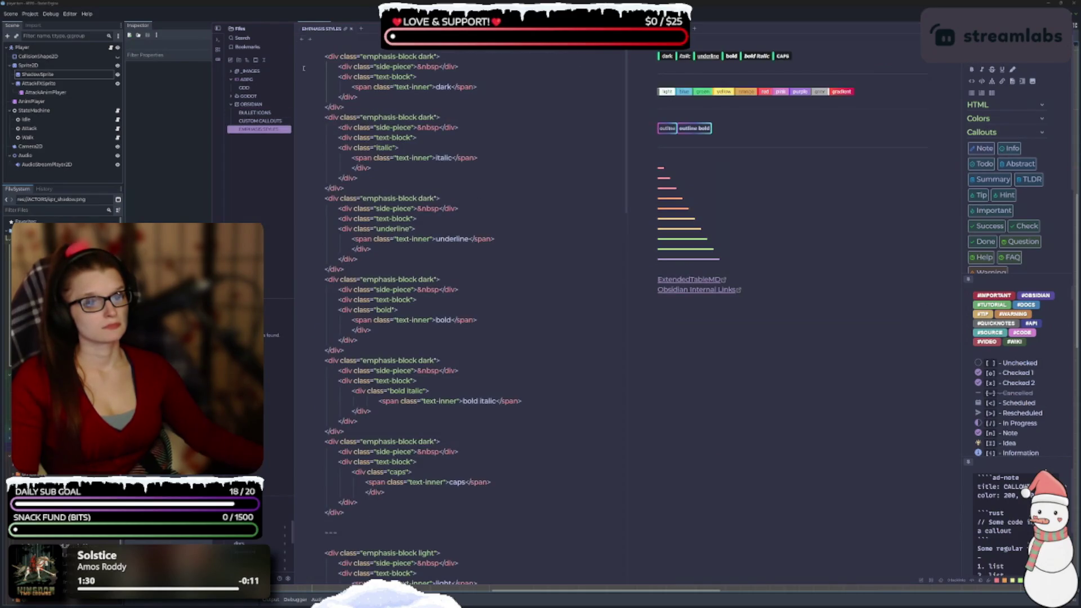
{"action": "left_click", "coordinate": [302, 40]}
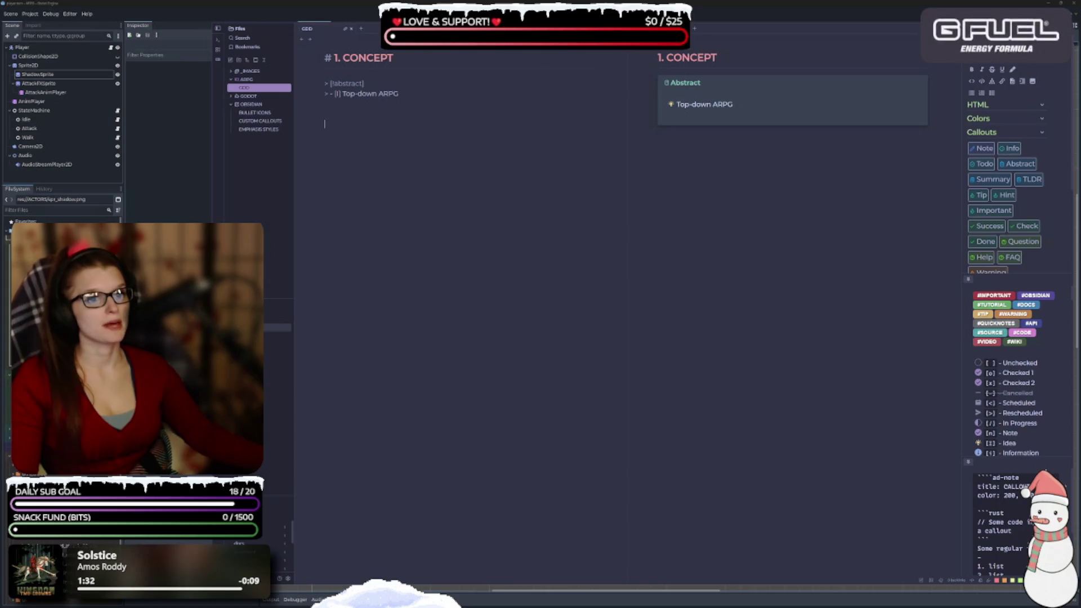
In a new tab browse EMPHASIS STYLES and BULLET ICONS, then close the BULLET ICONS tab with Ctrl+W
{"action": "left_click", "coordinate": [361, 28]}
{"action": "left_click", "coordinate": [258, 130]}
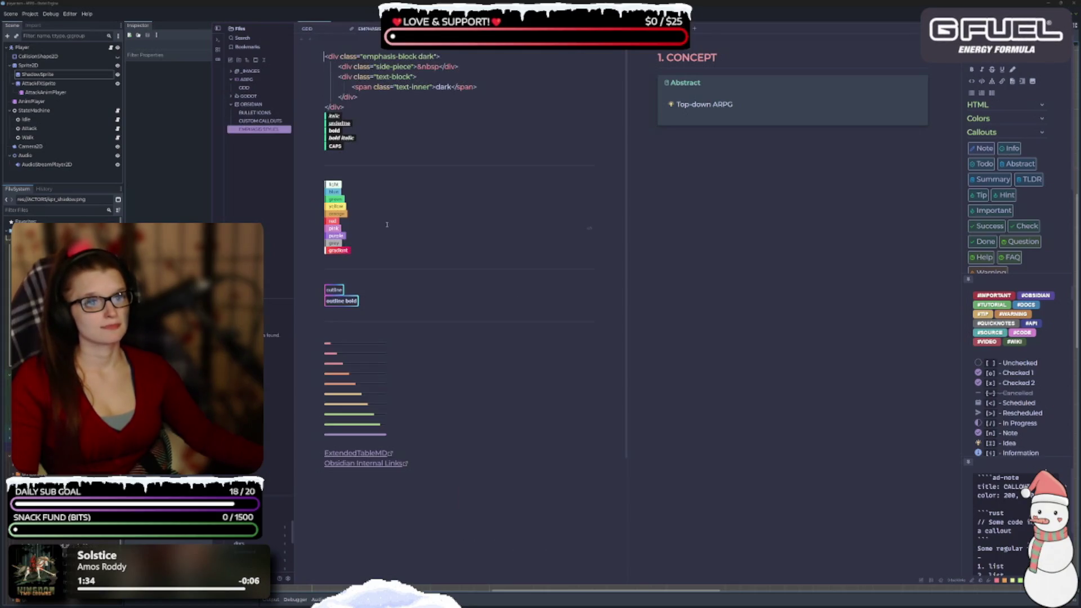
{"action": "left_click", "coordinate": [254, 112]}
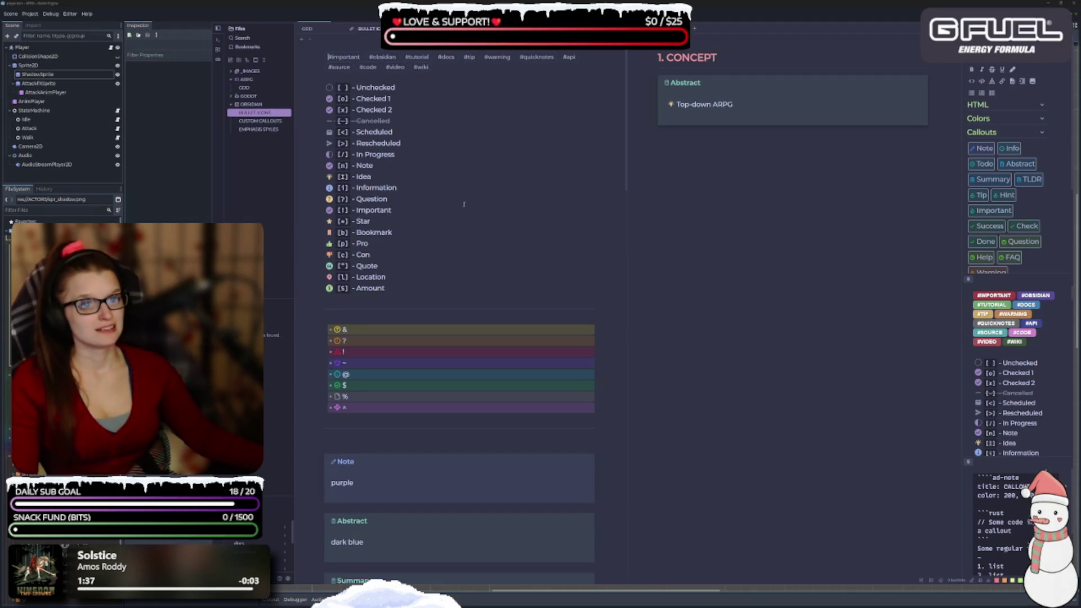
{"action": "scroll", "coordinate": [456, 195], "scroll_direction": "down", "scroll_amount": 3}
{"action": "scroll", "coordinate": [456, 196], "scroll_direction": "down", "scroll_amount": 4}
{"action": "scroll", "coordinate": [454, 191], "scroll_direction": "up", "scroll_amount": 7}
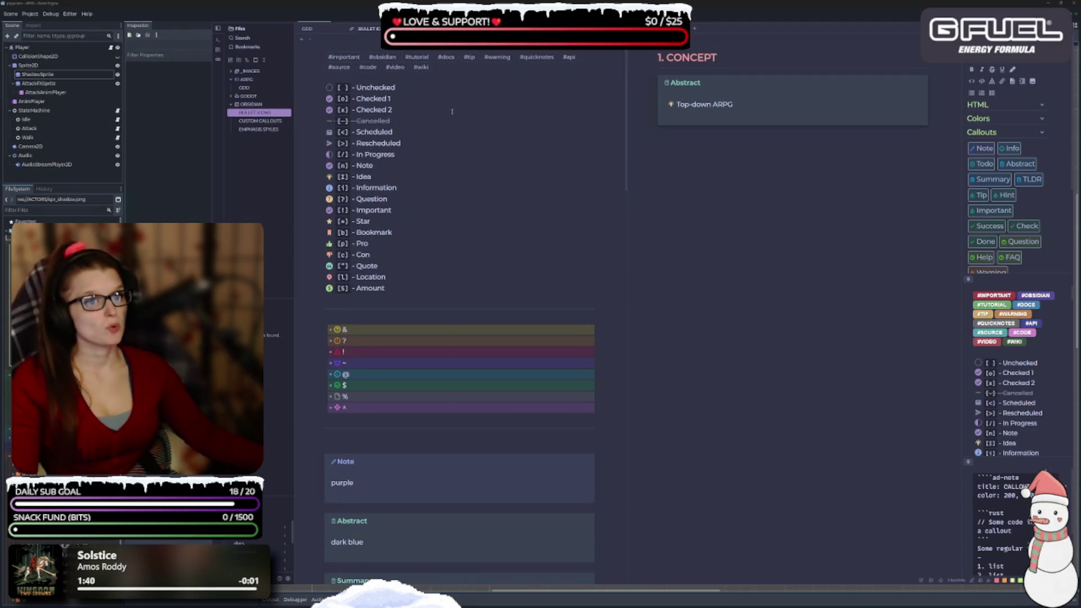
{"action": "left_click", "coordinate": [436, 165]}
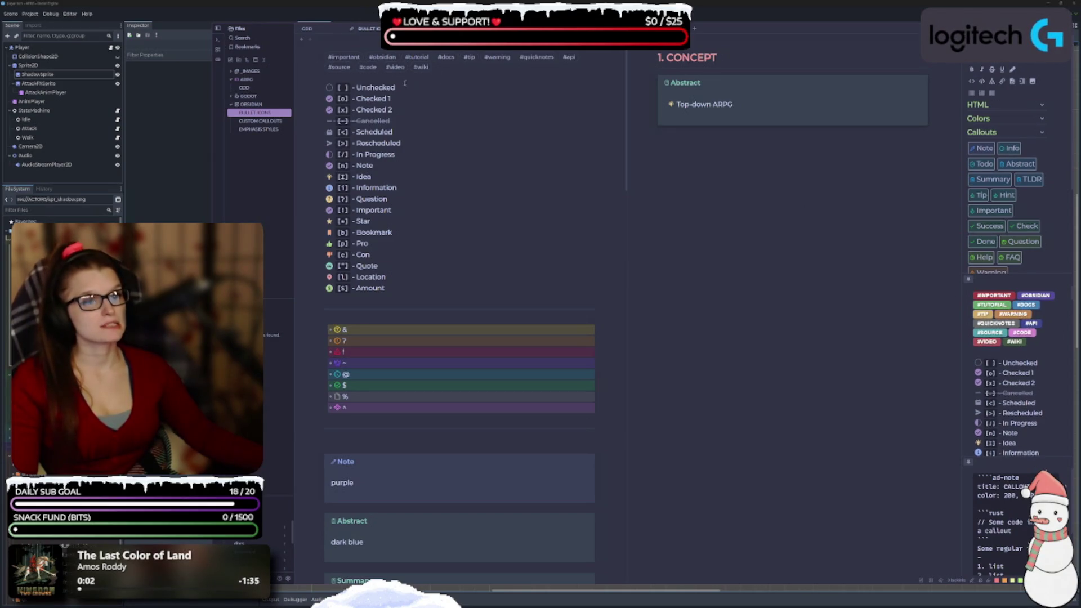
{"action": "key", "text": "ctrl+w"}
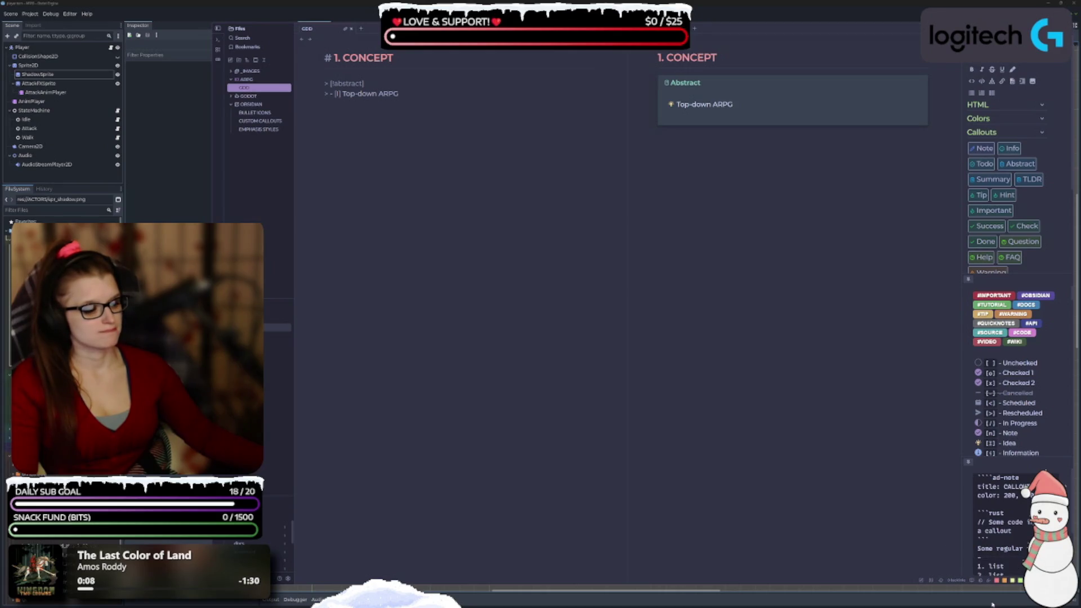
{"action": "left_click", "coordinate": [986, 580]}
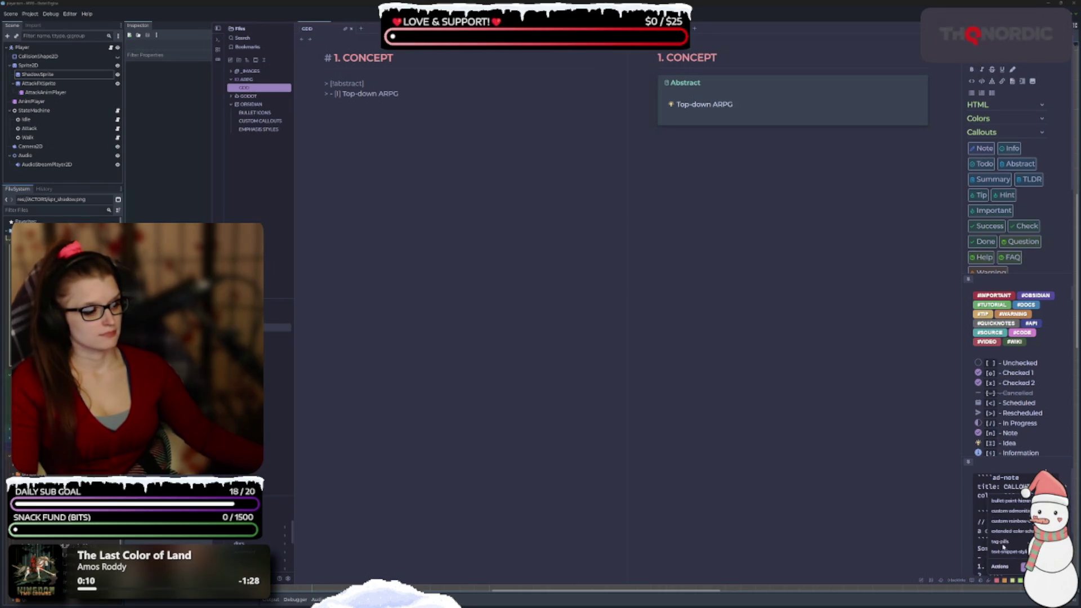
Open tag-pills.css from the snippets list in VS Code
{"action": "key", "text": "Escape"}
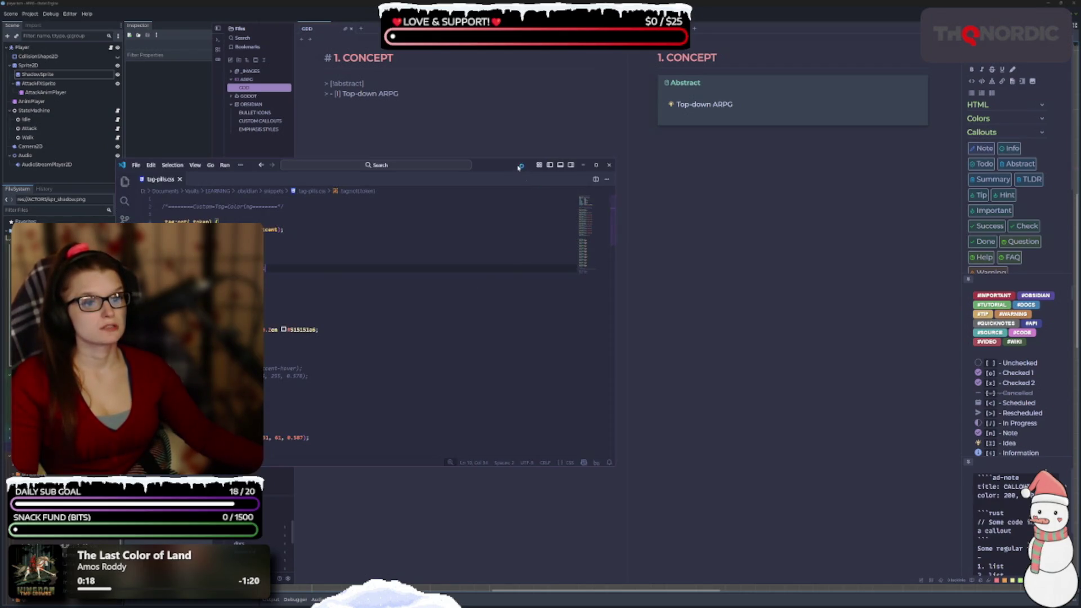
Move and enlarge the VS Code window, scroll through the tag-pills.css rules, then close it
{"action": "left_click_drag", "start_coordinate": [518, 167], "coordinate": [616, 136]}
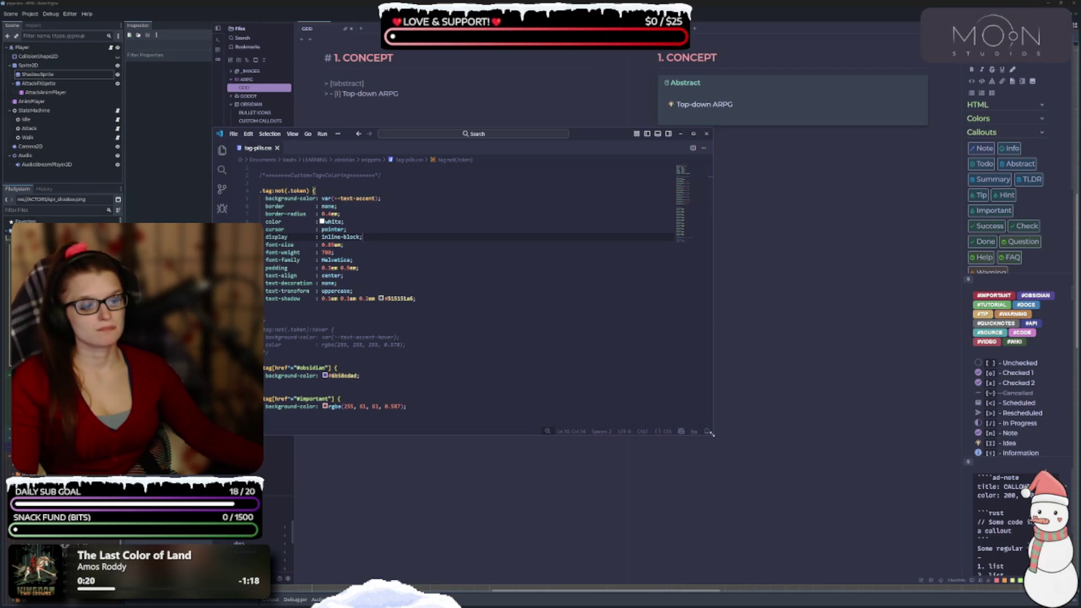
{"action": "left_click_drag", "start_coordinate": [711, 433], "coordinate": [742, 488]}
{"action": "scroll", "coordinate": [532, 240], "scroll_direction": "down", "scroll_amount": 12}
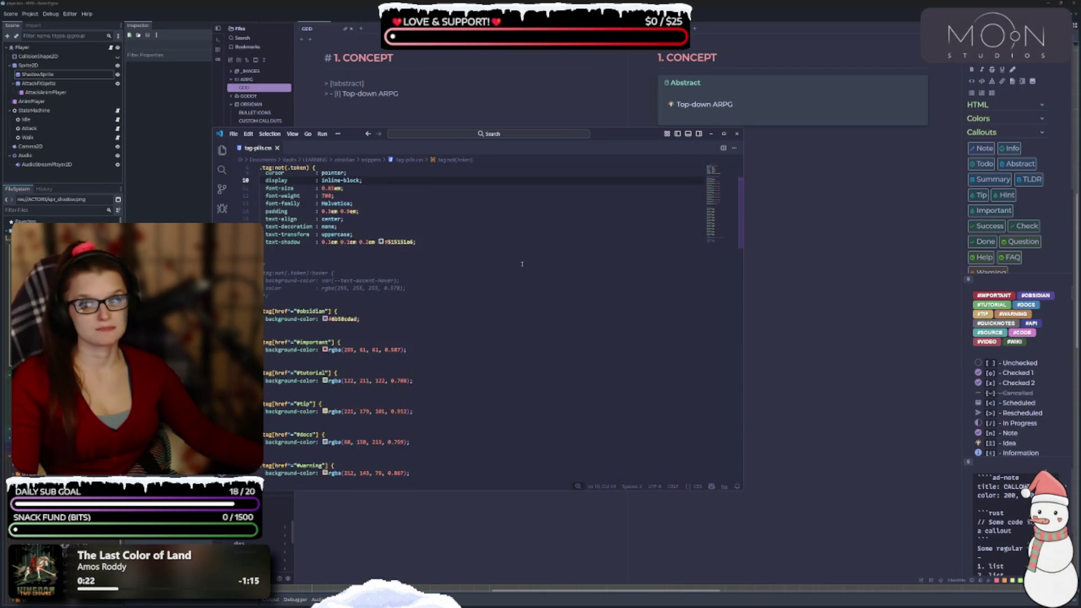
{"action": "scroll", "coordinate": [495, 330], "scroll_direction": "down", "scroll_amount": 7}
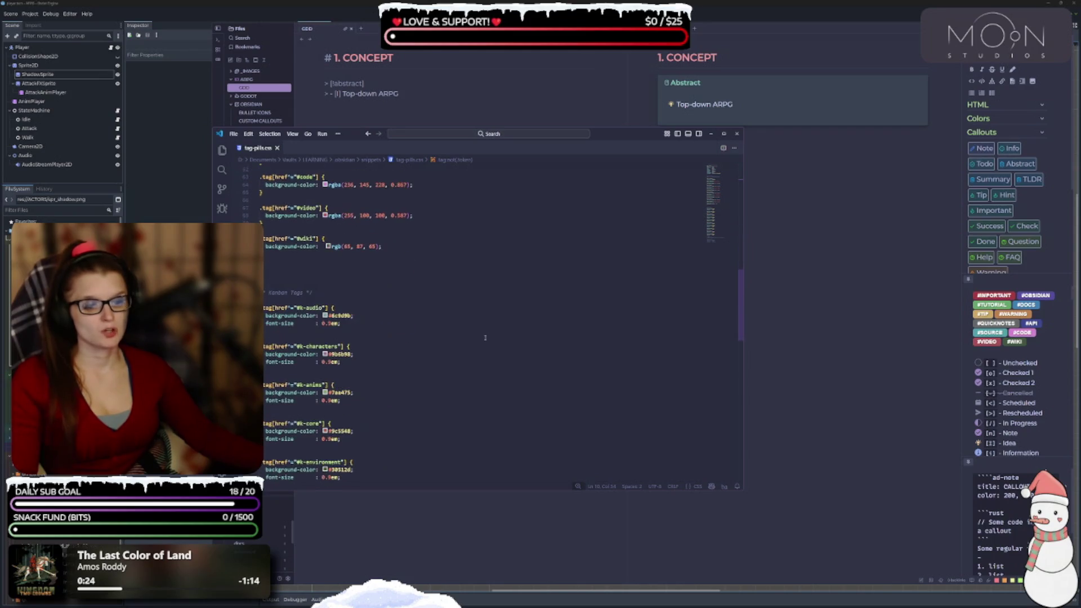
{"action": "scroll", "coordinate": [471, 350], "scroll_direction": "down", "scroll_amount": 10}
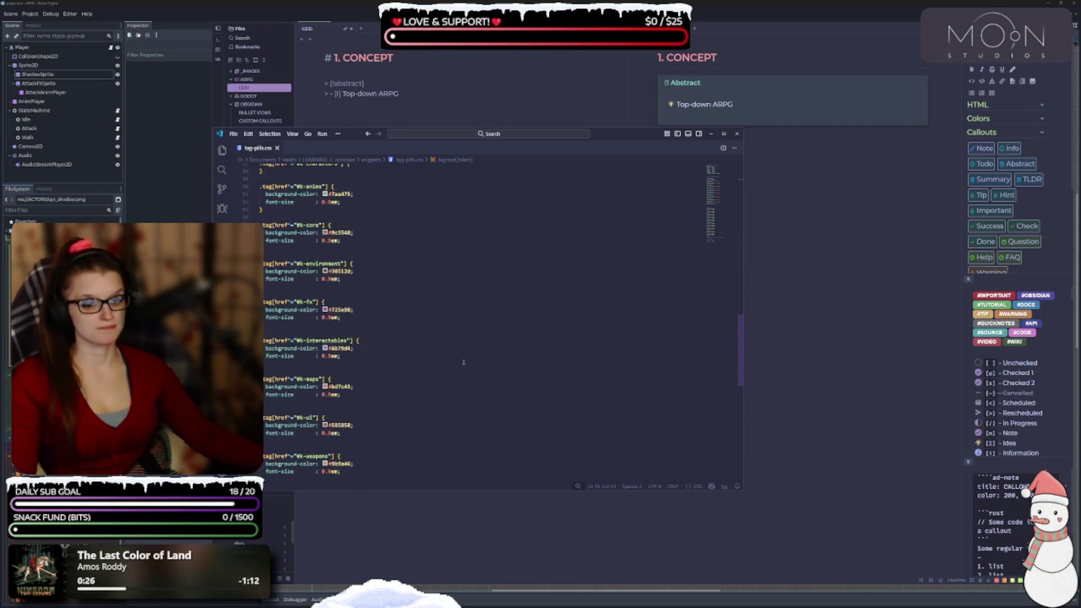
{"action": "scroll", "coordinate": [459, 373], "scroll_direction": "up", "scroll_amount": 8}
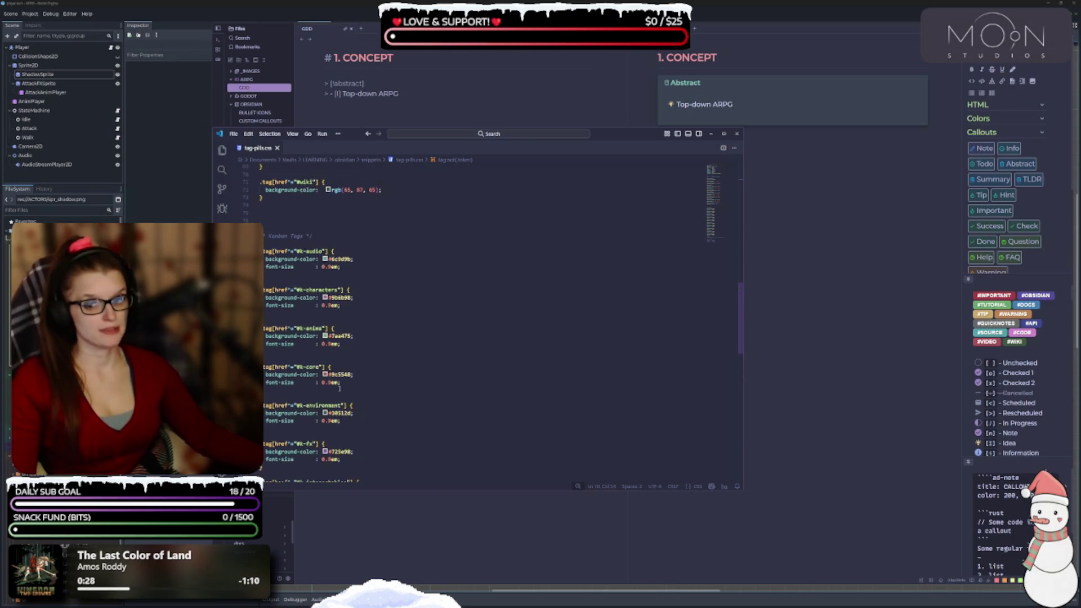
{"action": "scroll", "coordinate": [370, 406], "scroll_direction": "up", "scroll_amount": 10}
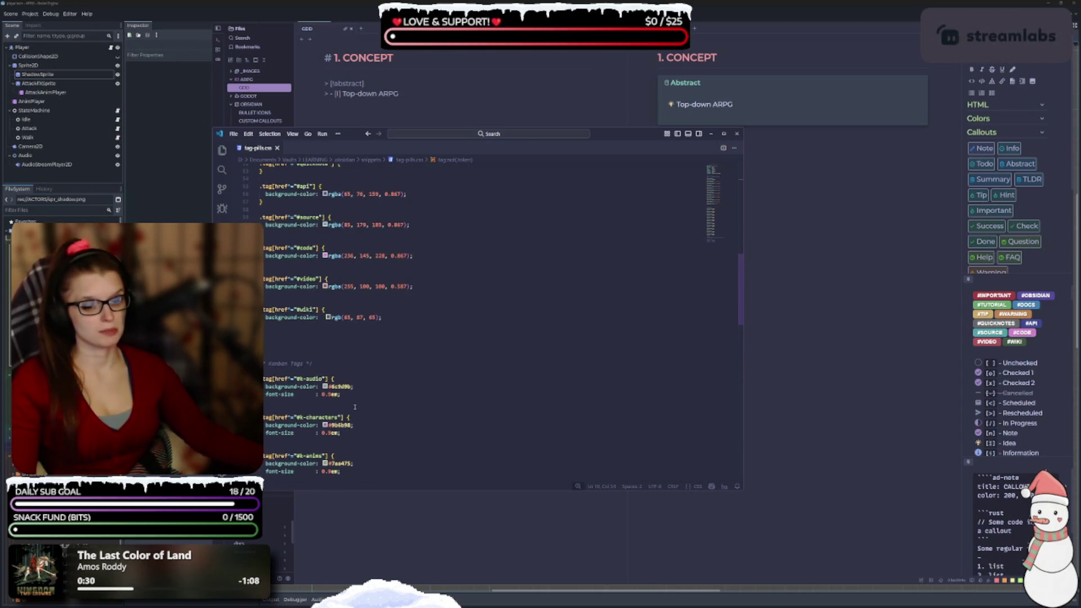
{"action": "scroll", "coordinate": [383, 388], "scroll_direction": "up", "scroll_amount": 4}
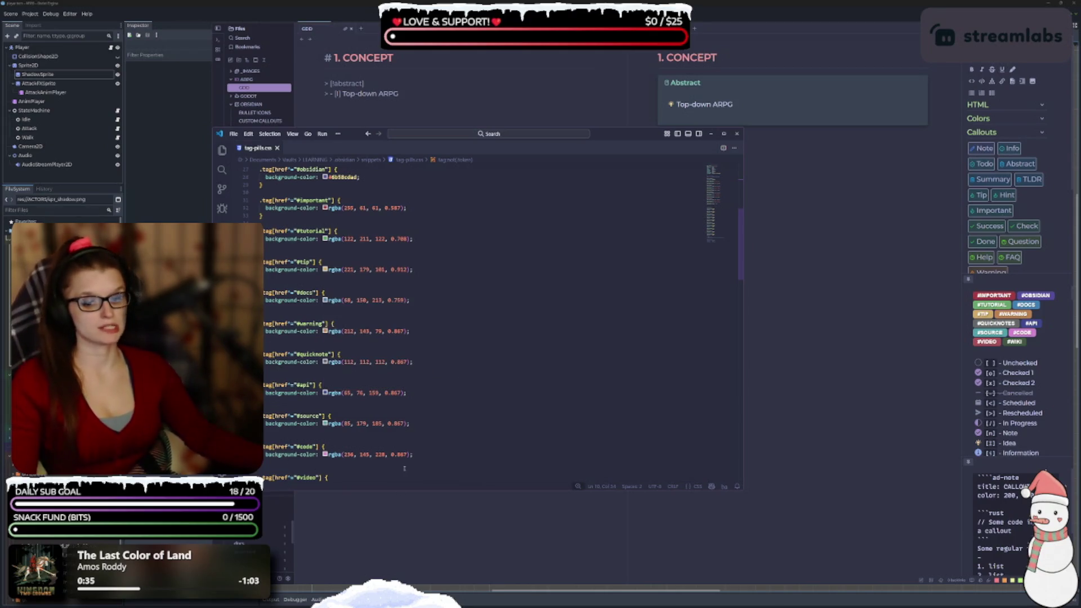
{"action": "scroll", "coordinate": [445, 392], "scroll_direction": "up", "scroll_amount": 6}
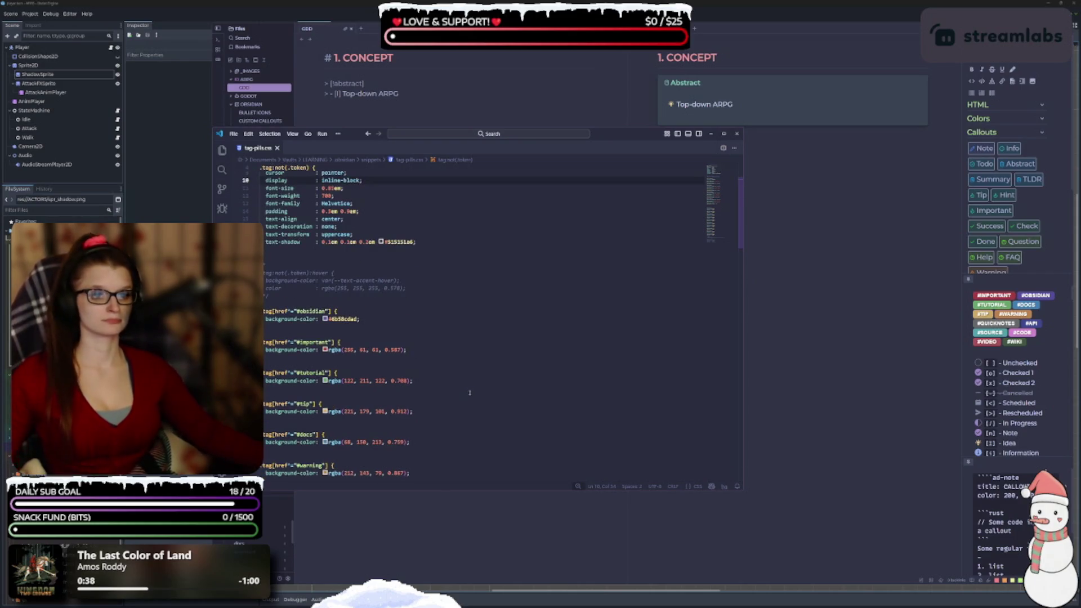
{"action": "scroll", "coordinate": [470, 392], "scroll_direction": "up", "scroll_amount": 3}
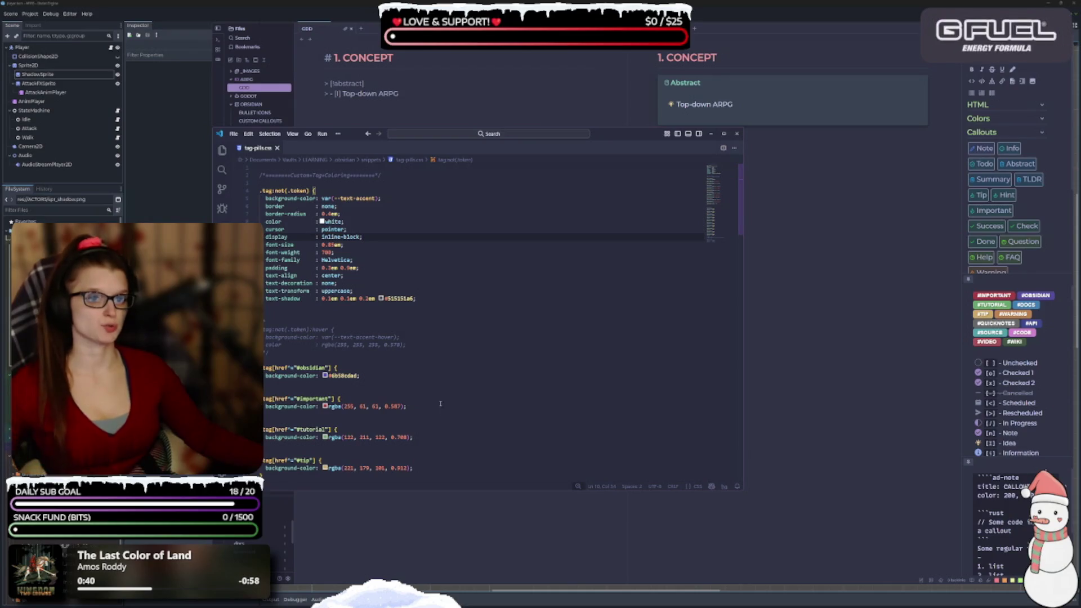
{"action": "left_click", "coordinate": [737, 134]}
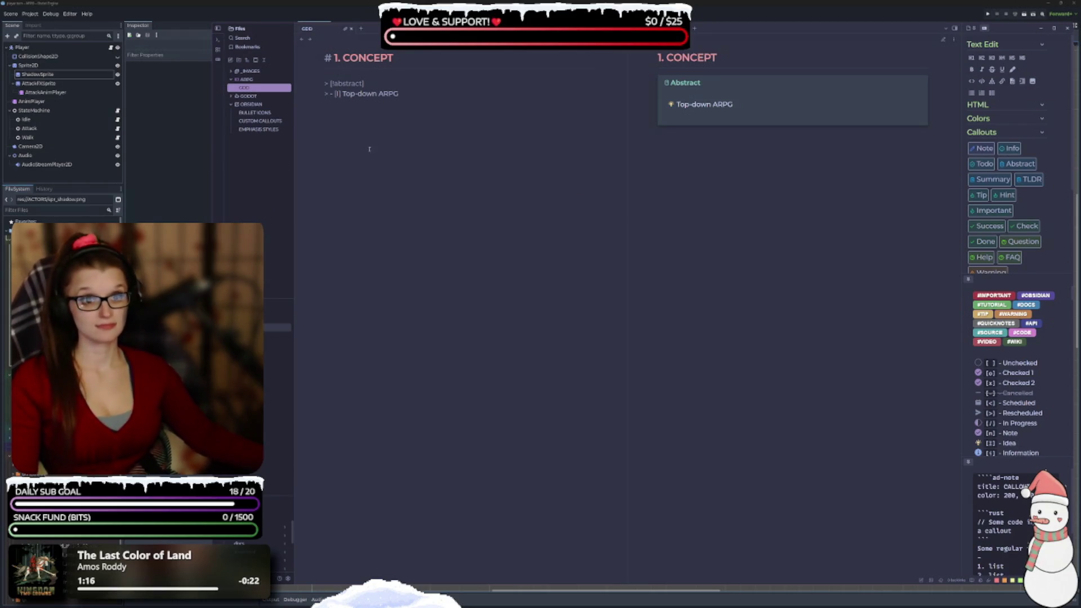
Place the caret at the end of the 'Top-down ARPG' line in the GDD Abstract callout
{"action": "left_click", "coordinate": [420, 93]}
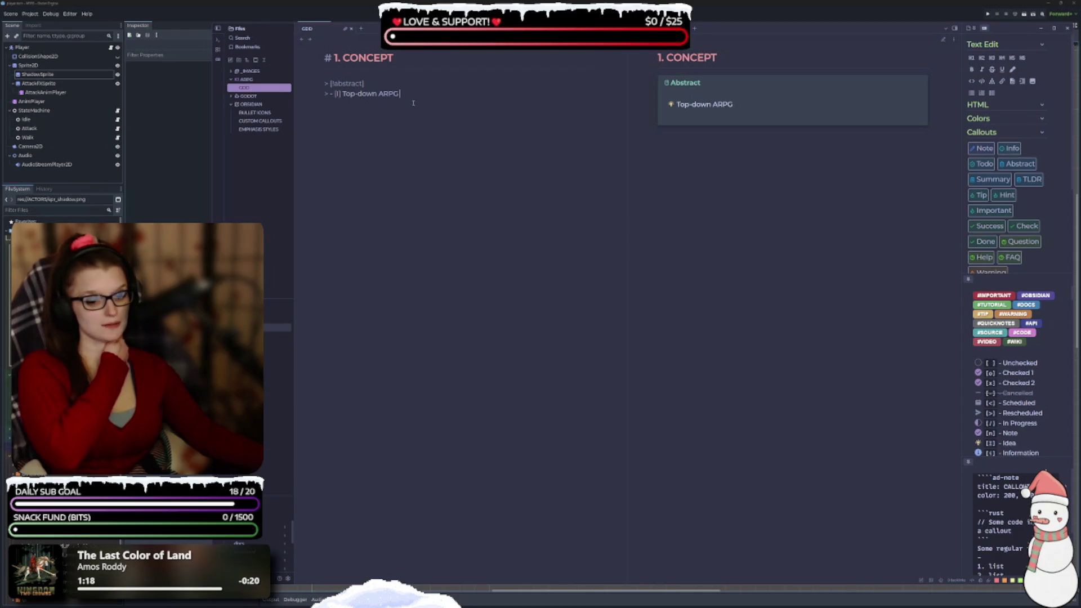
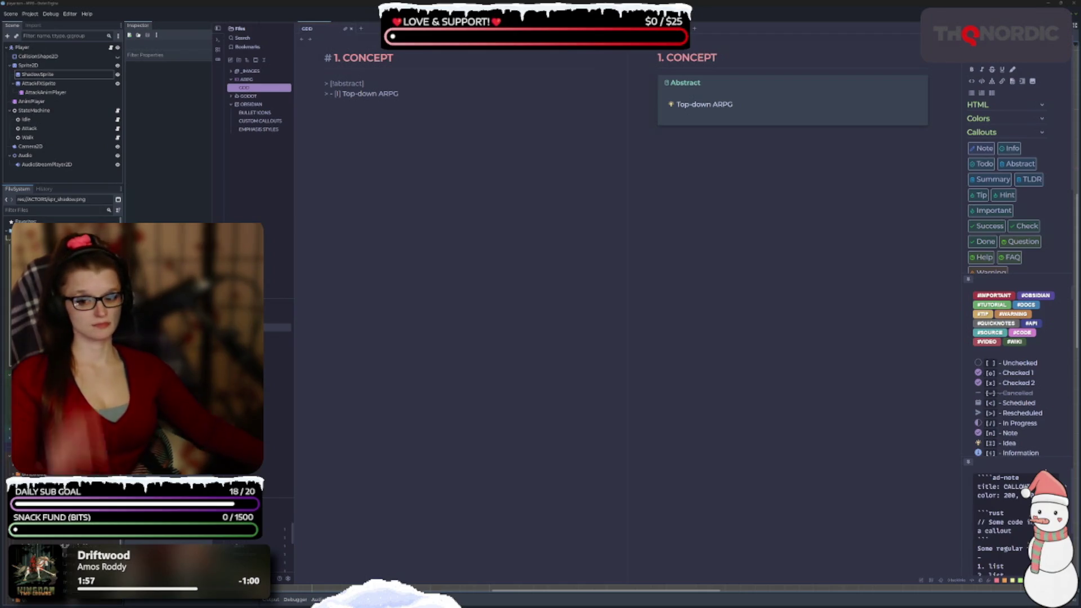
Start a code fence below the Top-down ARPG callout and make it an ad-abstract block
{"action": "left_click", "coordinate": [385, 103]}
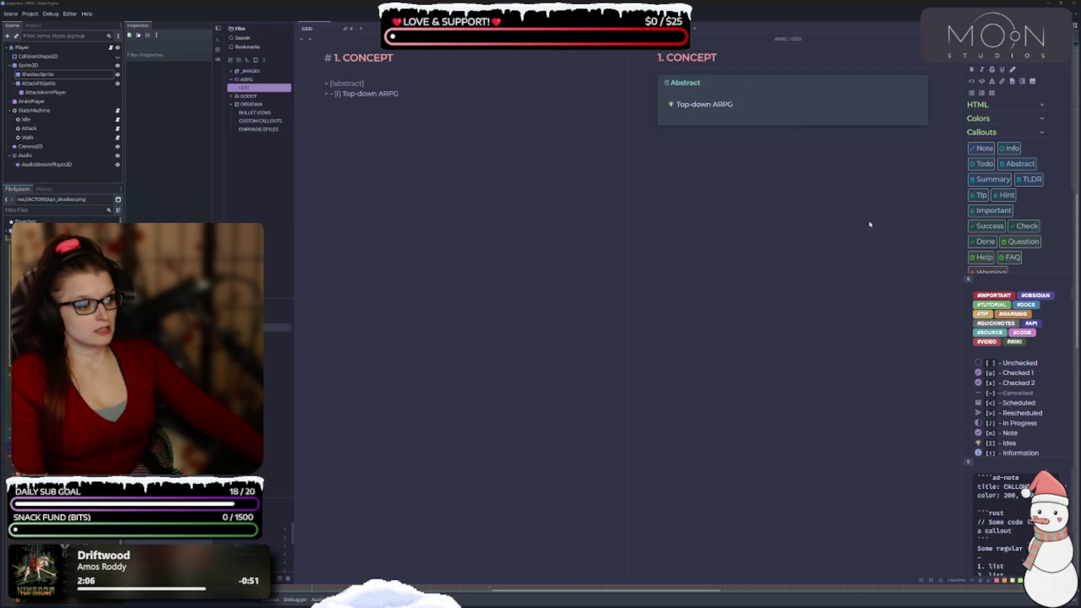
{"action": "scroll", "coordinate": [1011, 403], "scroll_direction": "down", "scroll_amount": 1}
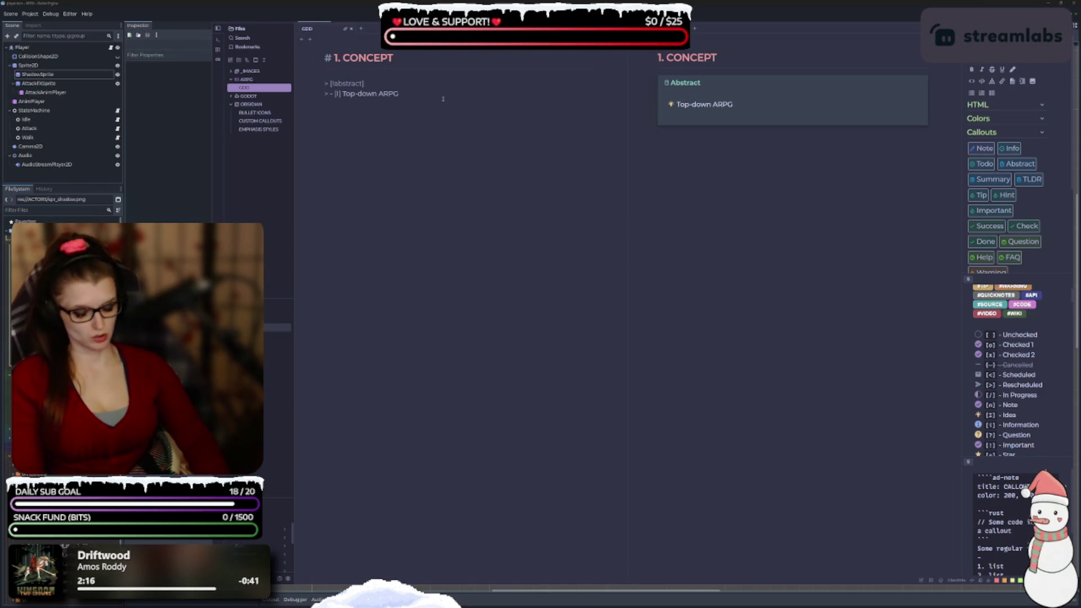
{"action": "type", "text": "```"}
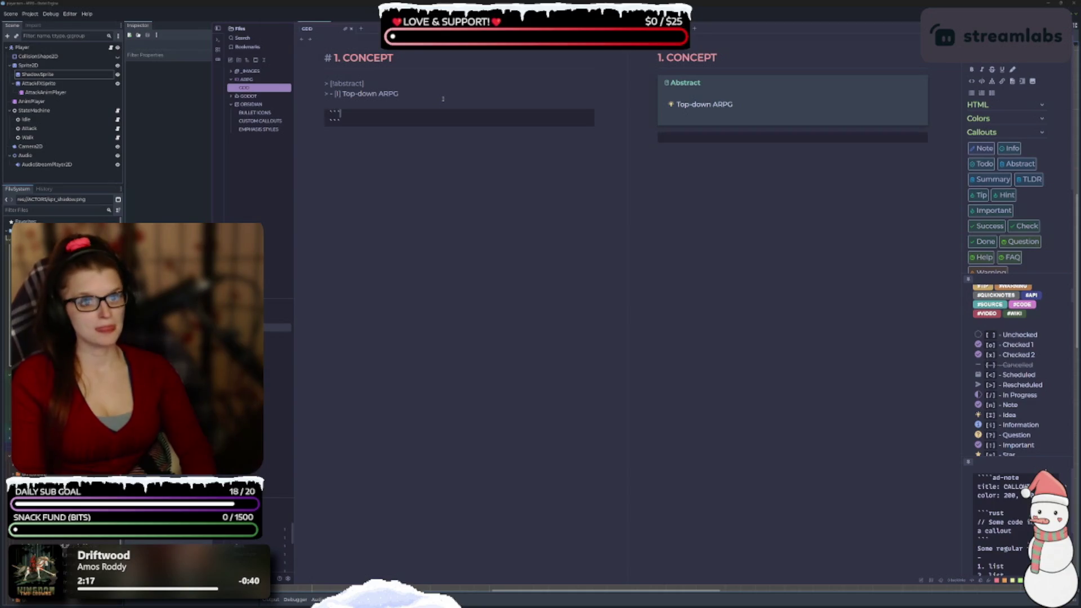
{"action": "key", "text": "Return"}
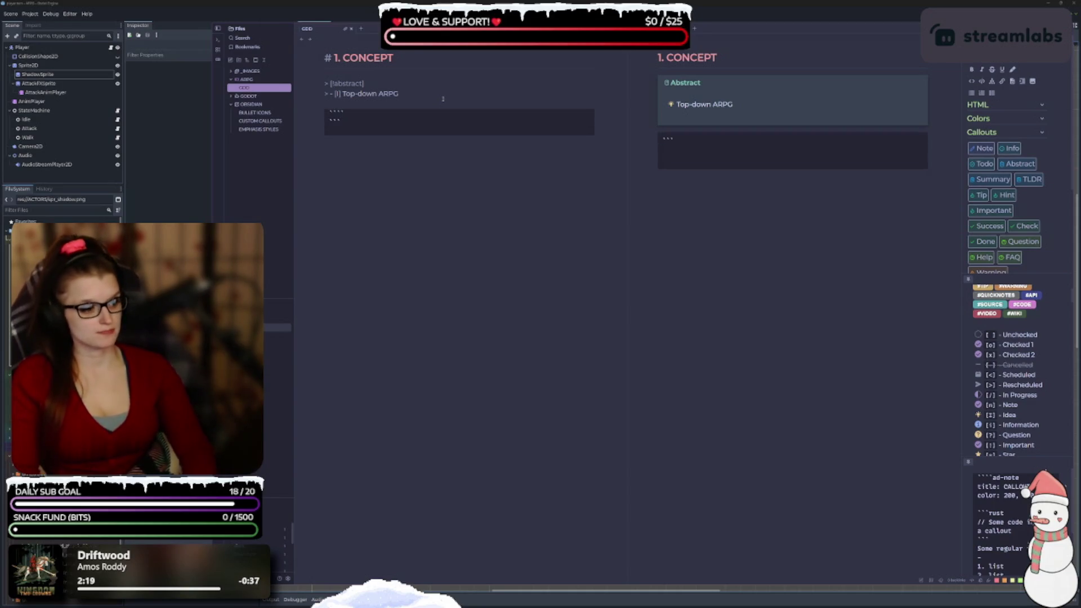
{"action": "type", "text": "ad-"}
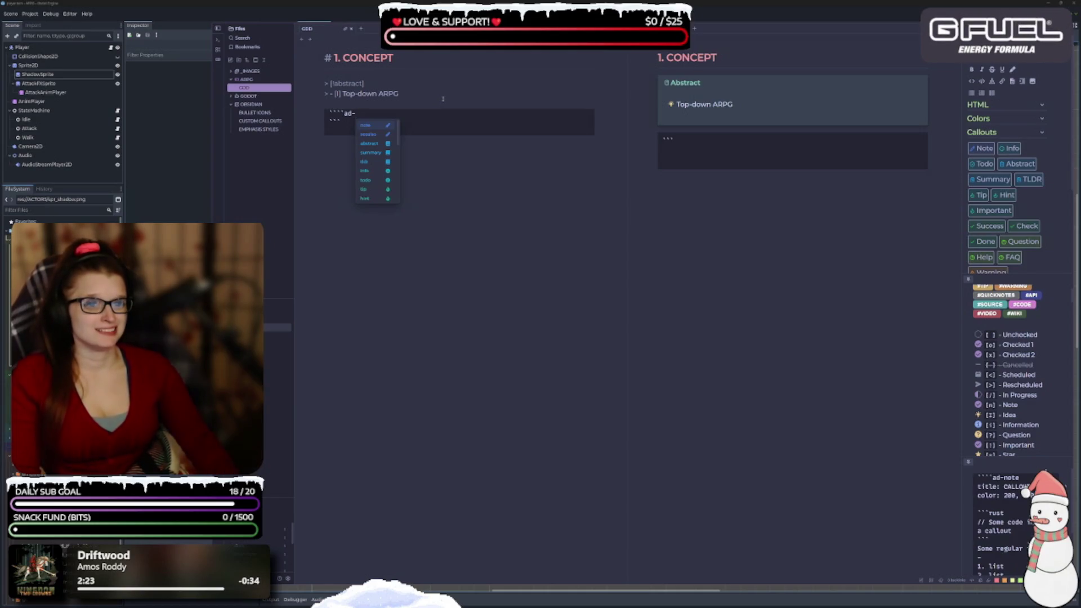
{"action": "key", "text": "Down"}
{"action": "key", "text": "Down"}
{"action": "key", "text": "Down"}
{"action": "key", "text": "Up"}
{"action": "key", "text": "Up"}
{"action": "key", "text": "Up"}
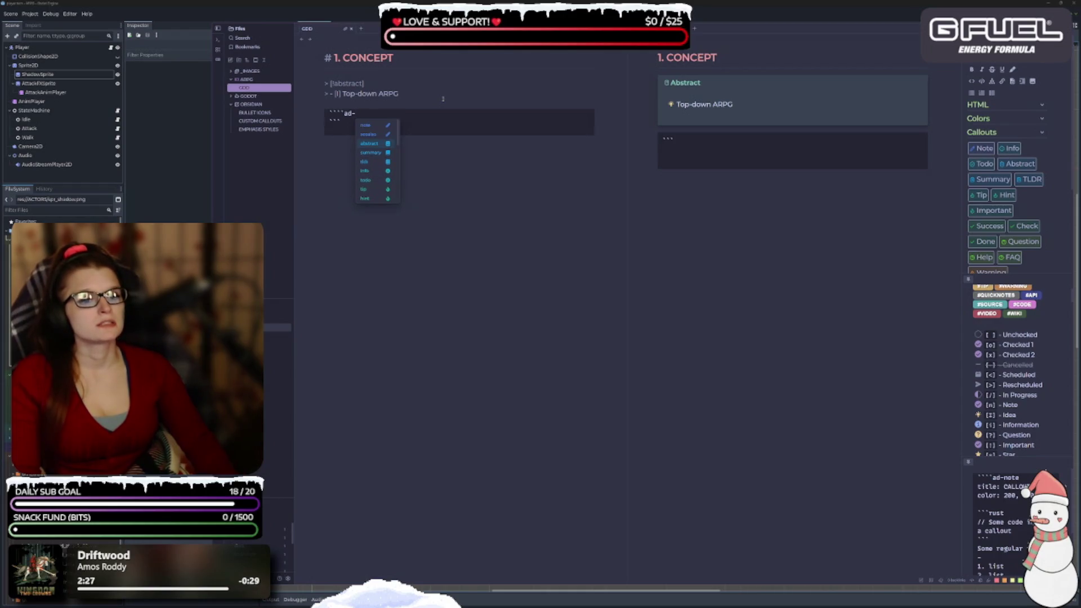
{"action": "key", "text": "Return"}
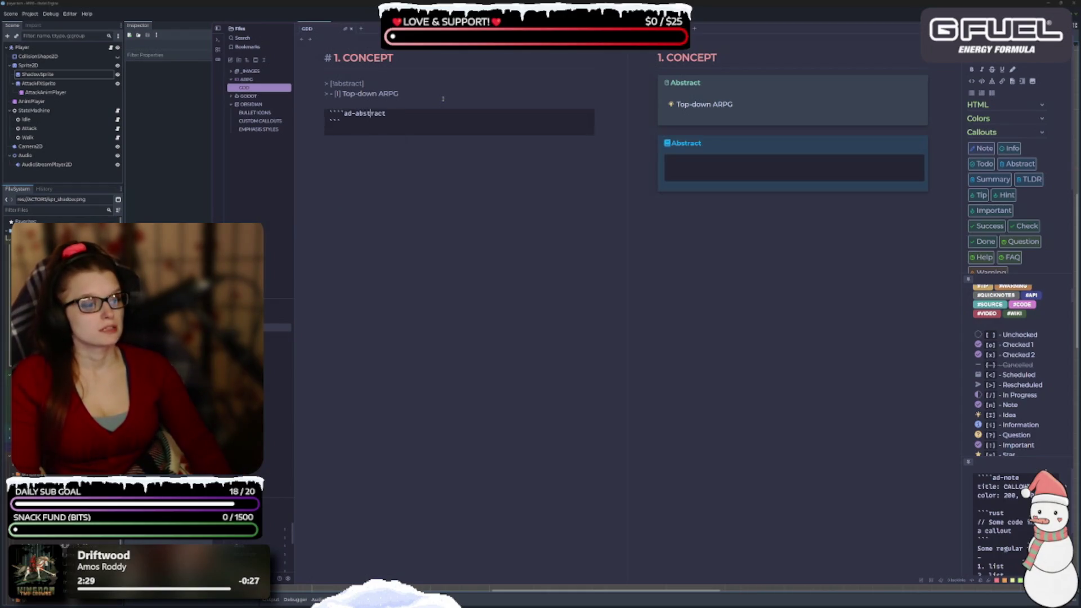
Give the ad-abstract block the title OVERVIEW
{"action": "key", "text": "Right"}
{"action": "key", "text": "Right"}
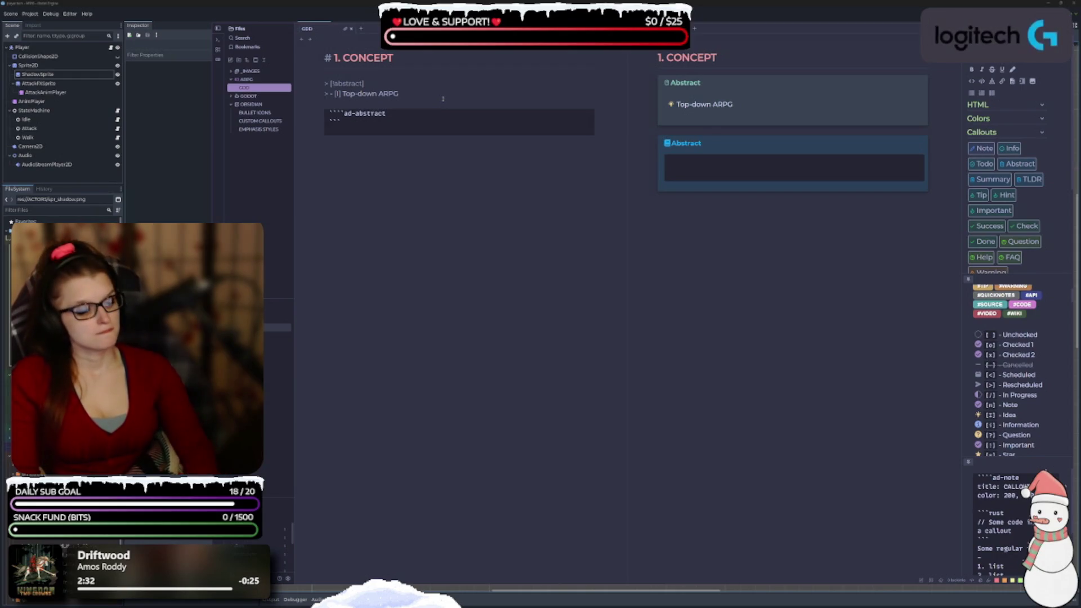
{"action": "key", "text": "Return"}
{"action": "type", "text": "title:"}
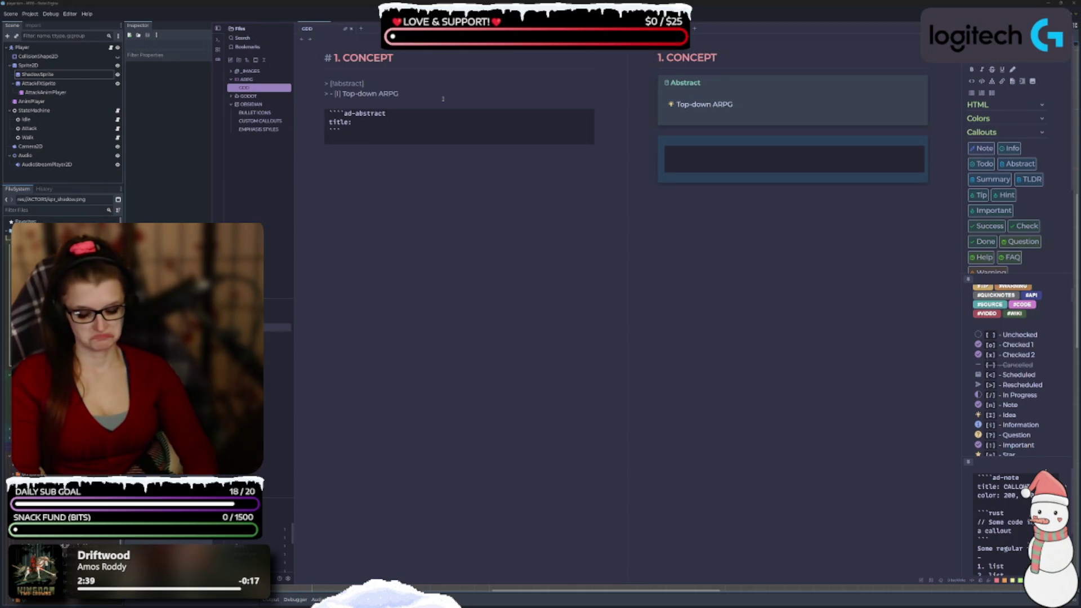
{"action": "type", "text": "OVERVIEW"}
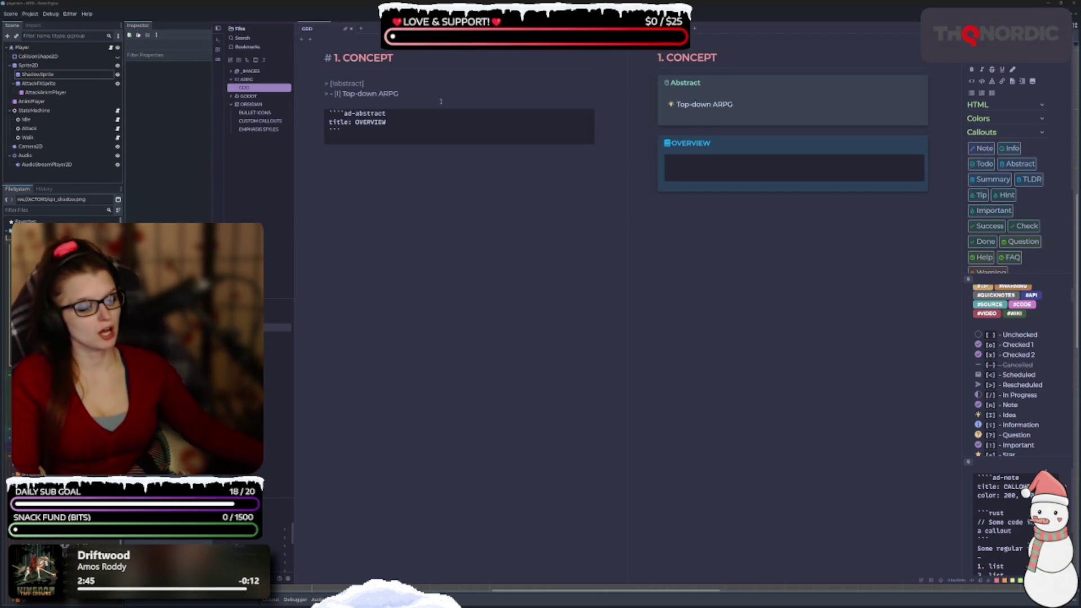
{"action": "scroll", "coordinate": [1006, 510], "scroll_direction": "down", "scroll_amount": 2}
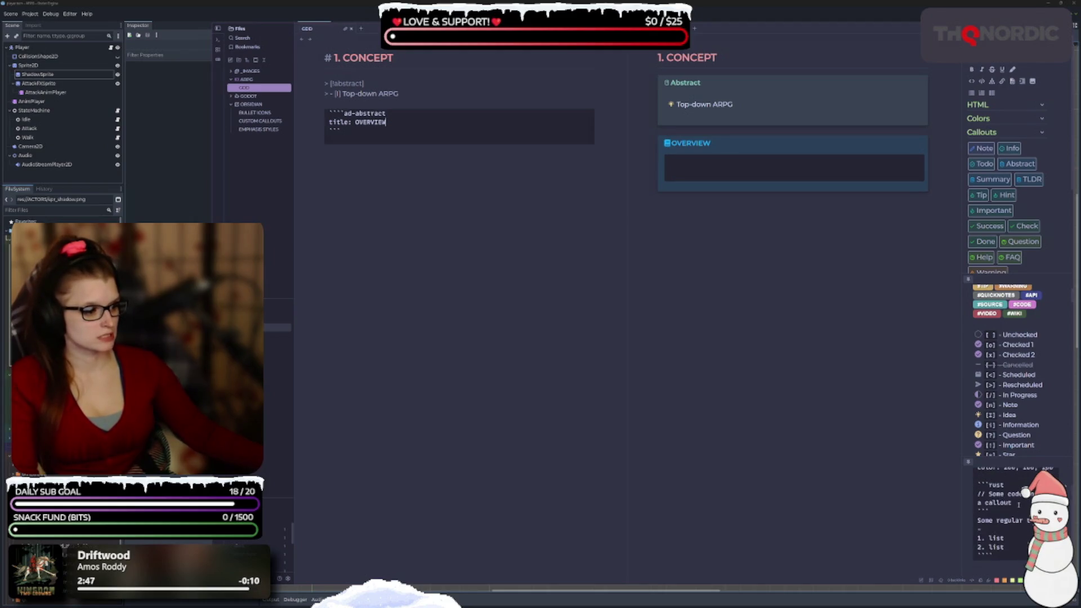
{"action": "scroll", "coordinate": [998, 526], "scroll_direction": "up", "scroll_amount": 2}
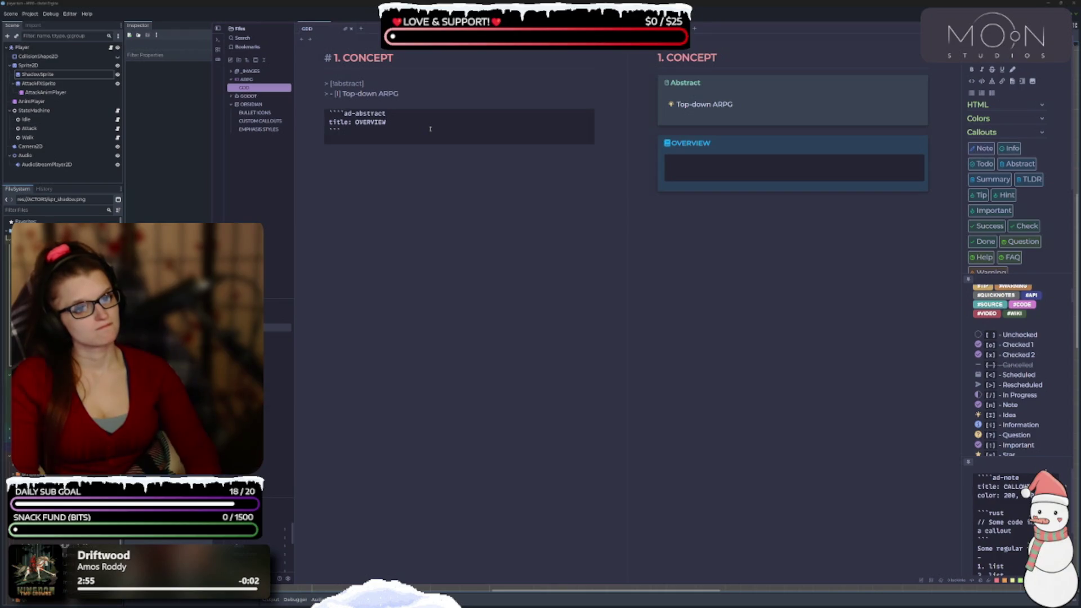
Add a '- [I]' idea bullet line inside the OVERVIEW block
{"action": "key", "text": "Return"}
{"action": "key", "text": "Return"}
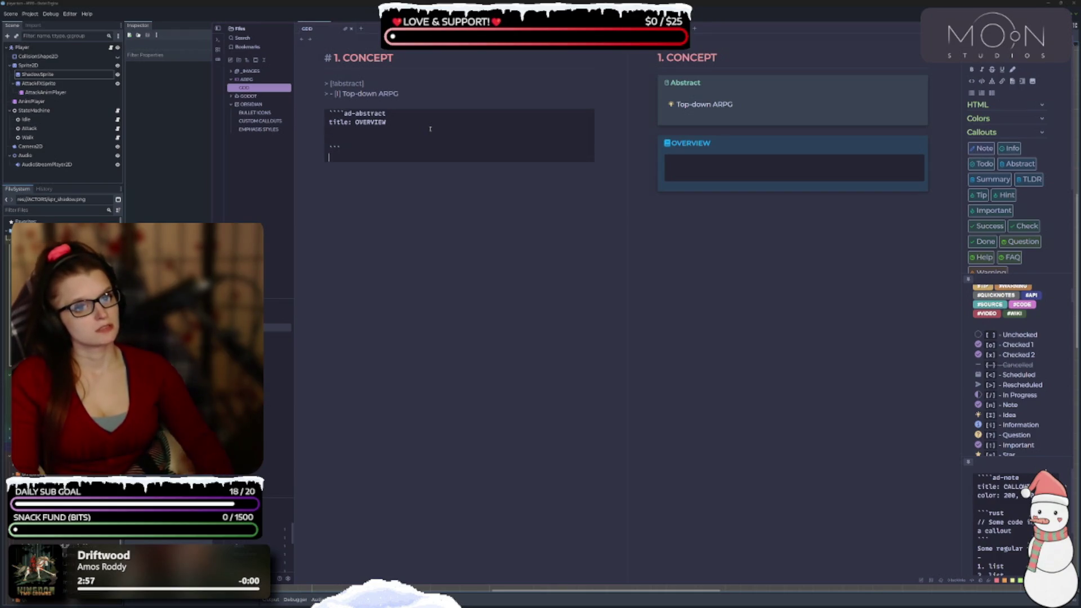
{"action": "key", "text": "BackSpace"}
{"action": "key", "text": "Return"}
{"action": "type", "text": "- []"}
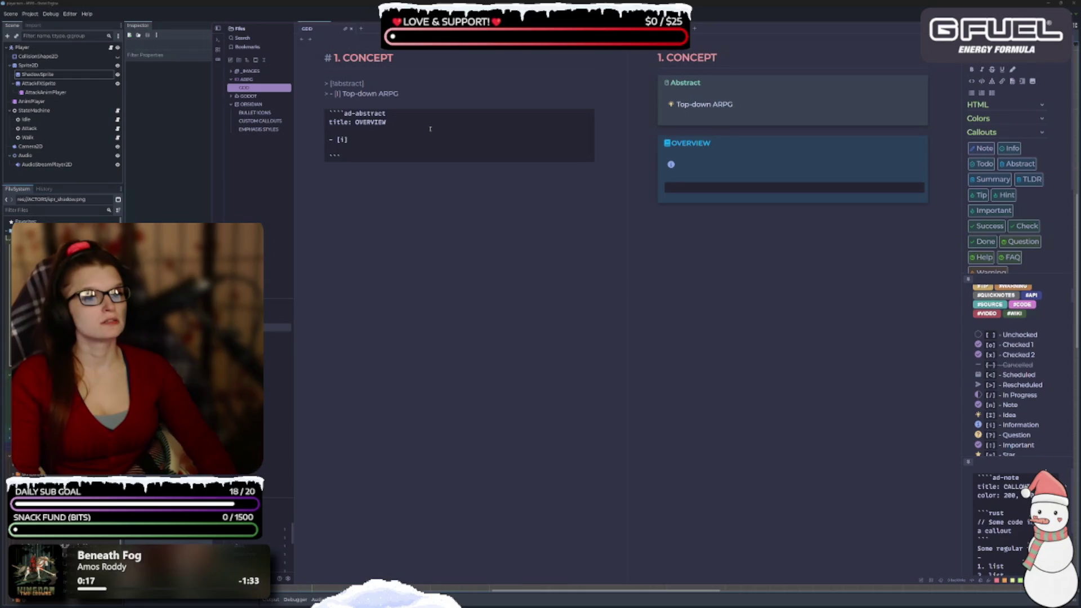
{"action": "key", "text": "BackSpace"}
{"action": "type", "text": "I"}
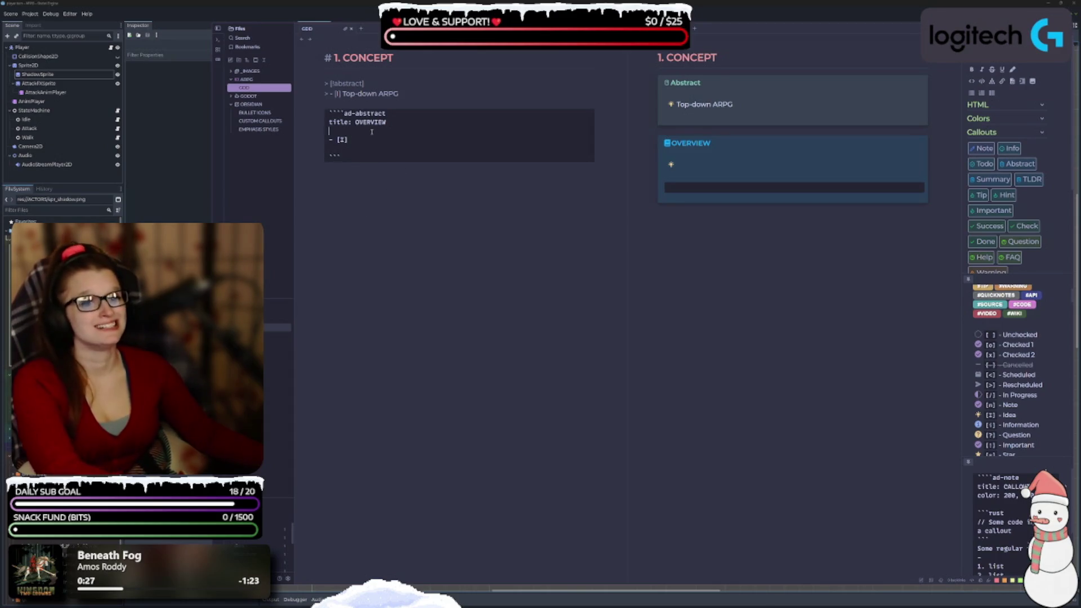
Remove the extra blank lines and test text around the idea bullet
{"action": "key", "text": "Up"}
{"action": "key", "text": "BackSpace"}
{"action": "left_click", "coordinate": [349, 141]}
{"action": "key", "text": "BackSpace"}
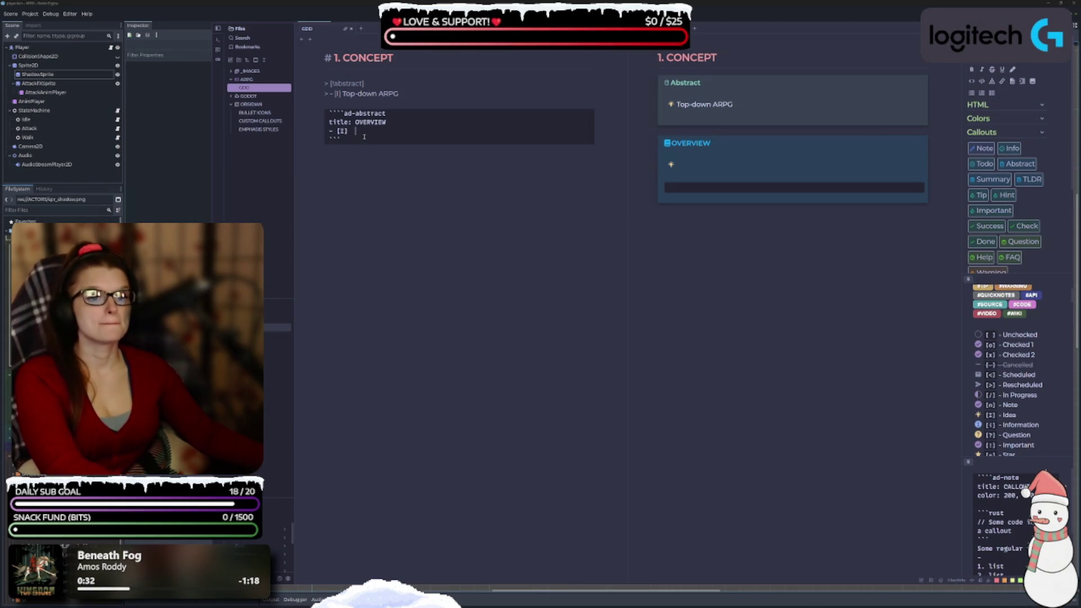
{"action": "type", "text": "KHJKL"}
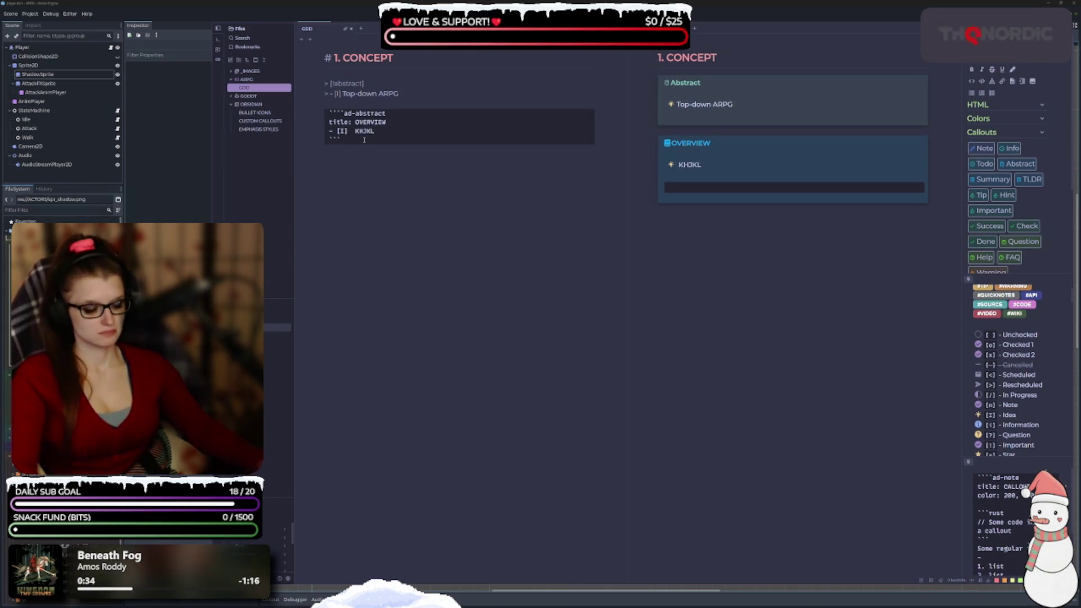
{"action": "key", "text": "BackSpace"}
{"action": "key", "text": "BackSpace"}
{"action": "key", "text": "BackSpace"}
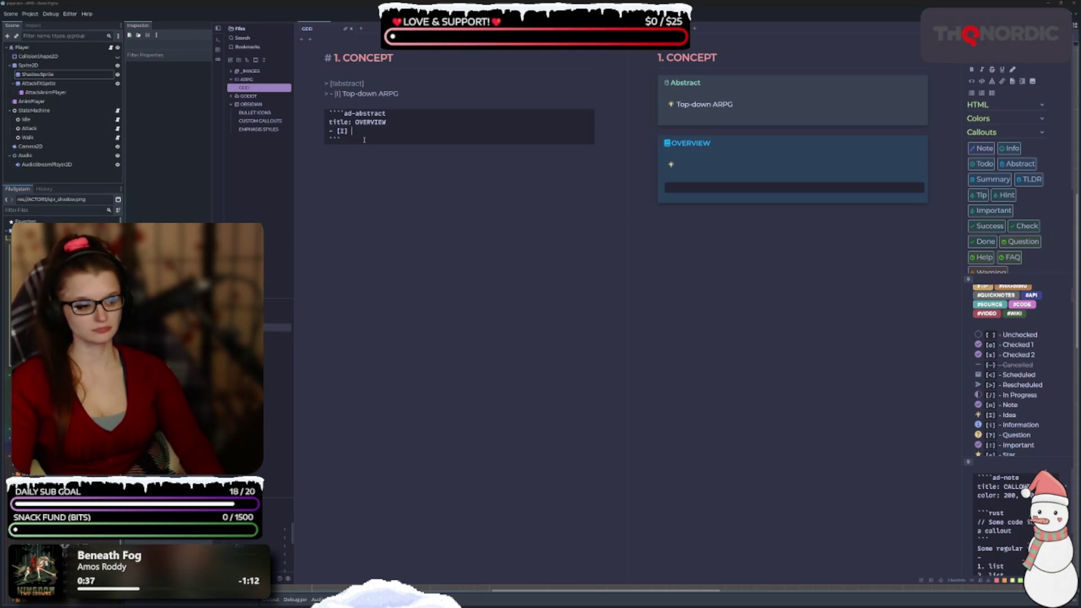
{"action": "key", "text": "Return"}
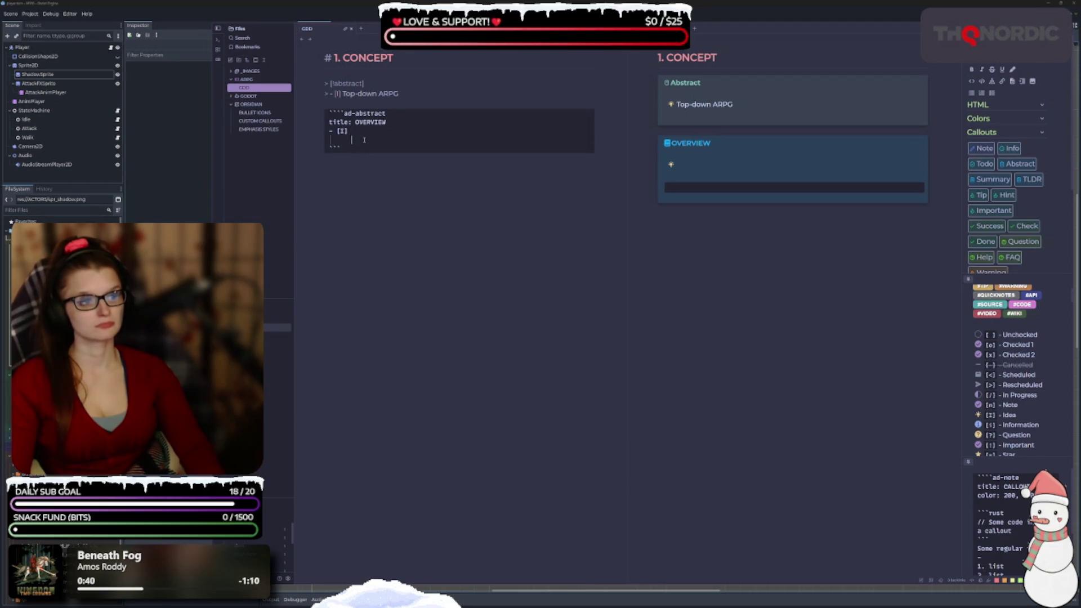
{"action": "type", "text": "SZDFA"}
{"action": "key", "text": "BackSpace"}
{"action": "key", "text": "BackSpace"}
{"action": "key", "text": "BackSpace"}
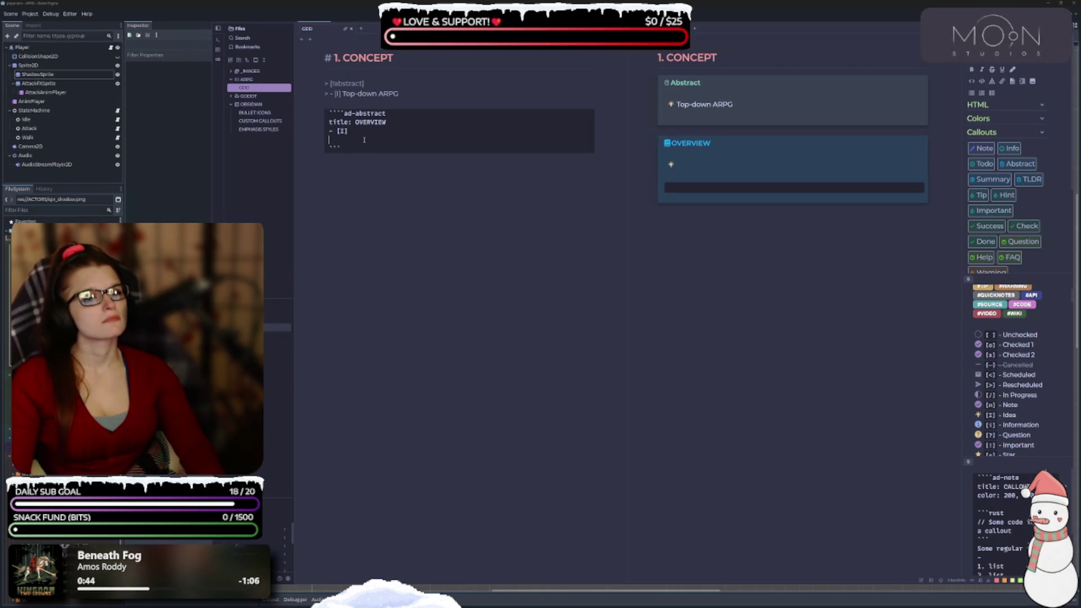
Delete the old Top-down ARPG Abstract callout and fix the OVERVIEW block's blank lines and closing fence
{"action": "left_click_drag", "start_coordinate": [406, 94], "coordinate": [325, 80]}
{"action": "key", "text": "BackSpace"}
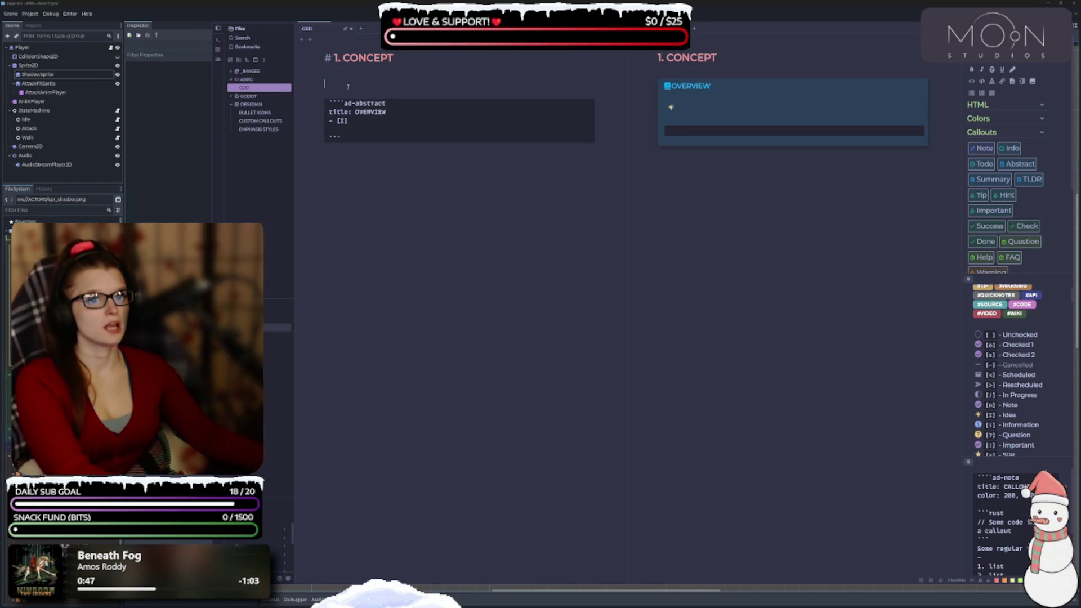
{"action": "key", "text": "BackSpace"}
{"action": "key", "text": "BackSpace"}
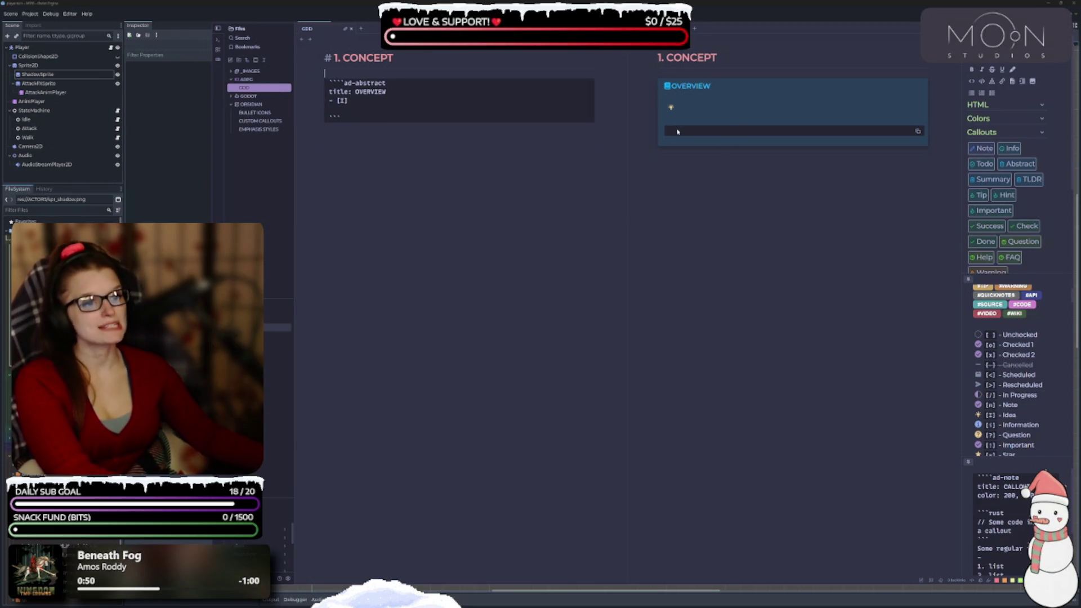
{"action": "left_click", "coordinate": [400, 112]}
{"action": "type", "text": "`"}
{"action": "key", "text": "Up"}
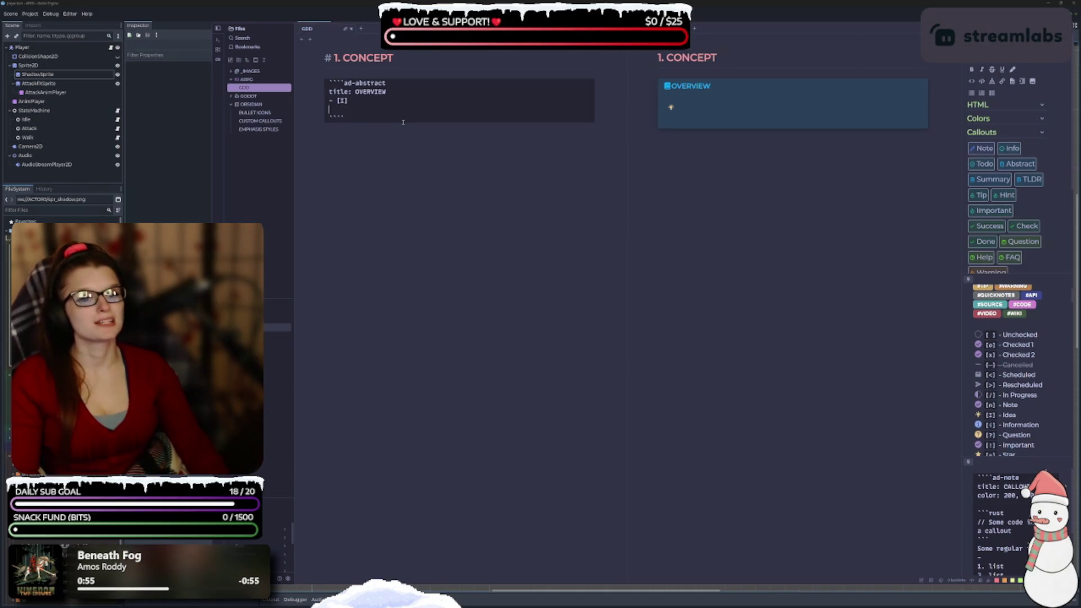
{"action": "key", "text": "BackSpace"}
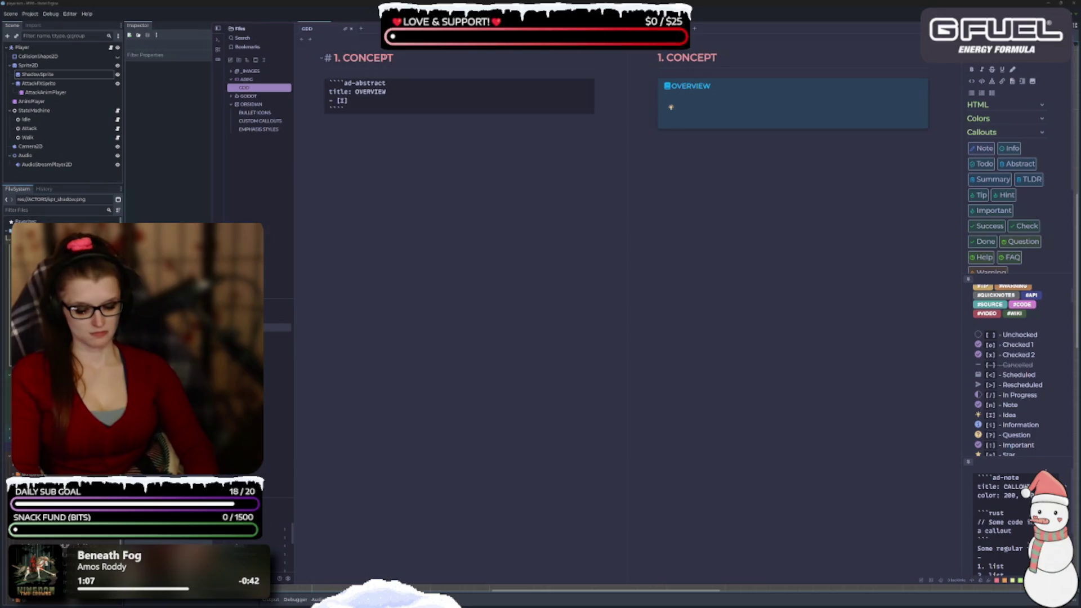
Rename the heading to '1. HIGH-LEVEL CONCEPT' and select the OVERVIEW title line
{"action": "key", "text": "Tab"}
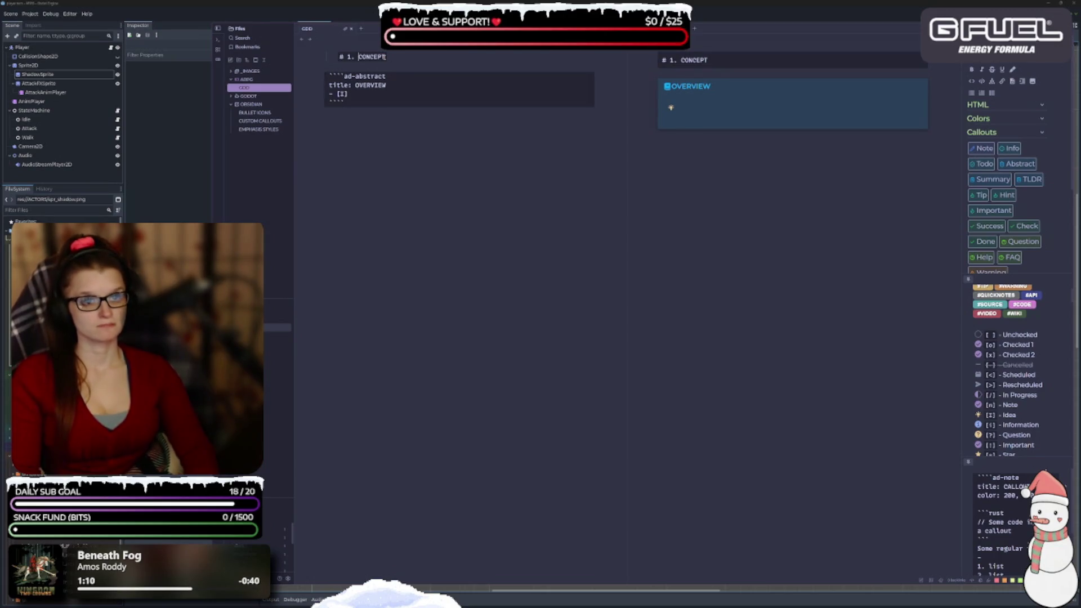
{"action": "key", "text": "ctrl+Left"}
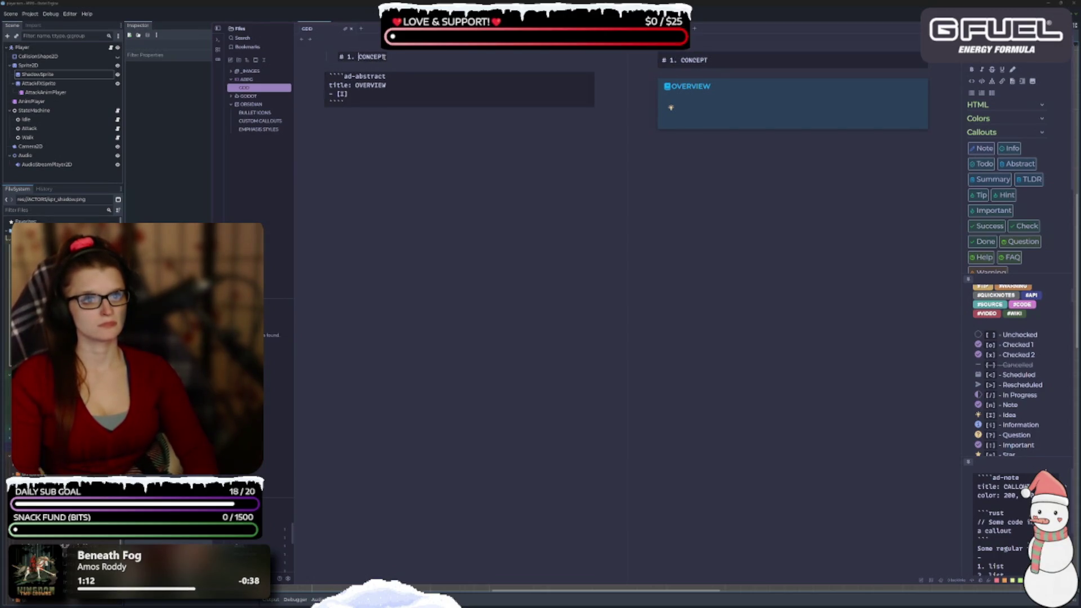
{"action": "key", "text": "shift+Tab"}
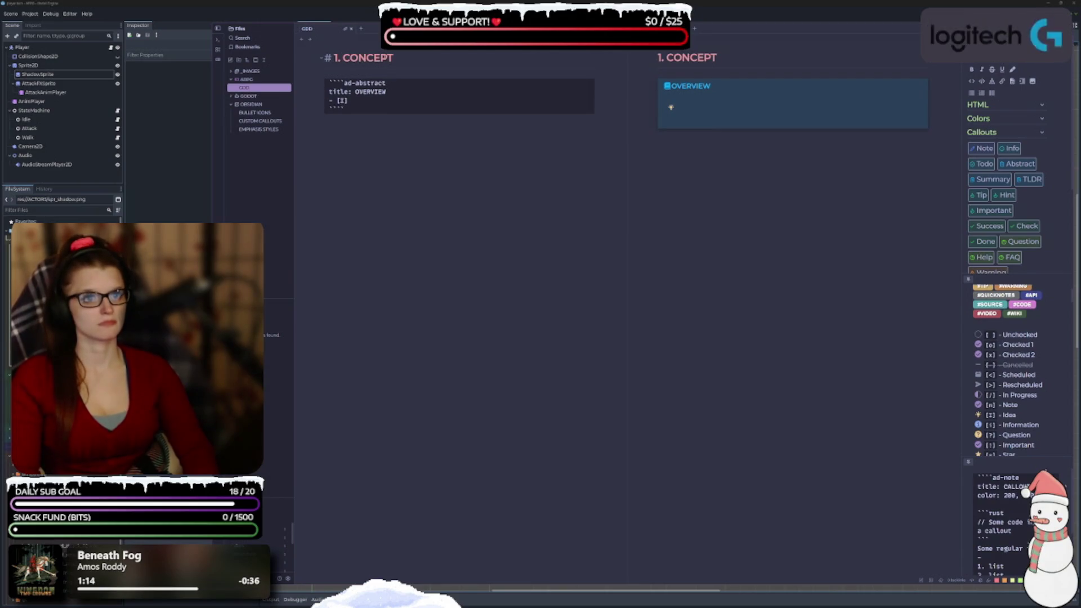
{"action": "type", "text": "HIGH-LEVEL"}
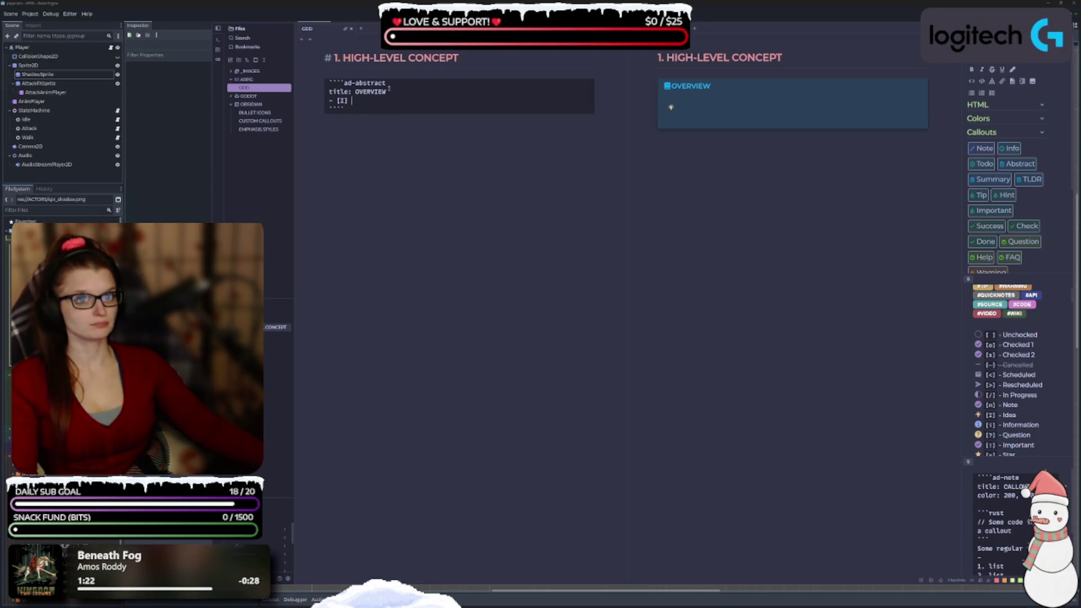
{"action": "left_click_drag", "start_coordinate": [393, 95], "coordinate": [325, 94]}
Replace the OVERVIEW title with an empty 'title:' line and add 'color: 250, 100, 100'
{"action": "key", "text": "BackSpace"}
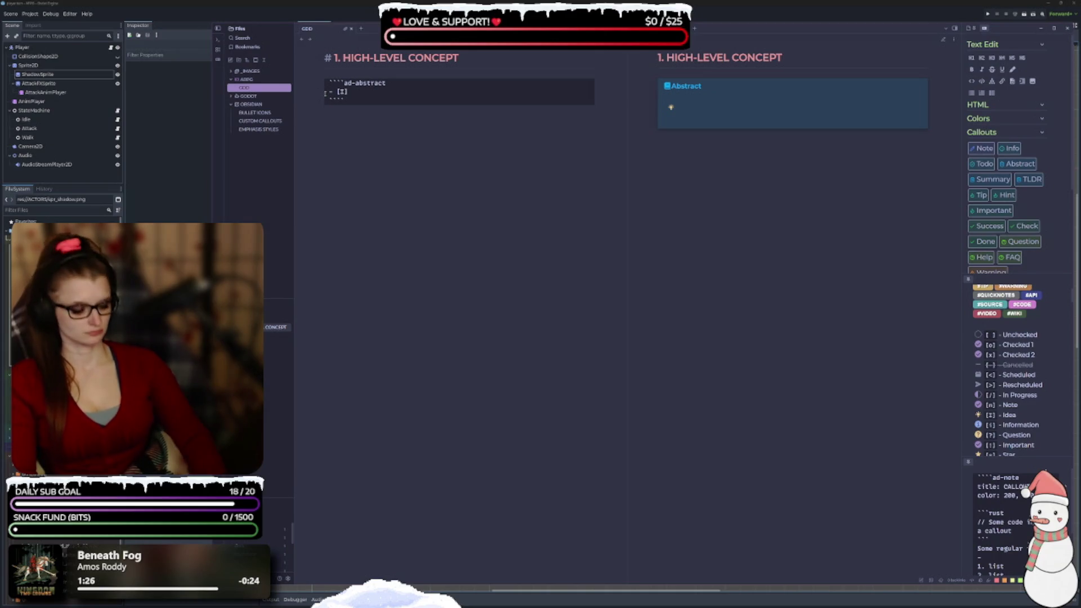
{"action": "type", "text": "title:"}
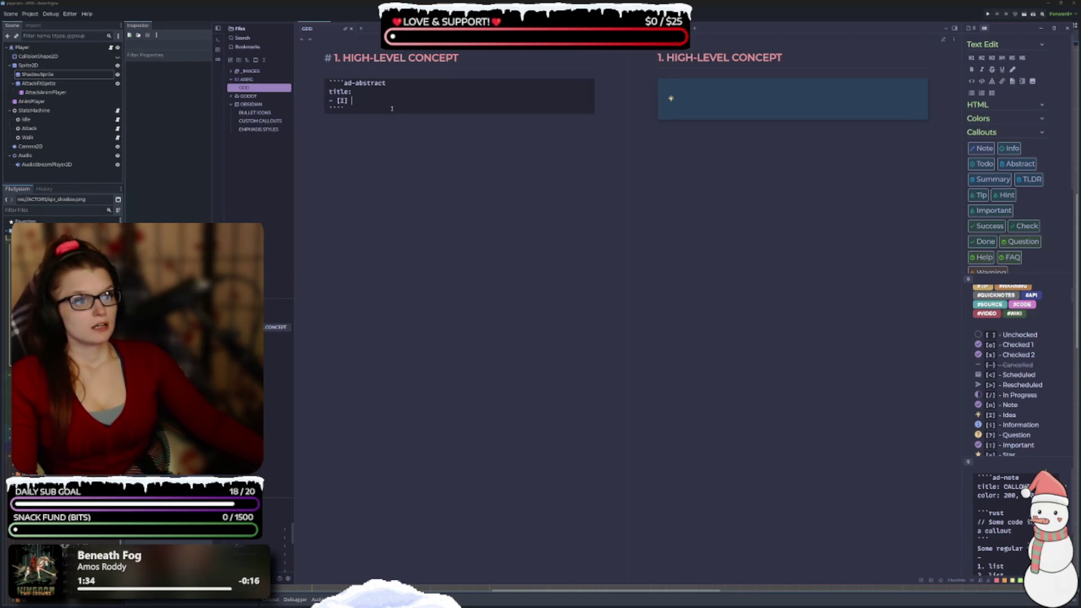
{"action": "key", "text": "Return"}
{"action": "type", "text": "color:"}
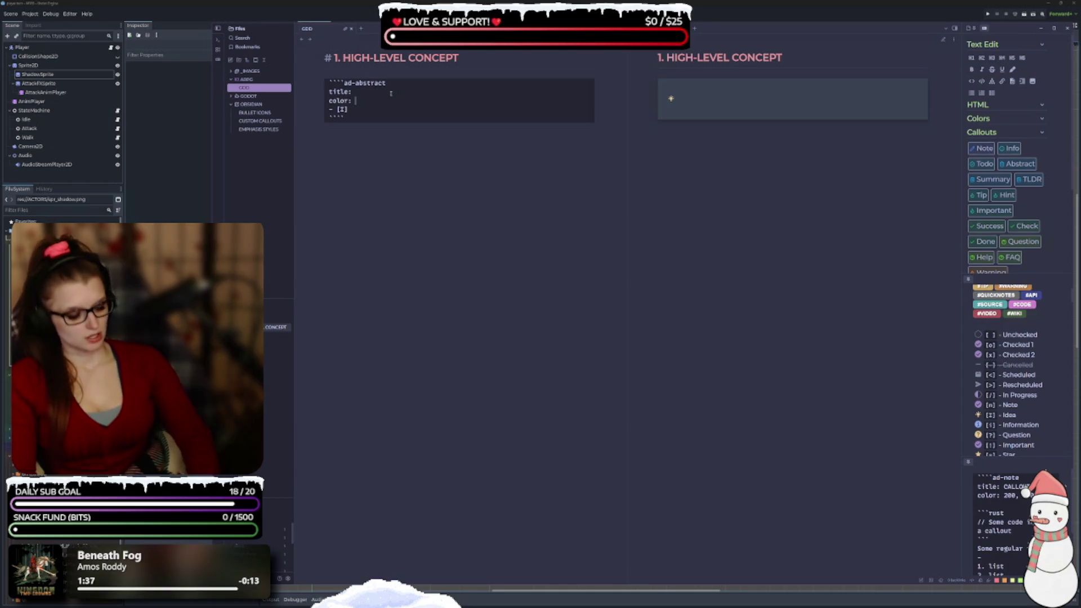
{"action": "type", "text": " 200"}
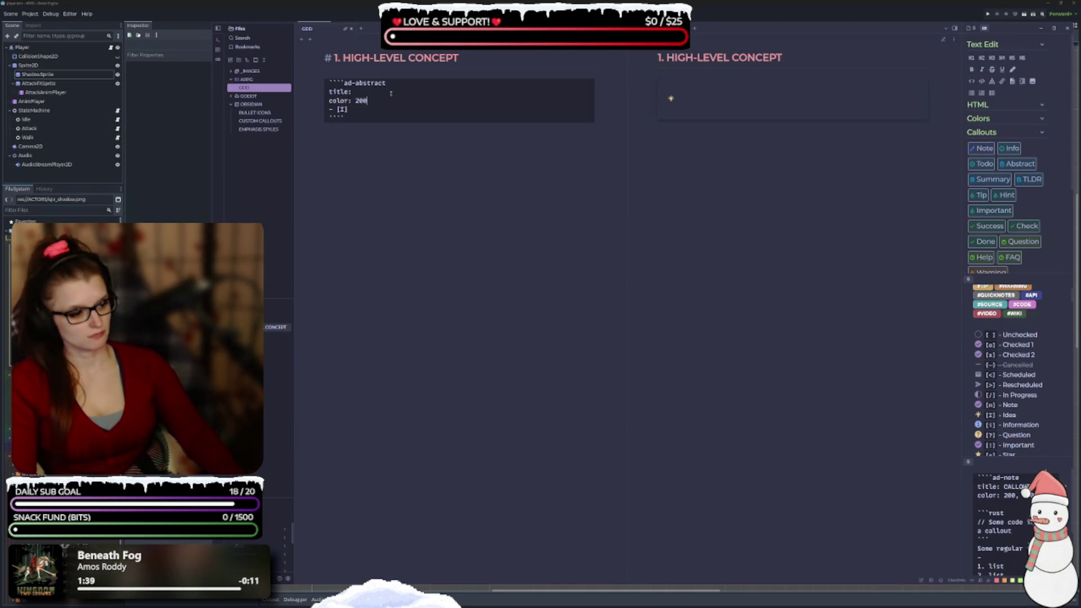
{"action": "type", "text": ", 100"}
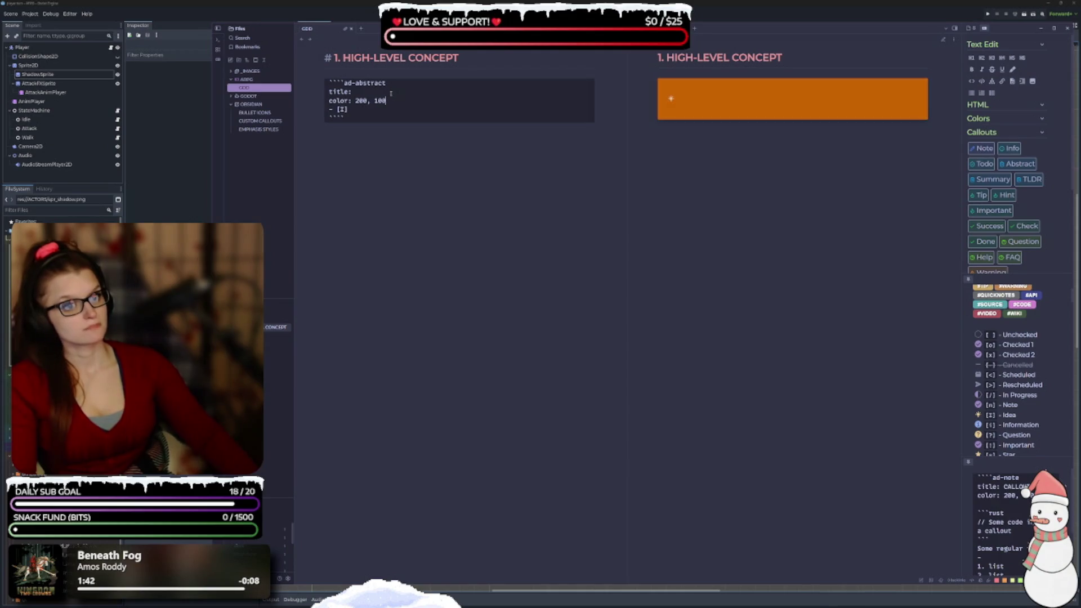
{"action": "type", "text": ", 100"}
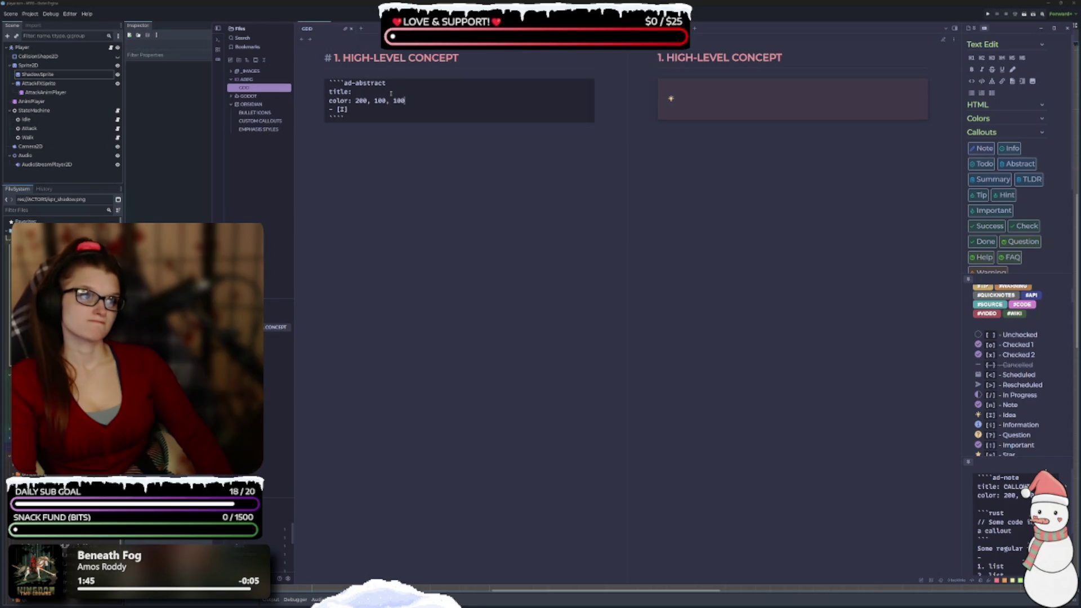
{"action": "key", "text": "Left"}
{"action": "key", "text": "Left"}
{"action": "key", "text": "Left"}
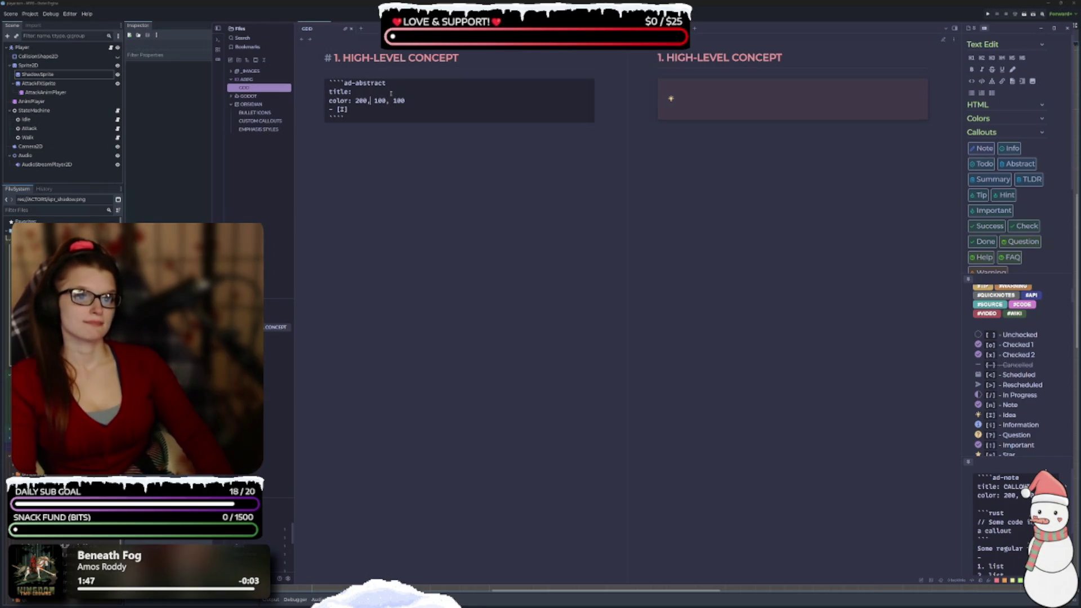
{"action": "key", "text": "Left"}
{"action": "key", "text": "Left"}
{"action": "key", "text": "BackSpace"}
{"action": "type", "text": "5"}
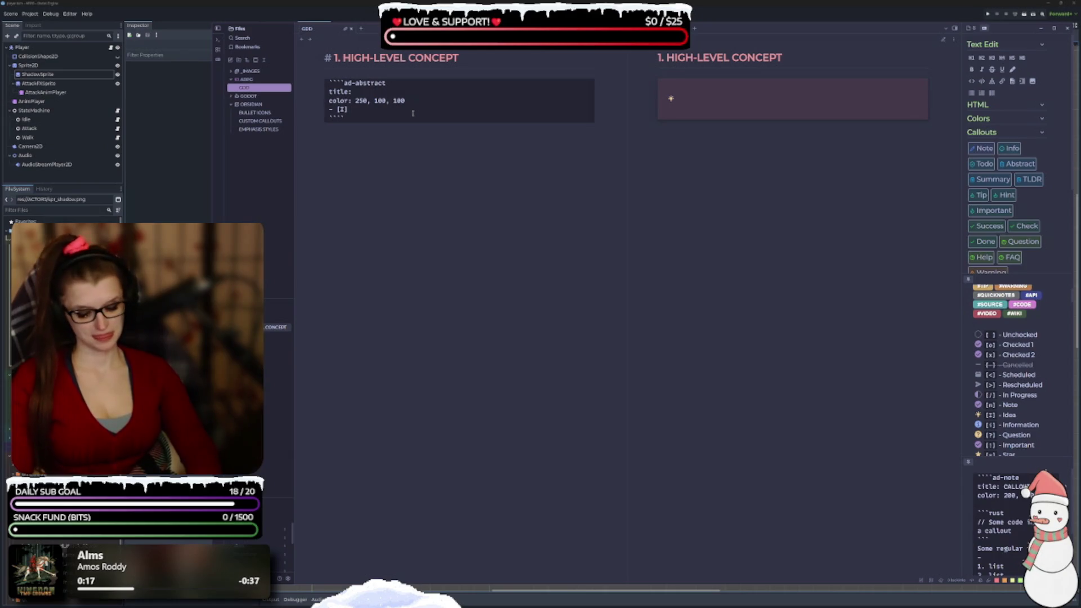
Make the first idea item read 'Top-down ARPG' and add a second idea item below it
{"action": "type", "text": "Top-deo"}
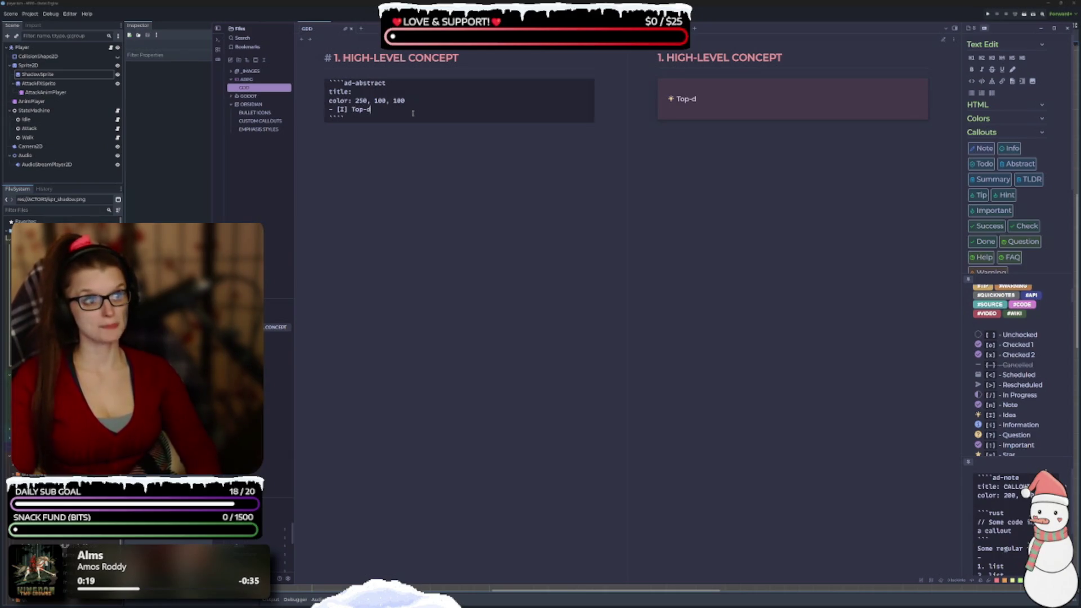
{"action": "key", "text": "BackSpace"}
{"action": "key", "text": "BackSpace"}
{"action": "type", "text": "own ARPG"}
{"action": "key", "text": "Return"}
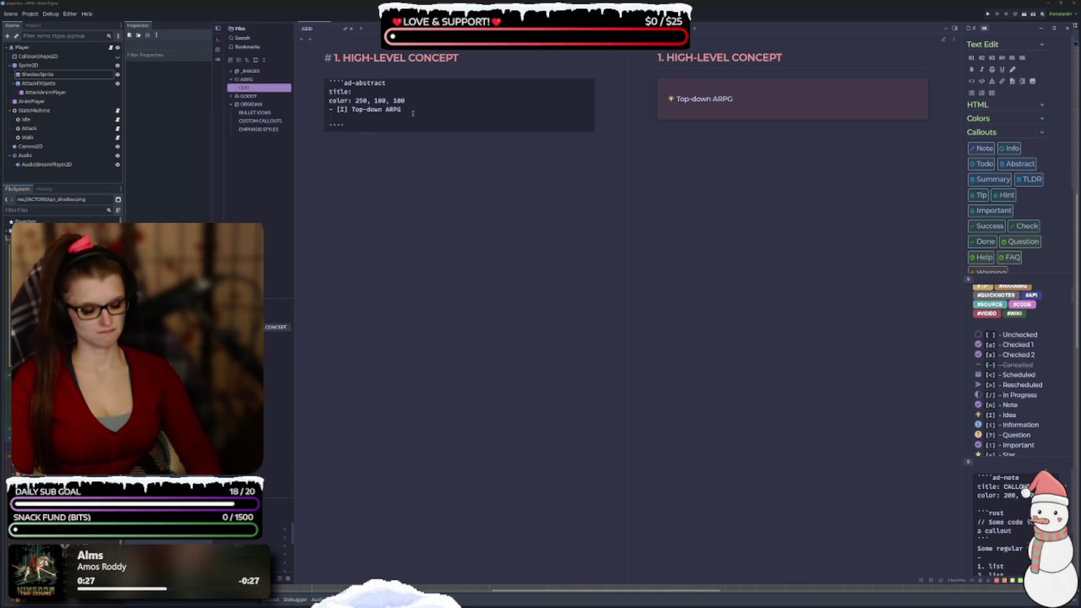
{"action": "type", "text": "-"}
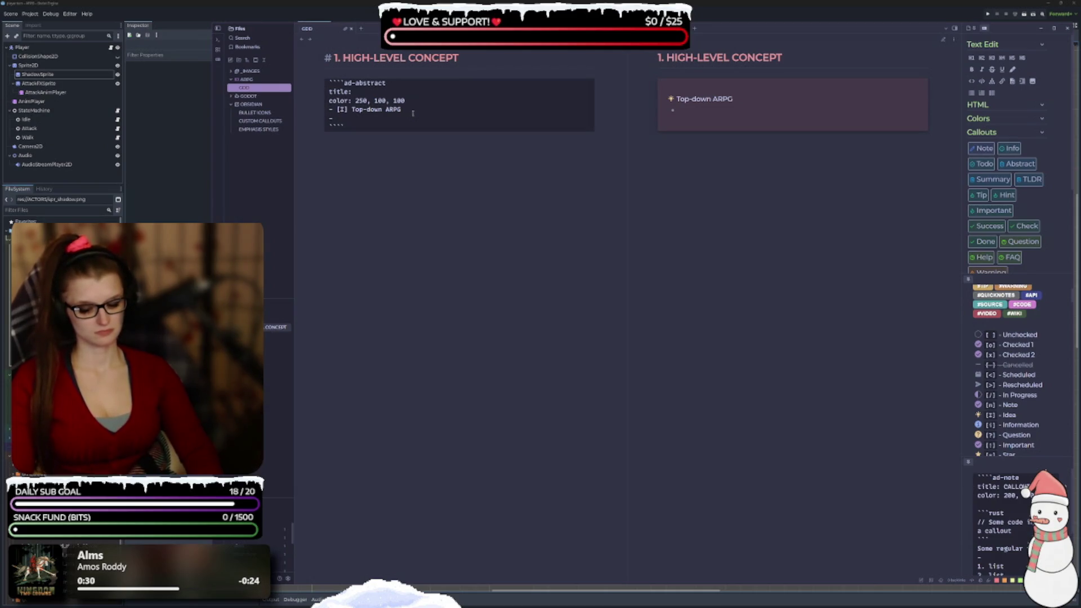
{"action": "type", "text": "[ ]"}
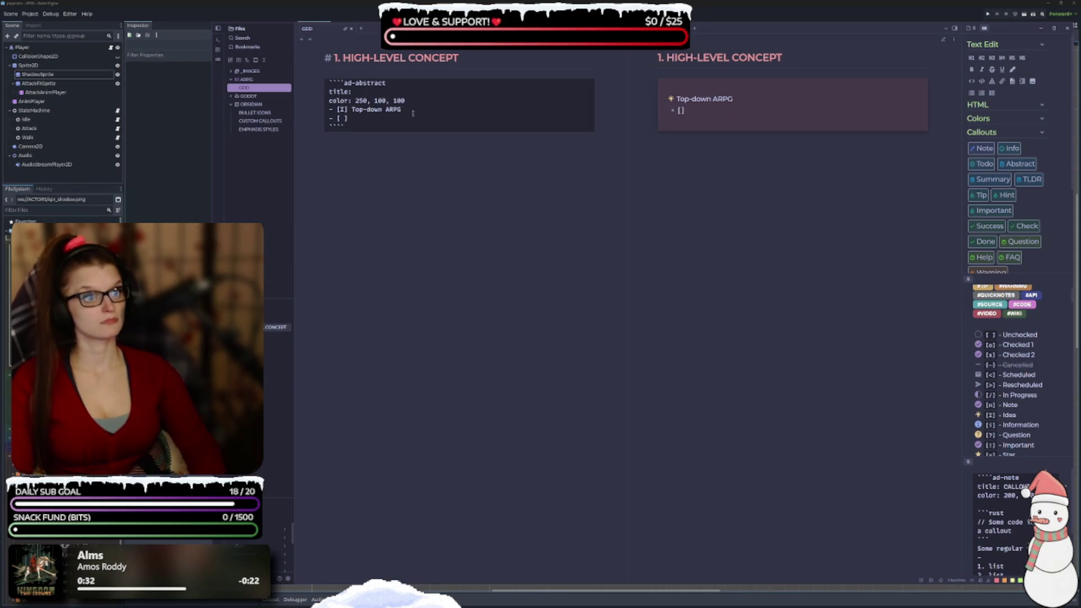
{"action": "type", "text": "I"}
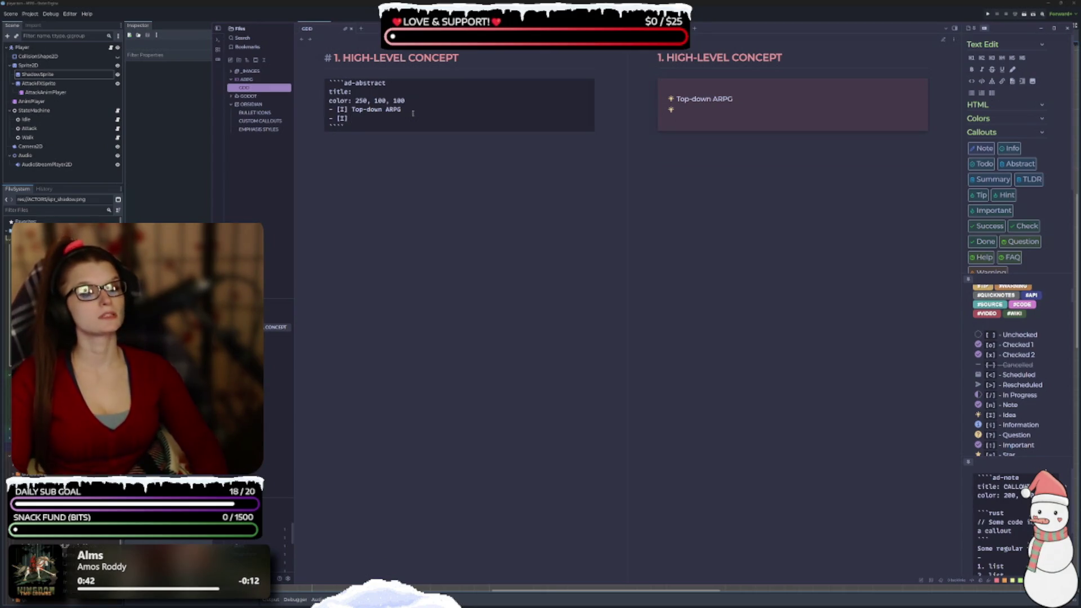
Add four more empty '- [I]' idea items before the closing fence
{"action": "key", "text": "Return"}
{"action": "type", "text": "- [I]"}
{"action": "key", "text": "Return"}
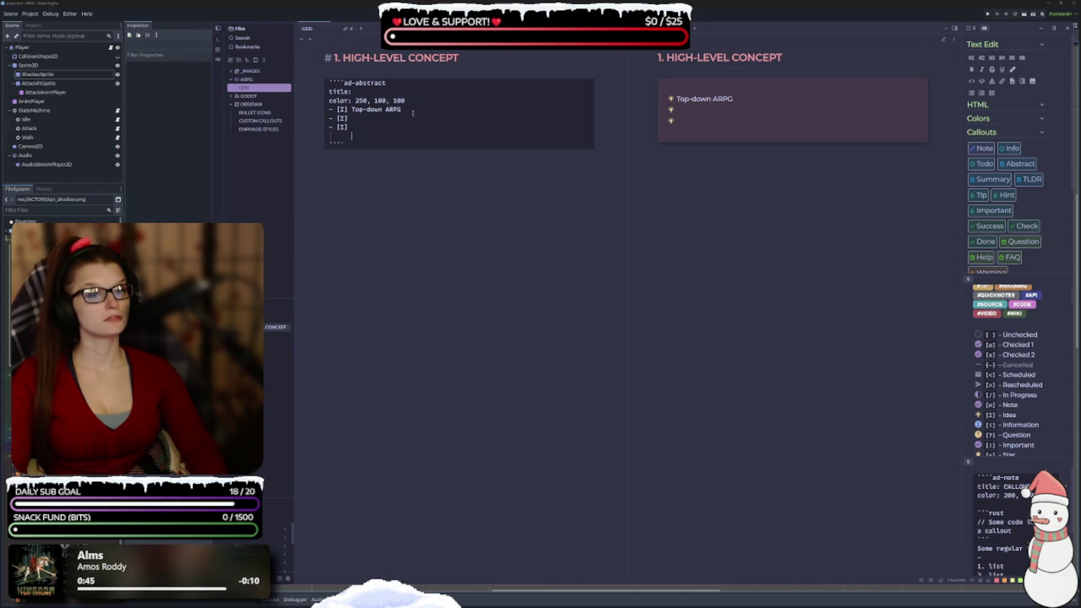
{"action": "type", "text": "- [I]"}
{"action": "key", "text": "Return"}
{"action": "key", "text": "Return"}
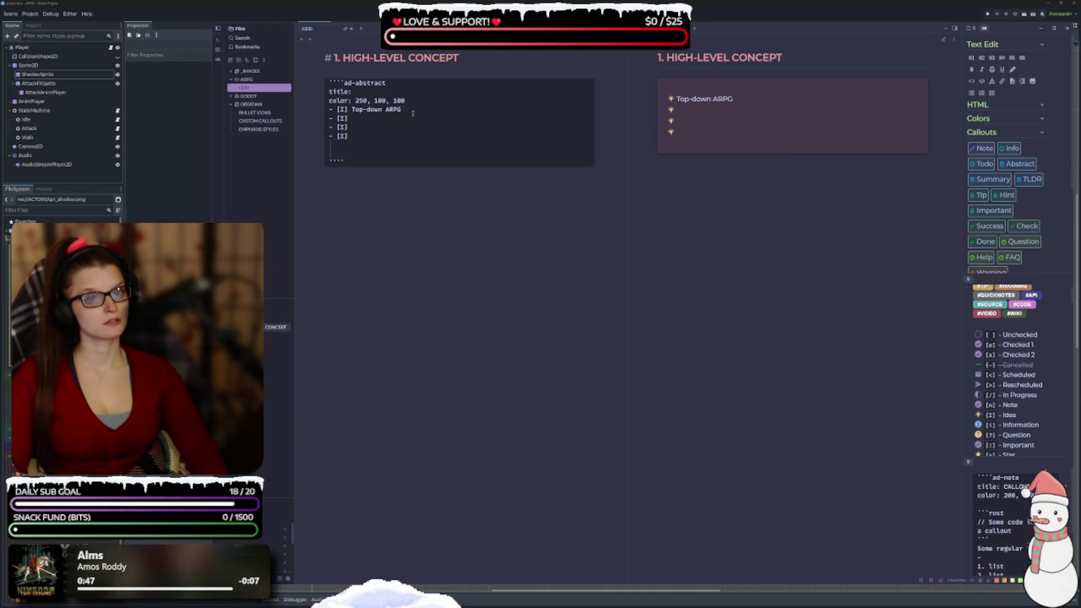
{"action": "key", "text": "BackSpace"}
{"action": "type", "text": "- [I]"}
{"action": "key", "text": "Return"}
{"action": "type", "text": "- [I]"}
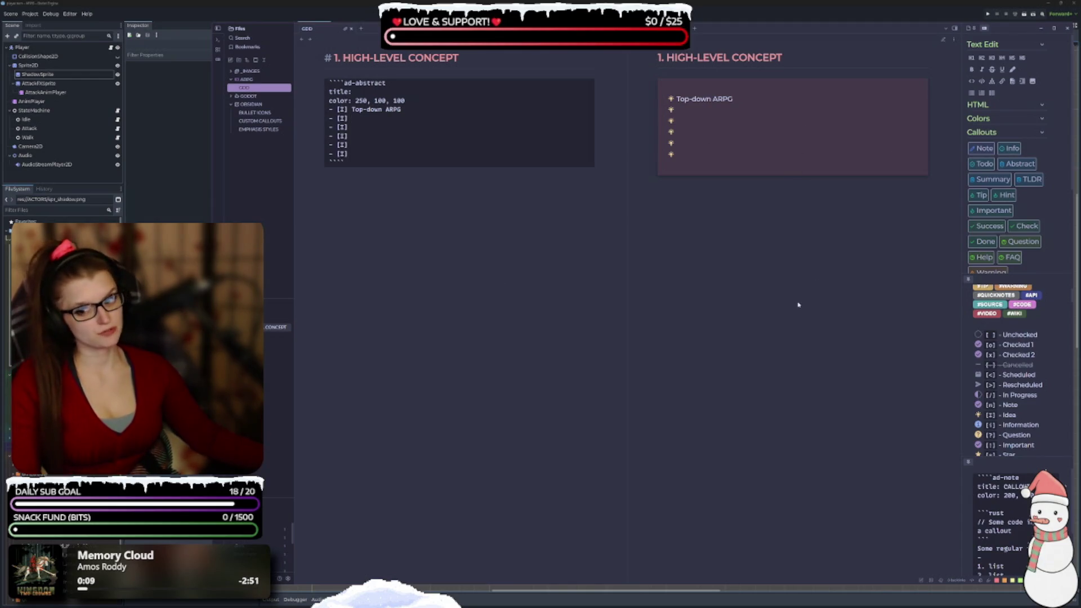
{"action": "left_click_drag", "start_coordinate": [630, 206], "coordinate": [602, 209]}
Widen the callout sidebar and insert a Question callout reading 'Whatdoes this do?' below the abstract block
{"action": "left_click_drag", "start_coordinate": [961, 224], "coordinate": [928, 225]}
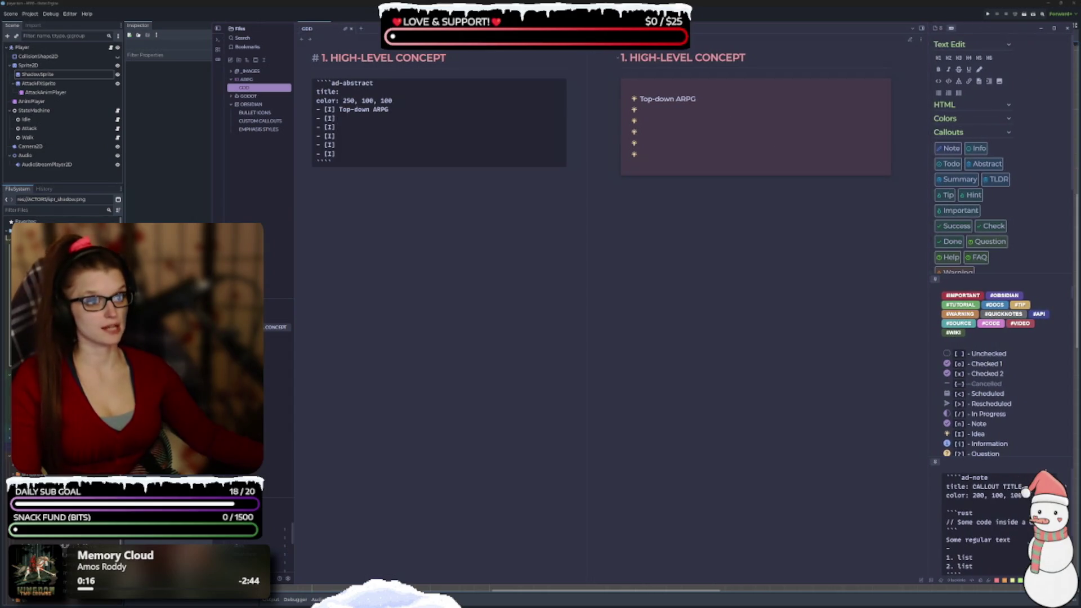
{"action": "left_click", "coordinate": [473, 120]}
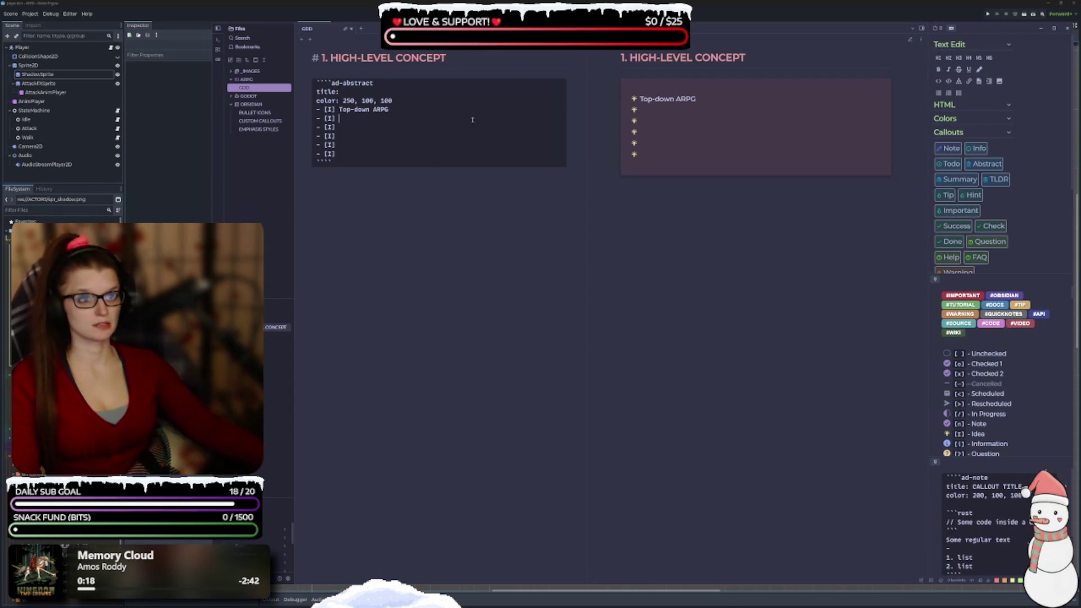
{"action": "scroll", "coordinate": [959, 184], "scroll_direction": "down", "scroll_amount": 5}
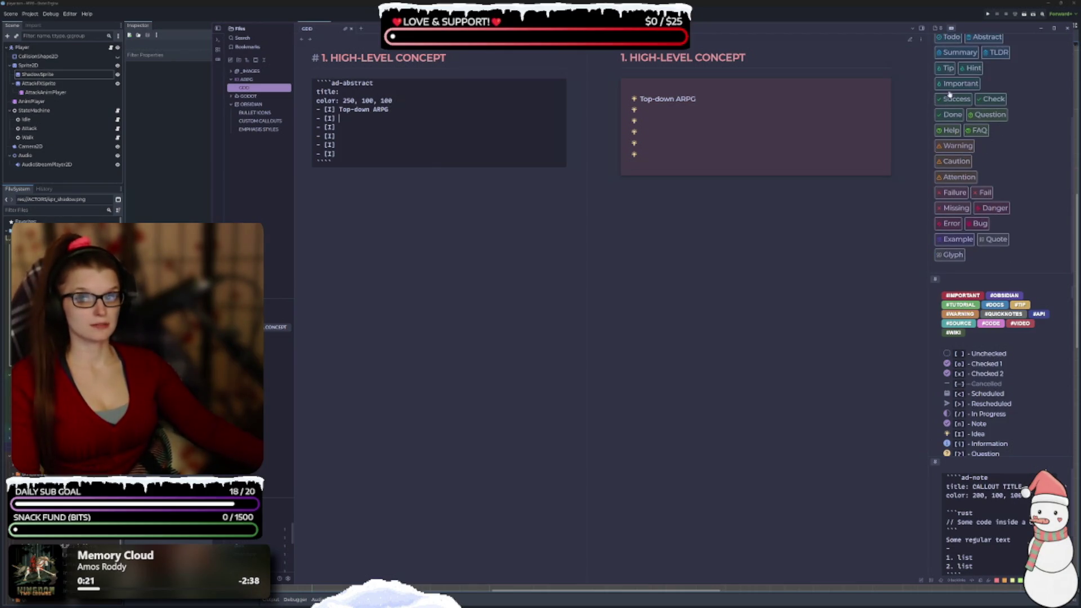
{"action": "left_click", "coordinate": [438, 208]}
{"action": "scroll", "coordinate": [964, 225], "scroll_direction": "up", "scroll_amount": 5}
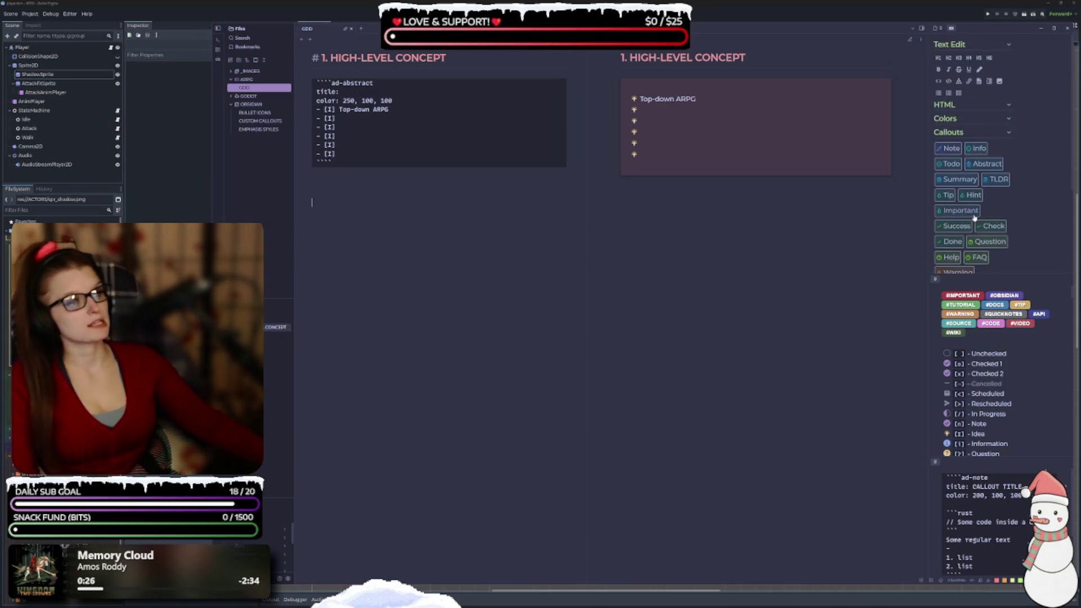
{"action": "scroll", "coordinate": [965, 235], "scroll_direction": "down", "scroll_amount": 2}
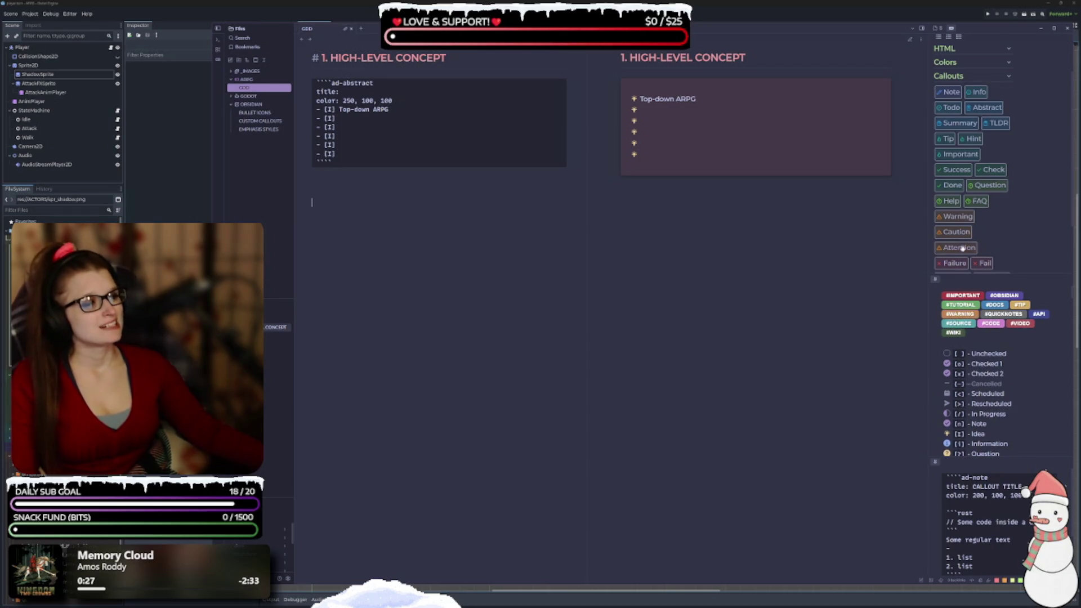
{"action": "left_click", "coordinate": [989, 186]}
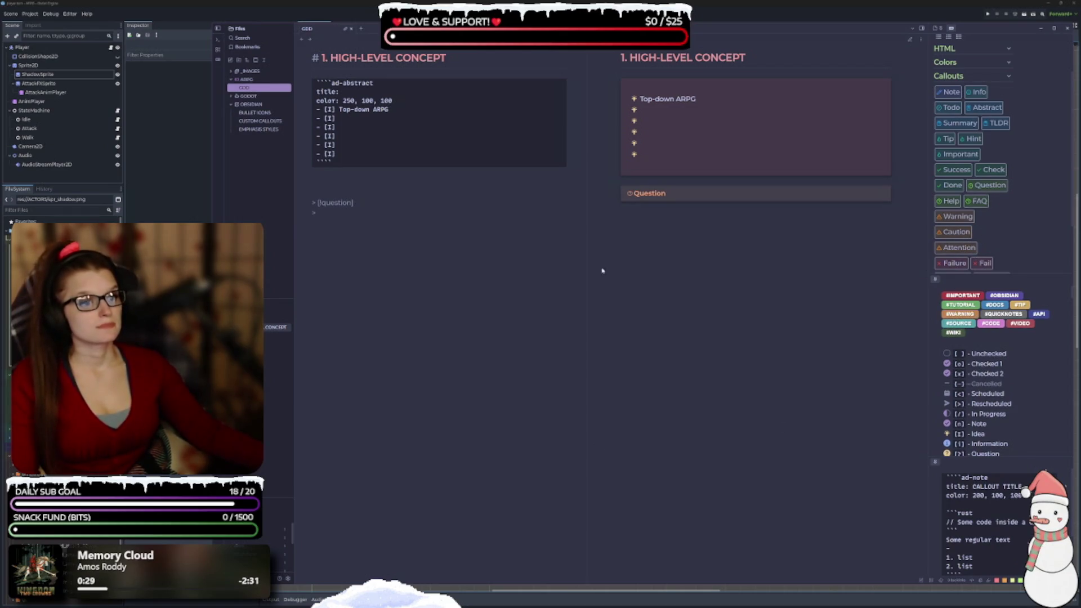
{"action": "type", "text": "Whatdoes this do?"}
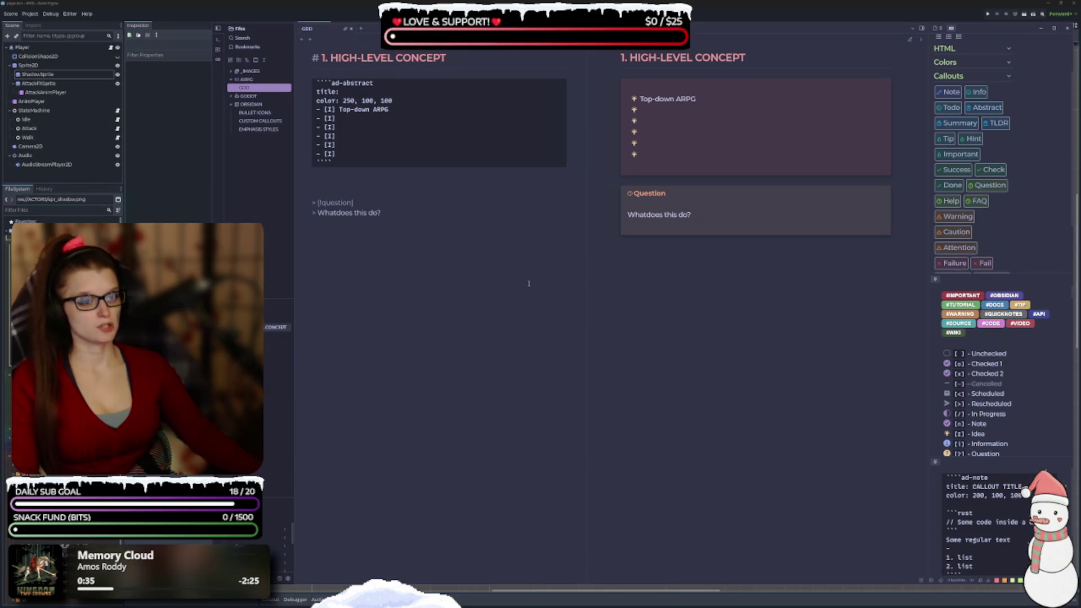
{"action": "key", "text": "Return"}
{"action": "key", "text": "Return"}
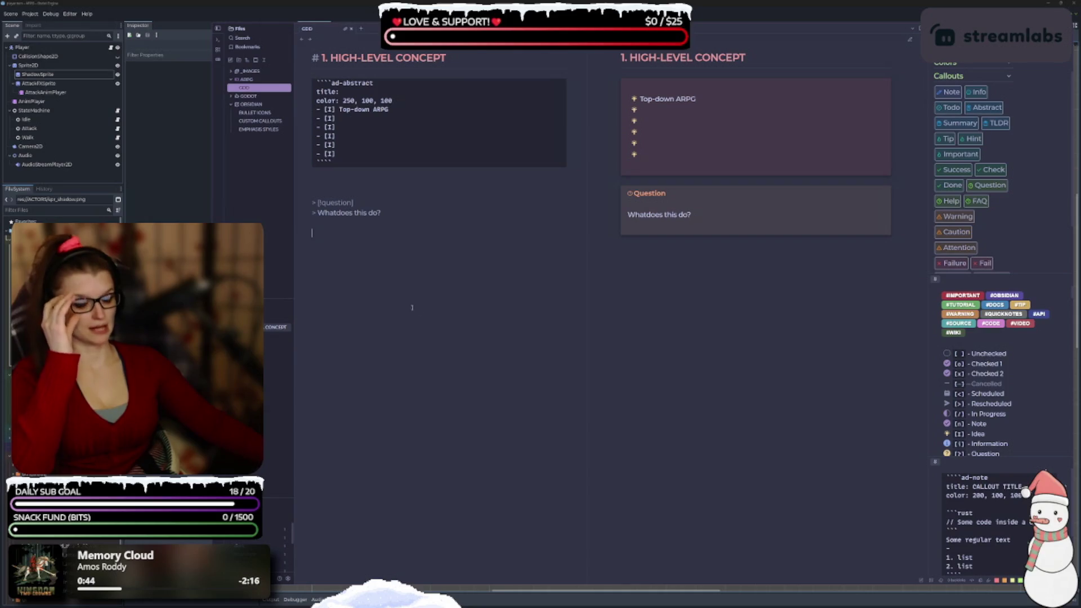
Type and delete scratch test lines, then remove the Question callout below the abstract block
{"action": "scroll", "coordinate": [980, 315], "scroll_direction": "down", "scroll_amount": 5}
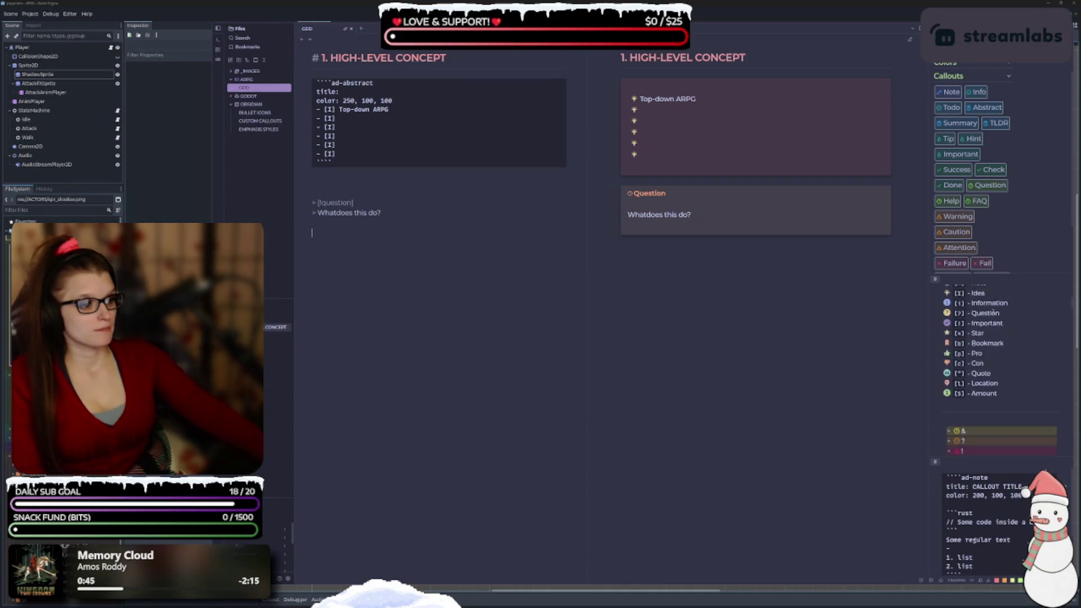
{"action": "type", "text": "- "}
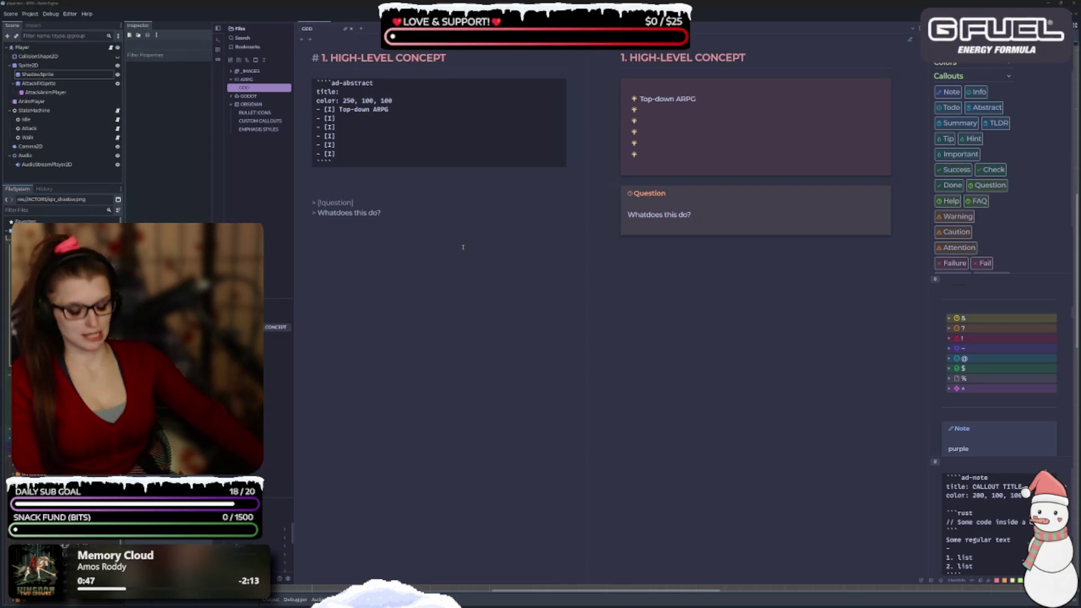
{"action": "type", "text": "[*]"}
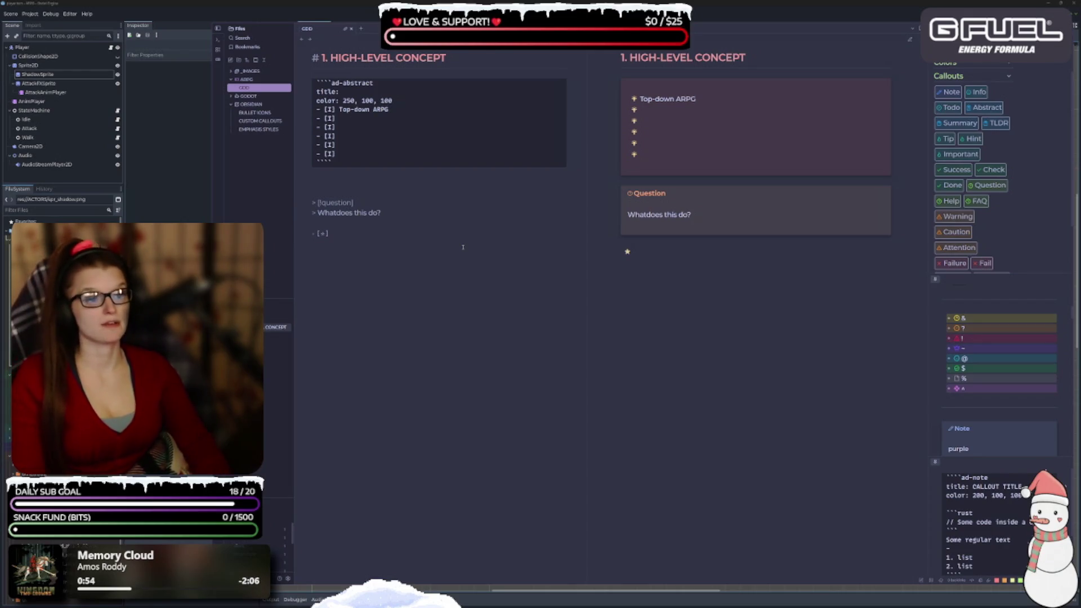
{"action": "type", "text": " asdf asdlf asdf"}
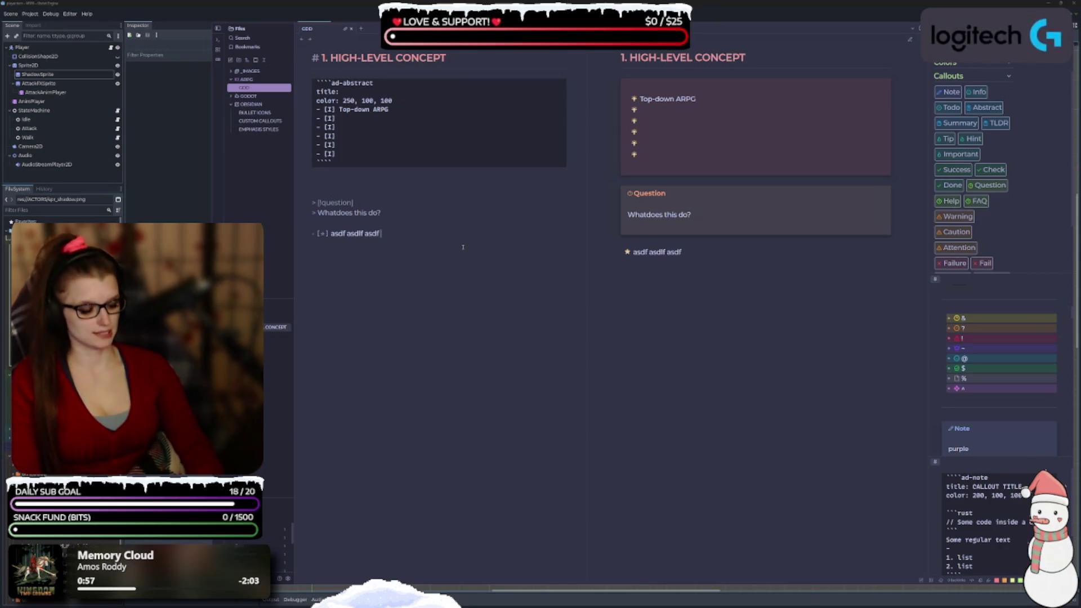
{"action": "key", "text": "shift+Home"}
{"action": "key", "text": "BackSpace"}
{"action": "key", "text": "BackSpace"}
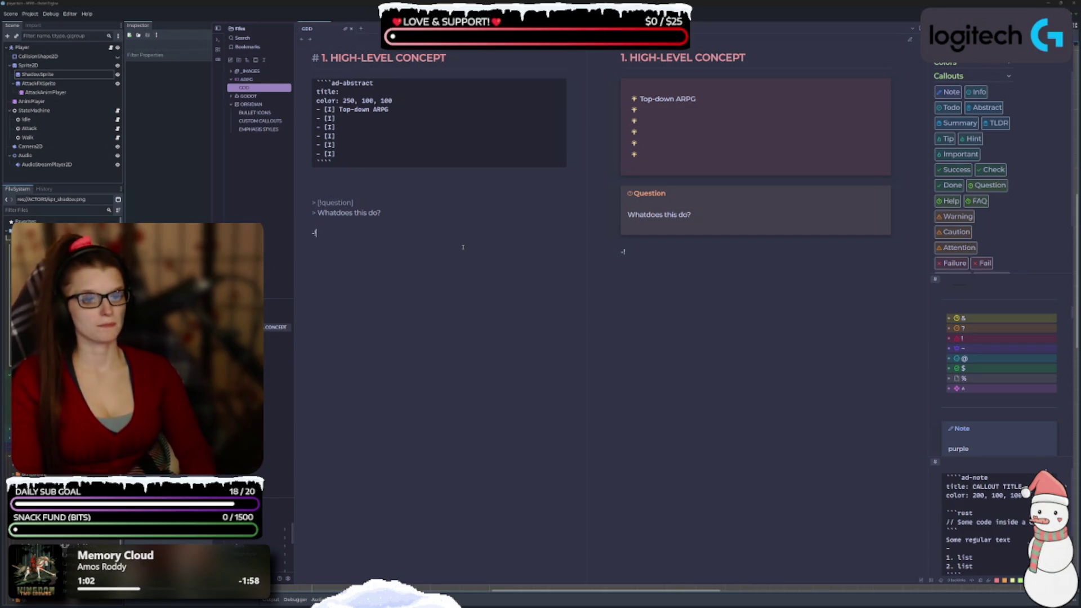
{"action": "type", "text": "[!]"}
{"action": "type", "text": "la;sjdlfk jasdlfj"}
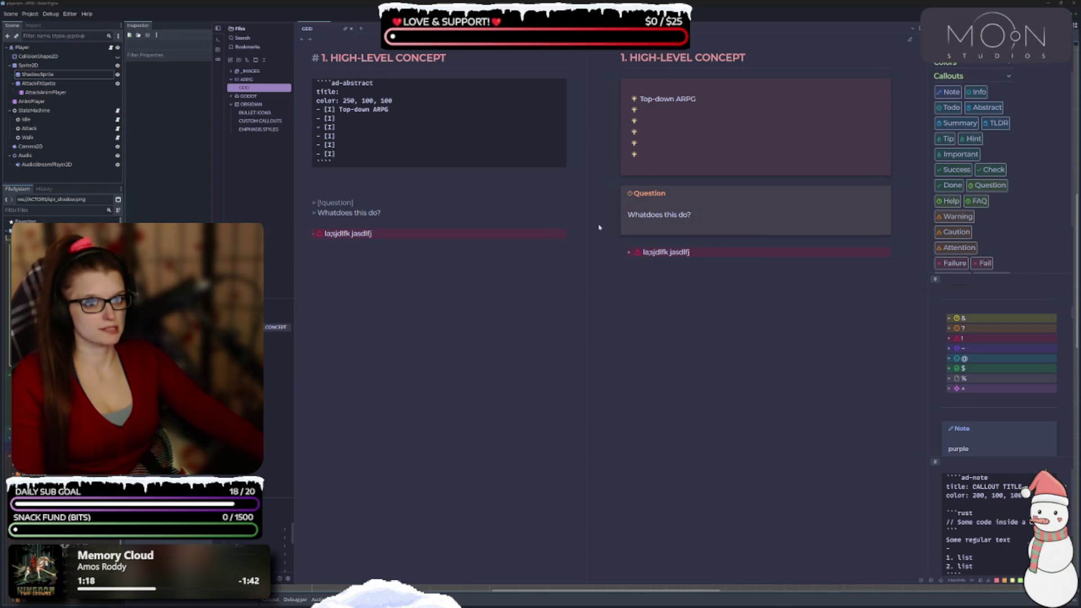
{"action": "key", "text": "ctrl+shift+Left"}
{"action": "key", "text": "ctrl+shift+Left"}
{"action": "key", "text": "ctrl+shift+Left"}
{"action": "key", "text": "BackSpace"}
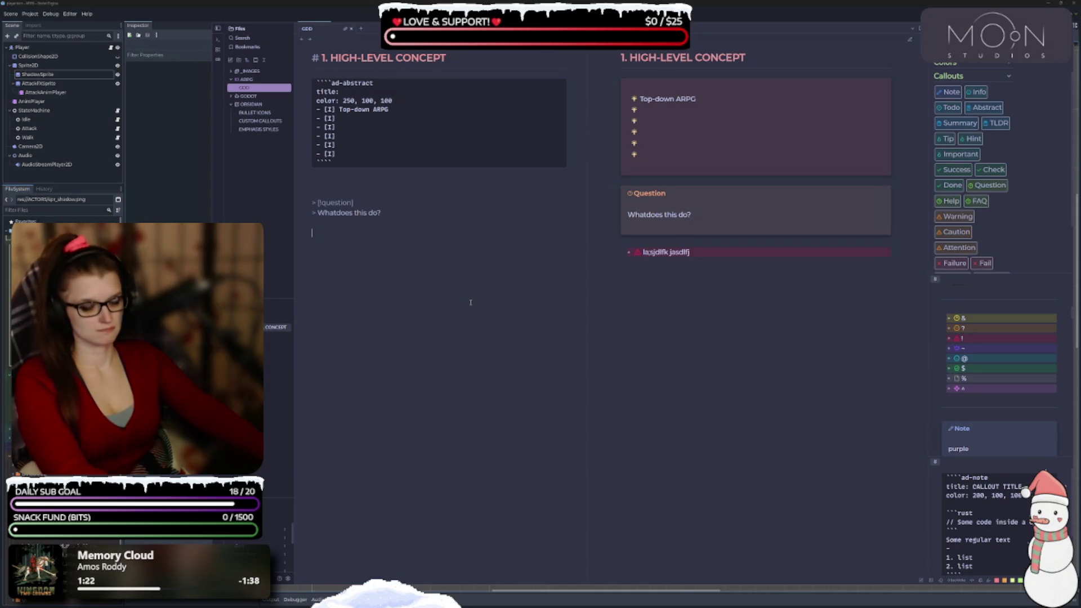
{"action": "key", "text": "shift+Up"}
{"action": "key", "text": "shift+Up"}
{"action": "key", "text": "shift+Up"}
{"action": "key", "text": "BackSpace"}
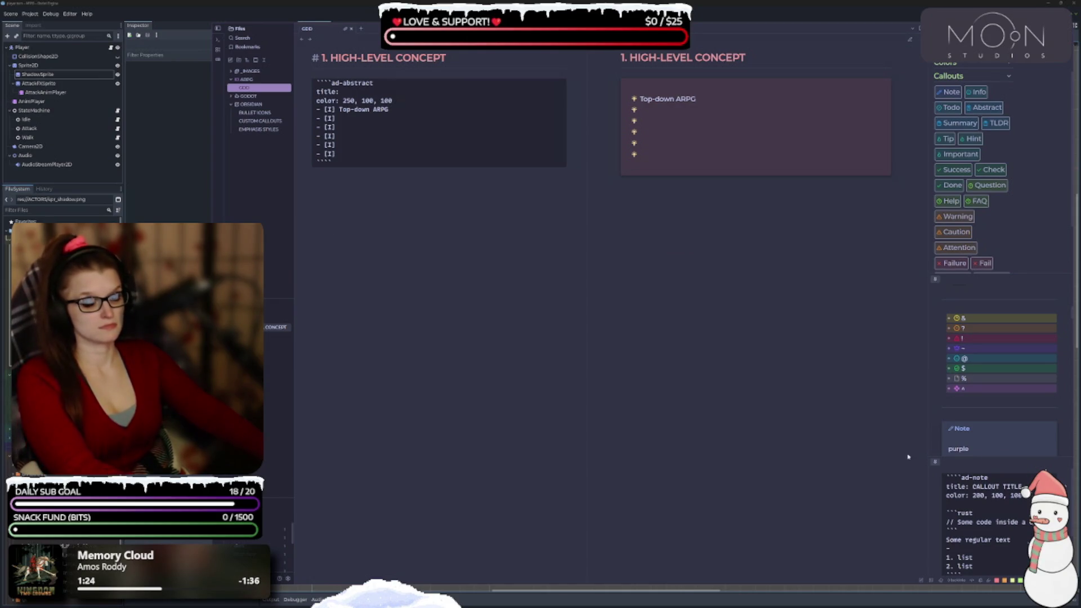
{"action": "scroll", "coordinate": [1024, 395], "scroll_direction": "up", "scroll_amount": 2}
{"action": "scroll", "coordinate": [1024, 394], "scroll_direction": "up", "scroll_amount": 4}
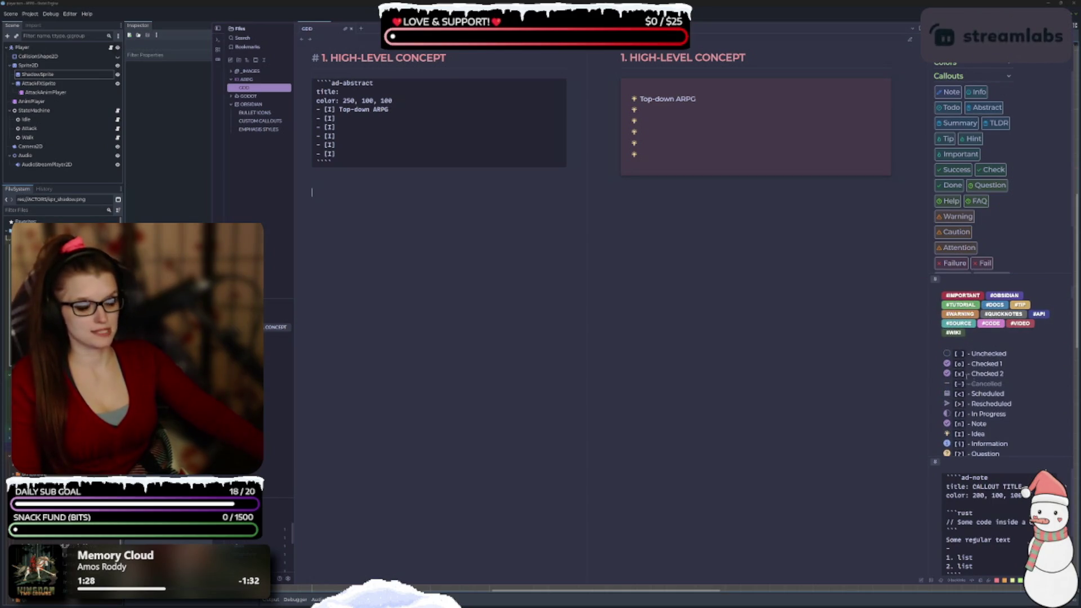
{"action": "scroll", "coordinate": [1016, 389], "scroll_direction": "down", "scroll_amount": 8}
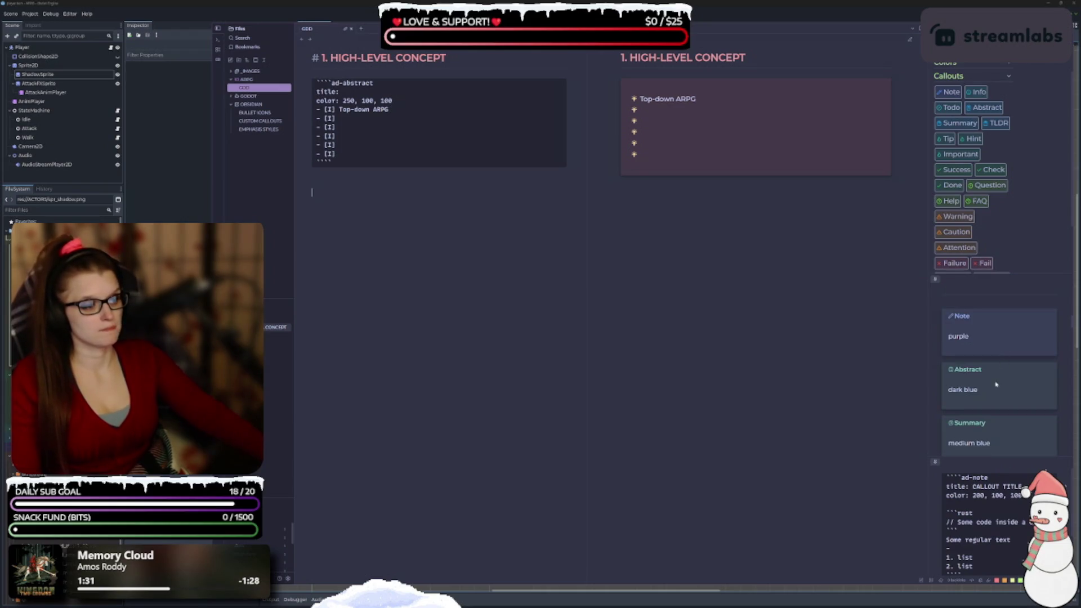
{"action": "scroll", "coordinate": [986, 361], "scroll_direction": "down", "scroll_amount": 1}
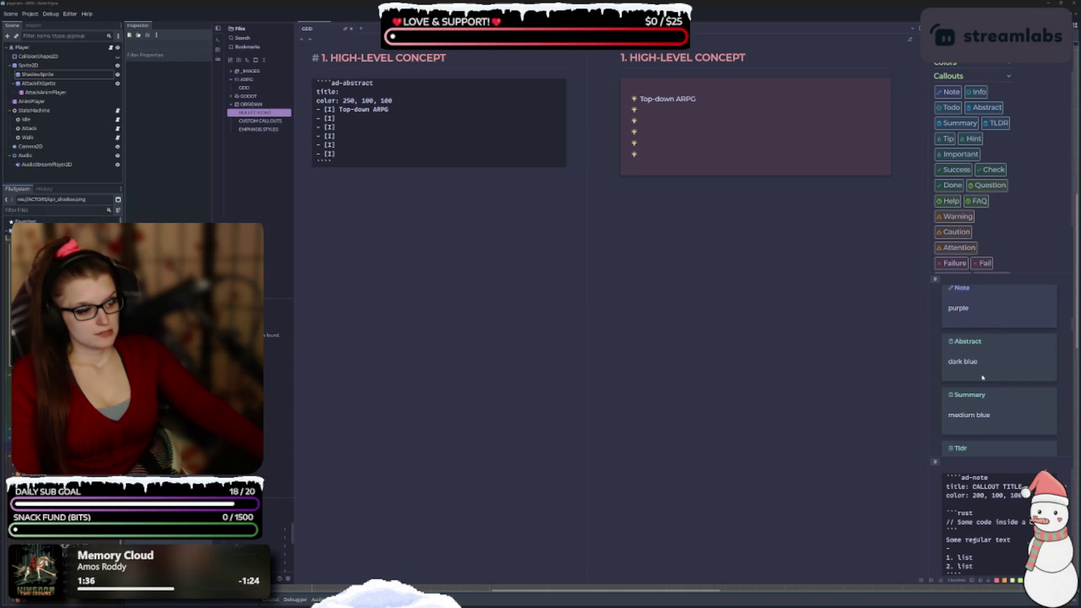
{"action": "scroll", "coordinate": [974, 337], "scroll_direction": "down", "scroll_amount": 3}
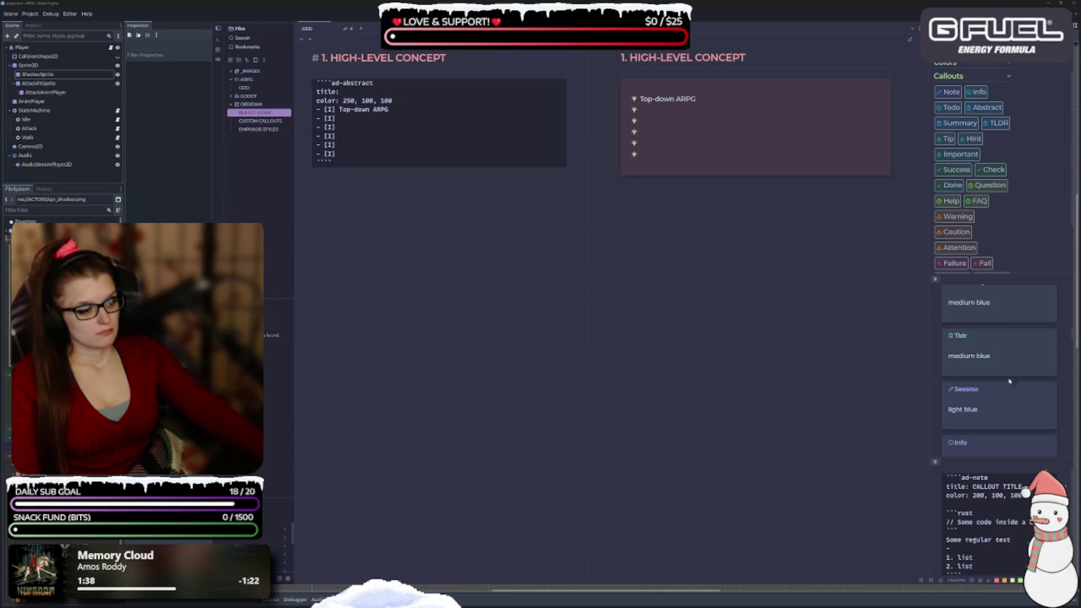
{"action": "scroll", "coordinate": [980, 383], "scroll_direction": "down", "scroll_amount": 9}
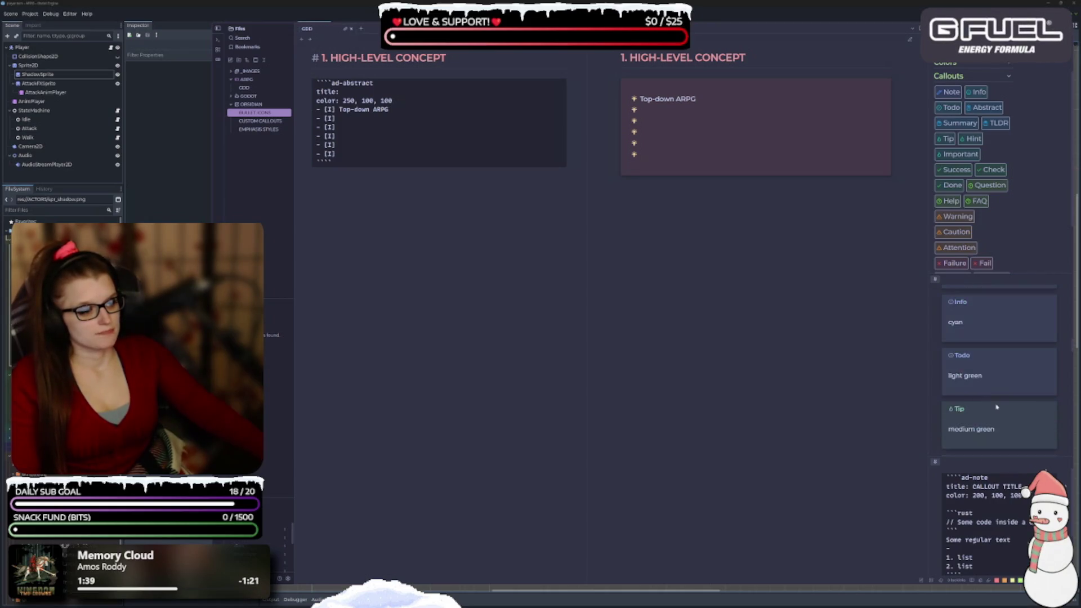
{"action": "scroll", "coordinate": [1008, 406], "scroll_direction": "down", "scroll_amount": 5}
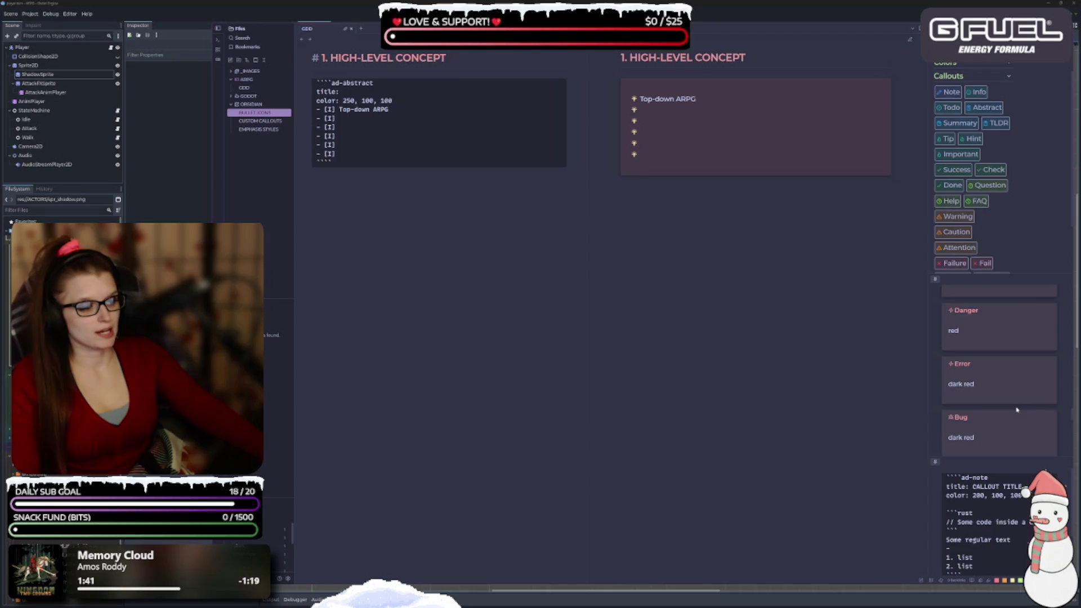
{"action": "scroll", "coordinate": [1014, 412], "scroll_direction": "up", "scroll_amount": 8}
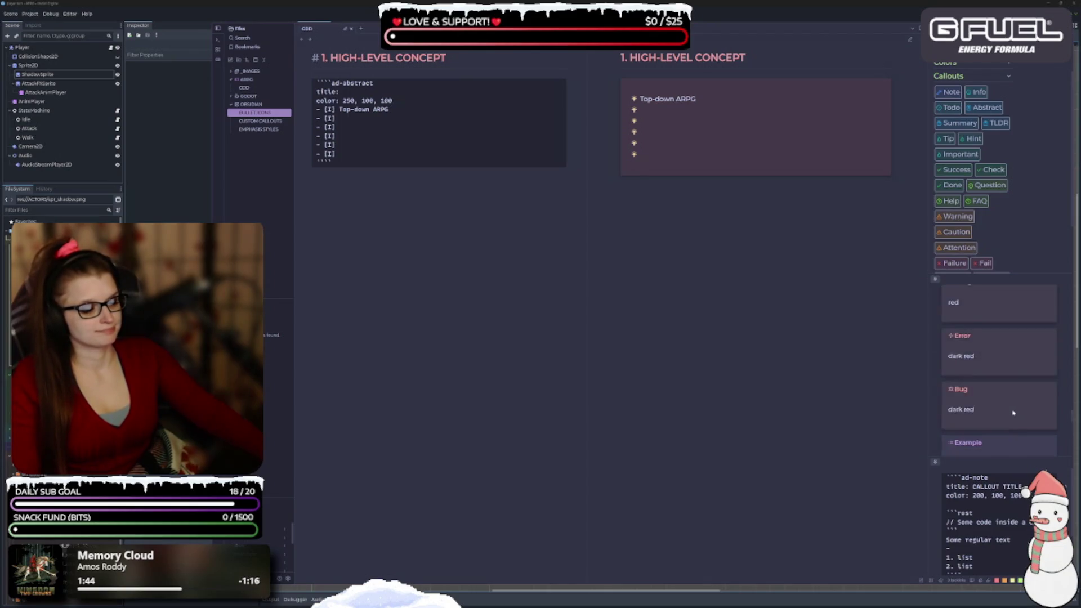
{"action": "scroll", "coordinate": [999, 431], "scroll_direction": "up", "scroll_amount": 10}
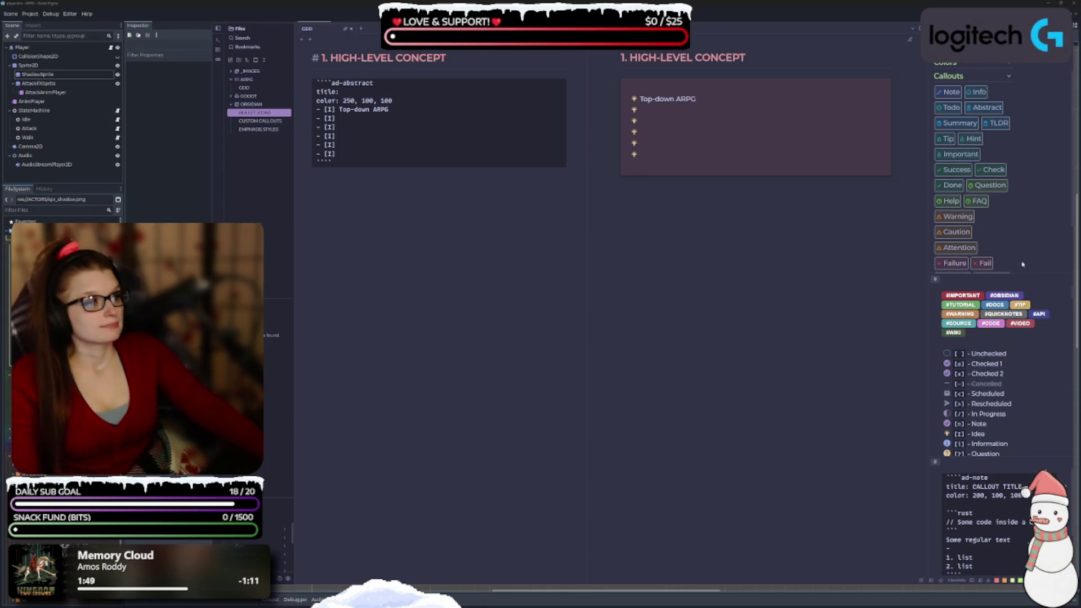
{"action": "scroll", "coordinate": [1001, 198], "scroll_direction": "up", "scroll_amount": 2}
{"action": "scroll", "coordinate": [989, 260], "scroll_direction": "down", "scroll_amount": 2}
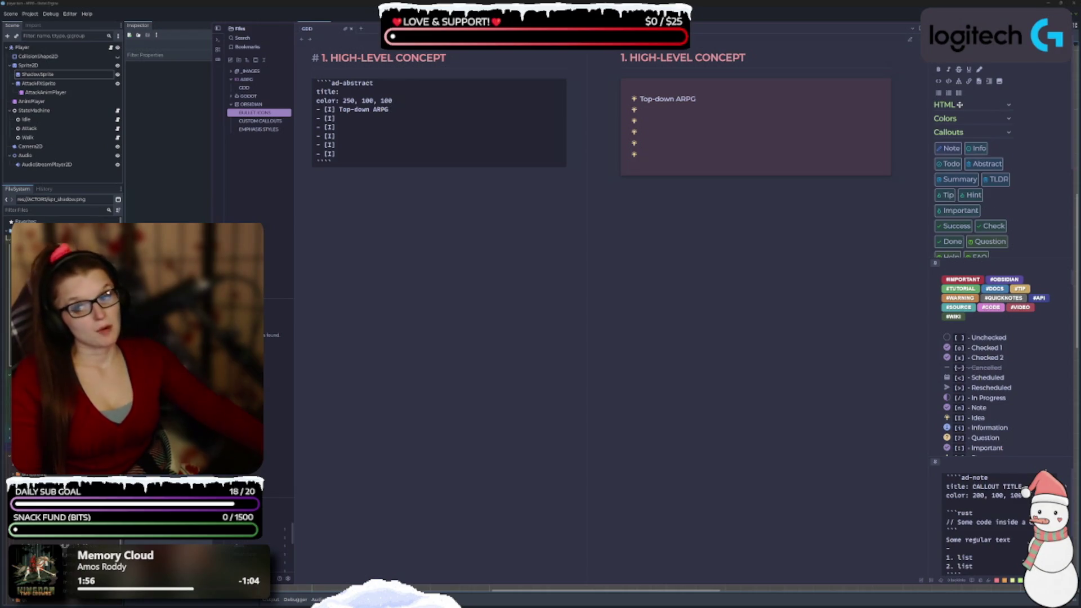
{"action": "left_click", "coordinate": [408, 305]}
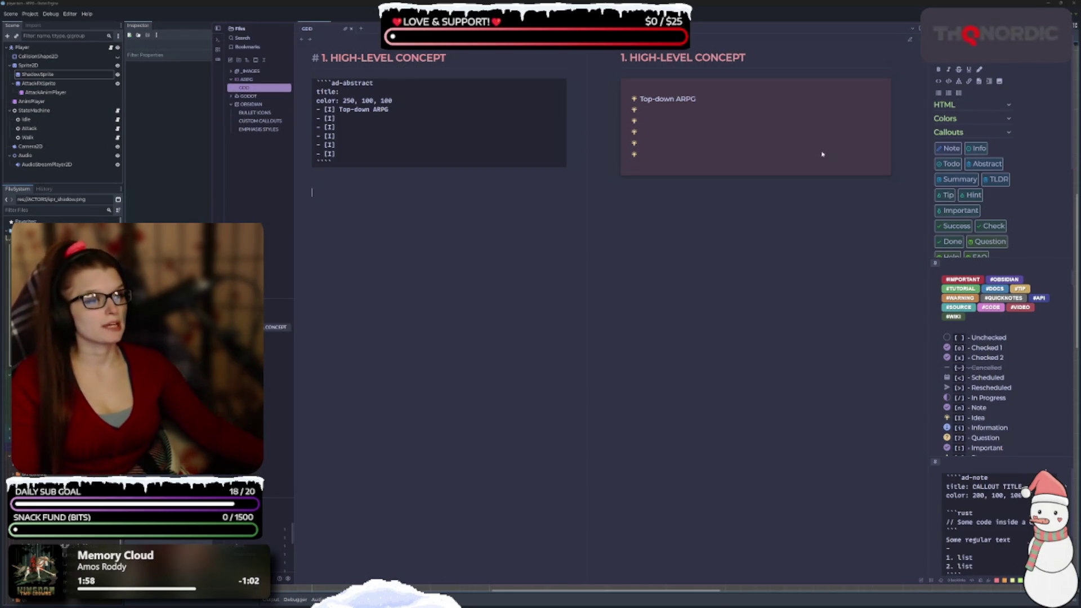
{"action": "left_click", "coordinate": [970, 82]}
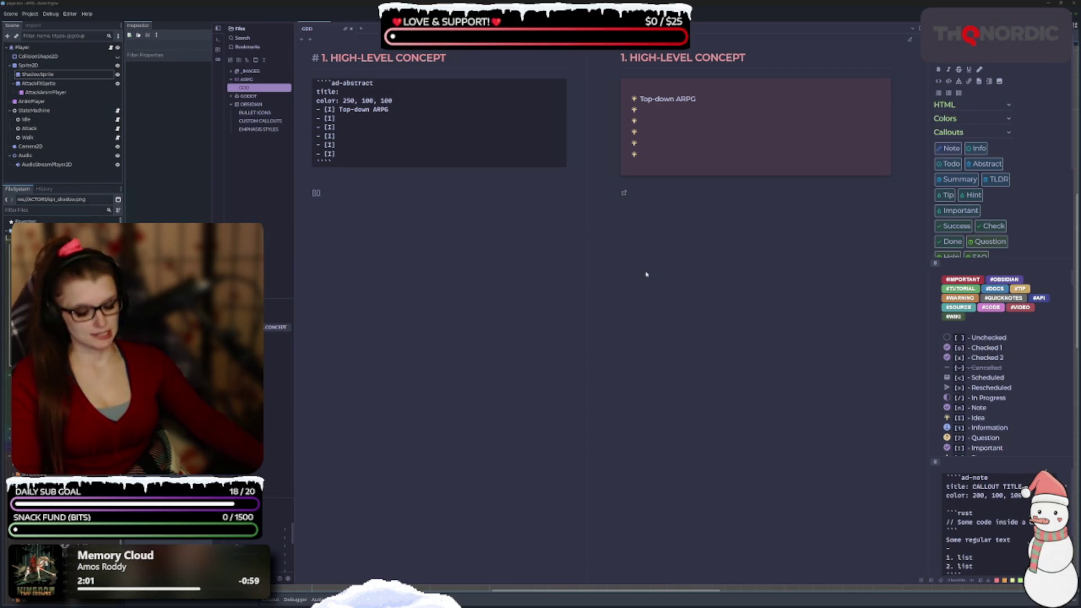
{"action": "type", "text": "www.google.com"}
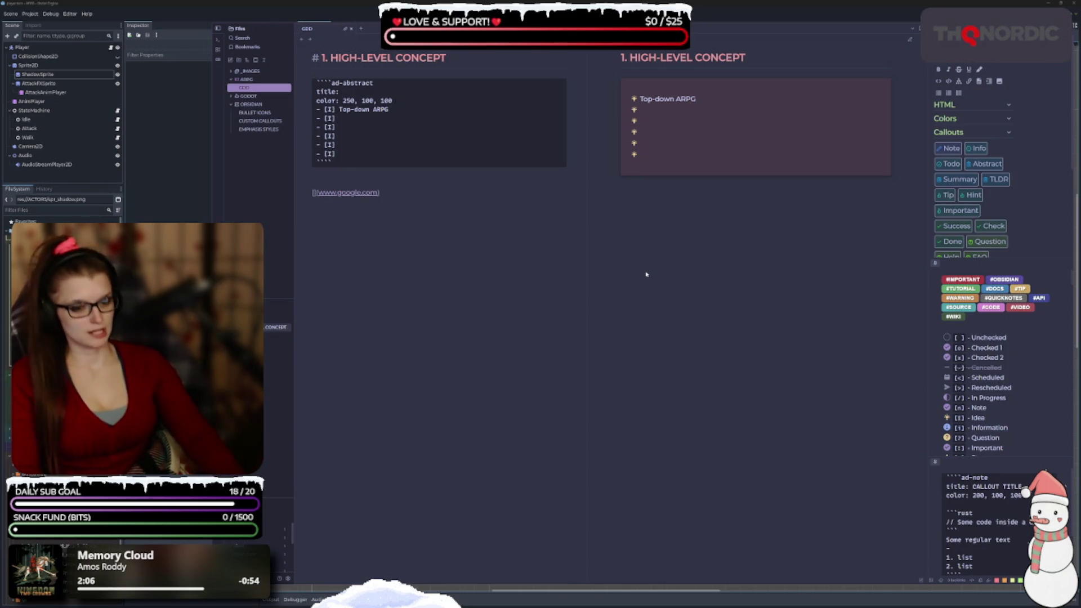
{"action": "type", "text": "googl"}
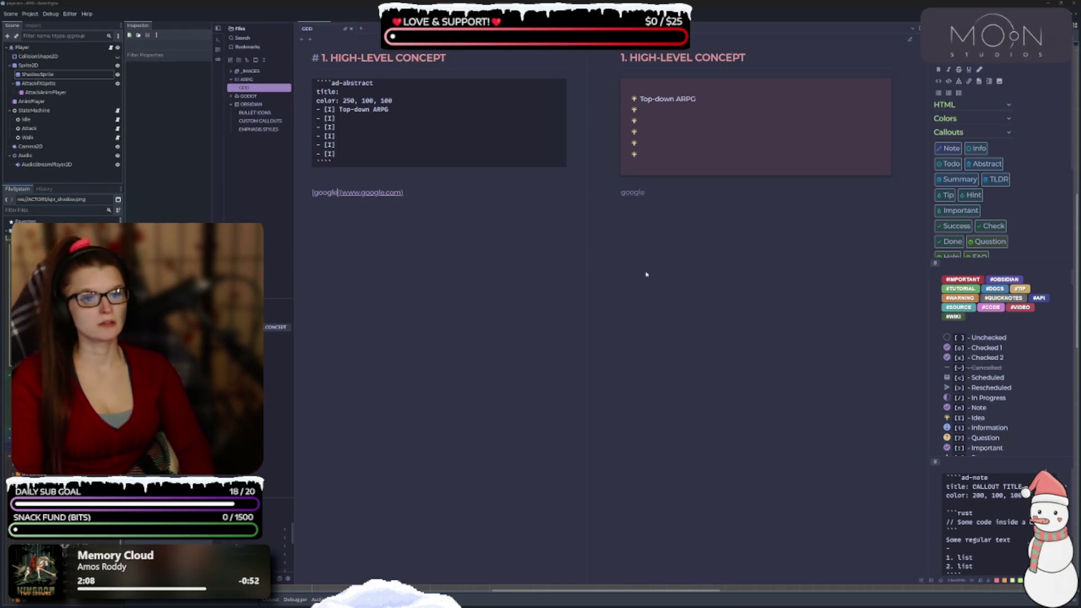
{"action": "type", "text": "e"}
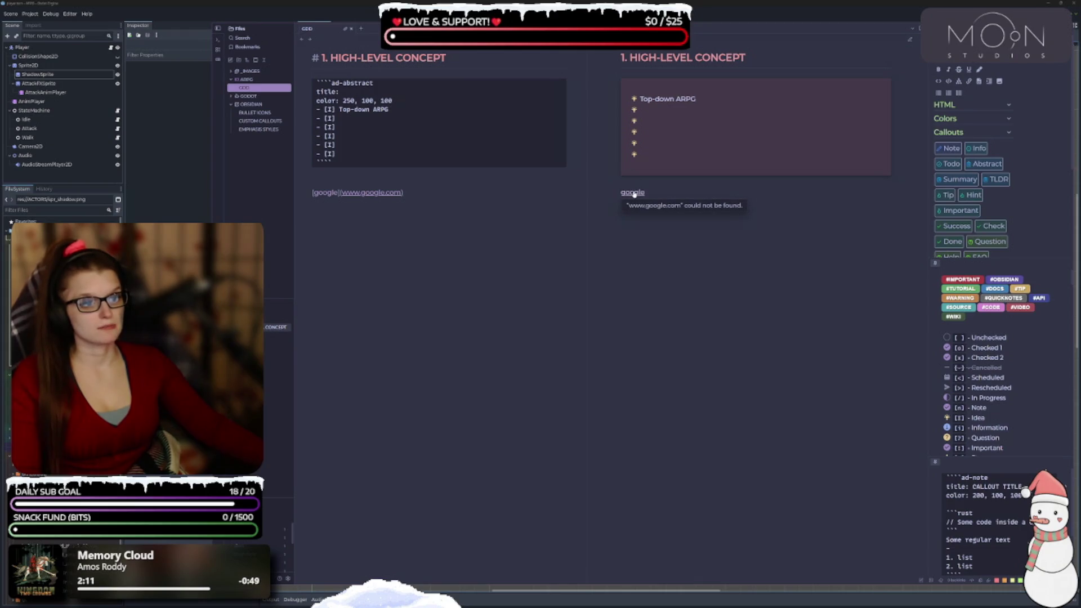
{"action": "left_click", "coordinate": [415, 192]}
{"action": "key", "text": "shift+Home"}
{"action": "key", "text": "BackSpace"}
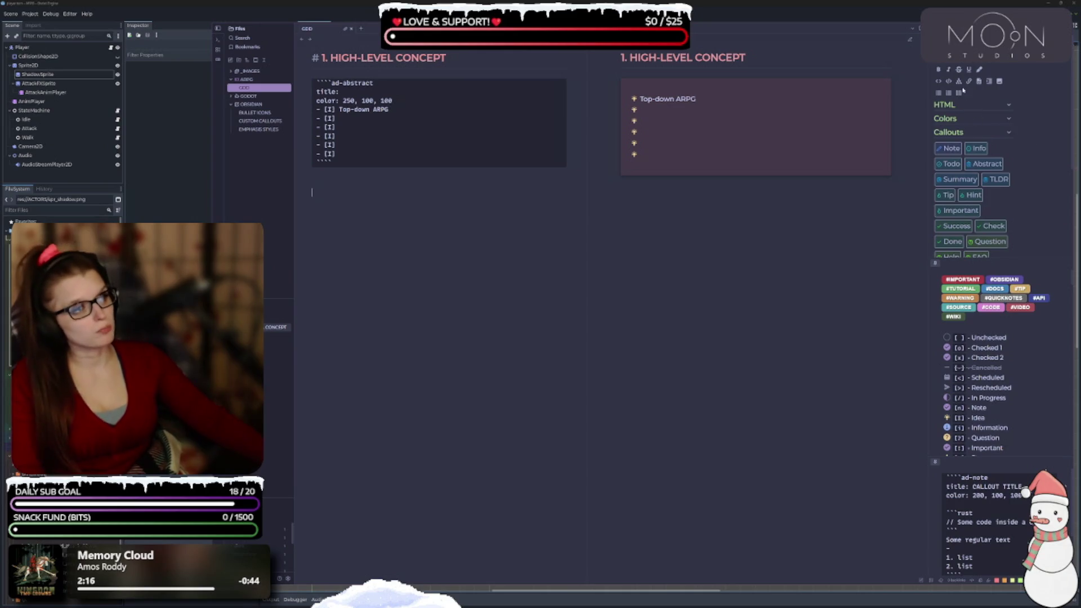
{"action": "type", "text": "```"}
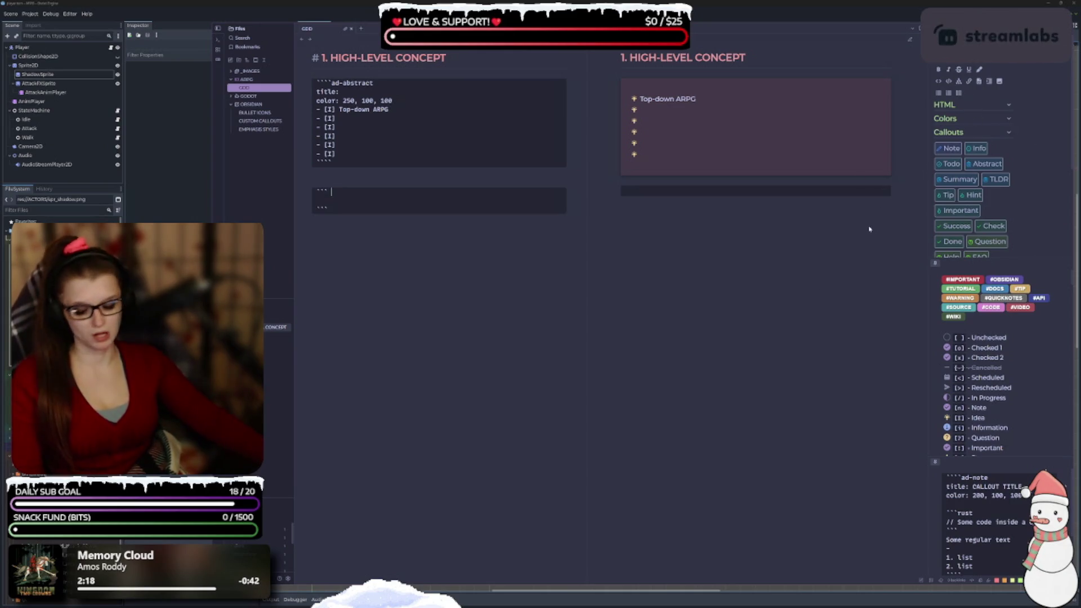
{"action": "key", "text": "ctrl+z"}
{"action": "type", "text": "`sadf"}
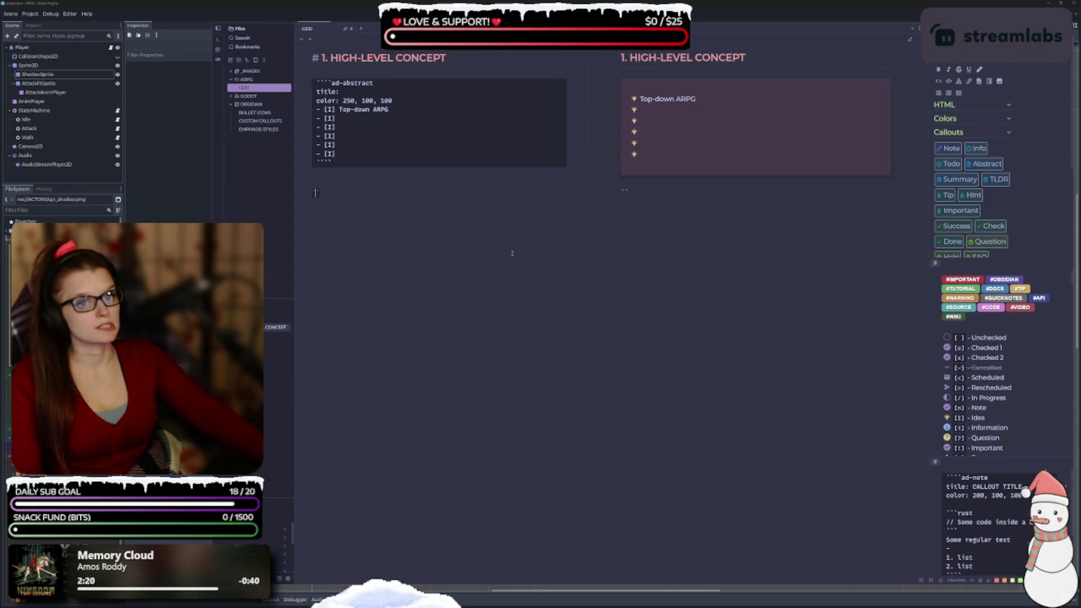
{"action": "key", "text": "ctrl+z"}
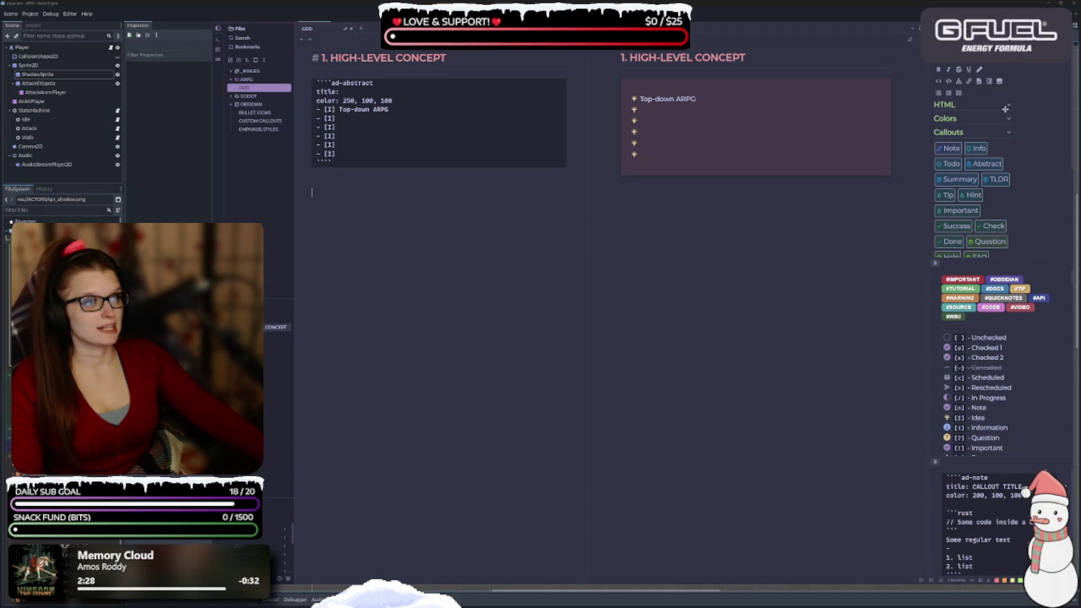
{"action": "left_click", "coordinate": [980, 82]}
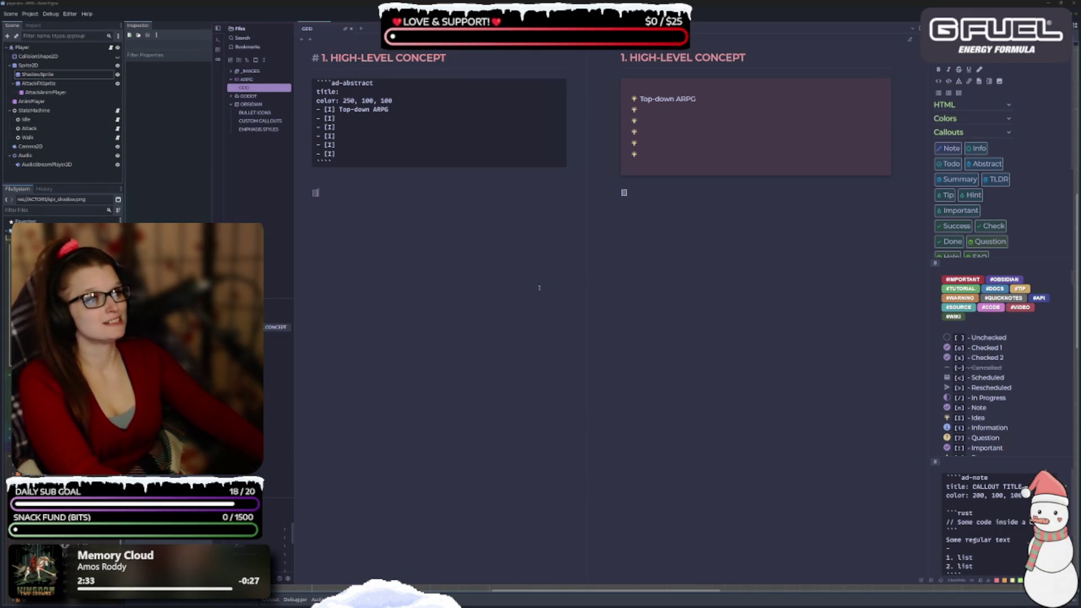
{"action": "key", "text": "ctrl+z"}
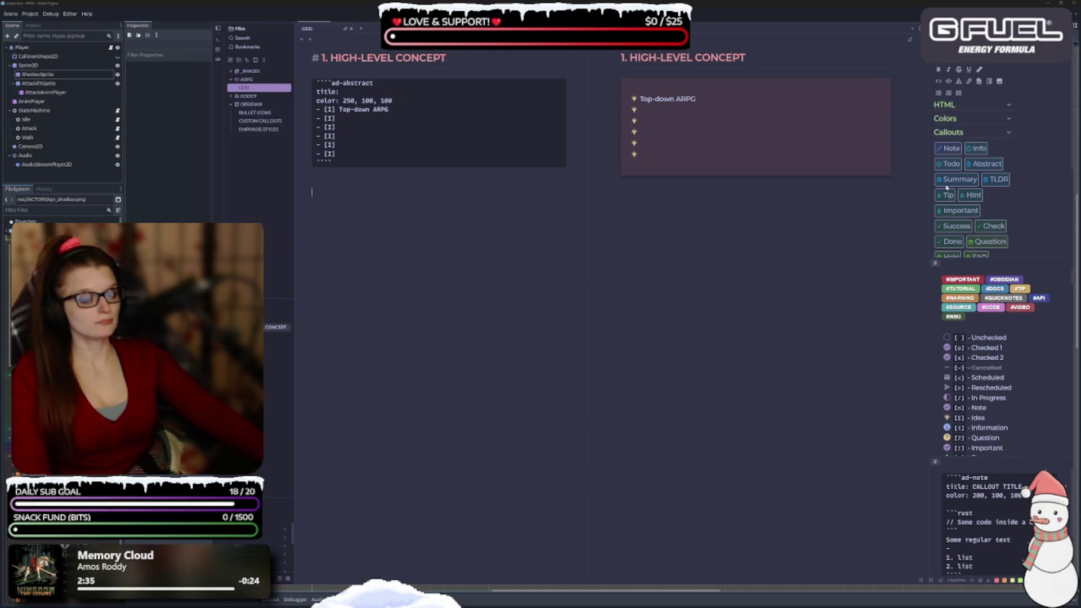
Insert a <br/> line-break tag from the HTML snippets with placeholder text 'a sdfasdf' below
{"action": "left_click", "coordinate": [994, 105]}
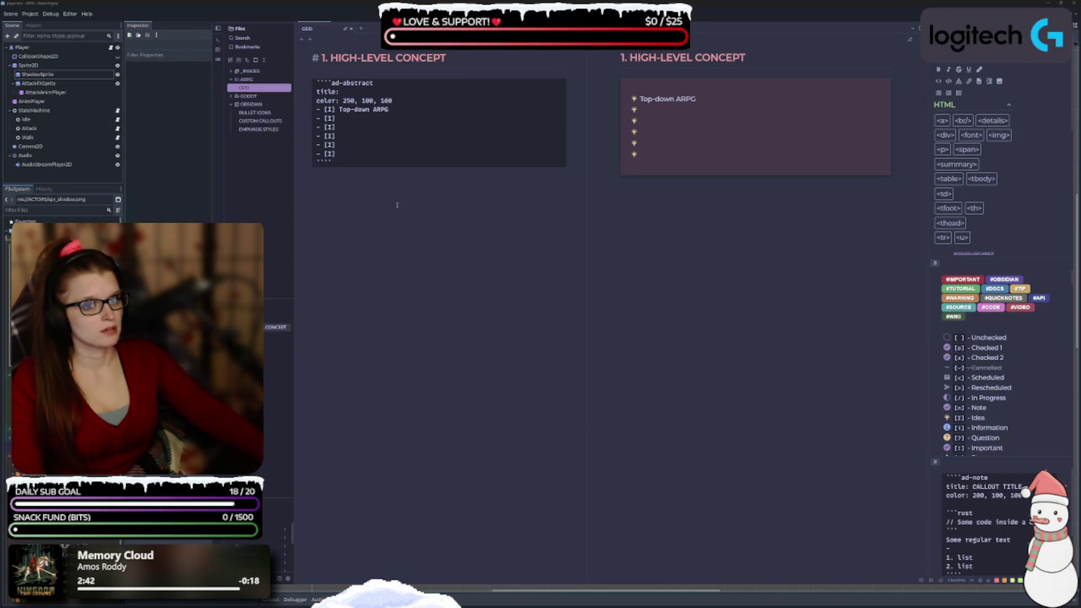
{"action": "left_click", "coordinate": [962, 120]}
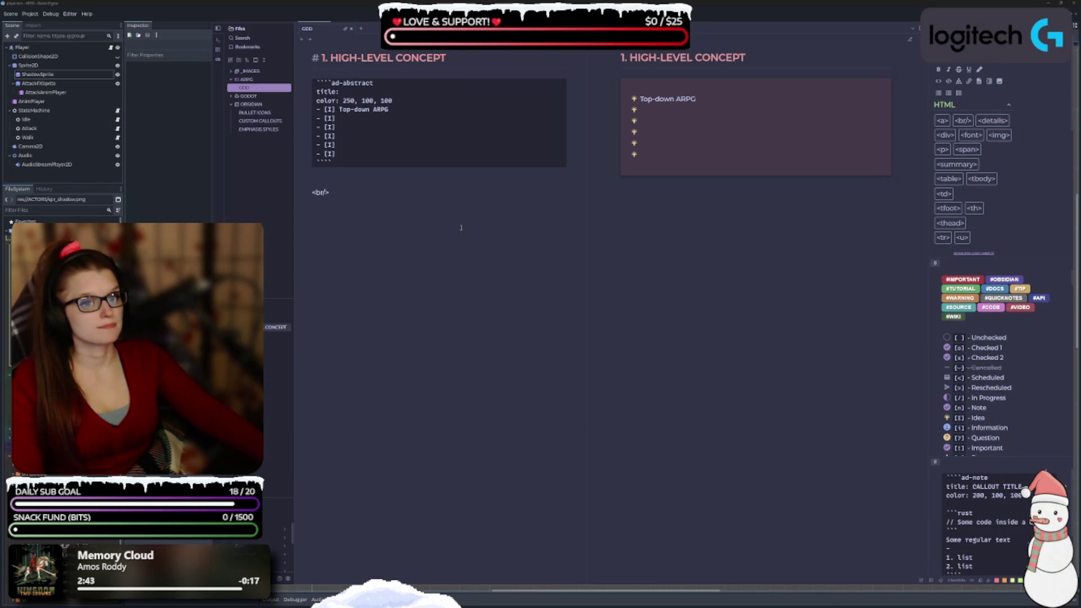
{"action": "key", "text": "Return"}
{"action": "type", "text": "a sdfasdf"}
{"action": "key", "text": "Return"}
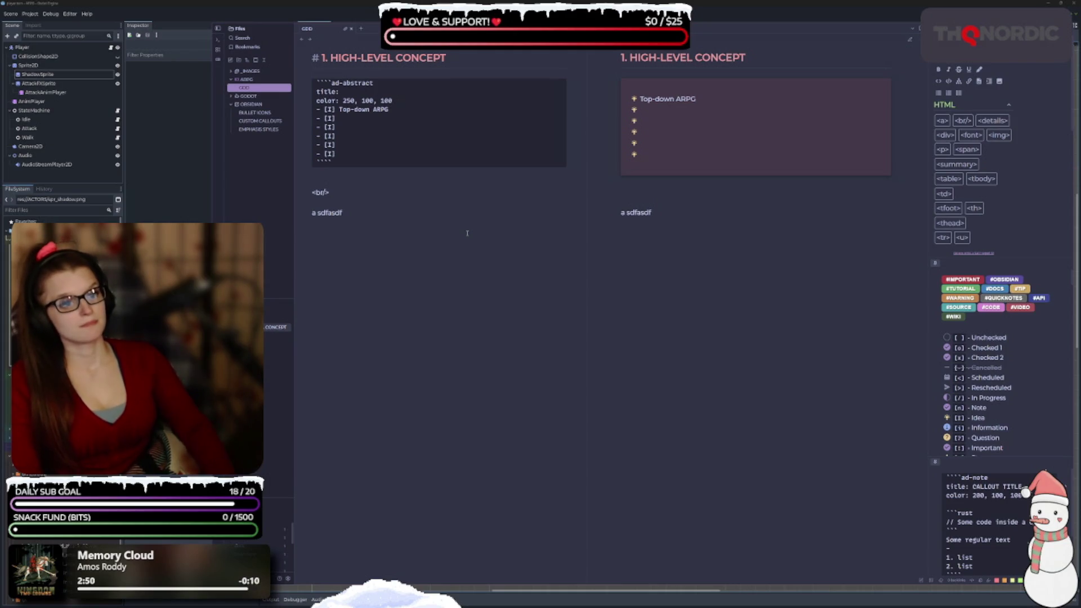
Add a '---' horizontal rule above the break tag, then select the rule, tag and test lines
{"action": "key", "text": "Return"}
{"action": "key", "text": "Return"}
{"action": "type", "text": "---"}
{"action": "key", "text": "Return"}
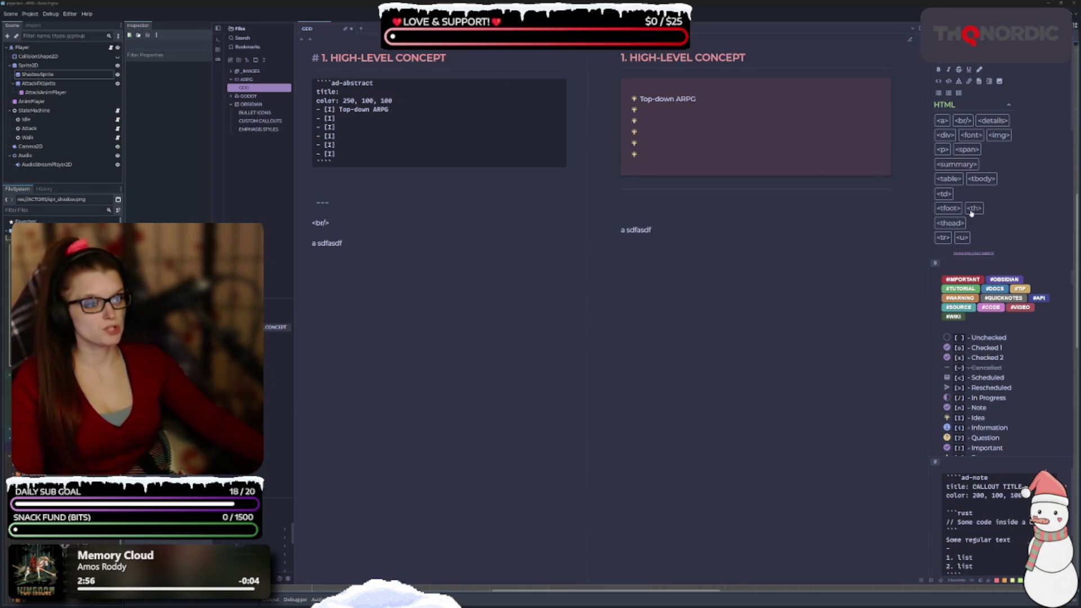
{"action": "scroll", "coordinate": [980, 220], "scroll_direction": "down", "scroll_amount": 2}
{"action": "scroll", "coordinate": [996, 208], "scroll_direction": "up", "scroll_amount": 2}
{"action": "scroll", "coordinate": [1007, 197], "scroll_direction": "down", "scroll_amount": 1}
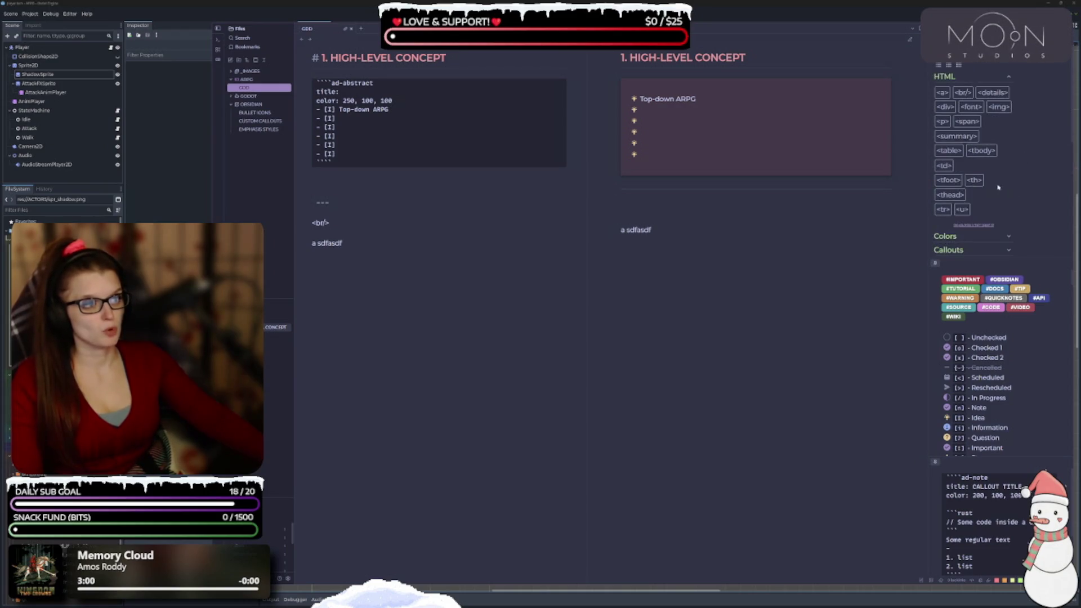
{"action": "left_click", "coordinate": [375, 243]}
{"action": "key", "text": "shift+Up"}
{"action": "key", "text": "shift+Up"}
{"action": "key", "text": "shift+Up"}
Delete the rule, break tag and test text, then switch the sidebar from HTML to Callouts
{"action": "key", "text": "BackSpace"}
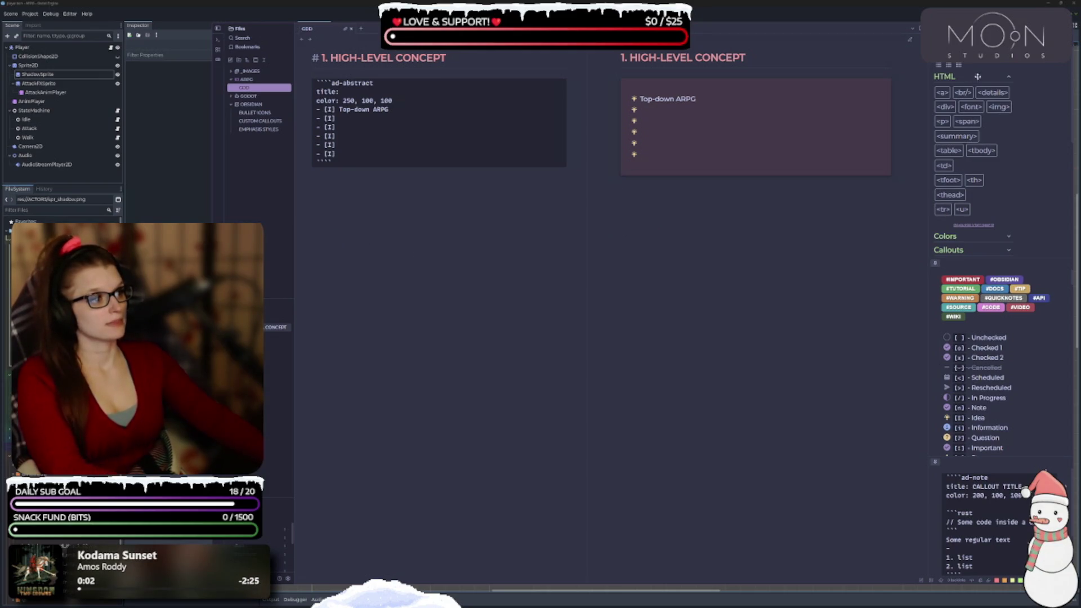
{"action": "left_click", "coordinate": [971, 76]}
{"action": "left_click", "coordinate": [1009, 91]}
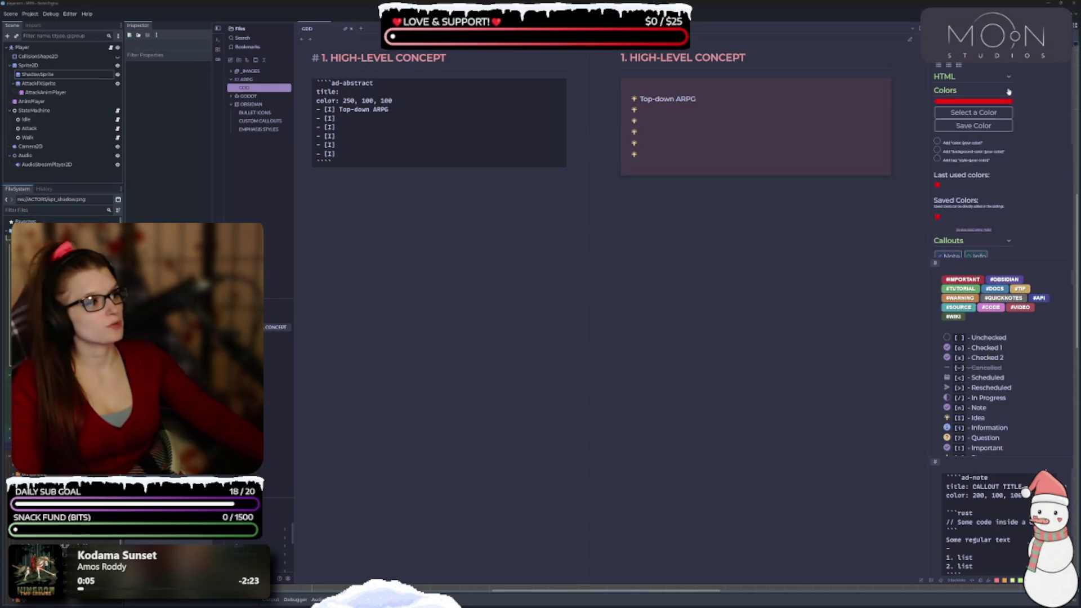
{"action": "left_click", "coordinate": [1008, 91]}
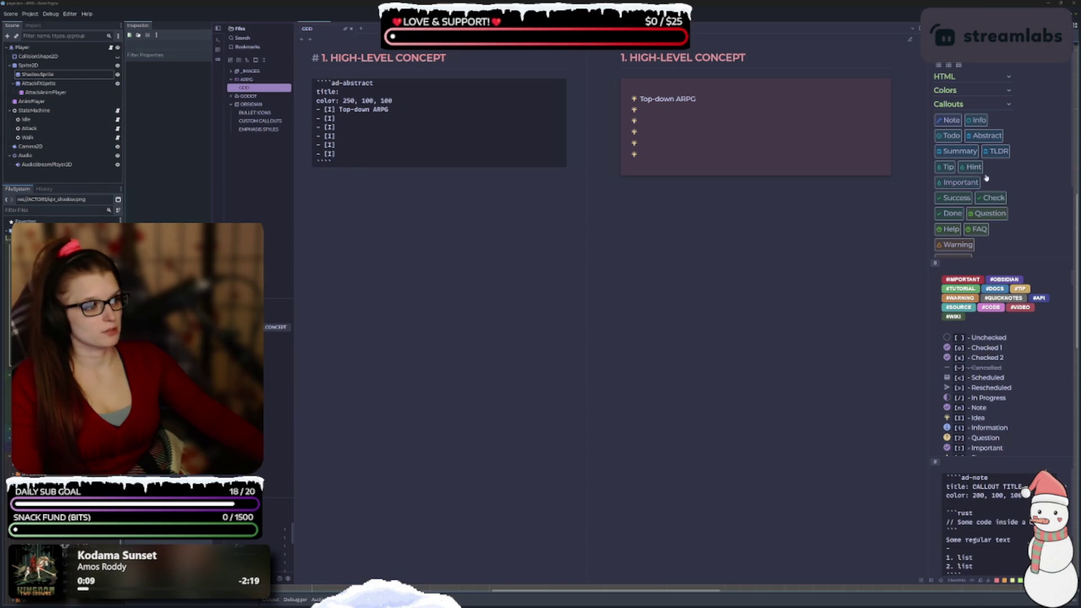
{"action": "scroll", "coordinate": [976, 107], "scroll_direction": "up", "scroll_amount": 2}
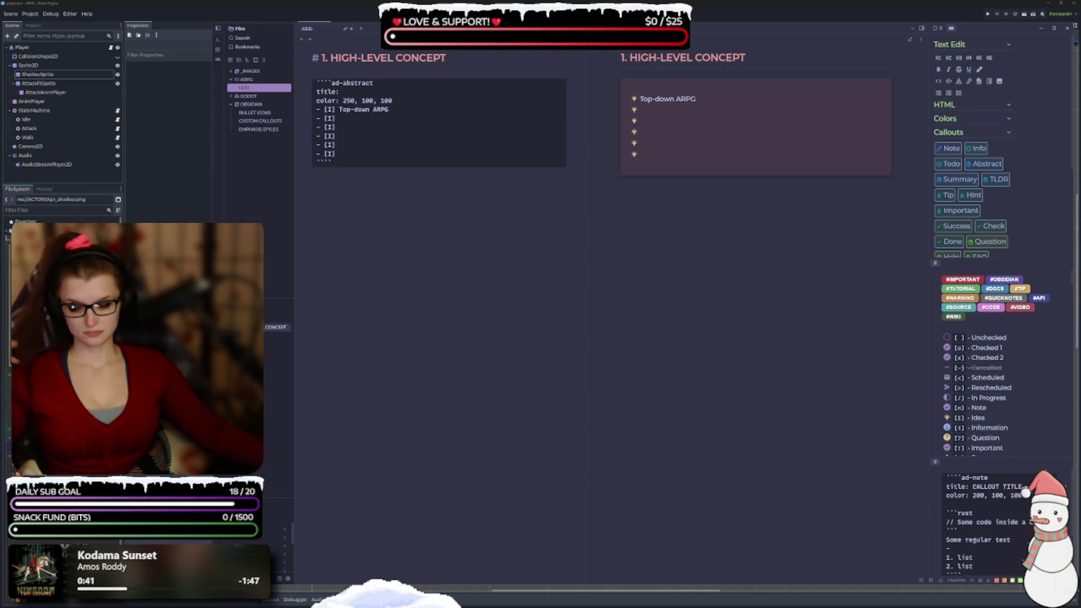
Write 'Oldschool Zelda vibes' as the second idea and delete the four empty bullets
{"action": "left_click", "coordinate": [371, 119]}
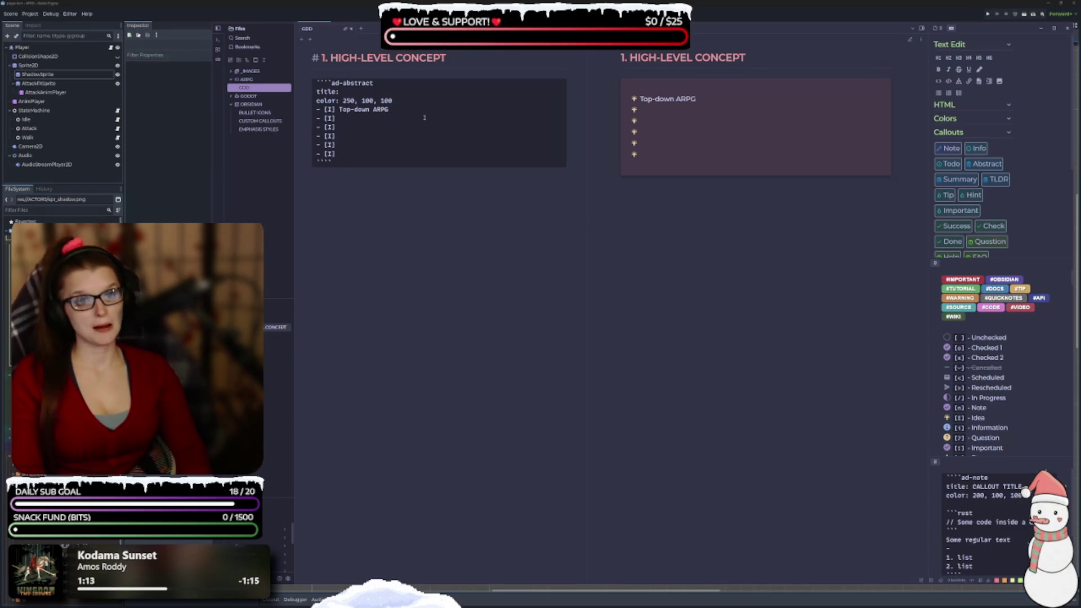
{"action": "type", "text": "Oldschool "}
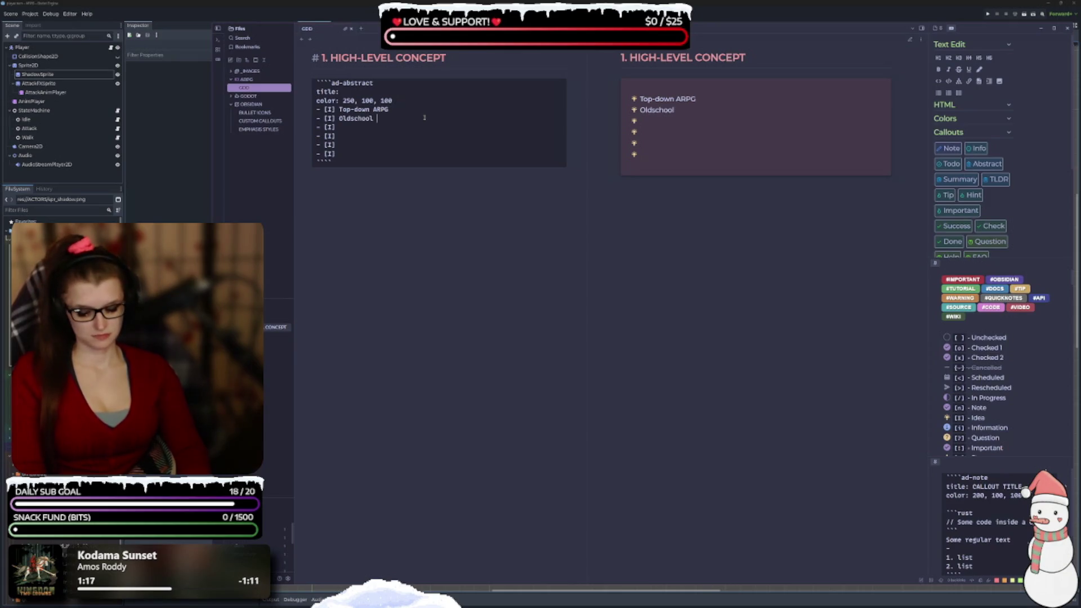
{"action": "type", "text": "Zelda vibes"}
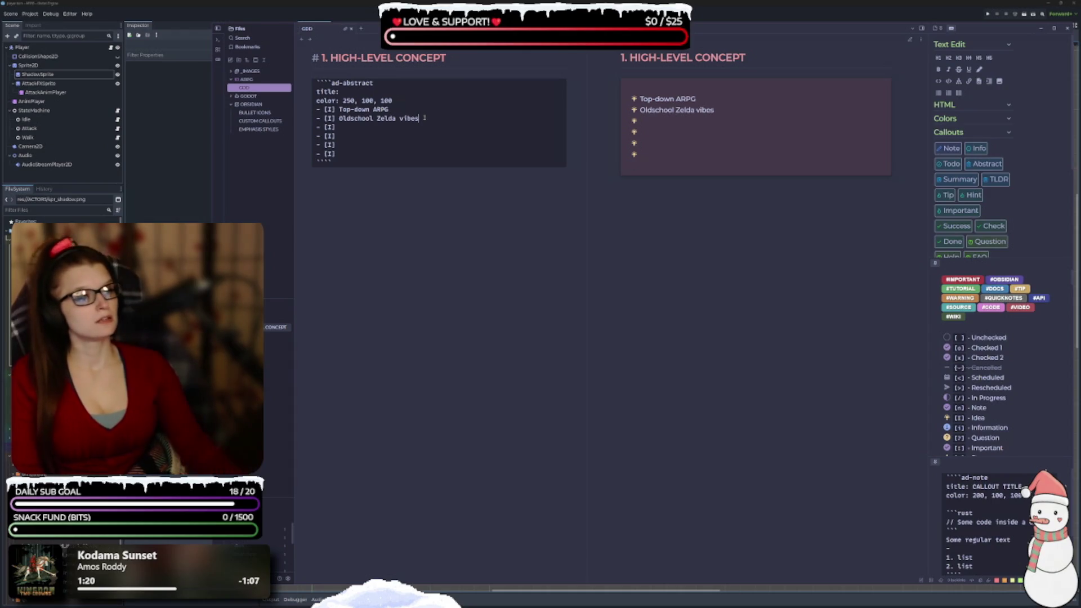
{"action": "scroll", "coordinate": [990, 374], "scroll_direction": "down", "scroll_amount": 2}
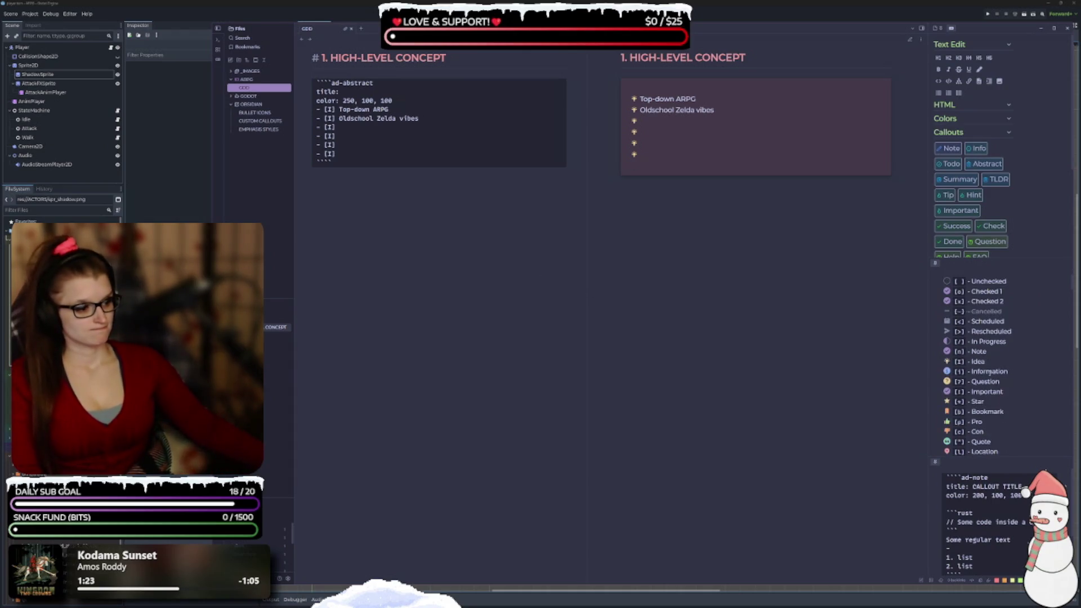
{"action": "scroll", "coordinate": [983, 393], "scroll_direction": "down", "scroll_amount": 1}
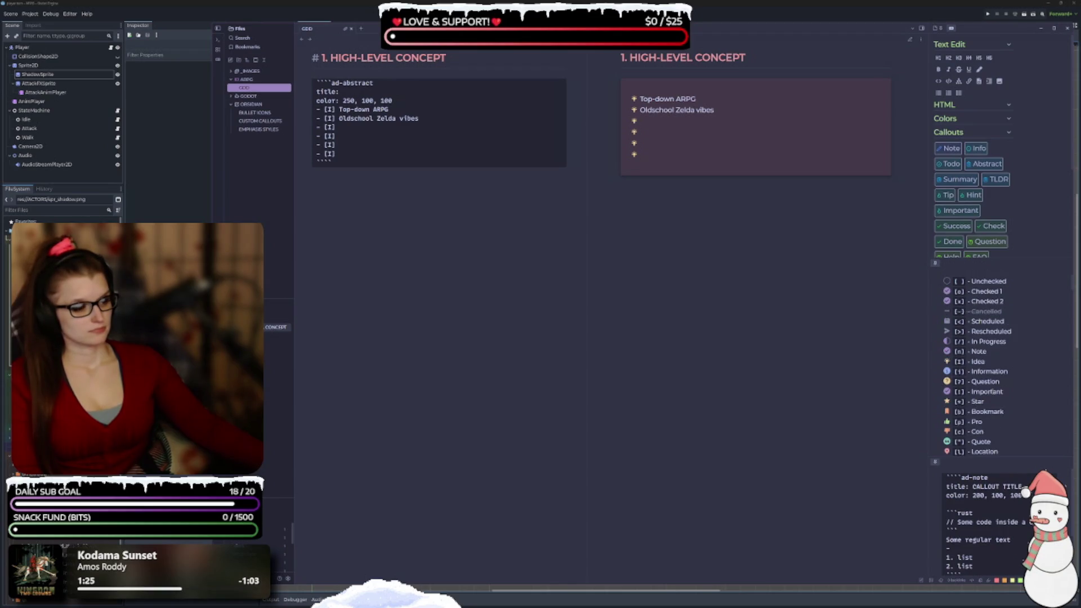
{"action": "scroll", "coordinate": [993, 393], "scroll_direction": "up", "scroll_amount": 3}
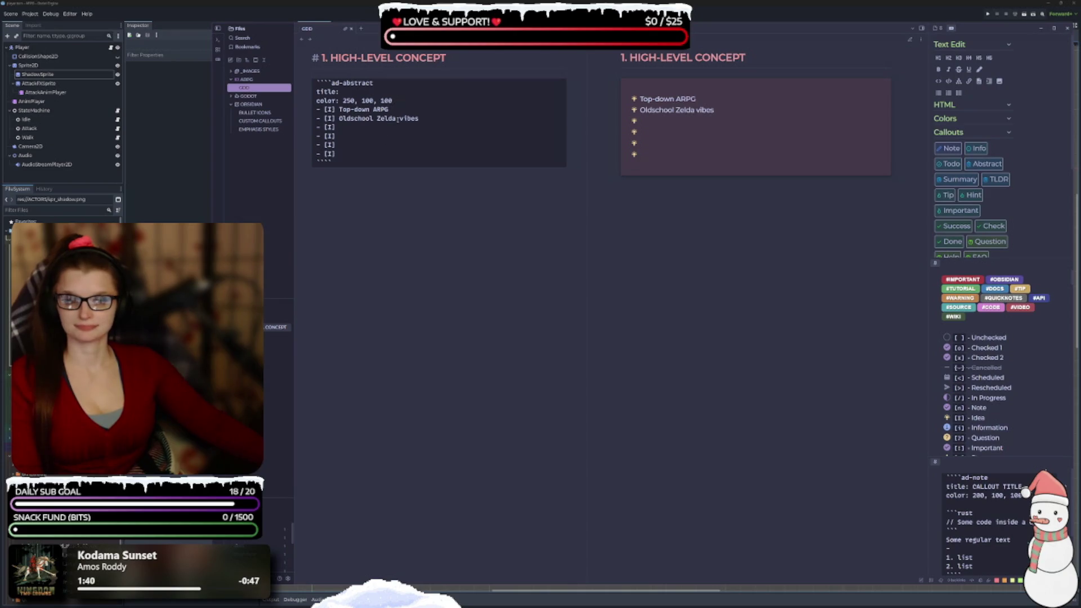
{"action": "key", "text": "BackSpace"}
{"action": "key", "text": "BackSpace"}
{"action": "key", "text": "BackSpace"}
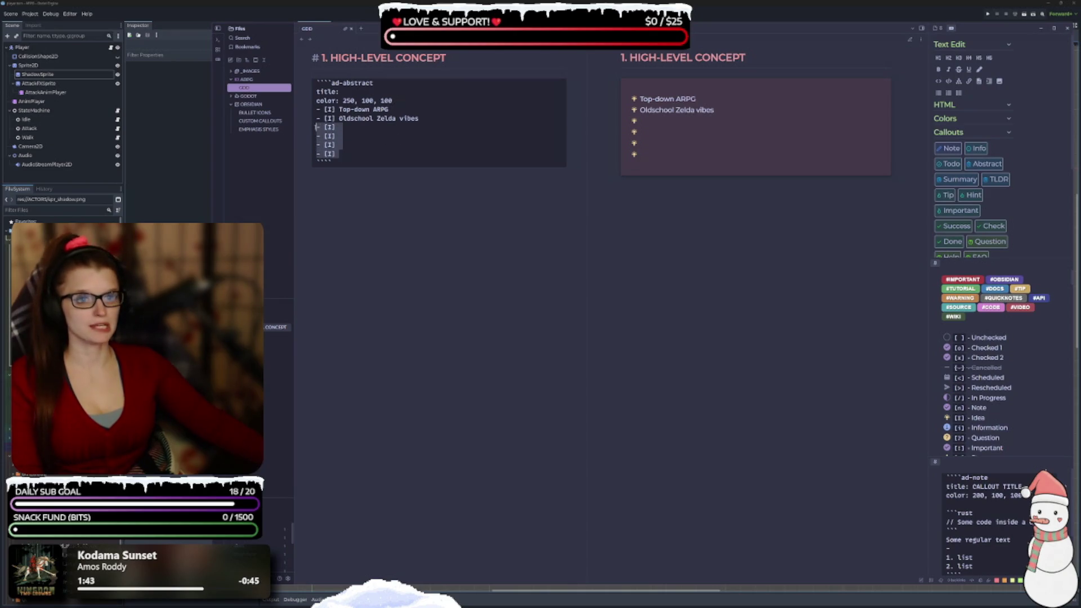
{"action": "key", "text": "BackSpace"}
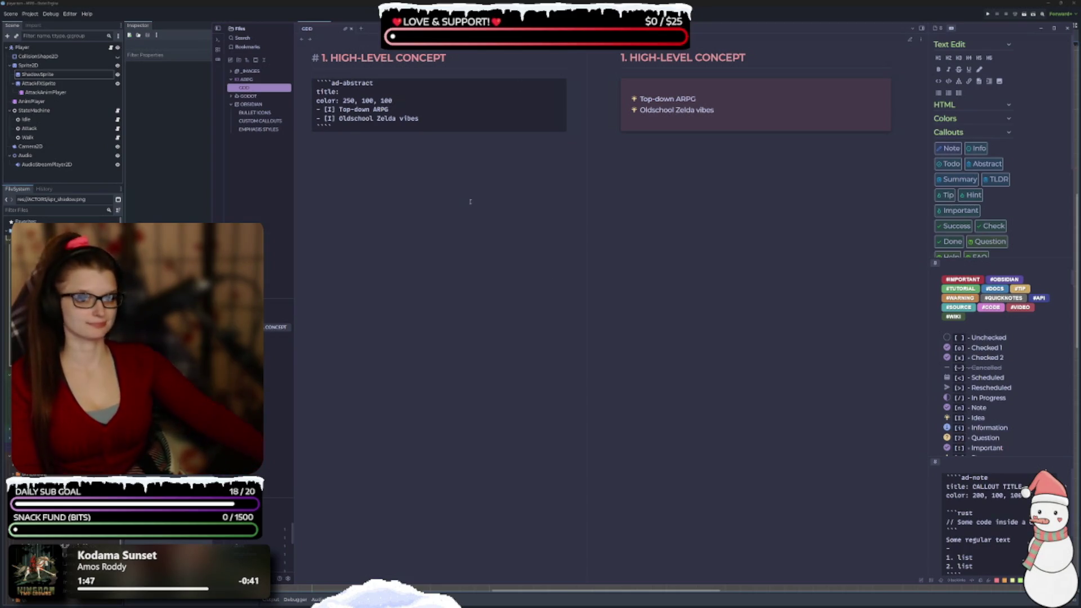
{"action": "left_click", "coordinate": [350, 147]}
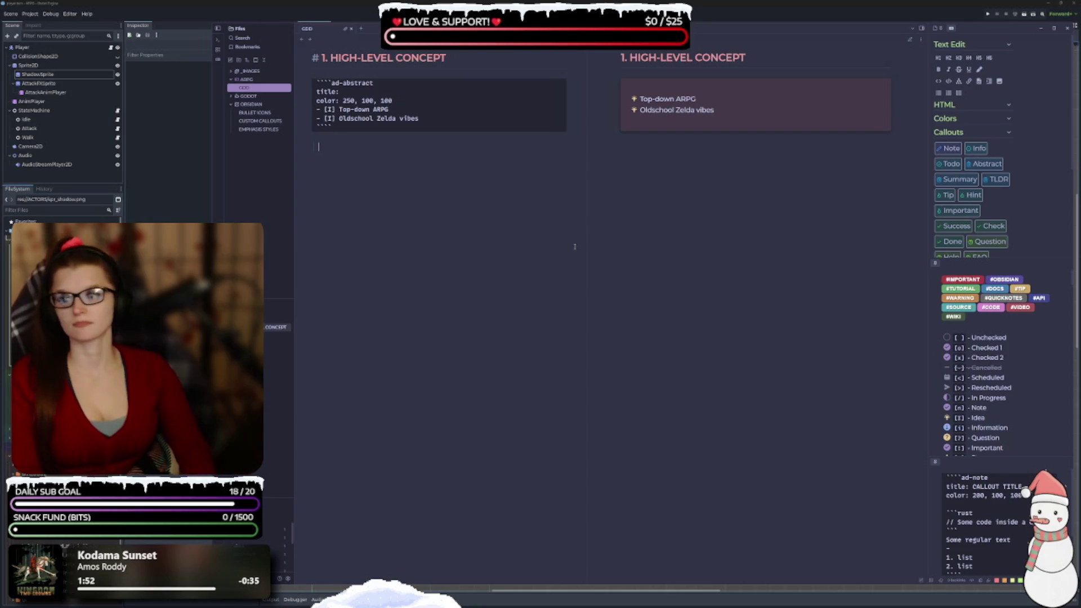
Begin the paragraph below the concept callout with 'Players will explore a small overworld'
{"action": "key", "text": "Tab"}
{"action": "type", "text": "Player"}
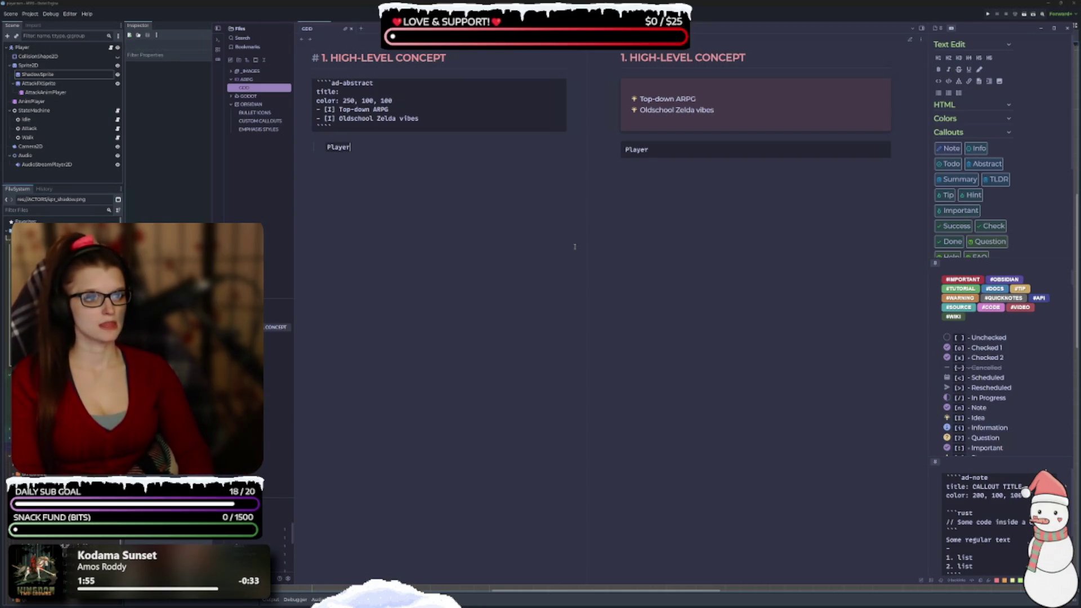
{"action": "key", "text": "BackSpace"}
{"action": "key", "text": "BackSpace"}
{"action": "key", "text": "BackSpace"}
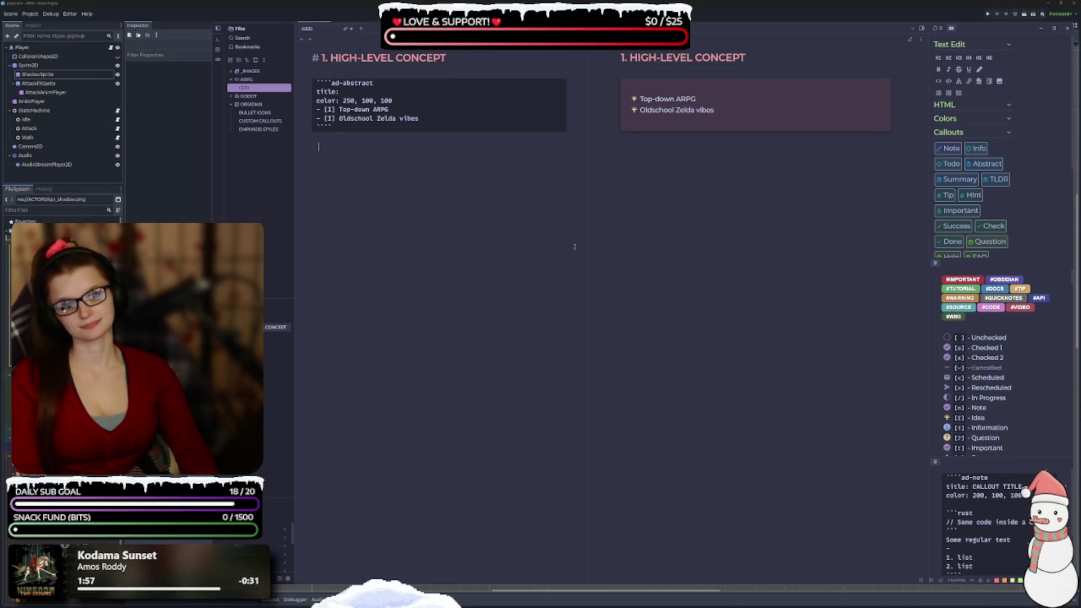
{"action": "type", "text": "Player"}
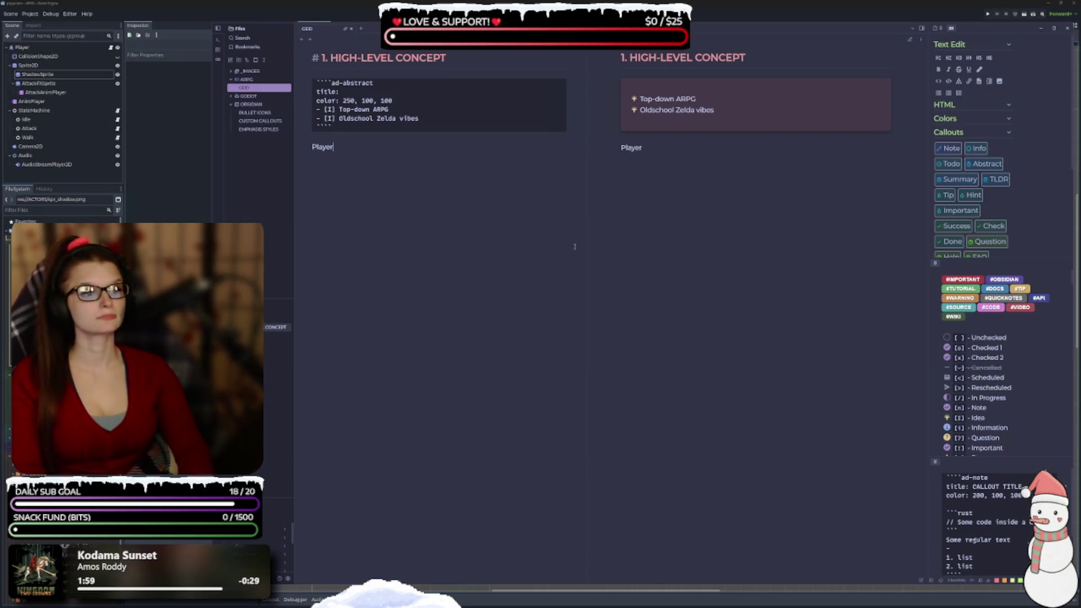
{"action": "type", "text": "s "}
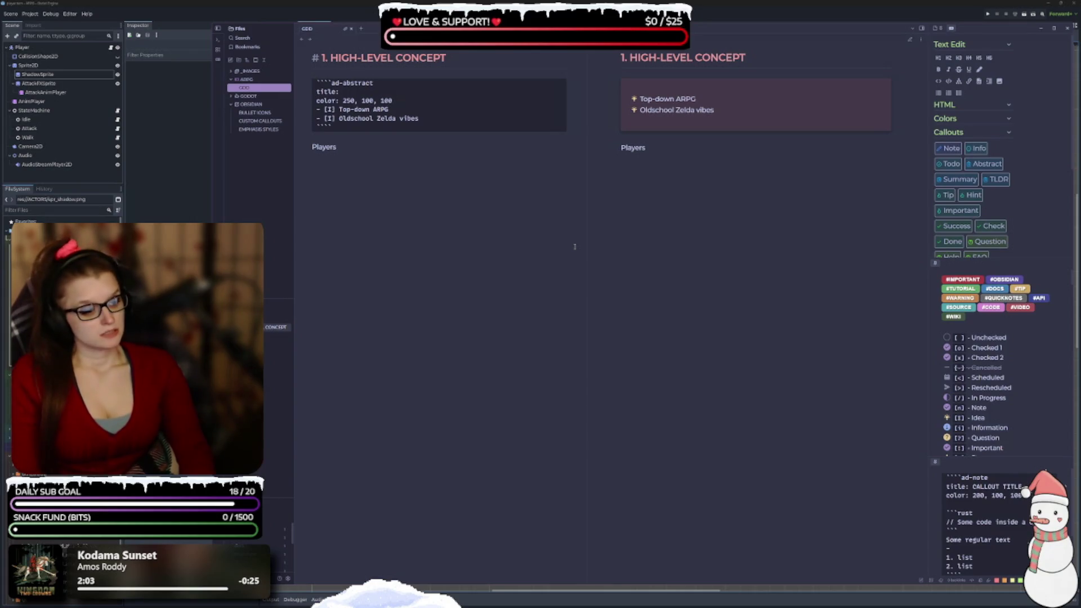
{"action": "type", "text": "will explo"}
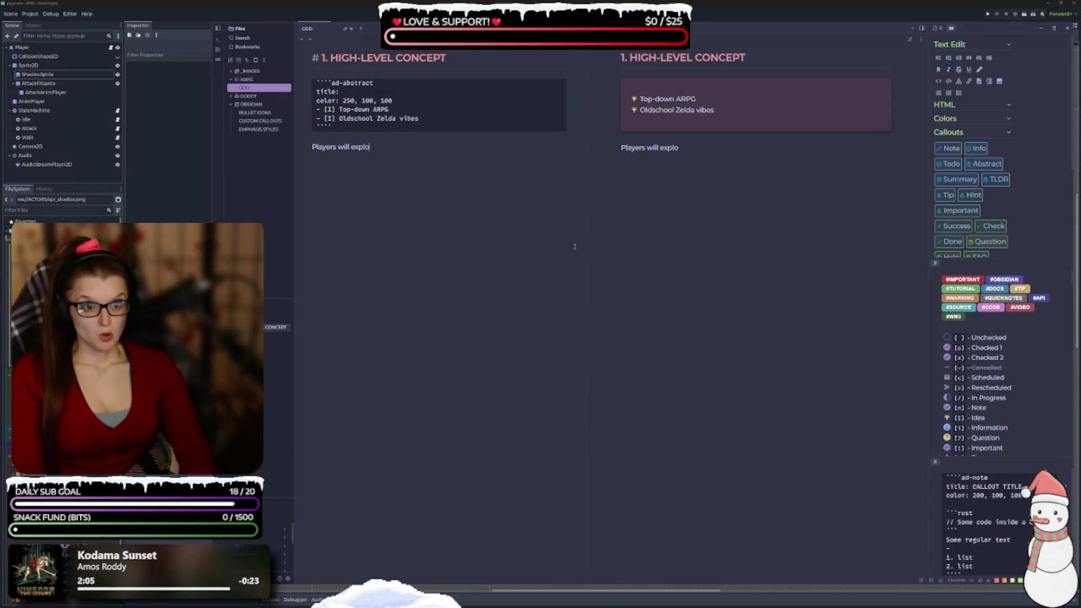
{"action": "type", "text": "re a sma"}
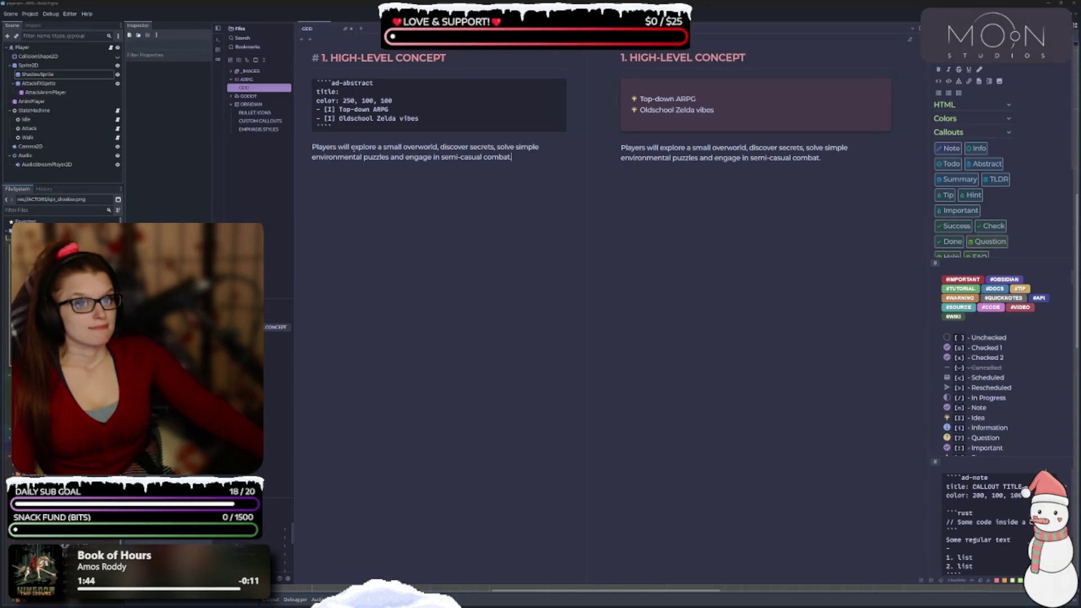
{"action": "left_click_drag", "start_coordinate": [350, 148], "coordinate": [440, 147]}
Wrap 'explore' and 'discover secrets' in == highlight markup
{"action": "left_click", "coordinate": [383, 177]}
{"action": "double_click", "coordinate": [366, 146]}
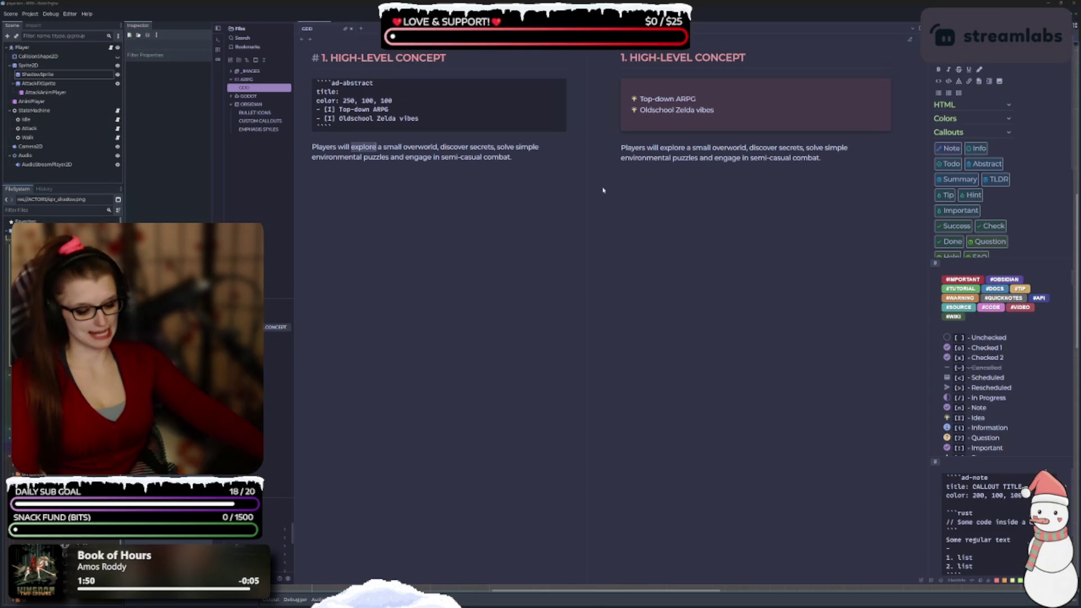
{"action": "type", "text": "=="}
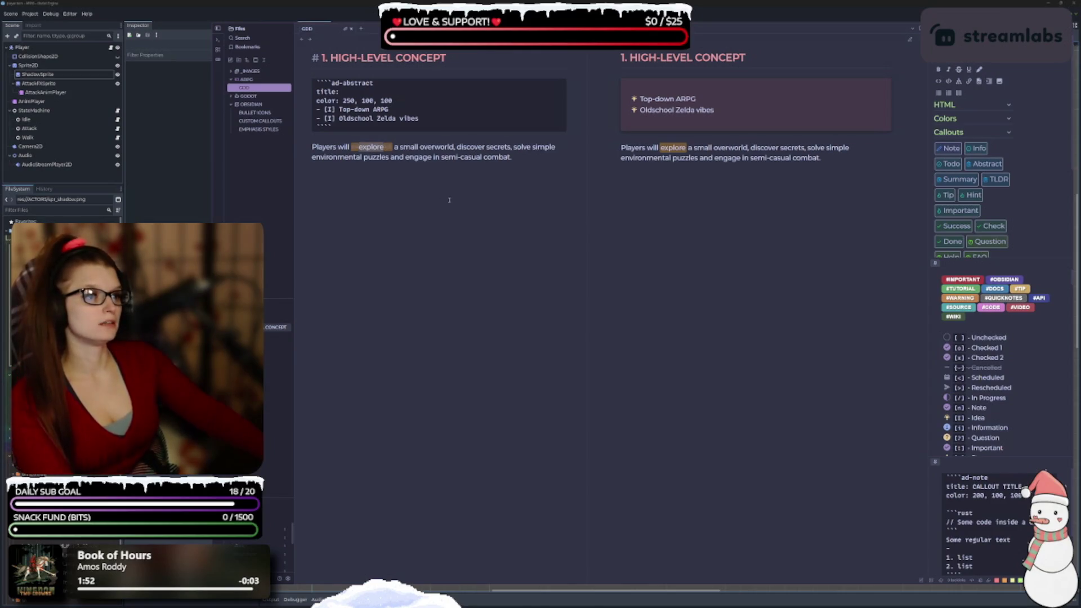
{"action": "double_click", "coordinate": [470, 146]}
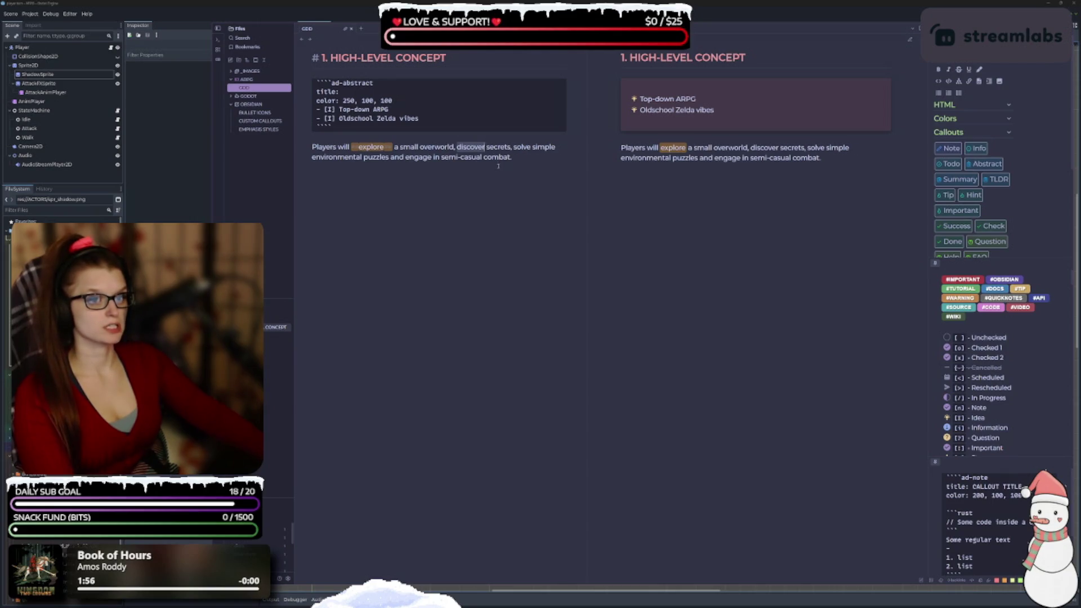
{"action": "type", "text": "=="}
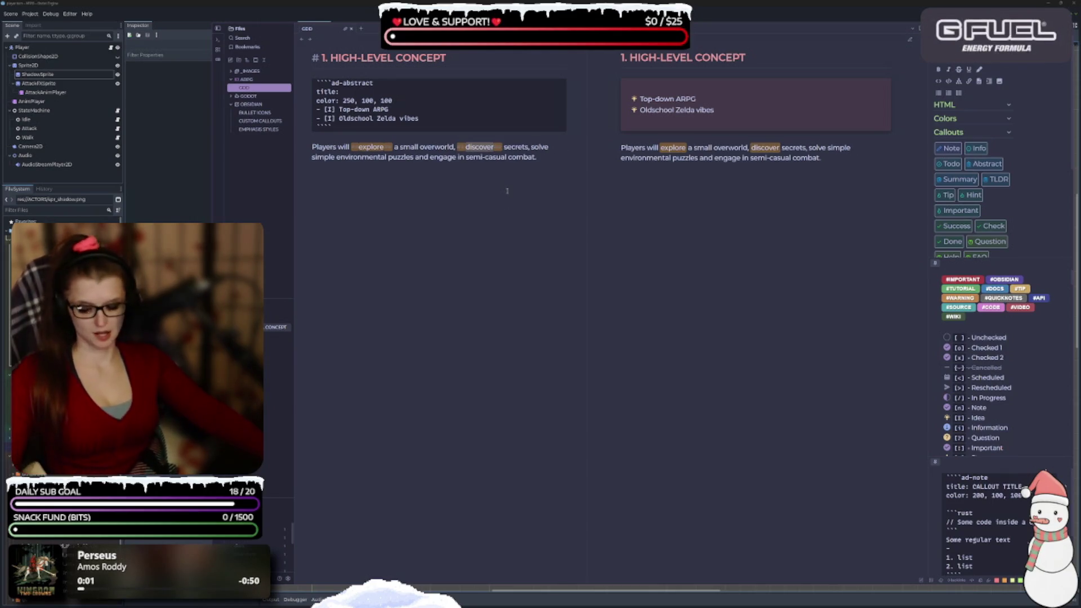
{"action": "key", "text": "ctrl+z"}
{"action": "left_click_drag", "start_coordinate": [513, 147], "coordinate": [459, 147]}
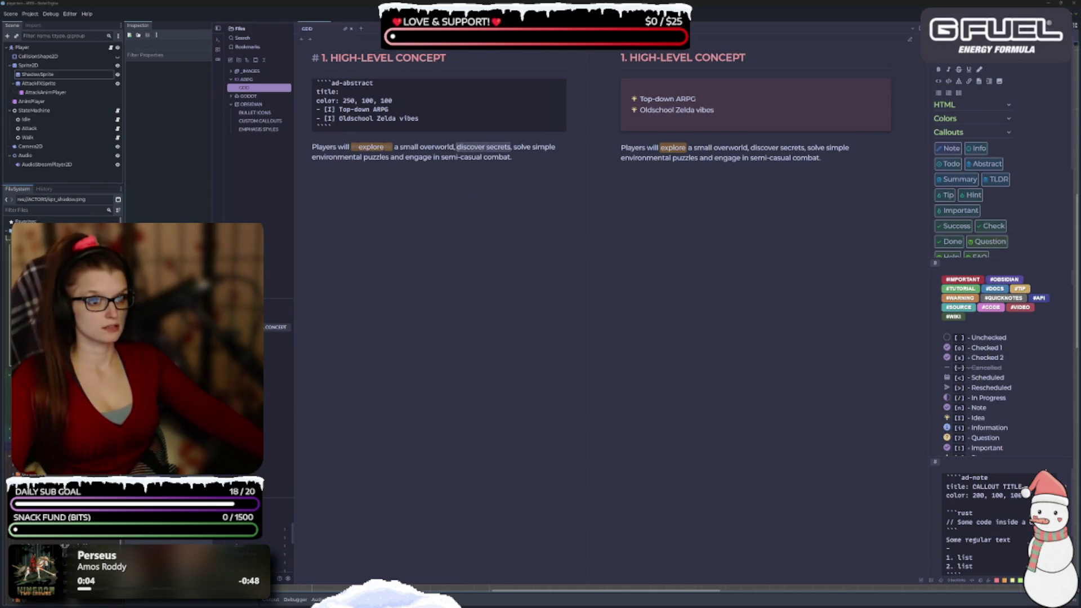
{"action": "type", "text": "==="}
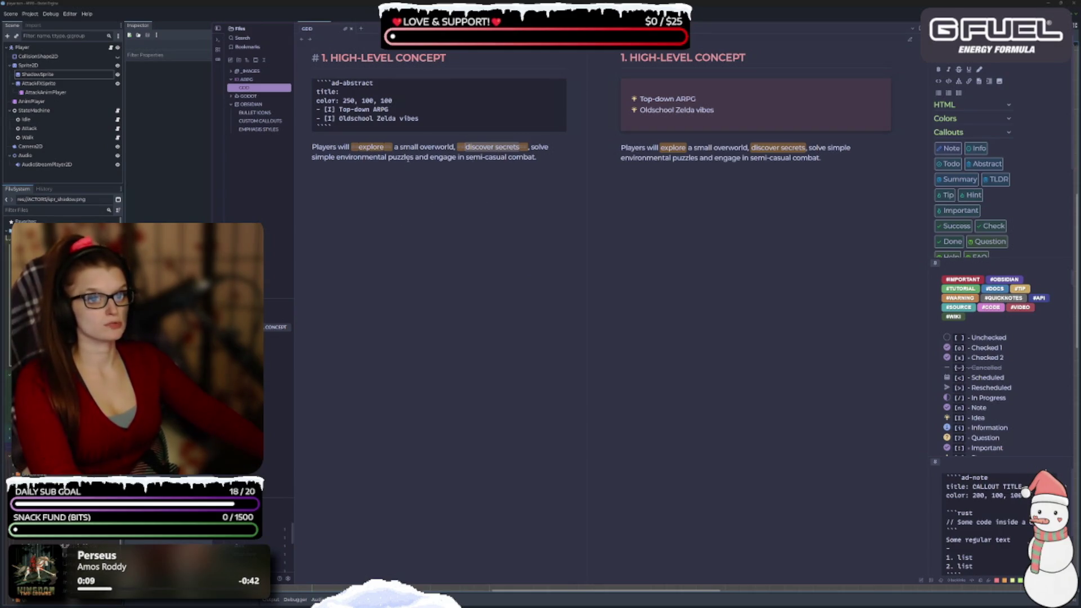
Add == highlights to 'puzzles' and 'combat', then undo the combat highlight
{"action": "double_click", "coordinate": [400, 158]}
{"action": "type", "text": "=="}
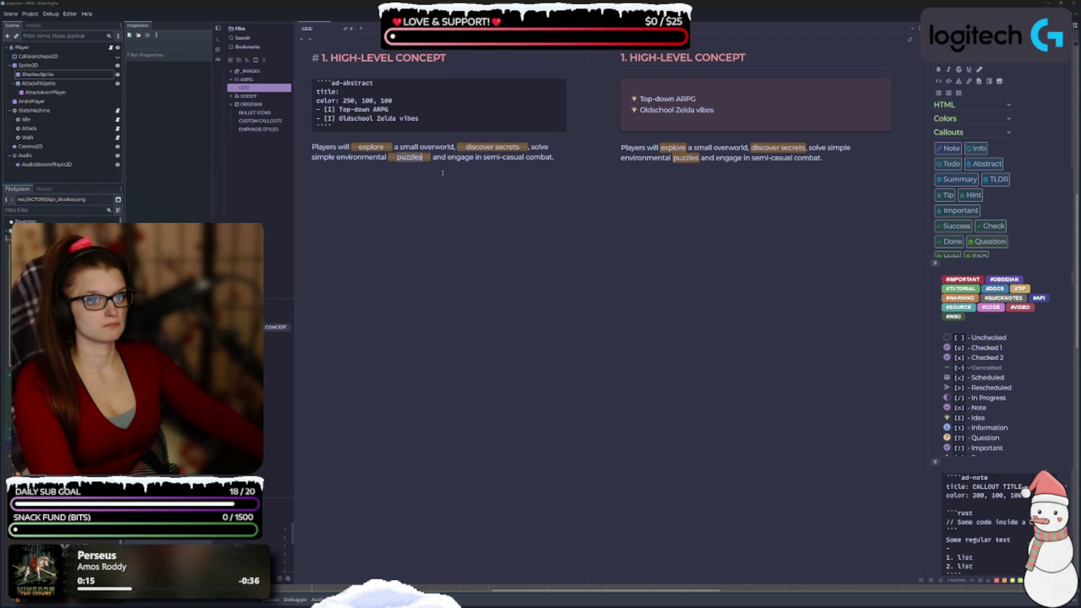
{"action": "double_click", "coordinate": [543, 159]}
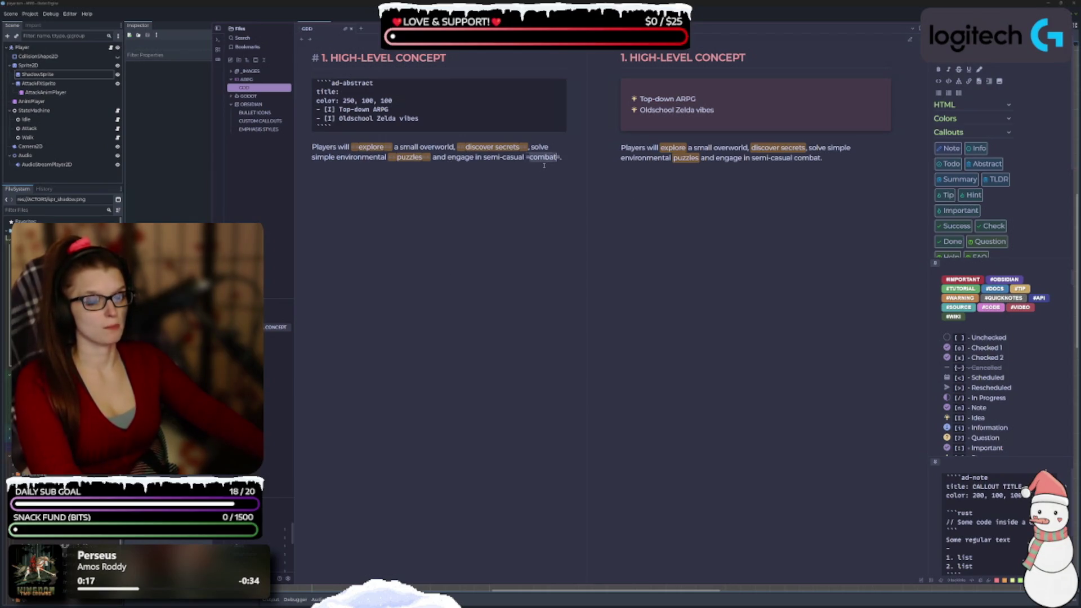
{"action": "type", "text": "=="}
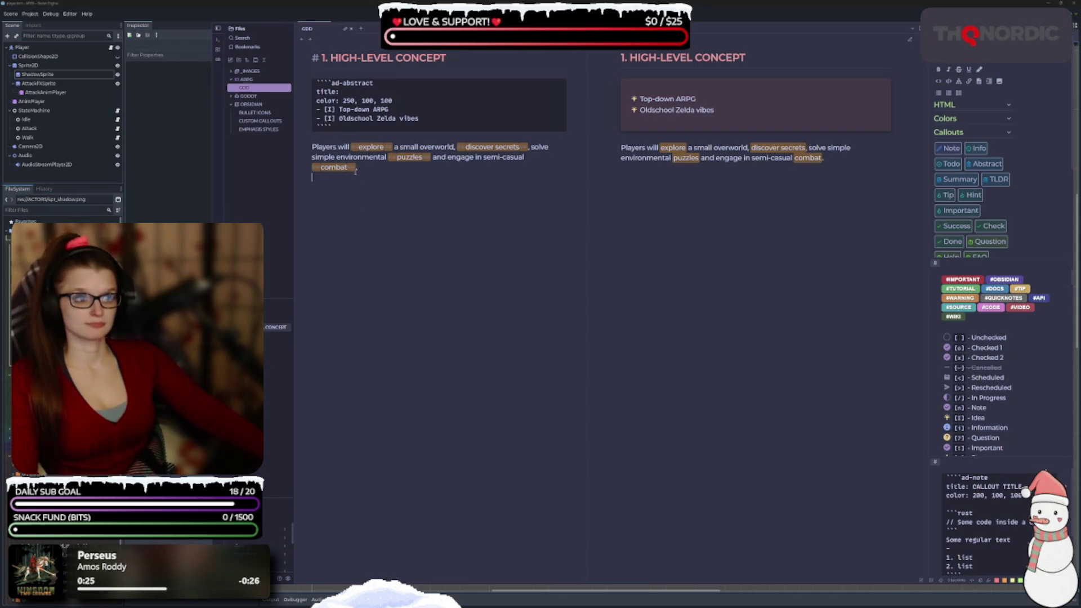
{"action": "left_click", "coordinate": [403, 179]}
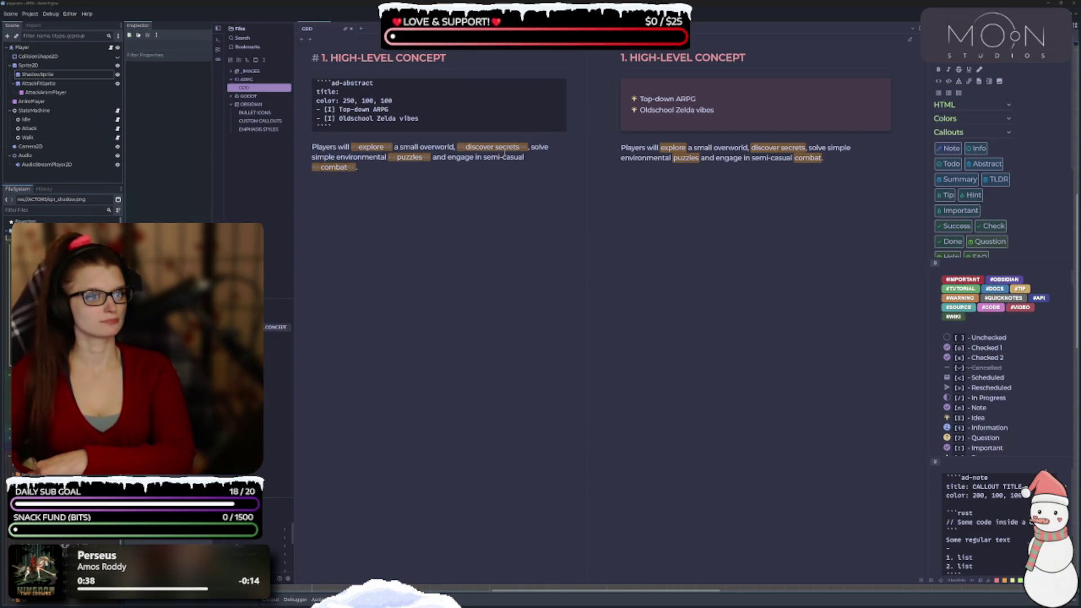
{"action": "key", "text": "ctrl+z"}
{"action": "key", "text": "ctrl+z"}
{"action": "key", "text": "ctrl+z"}
{"action": "key", "text": "ctrl+z"}
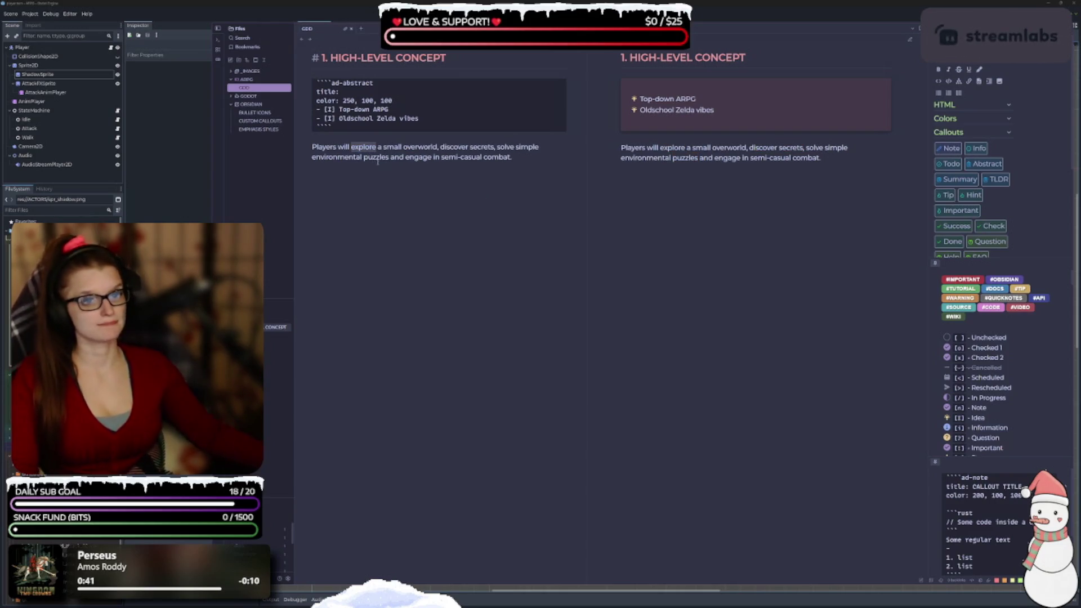
Highlight 'explore' in blue, discarding trial red and green highlights
{"action": "right_click", "coordinate": [366, 148]}
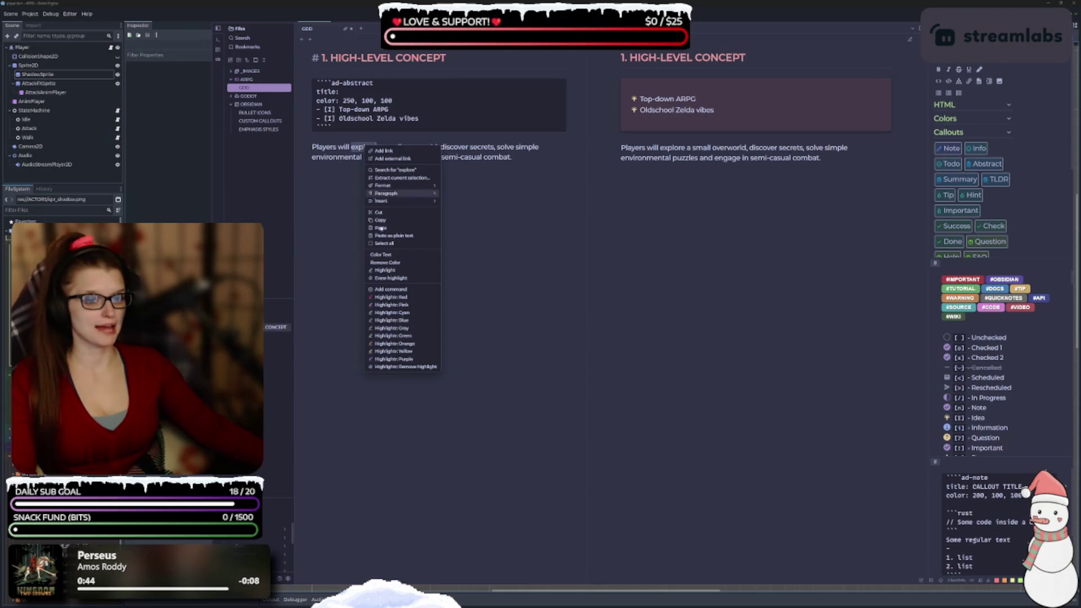
{"action": "left_click", "coordinate": [411, 298]}
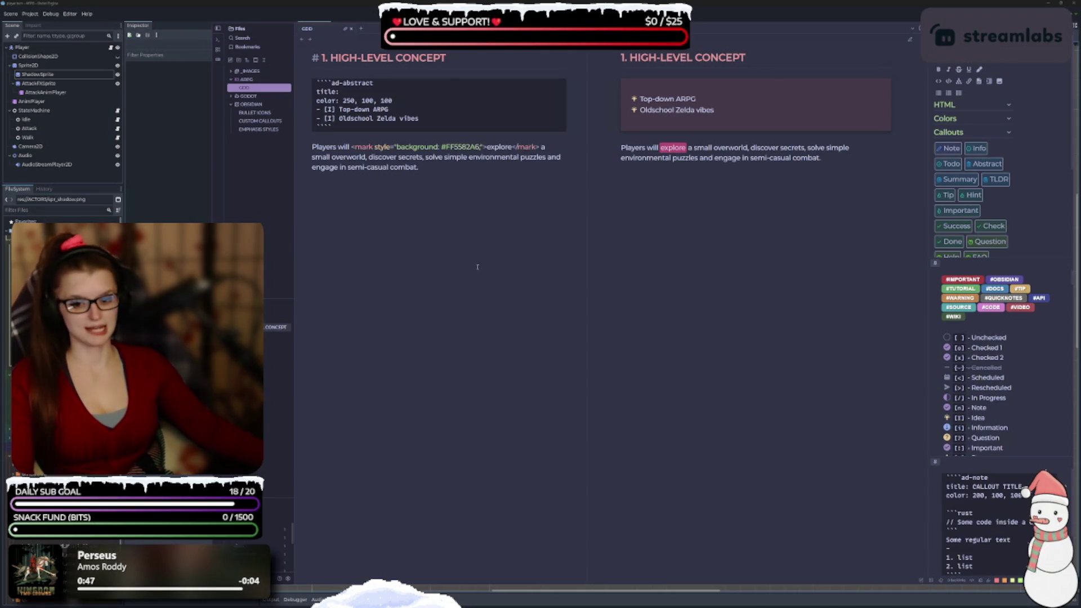
{"action": "key", "text": "ctrl+z"}
{"action": "right_click", "coordinate": [370, 149]}
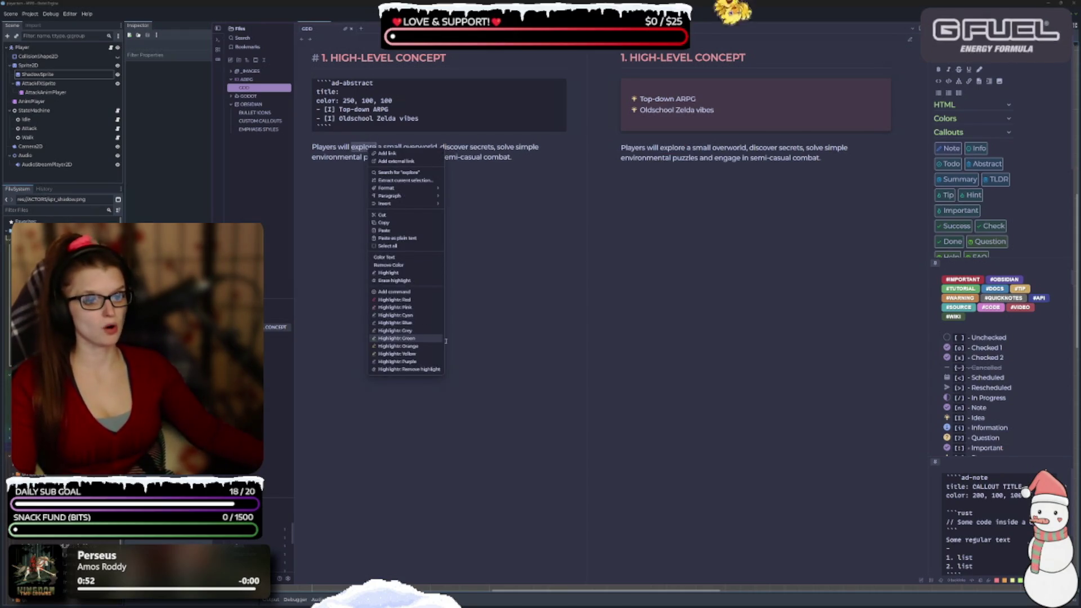
{"action": "left_click", "coordinate": [400, 338]}
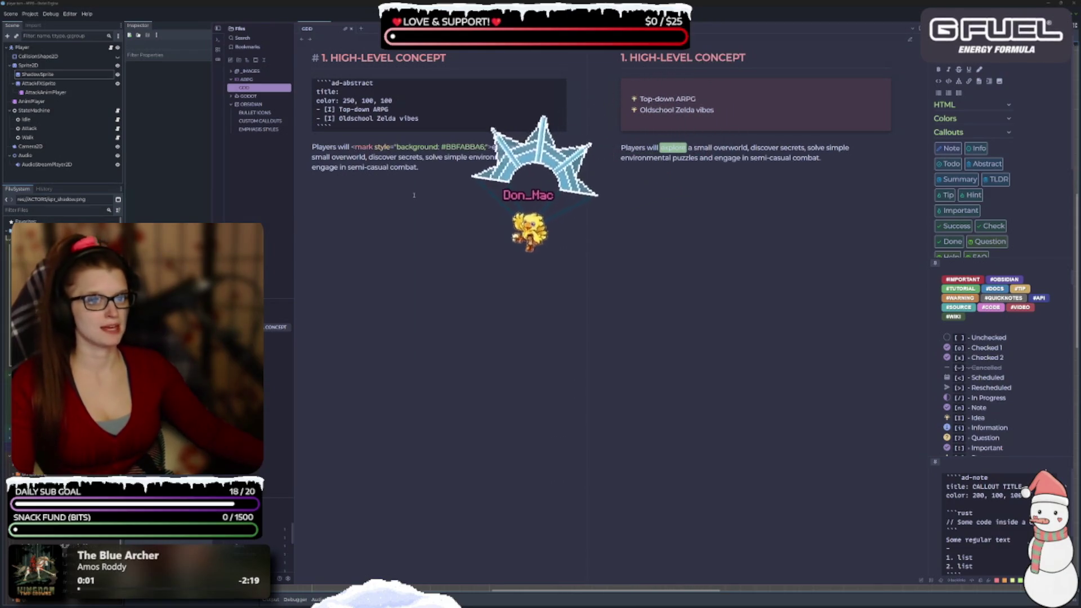
{"action": "key", "text": "ctrl+z"}
{"action": "right_click", "coordinate": [365, 149]}
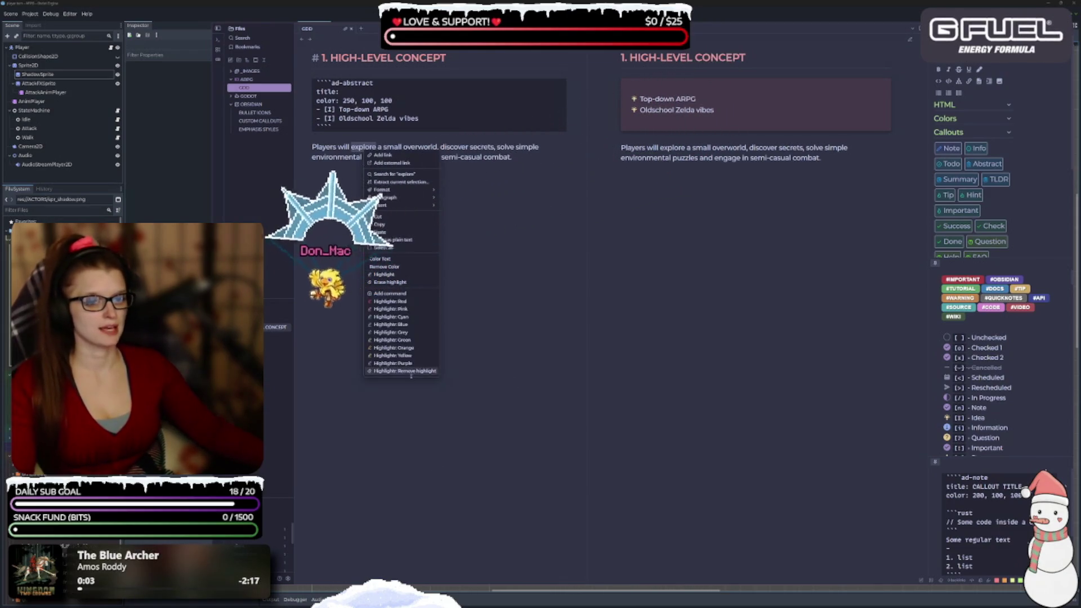
{"action": "left_click", "coordinate": [414, 324]}
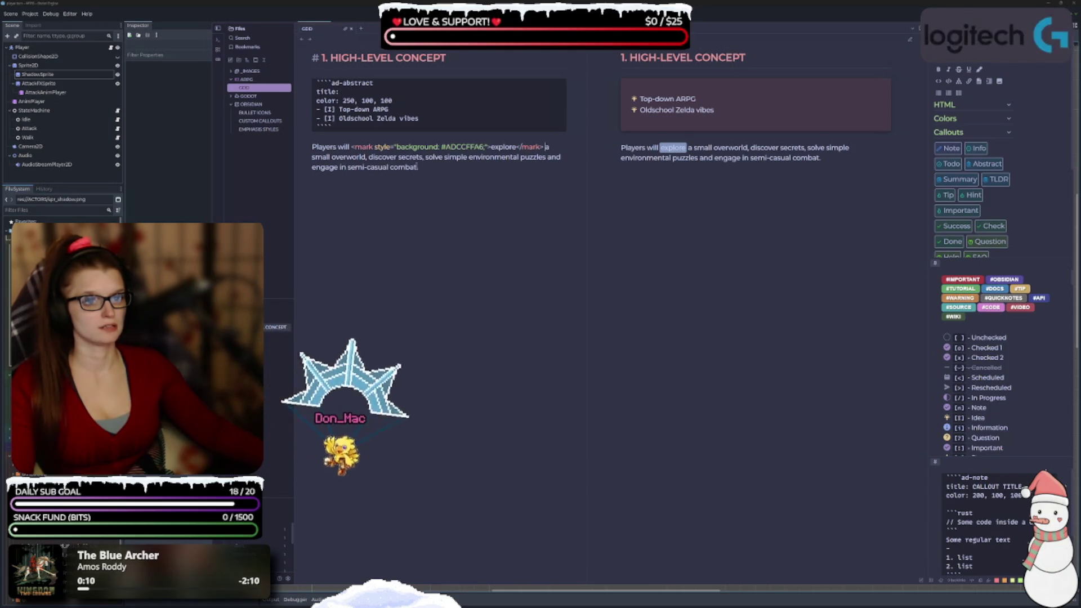
Highlight 'discover' yellow, 'puzzles' pink and 'combat' green
{"action": "double_click", "coordinate": [383, 157]}
{"action": "right_click", "coordinate": [387, 161]}
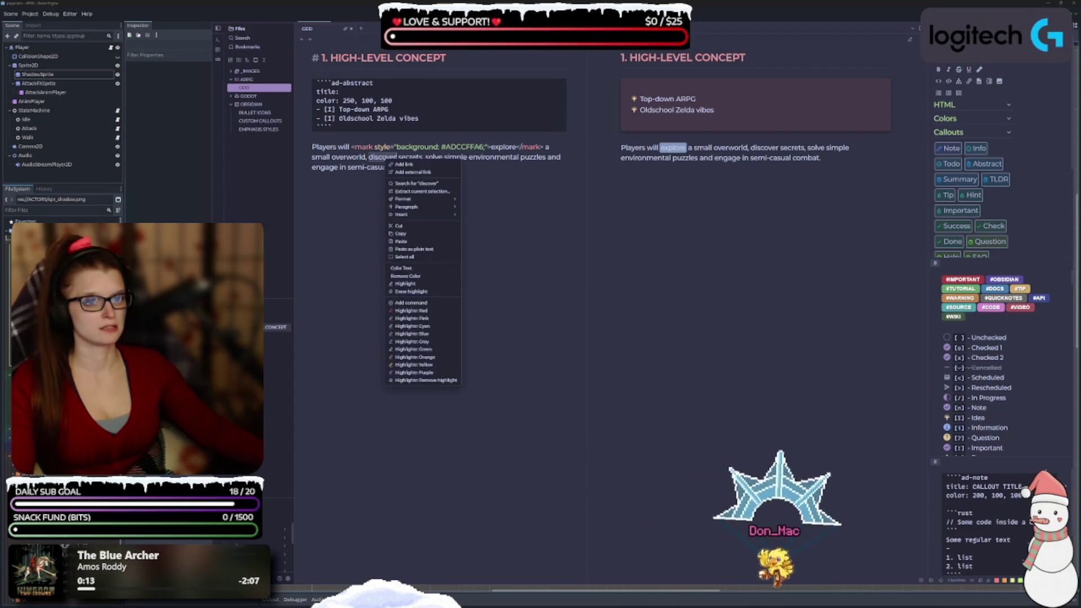
{"action": "left_click", "coordinate": [435, 365]}
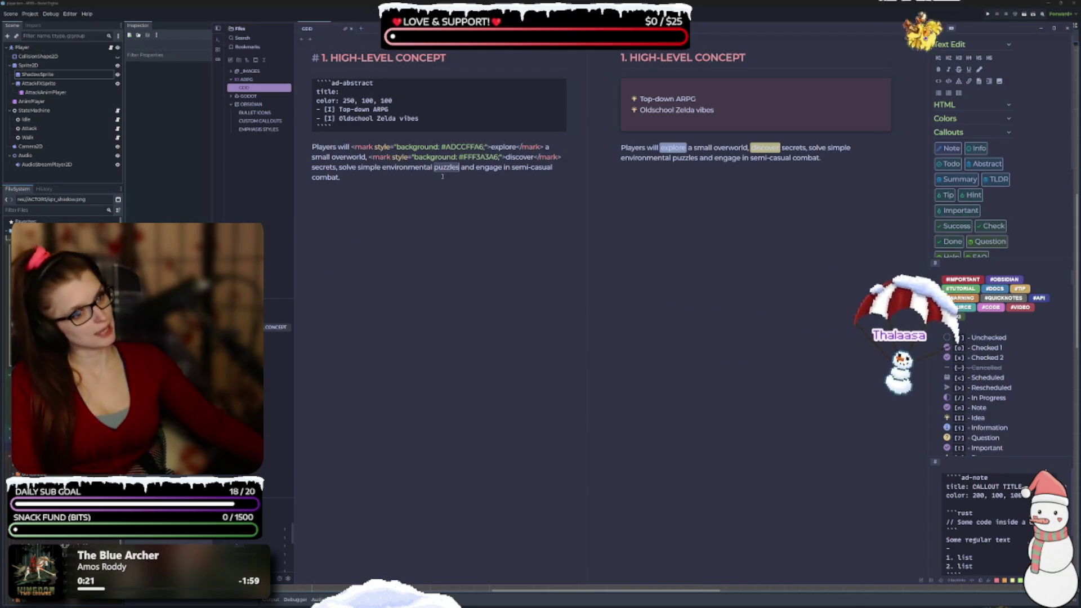
{"action": "right_click", "coordinate": [448, 167]}
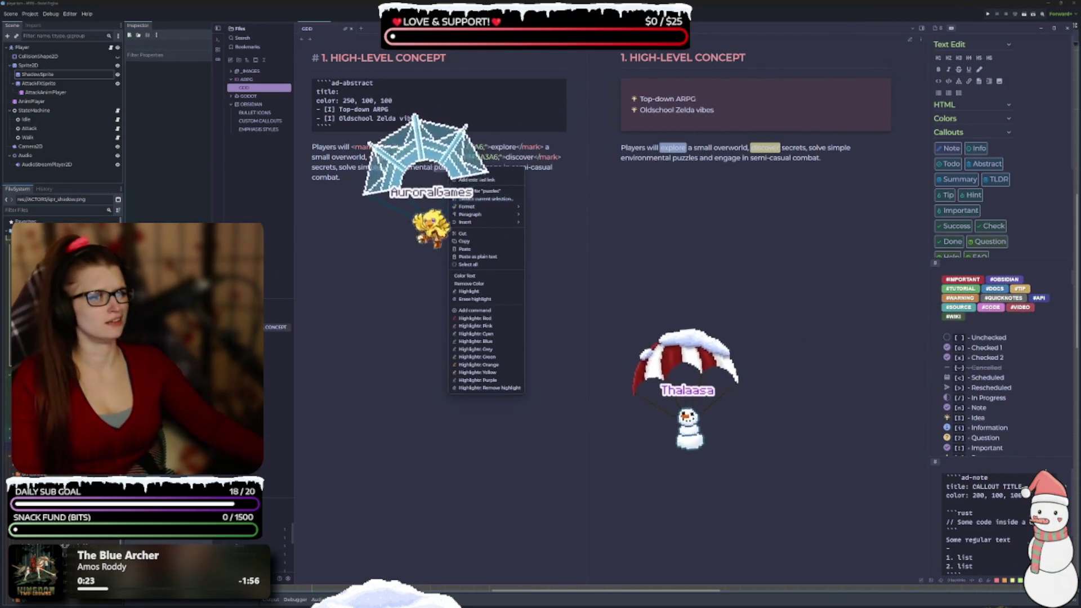
{"action": "left_click", "coordinate": [491, 326]}
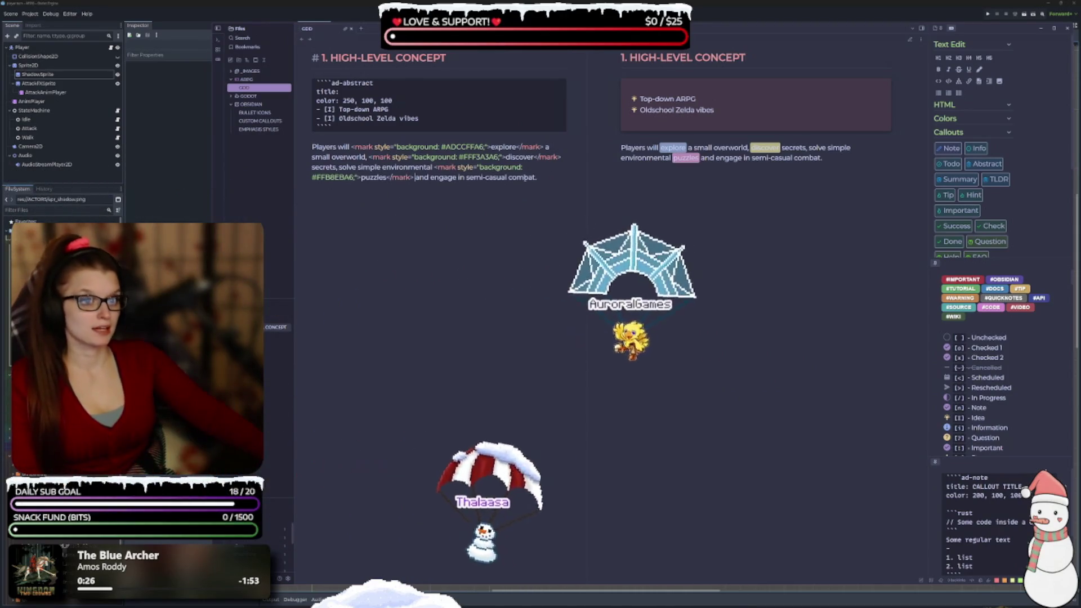
{"action": "right_click", "coordinate": [525, 178]}
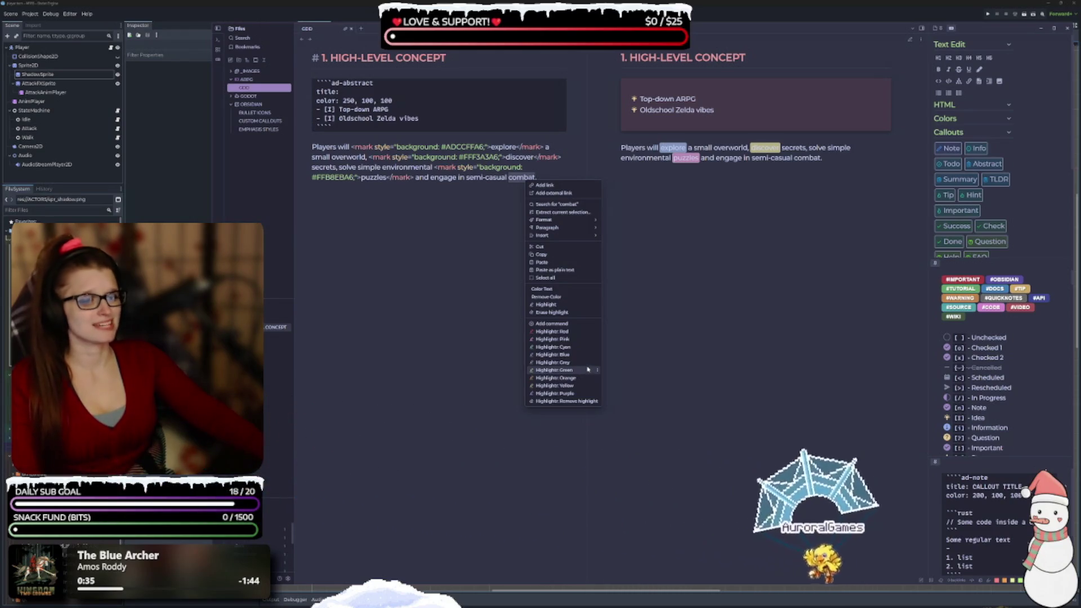
{"action": "left_click", "coordinate": [588, 370]}
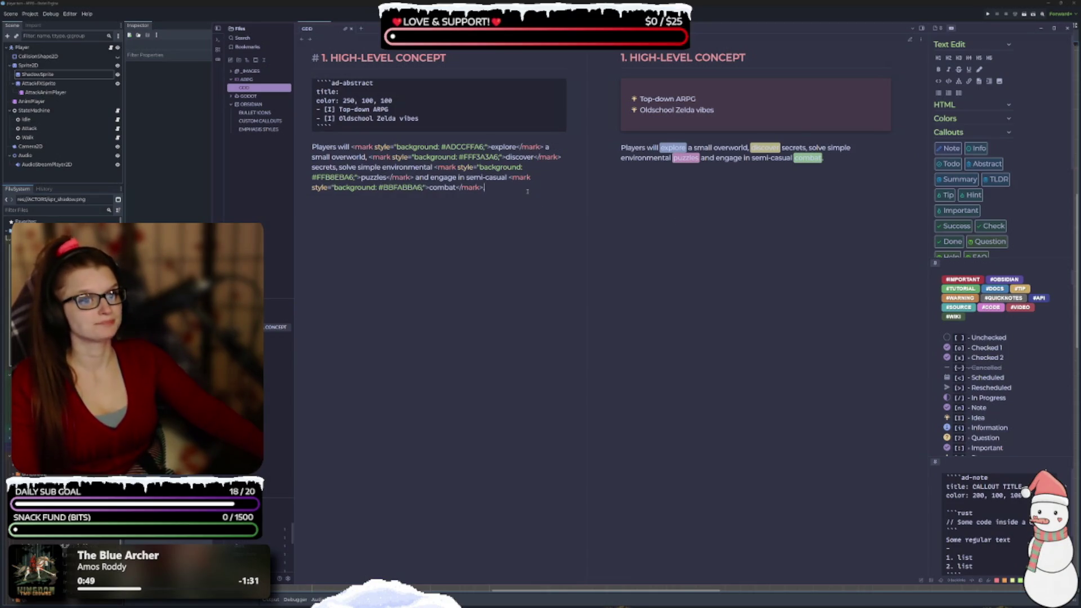
End the paragraph with a period and start a new line reading 'Progress'
{"action": "type", "text": "."}
{"action": "key", "text": "Return"}
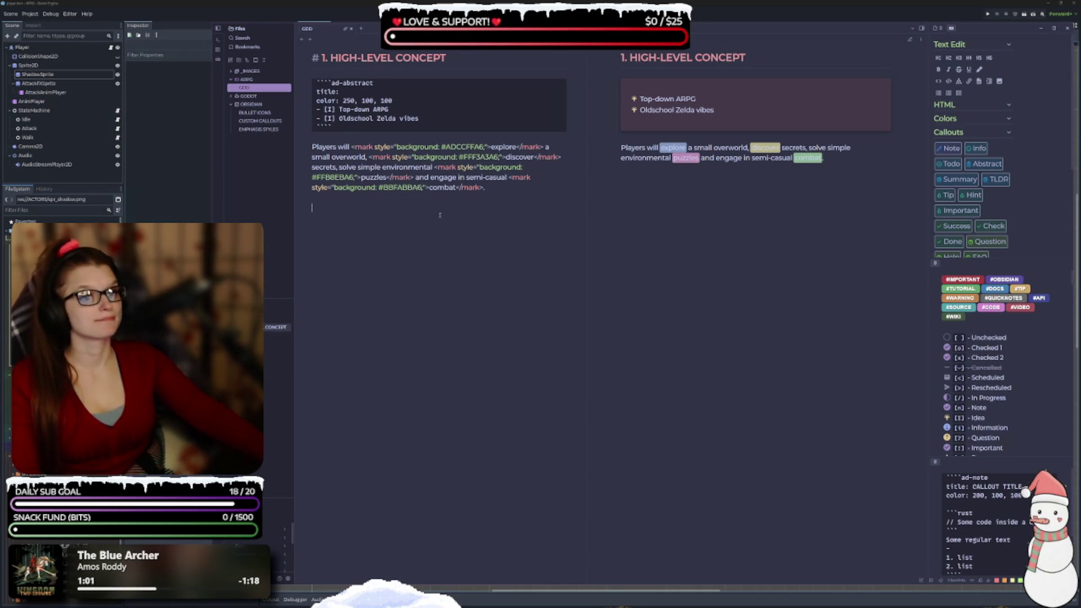
{"action": "type", "text": "Progress"}
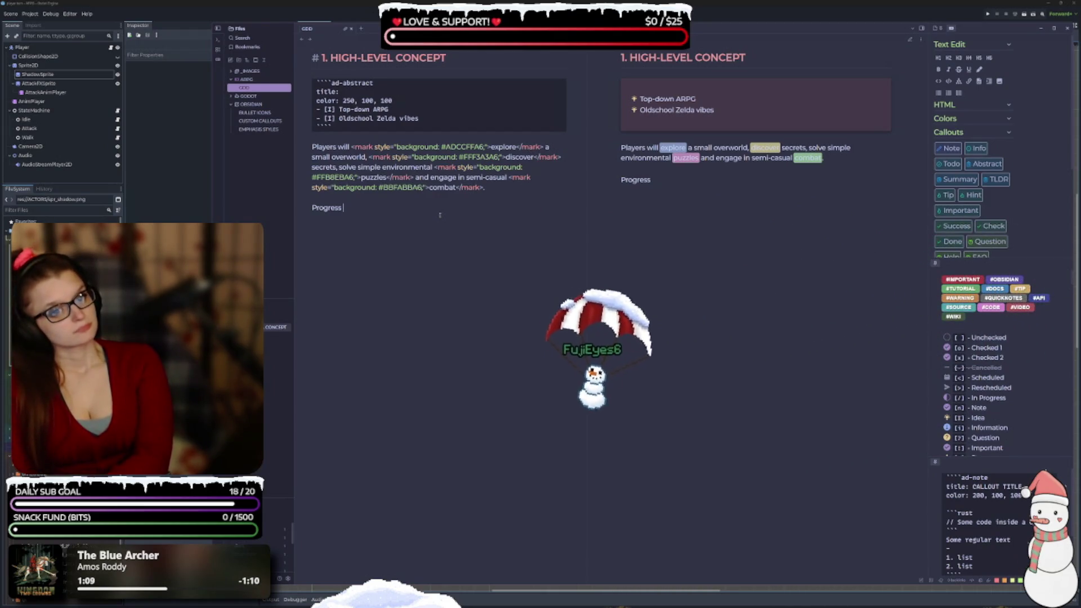
Complete the line as 'Progress by leveling up and unlocking skills.'
{"action": "type", "text": "by leveling up and unlocking"}
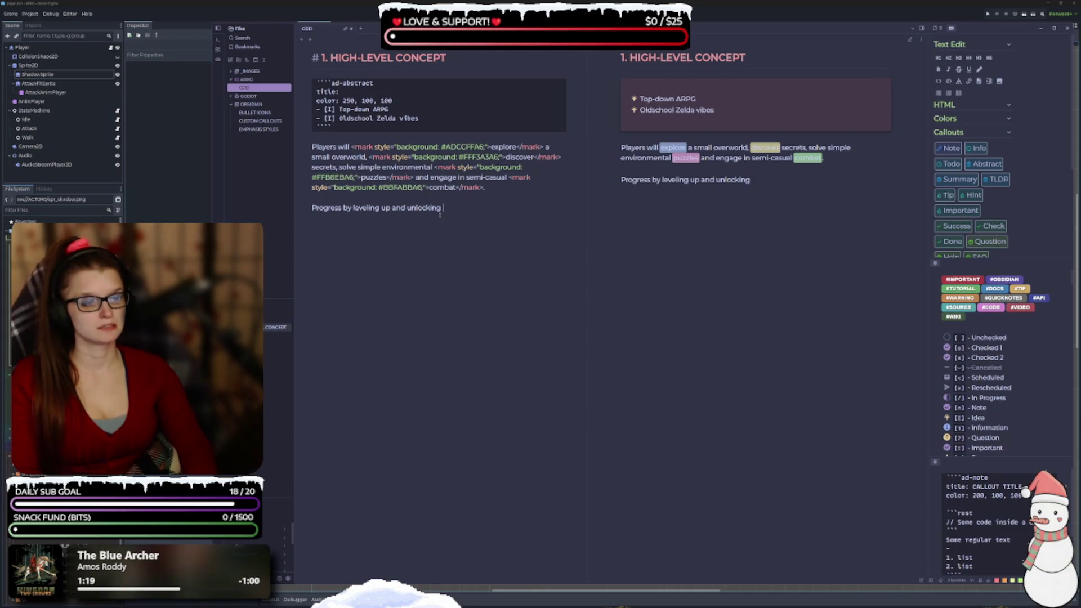
{"action": "type", "text": " a"}
{"action": "key", "text": "BackSpace"}
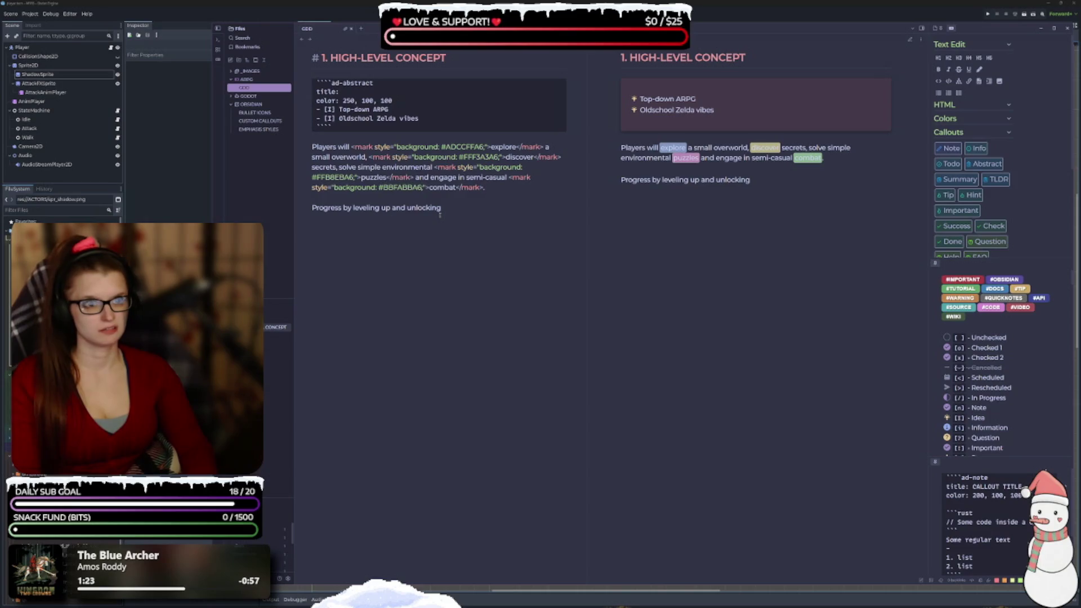
{"action": "type", "text": "skill"}
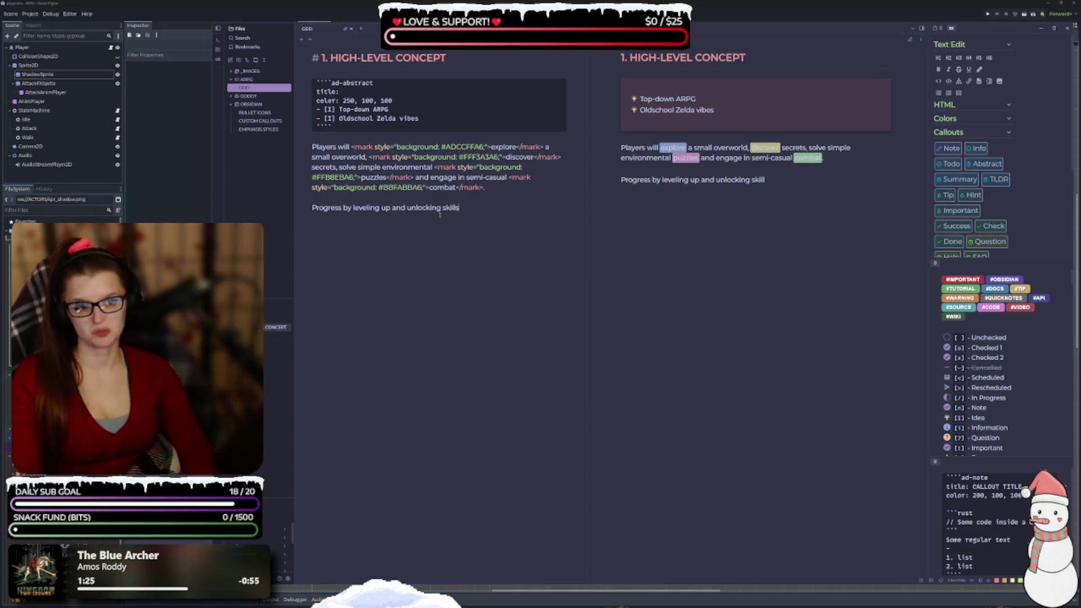
{"action": "type", "text": "s"}
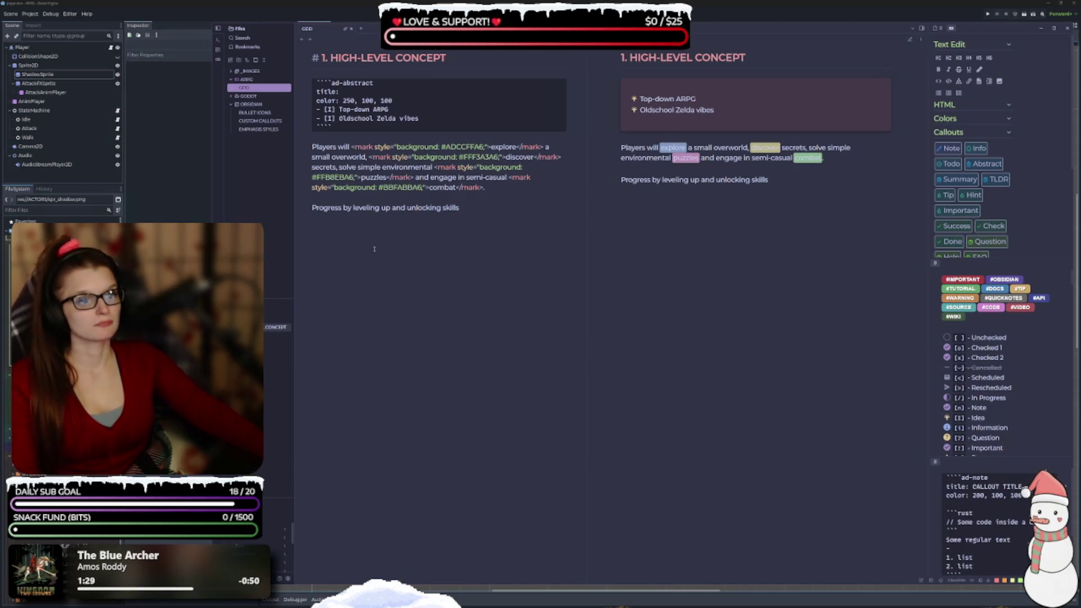
{"action": "type", "text": "."}
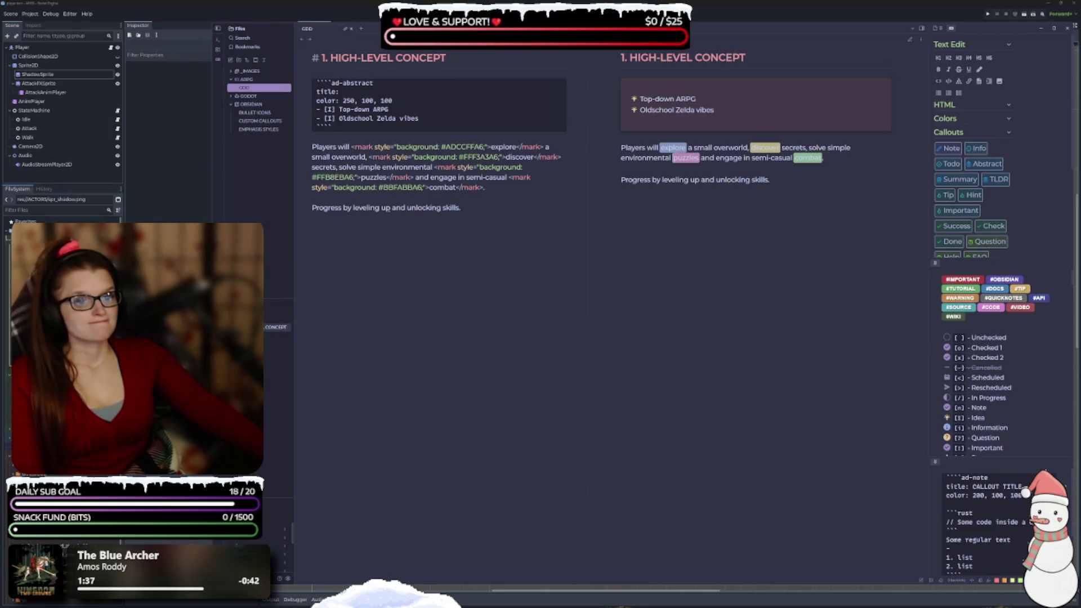
Test indenting the 'Players will' paragraph, then remove the indent again
{"action": "left_click_drag", "start_coordinate": [387, 208], "coordinate": [354, 207]}
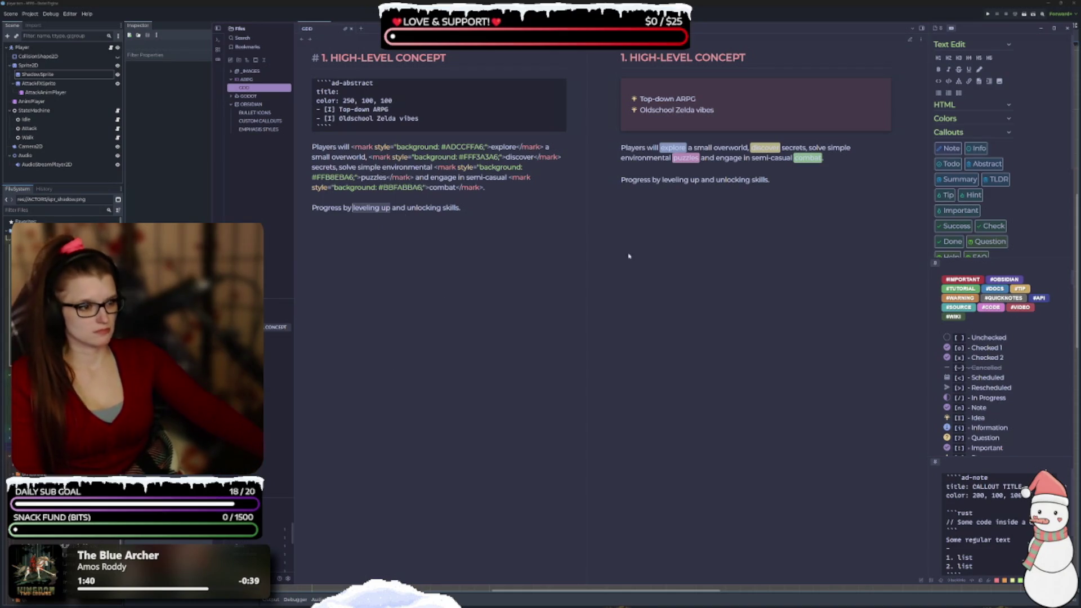
{"action": "left_click", "coordinate": [499, 226]}
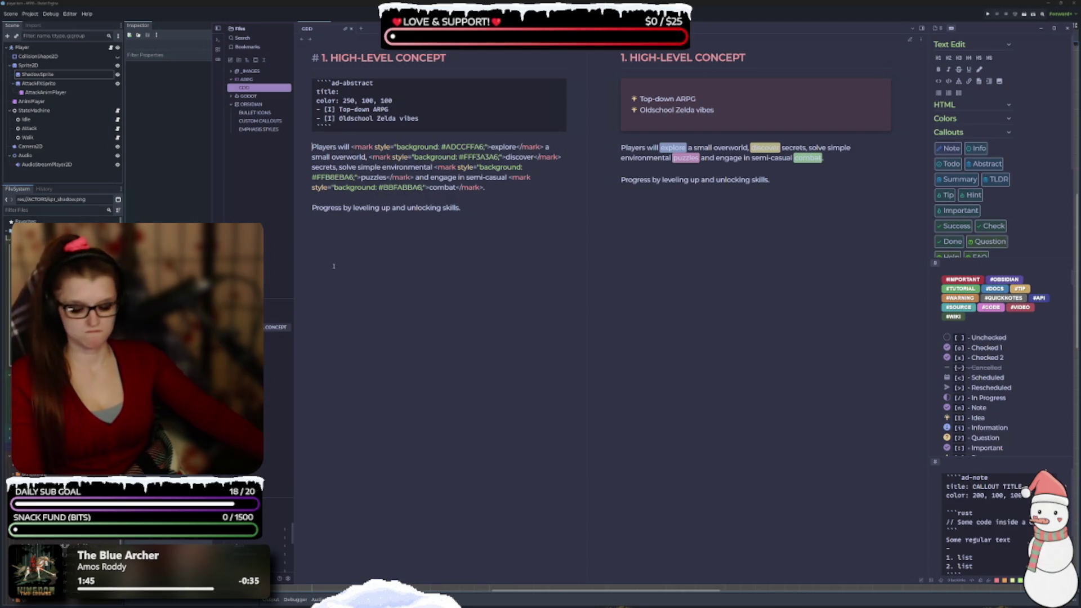
{"action": "key", "text": "Tab"}
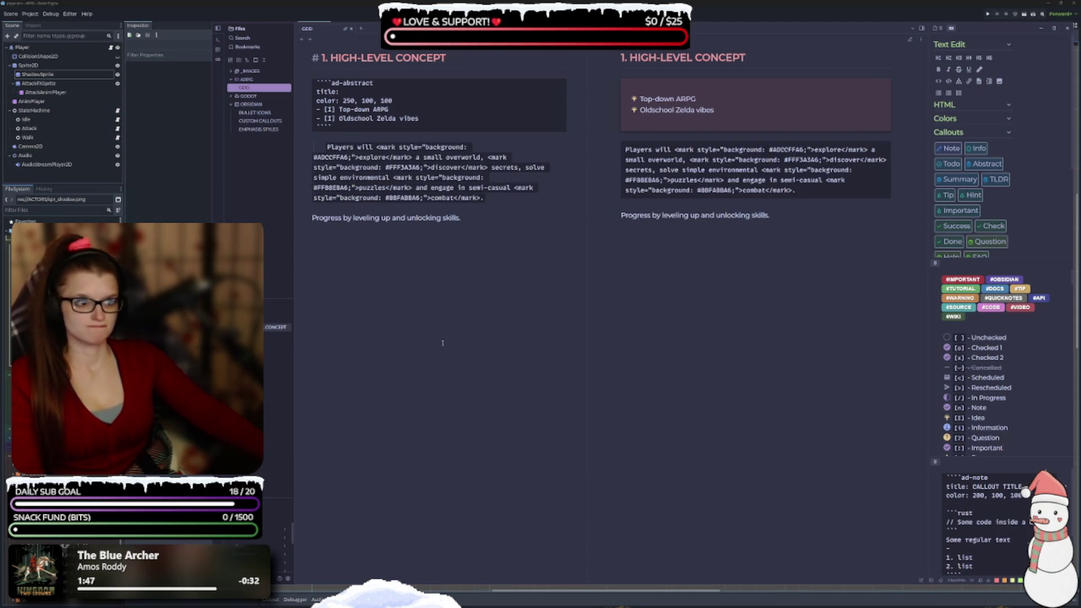
{"action": "key", "text": "BackSpace"}
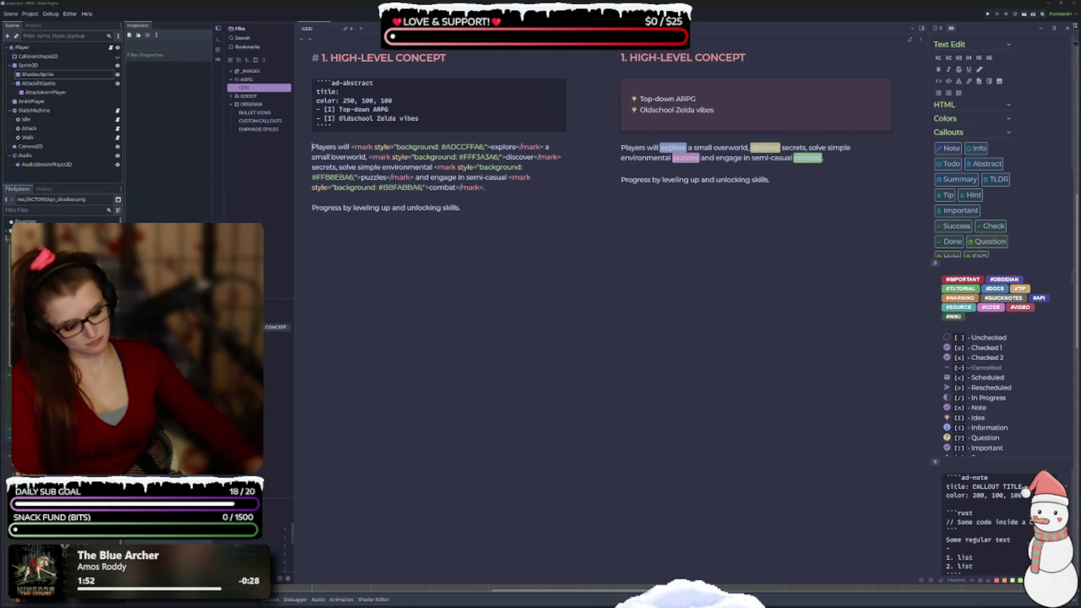
Prefix the 'Players will' paragraph and the 'Progress' line with '>' to make blockquotes
{"action": "type", "text": ">"}
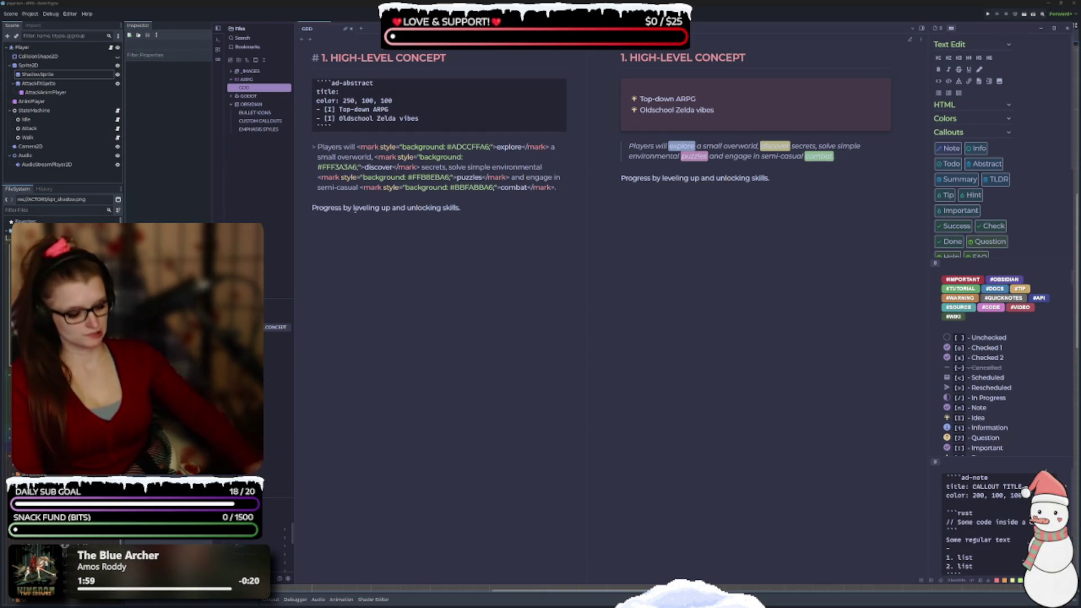
{"action": "left_click", "coordinate": [354, 208]}
{"action": "key", "text": "Home"}
{"action": "type", "text": ">"}
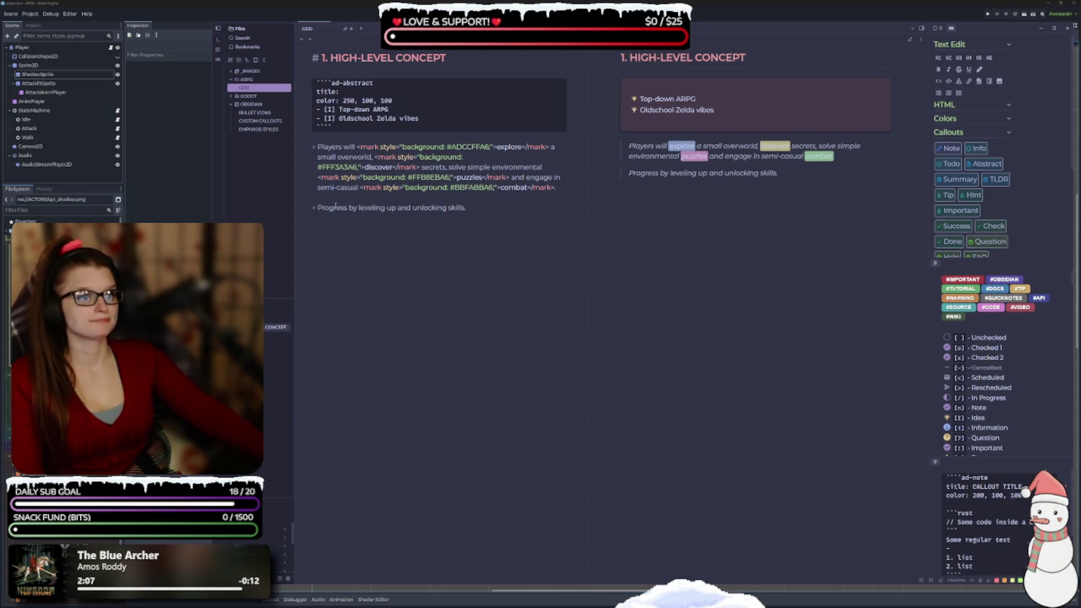
{"action": "left_click_drag", "start_coordinate": [396, 208], "coordinate": [359, 209]}
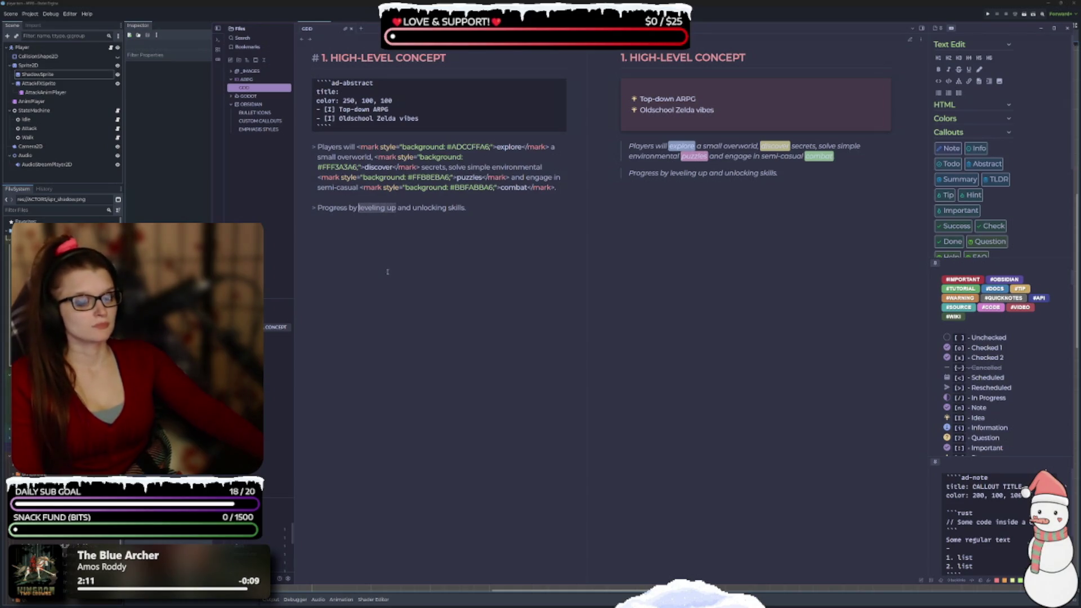
{"action": "right_click", "coordinate": [385, 210]}
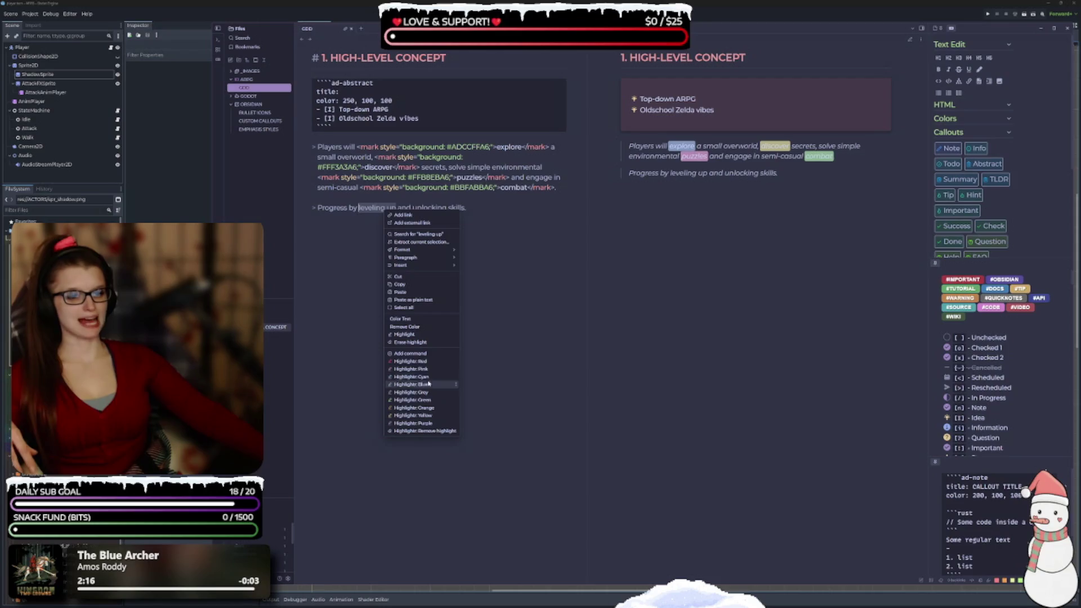
Give 'leveling up' a purple highlight, replacing an accidental cyan one
{"action": "left_click", "coordinate": [422, 377]}
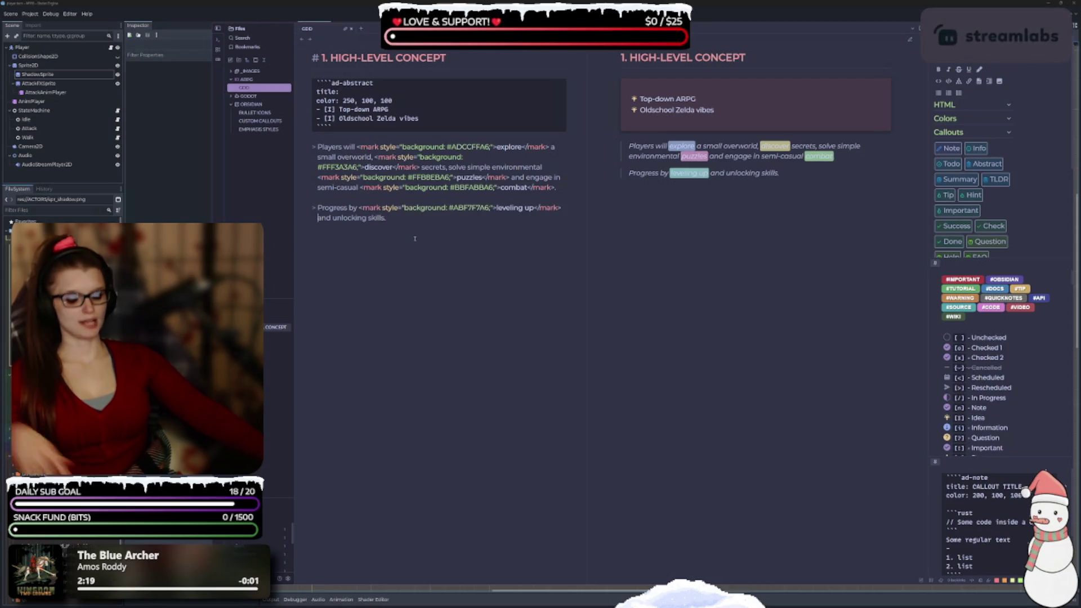
{"action": "key", "text": "ctrl+z"}
{"action": "right_click", "coordinate": [374, 208]}
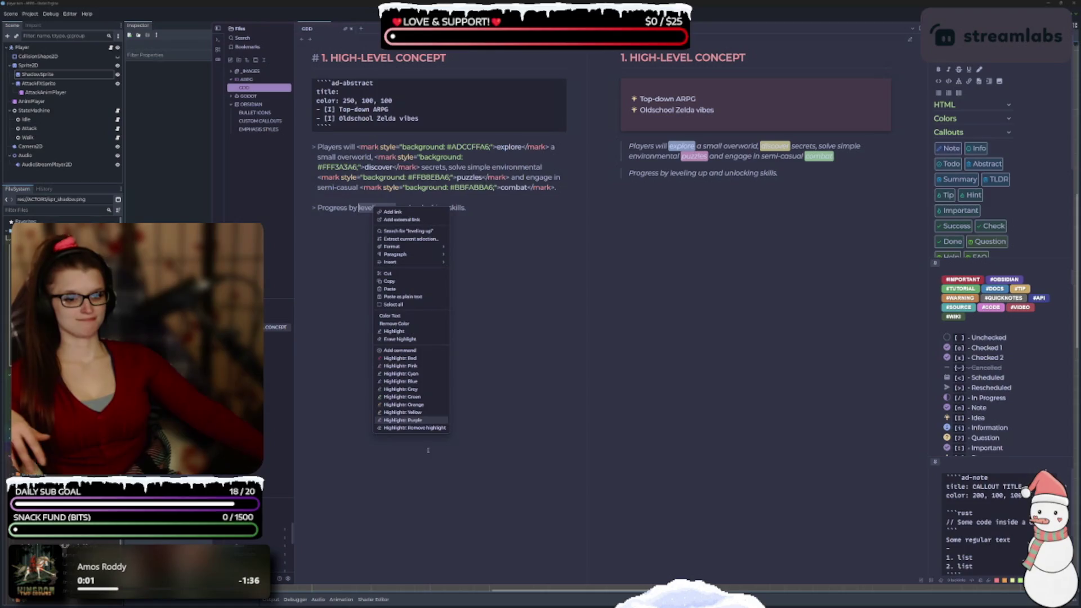
{"action": "left_click", "coordinate": [411, 420]}
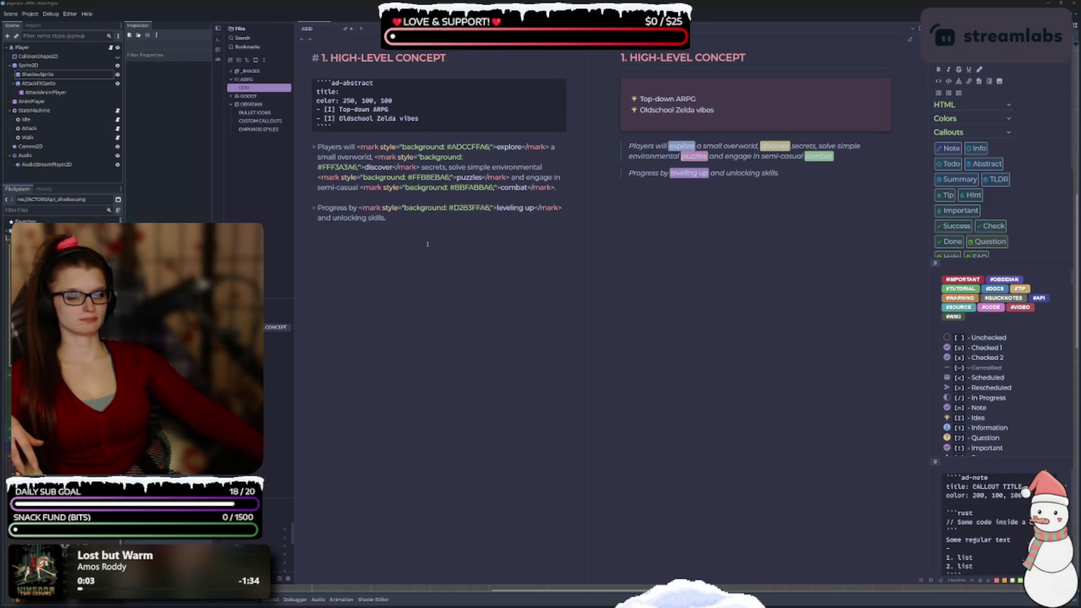
Highlight the whole phrase 'unlocking skills' in purple
{"action": "double_click", "coordinate": [375, 217]}
{"action": "right_click", "coordinate": [375, 218]}
{"action": "left_click", "coordinate": [411, 434]}
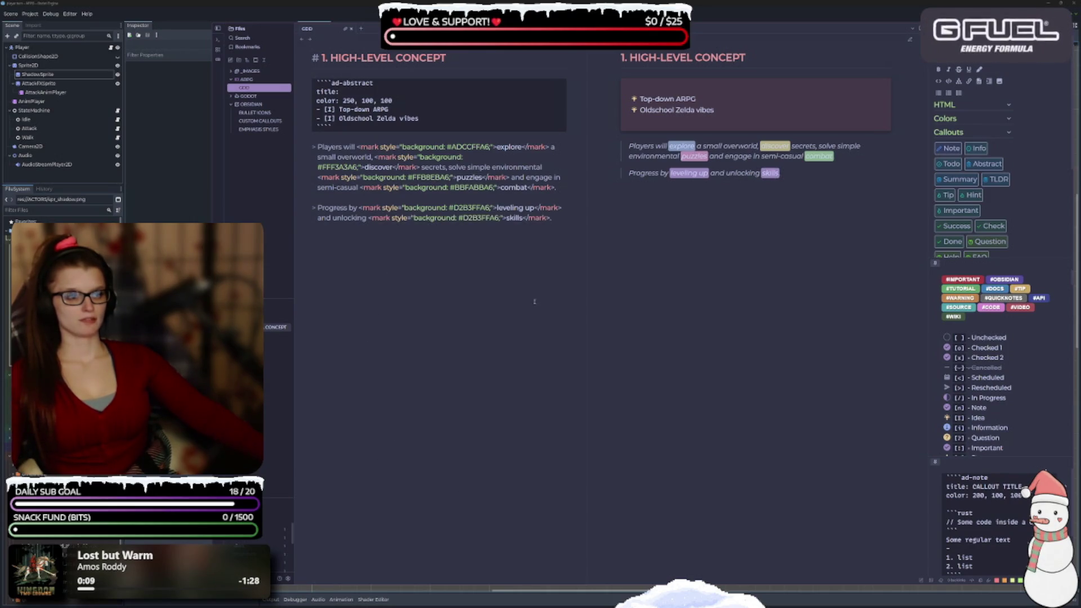
{"action": "key", "text": "ctrl+z"}
{"action": "left_click", "coordinate": [396, 227]}
{"action": "left_click_drag", "start_coordinate": [385, 218], "coordinate": [332, 218]}
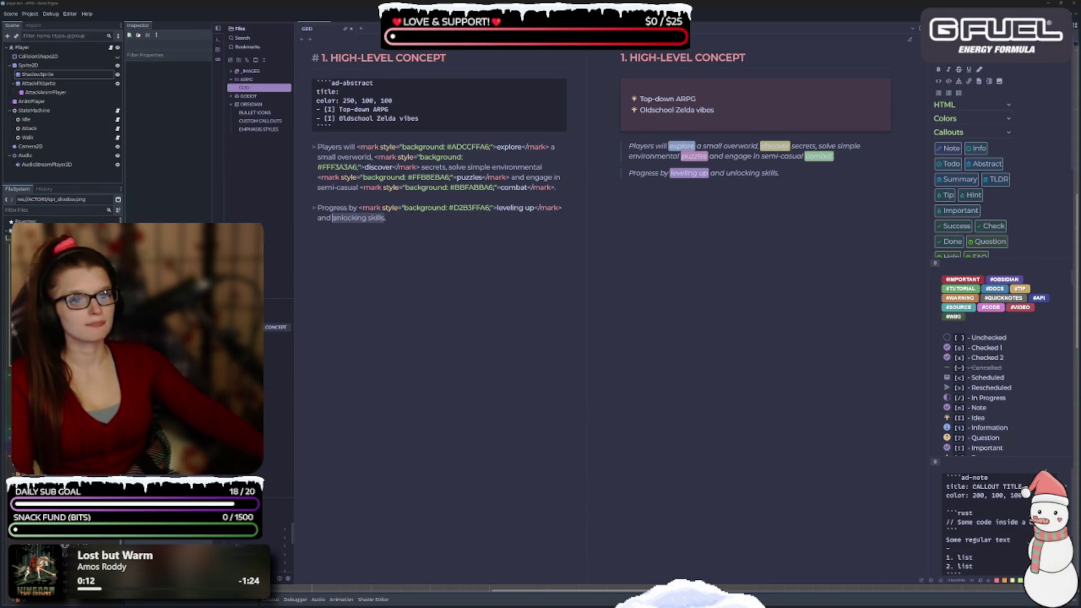
{"action": "right_click", "coordinate": [353, 220]}
{"action": "left_click", "coordinate": [398, 438]}
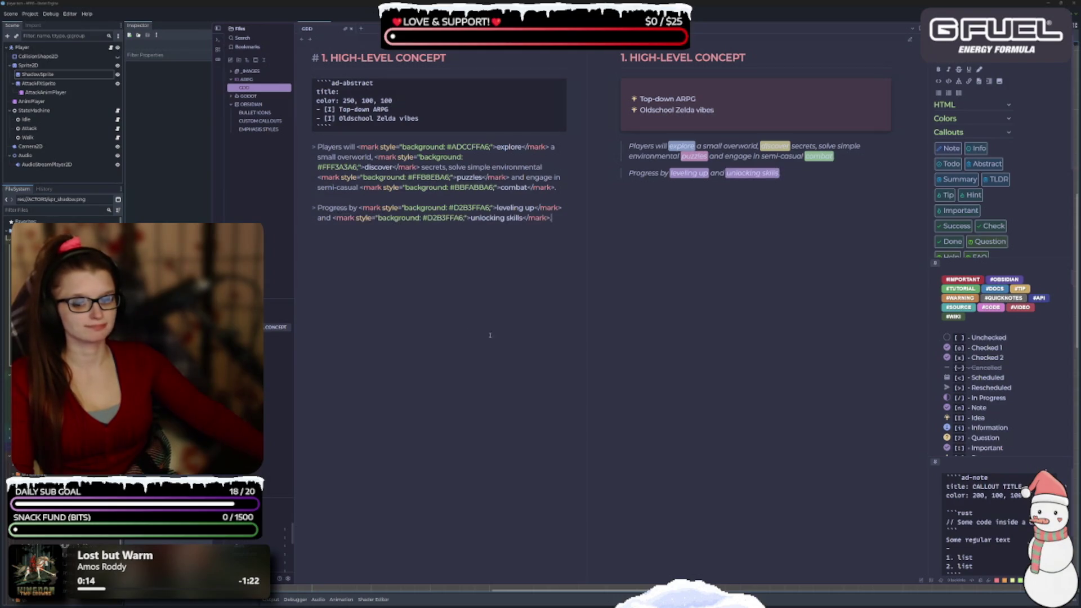
Insert blank lines above the 'Players will' paragraph
{"action": "left_click", "coordinate": [553, 218]}
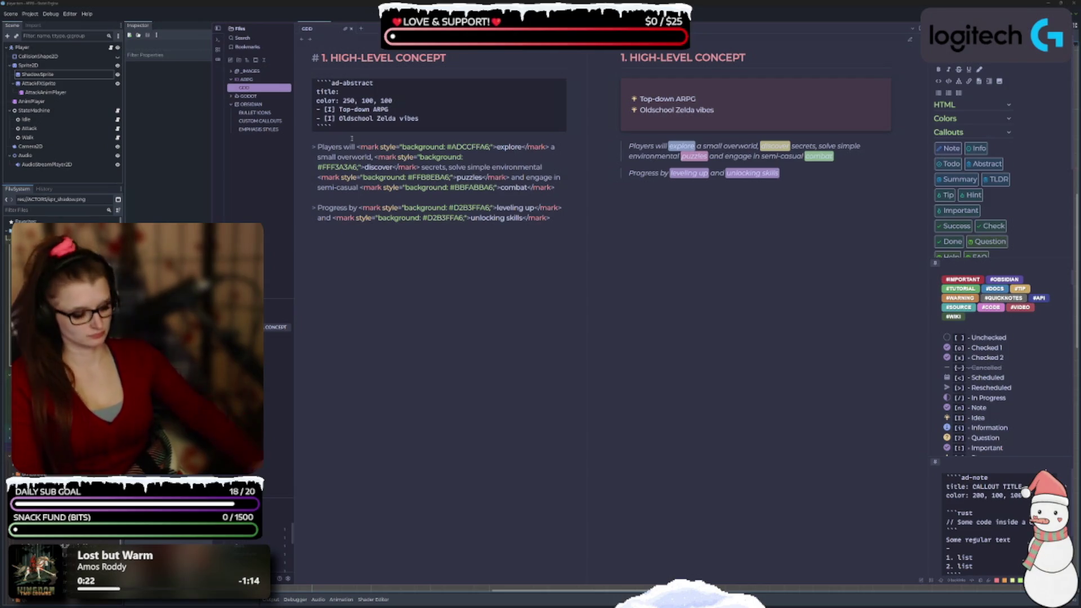
{"action": "left_click", "coordinate": [351, 138]}
{"action": "key", "text": "Return"}
{"action": "key", "text": "Return"}
{"action": "type", "text": "---"}
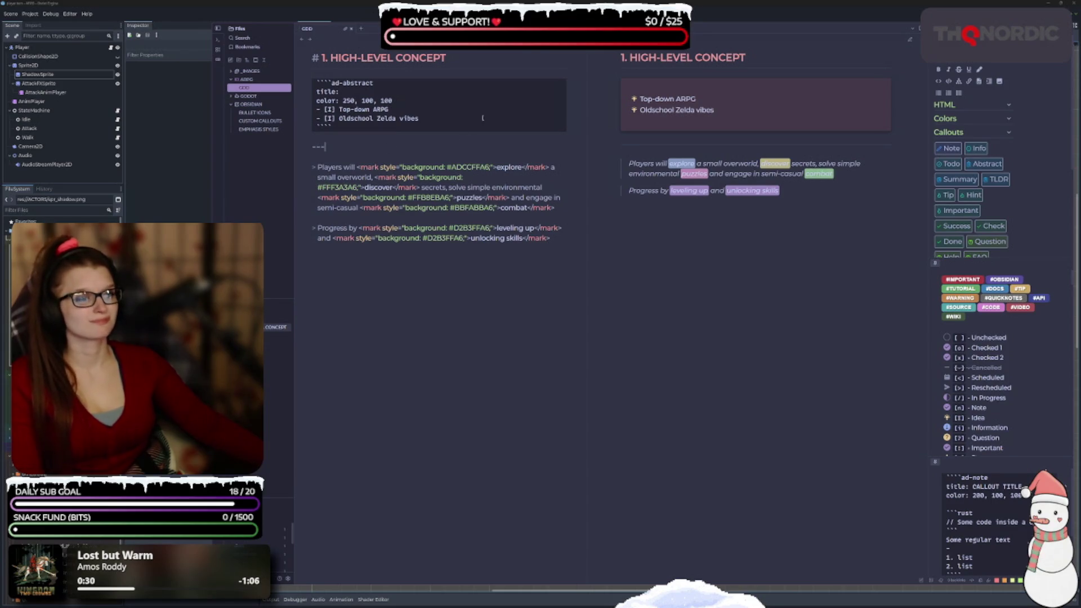
{"action": "scroll", "coordinate": [996, 182], "scroll_direction": "down", "scroll_amount": 5}
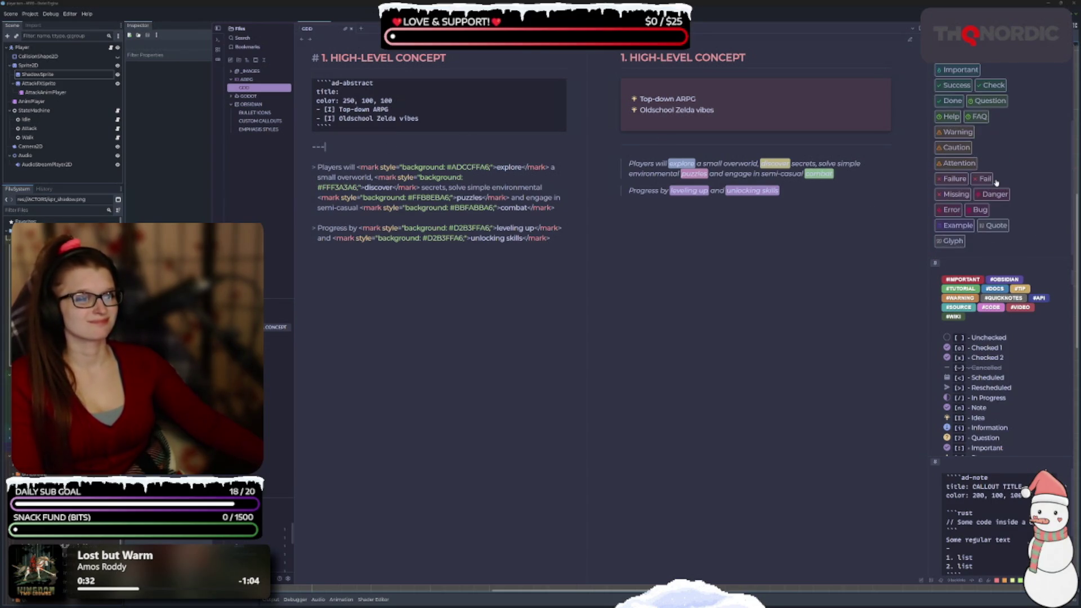
{"action": "scroll", "coordinate": [997, 181], "scroll_direction": "up", "scroll_amount": 5}
{"action": "scroll", "coordinate": [1011, 359], "scroll_direction": "down", "scroll_amount": 5}
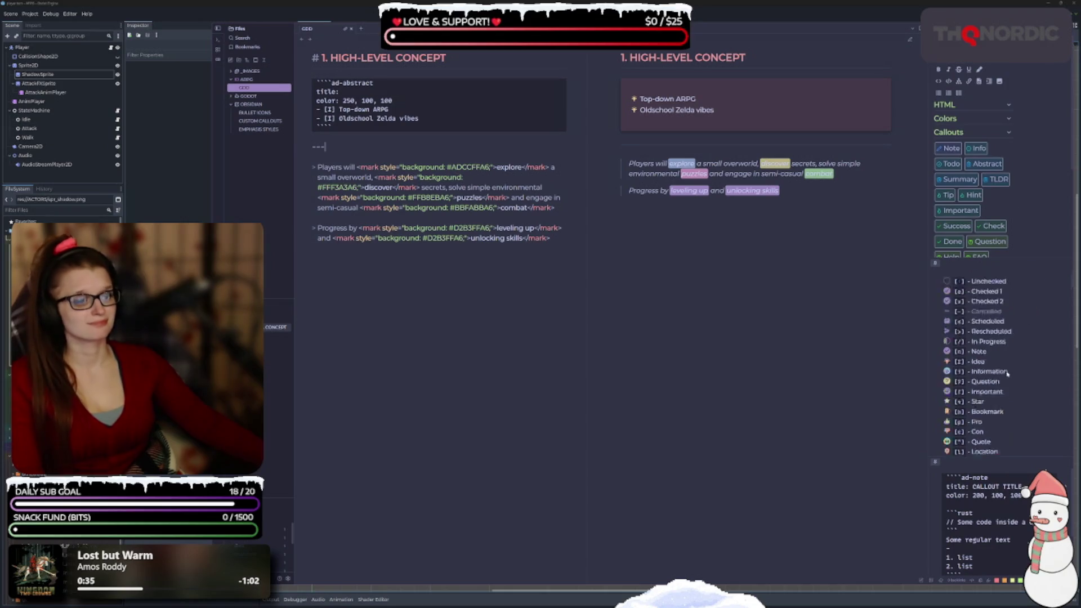
{"action": "scroll", "coordinate": [1011, 359], "scroll_direction": "down", "scroll_amount": 3}
{"action": "scroll", "coordinate": [1007, 350], "scroll_direction": "down", "scroll_amount": 10}
{"action": "scroll", "coordinate": [1008, 345], "scroll_direction": "down", "scroll_amount": 10}
{"action": "scroll", "coordinate": [1010, 349], "scroll_direction": "down", "scroll_amount": 10}
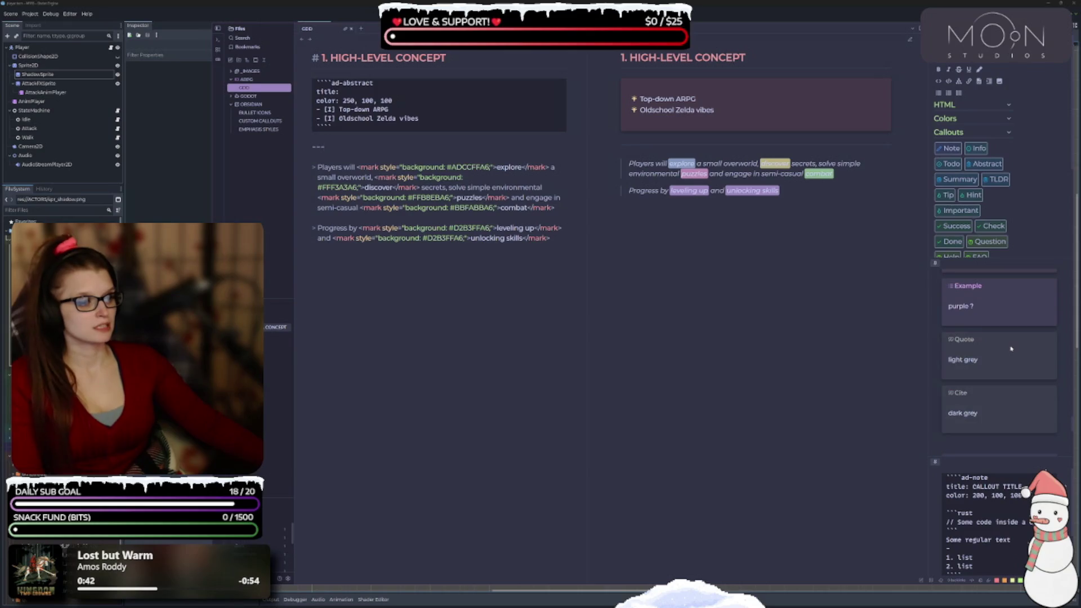
{"action": "scroll", "coordinate": [1013, 366], "scroll_direction": "up", "scroll_amount": 20}
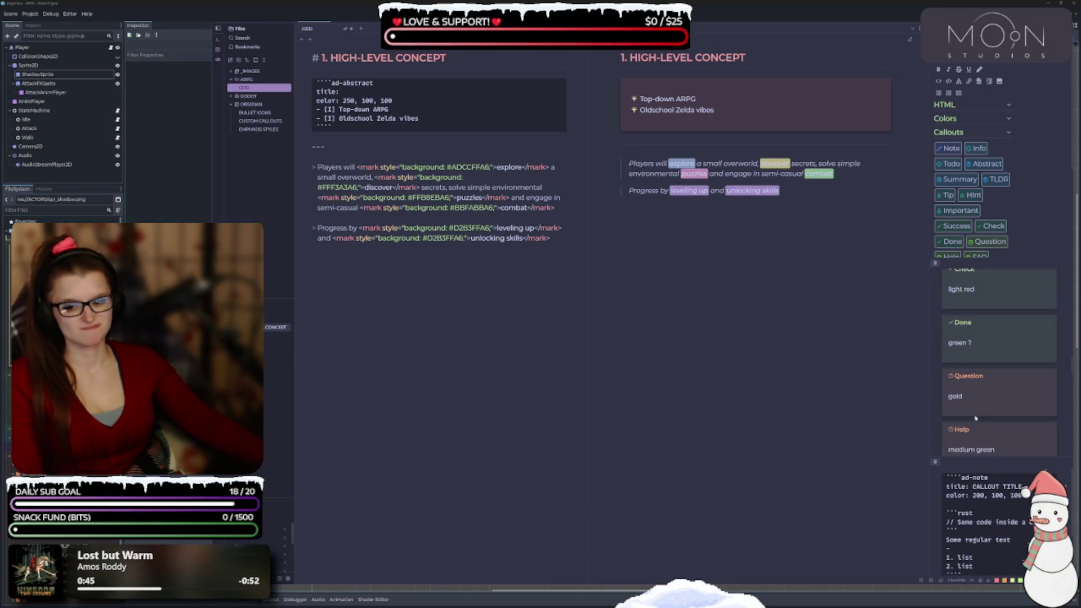
{"action": "scroll", "coordinate": [961, 423], "scroll_direction": "down", "scroll_amount": 5}
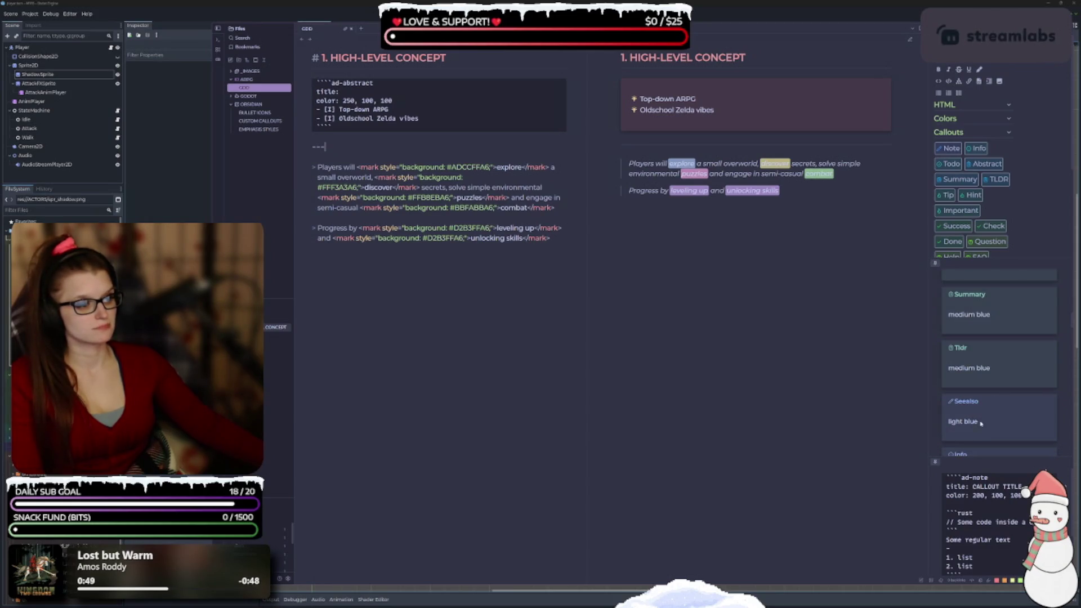
{"action": "scroll", "coordinate": [967, 430], "scroll_direction": "up", "scroll_amount": 5}
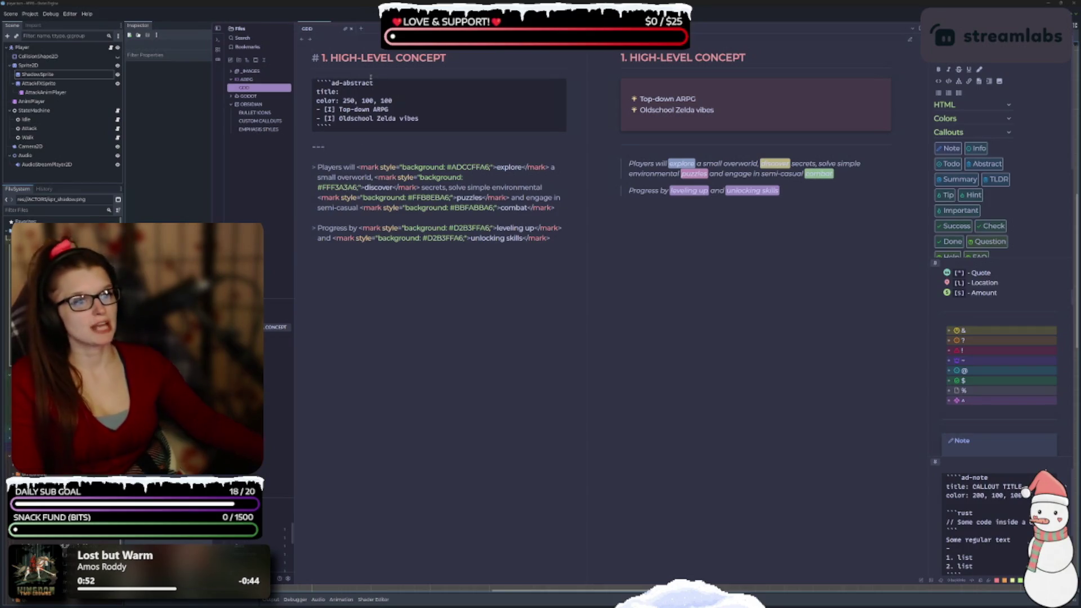
{"action": "key", "text": "Return"}
{"action": "key", "text": "Return"}
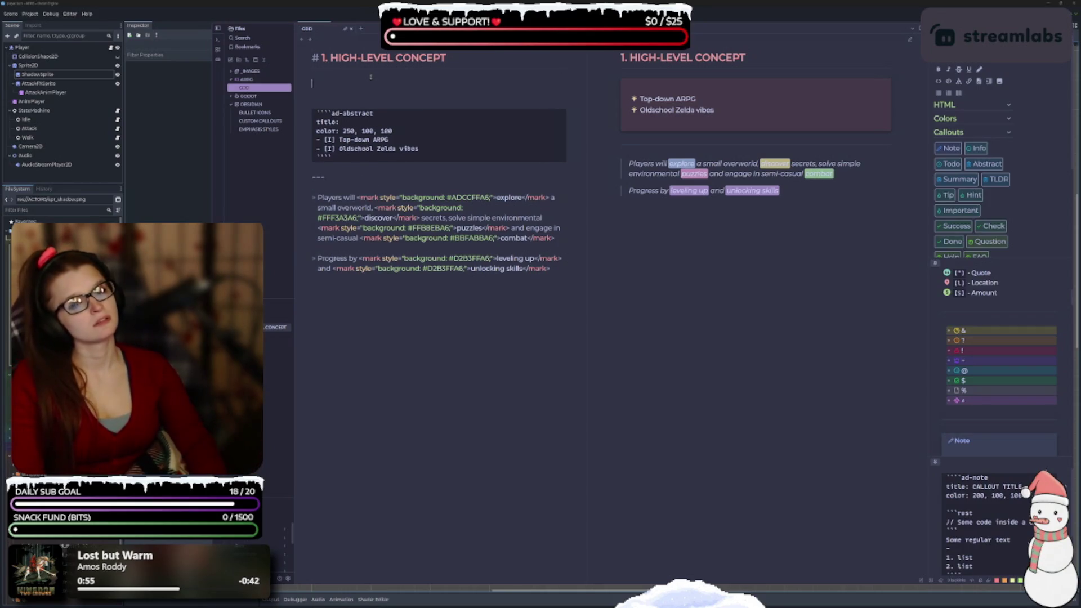
Copy the 'Top-down ARPG' and 'Oldschool Zelda vibes' bullets above the ad-abstract block
{"action": "left_click_drag", "start_coordinate": [420, 148], "coordinate": [317, 140]}
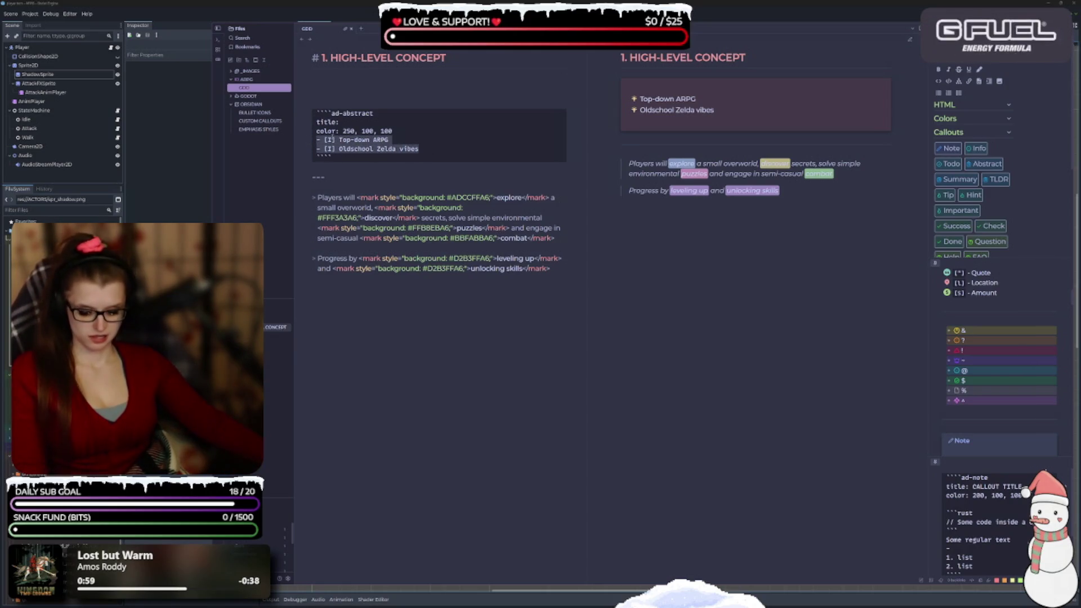
{"action": "key", "text": "ctrl+c"}
{"action": "left_click", "coordinate": [336, 86]}
{"action": "key", "text": "ctrl+v"}
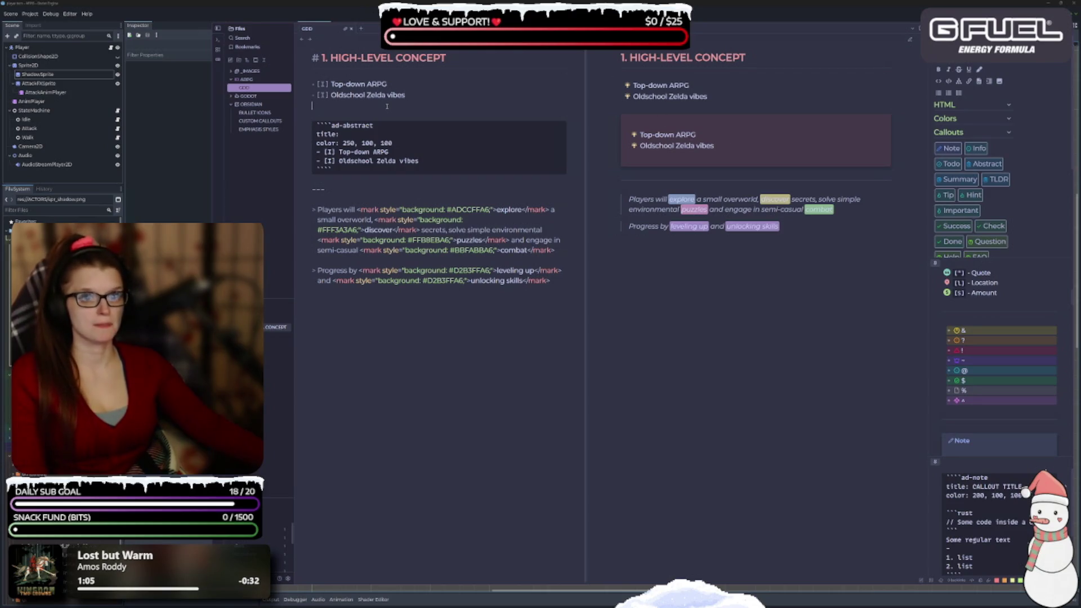
Begin a third bullet line starting with '- !['
{"action": "key", "text": "Return"}
{"action": "type", "text": "-"}
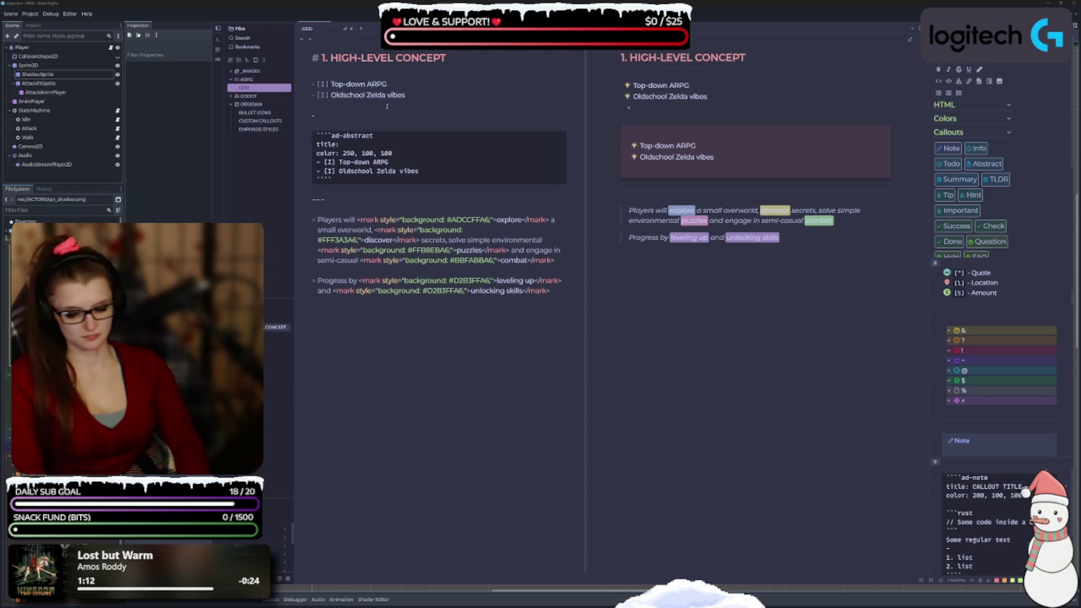
{"action": "type", "text": "!"}
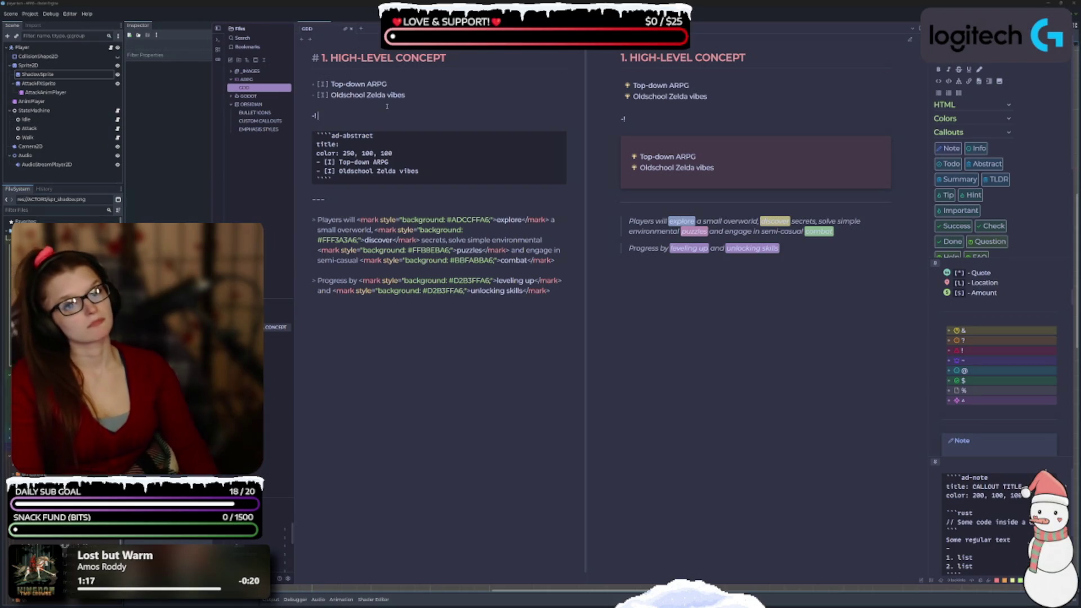
{"action": "type", "text": "["}
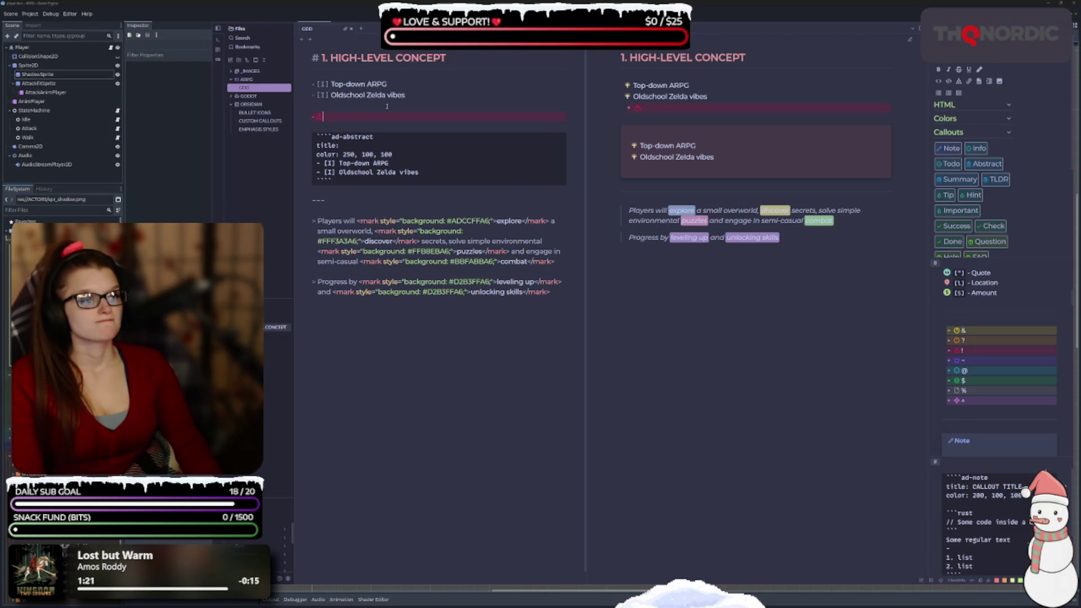
Try the &, ^ and ? icons on the new bullet, then delete that extra bullet line
{"action": "key", "text": "BackSpace"}
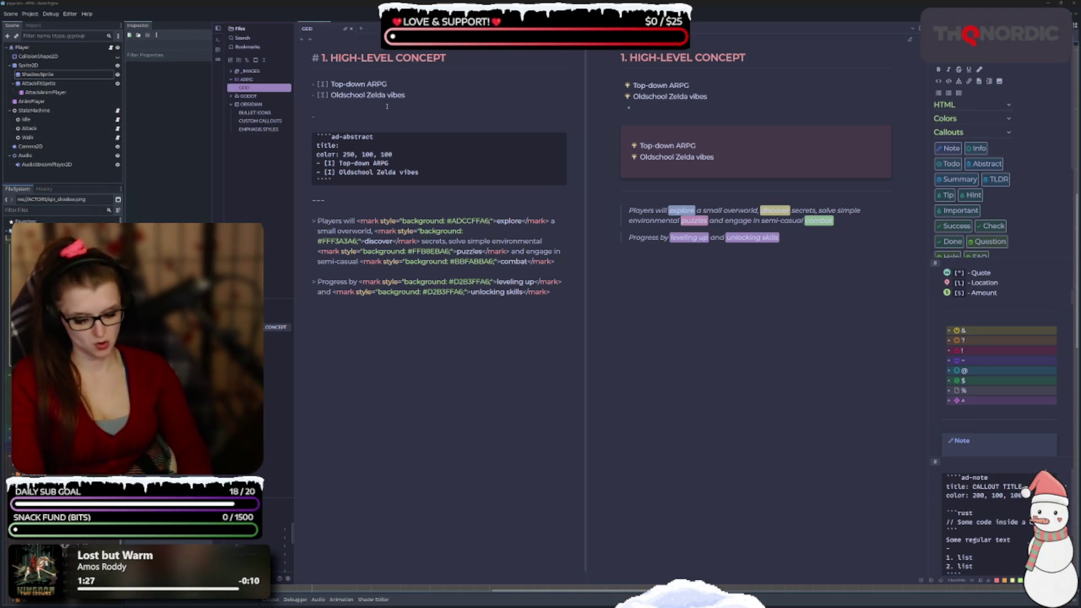
{"action": "type", "text": "&"}
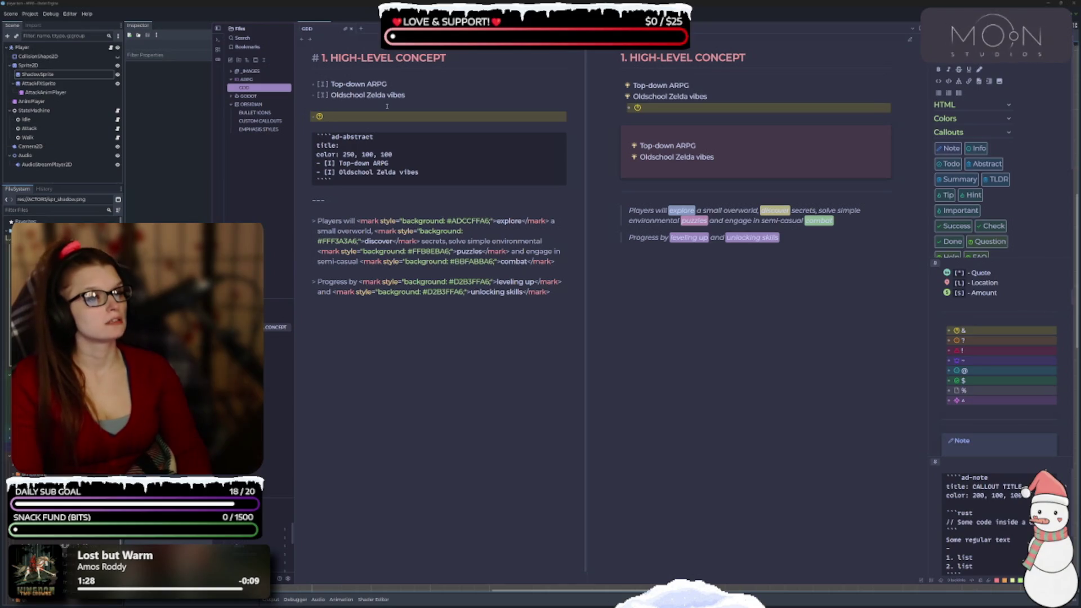
{"action": "key", "text": "BackSpace"}
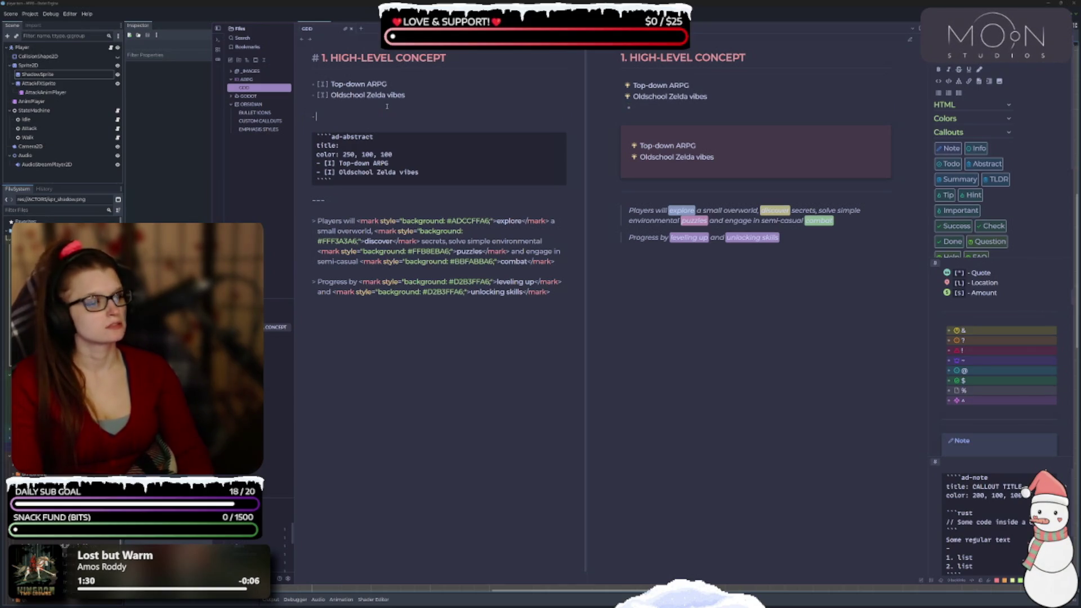
{"action": "type", "text": "^"}
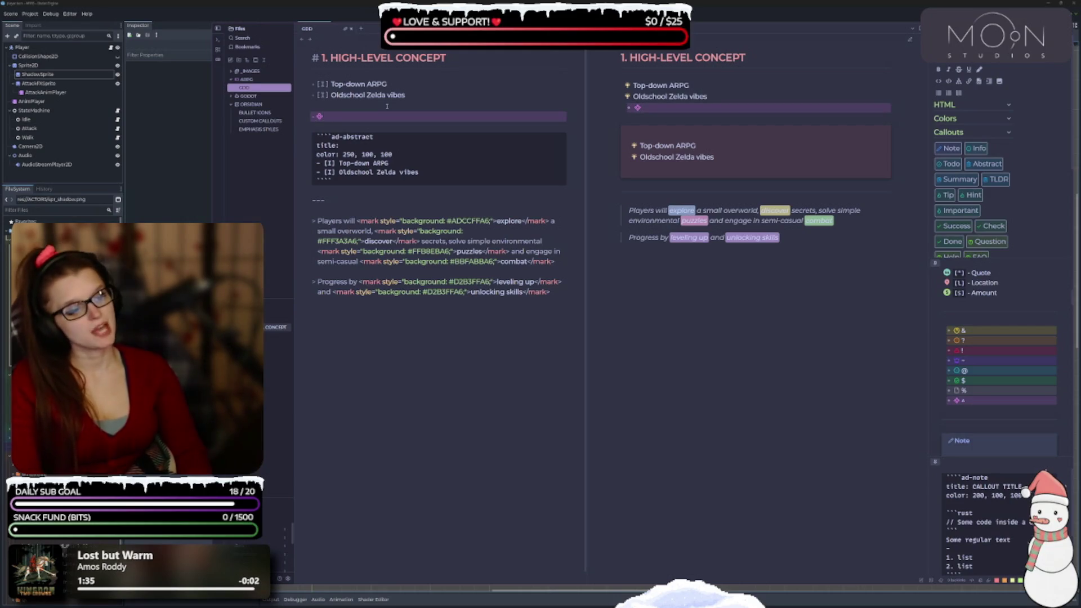
{"action": "key", "text": "BackSpace"}
{"action": "type", "text": "^"}
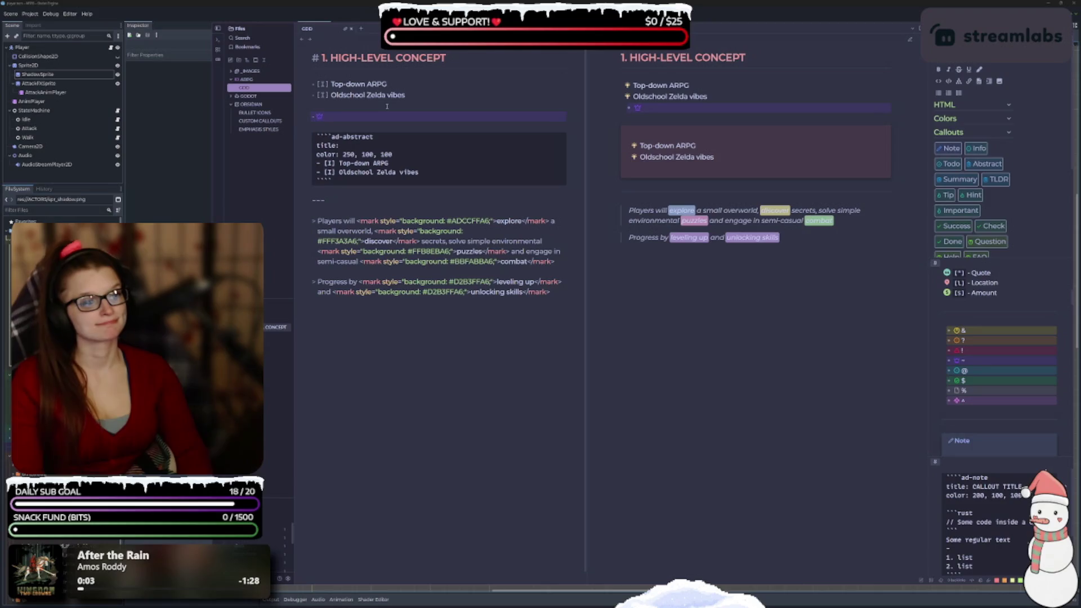
{"action": "key", "text": "BackSpace"}
{"action": "type", "text": "?"}
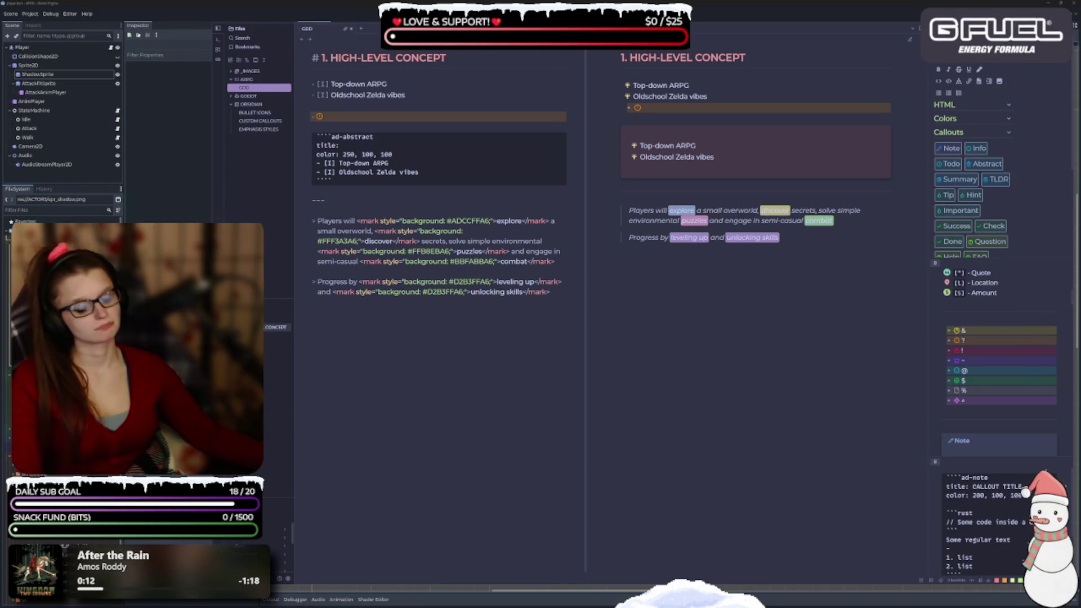
{"action": "key", "text": "BackSpace"}
{"action": "key", "text": "BackSpace"}
{"action": "key", "text": "BackSpace"}
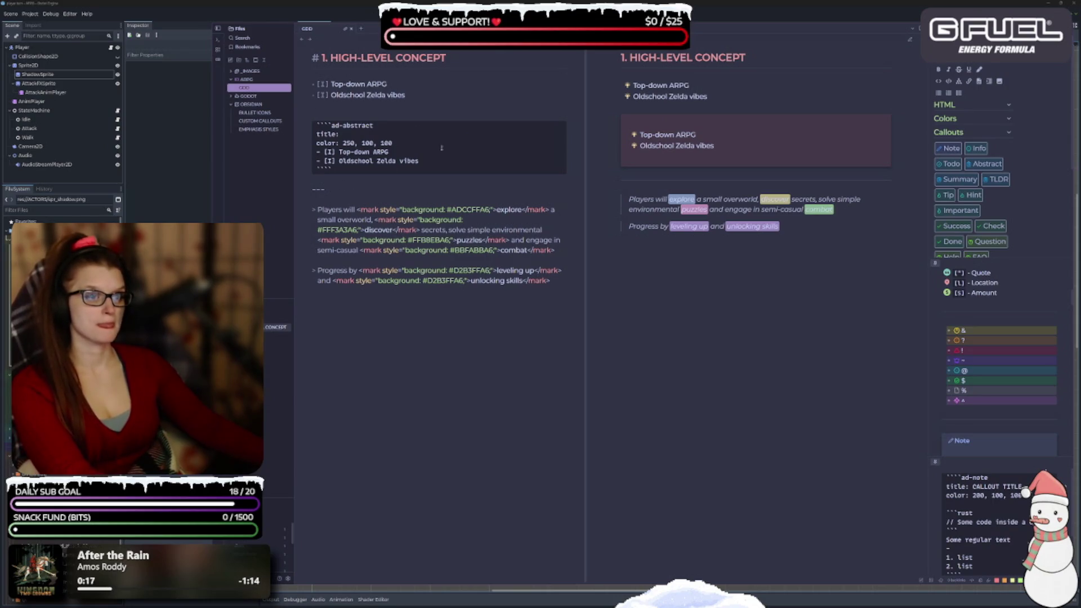
Delete the ad-abstract callout block and the blank line above the divider
{"action": "key", "text": "Down"}
{"action": "key", "text": "Down"}
{"action": "key", "text": "Down"}
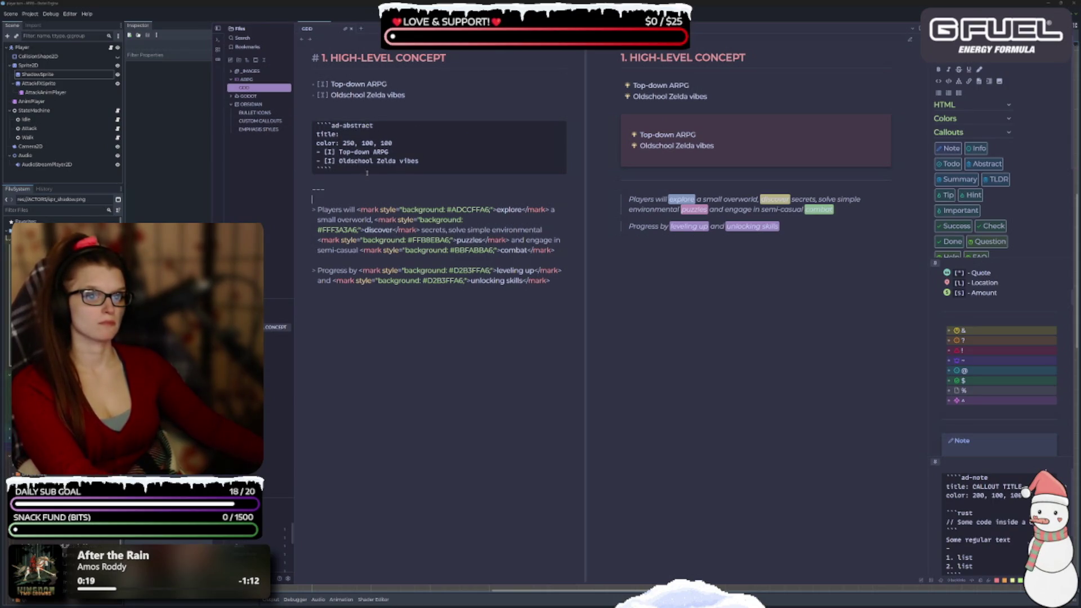
{"action": "key", "text": "shift+Up"}
{"action": "key", "text": "shift+Up"}
{"action": "key", "text": "shift+Up"}
{"action": "key", "text": "BackSpace"}
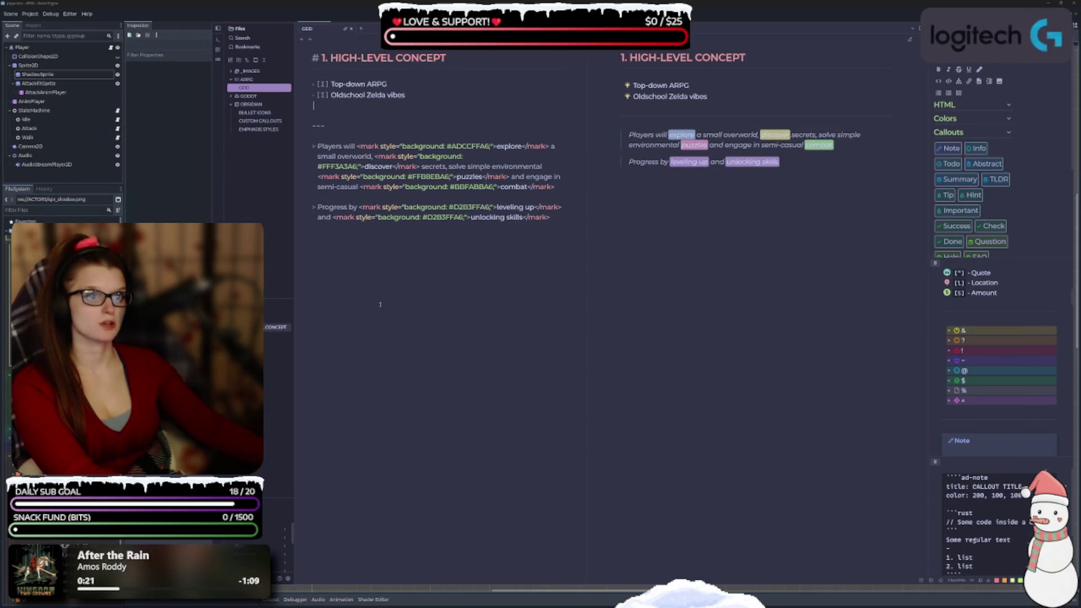
{"action": "key", "text": "Delete"}
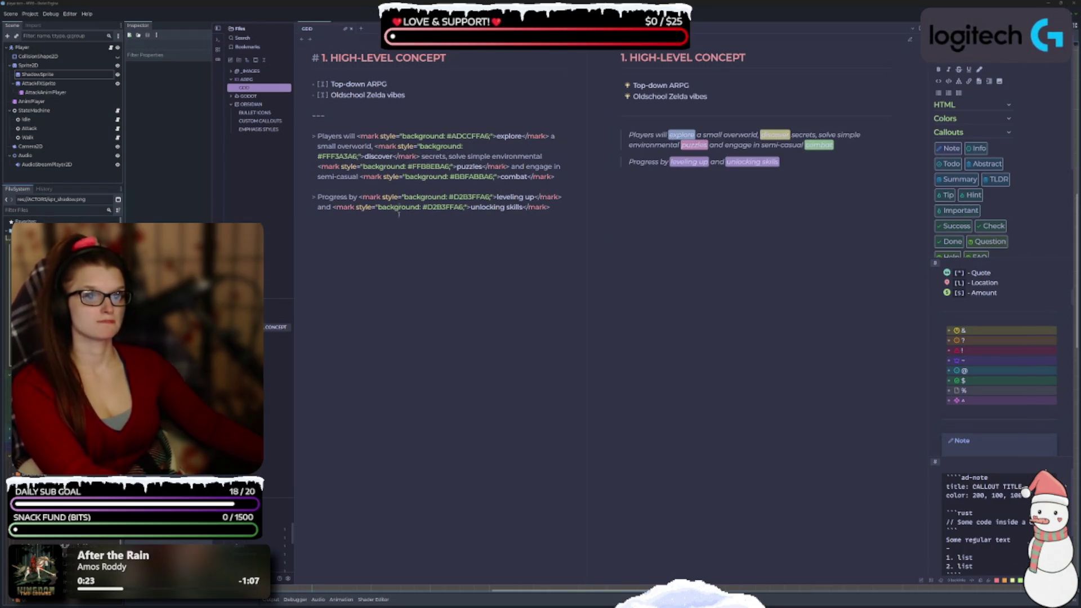
{"action": "left_click", "coordinate": [398, 312]}
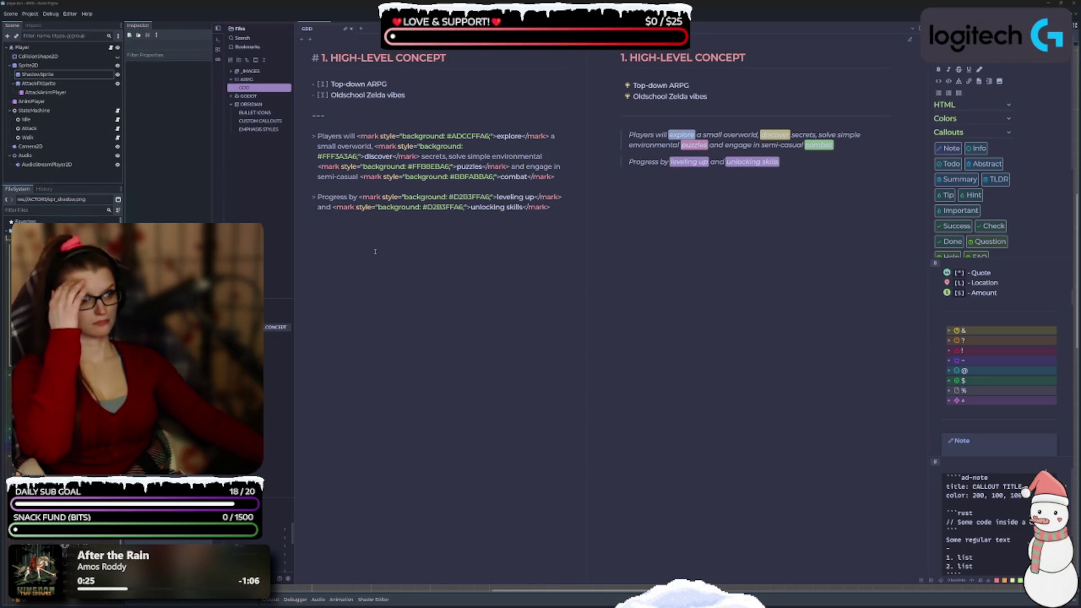
Try a nested quote and a dash on the 'Players will' line, then revert both
{"action": "left_click", "coordinate": [316, 136]}
{"action": "type", "text": ">"}
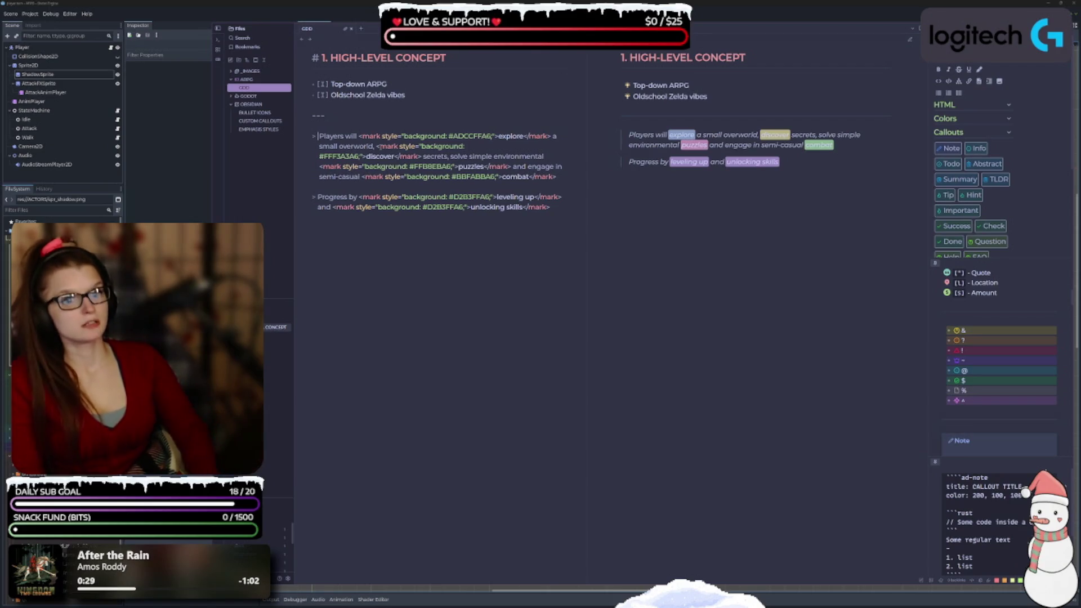
{"action": "key", "text": "ctrl+z"}
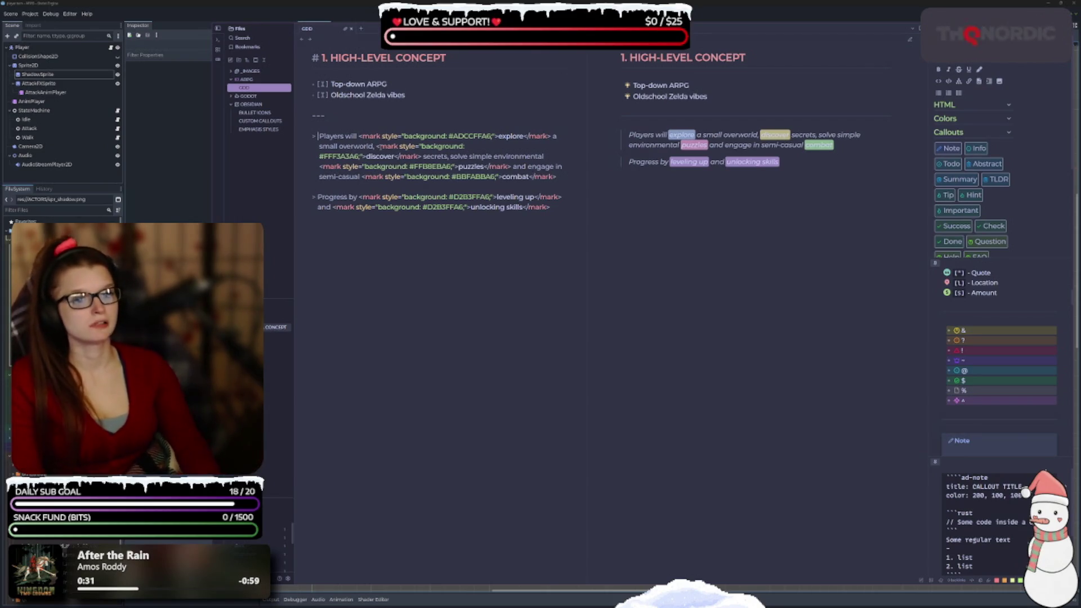
{"action": "type", "text": "-"}
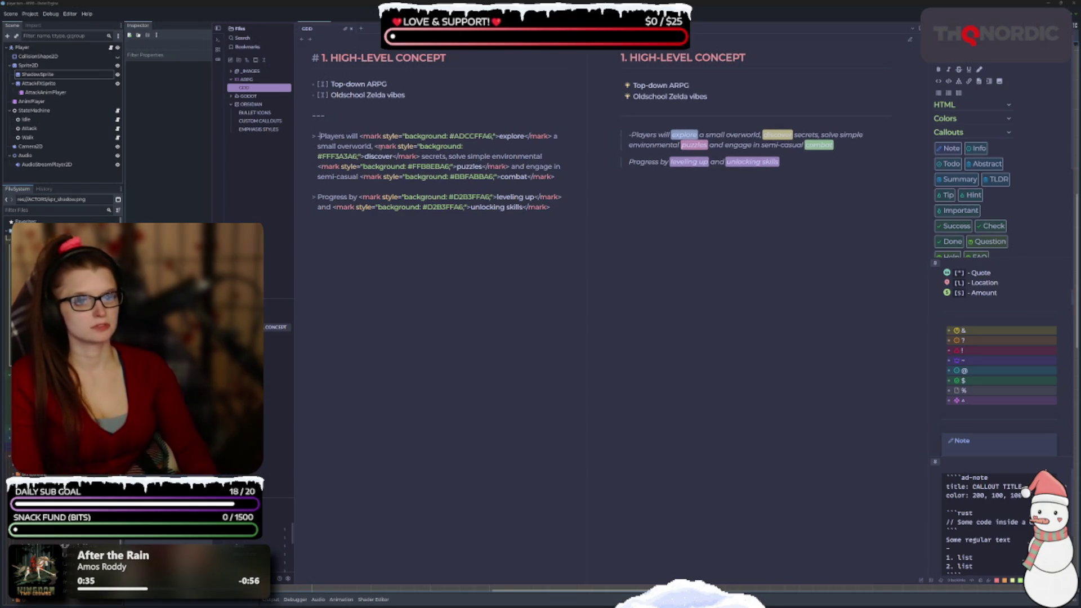
{"action": "key", "text": "BackSpace"}
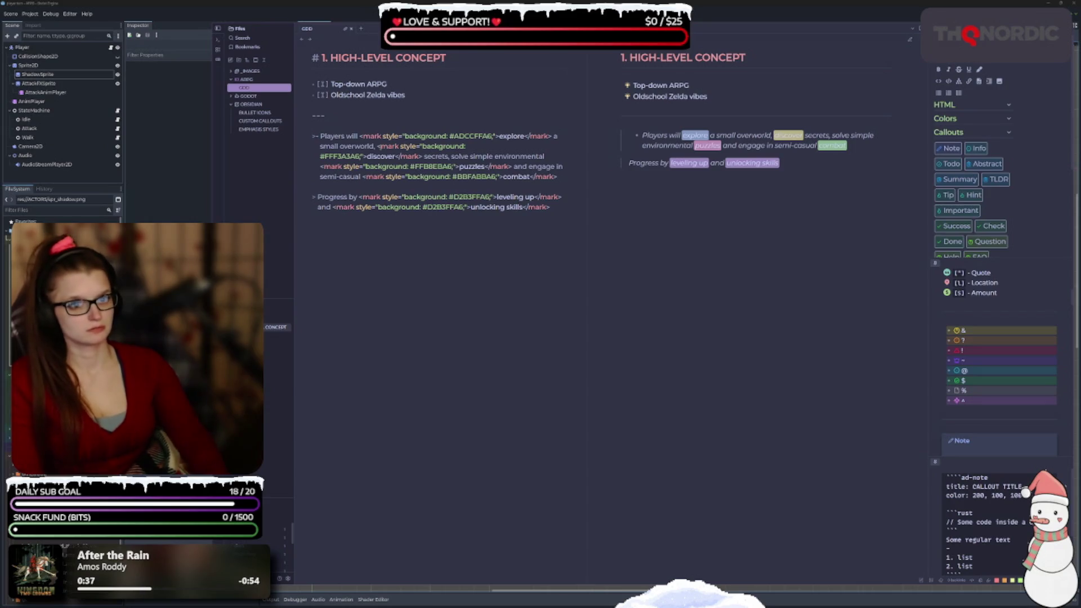
{"action": "key", "text": "BackSpace"}
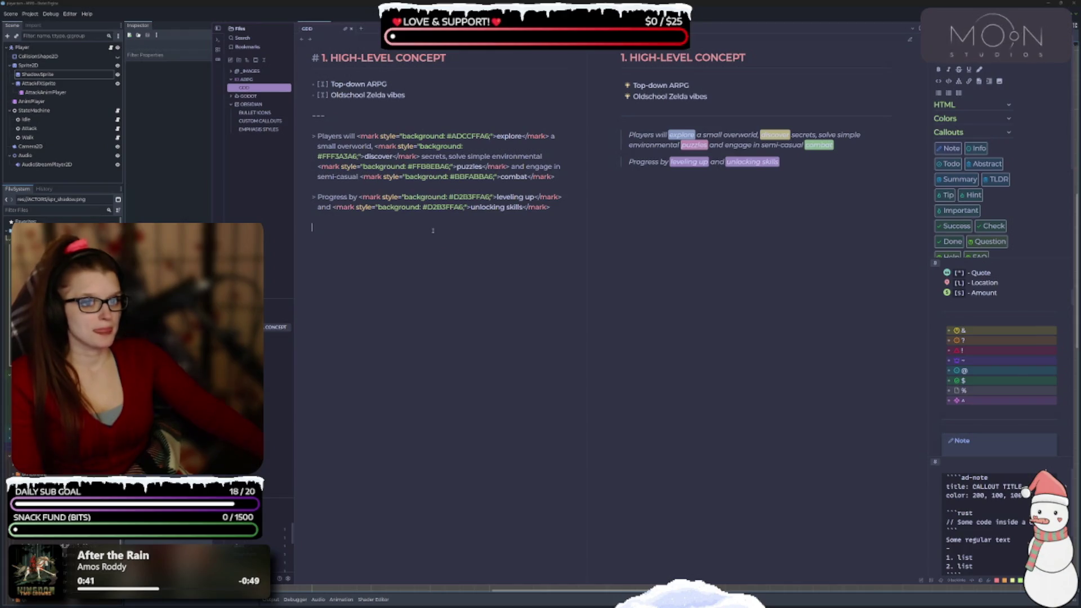
{"action": "left_click", "coordinate": [491, 225]}
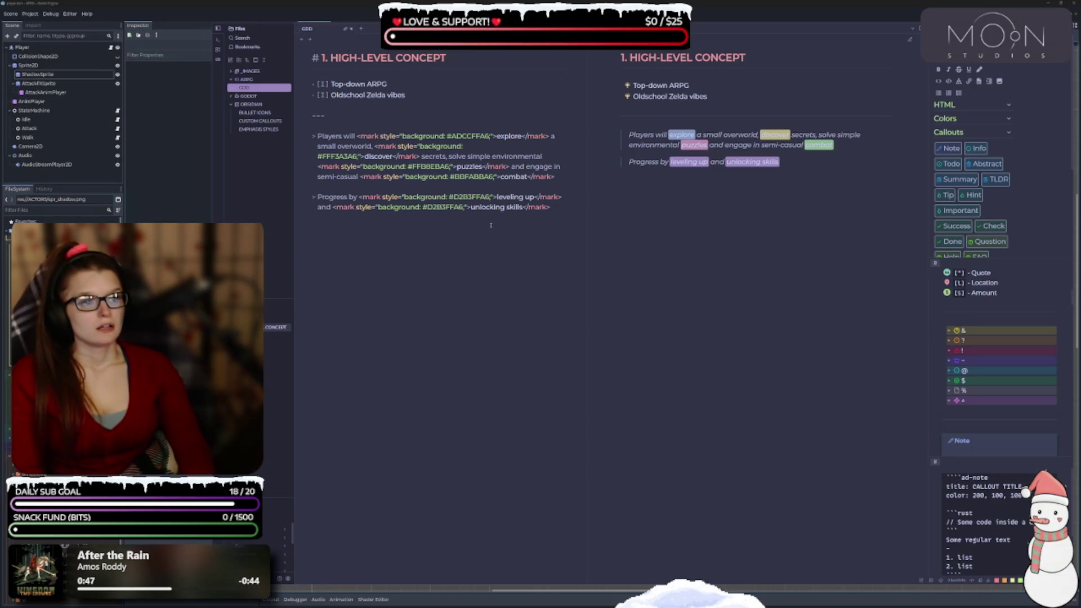
Add a '## DESIGN PILLARS' heading and begin the first pillar line with 'EXPLO'
{"action": "type", "text": "## "}
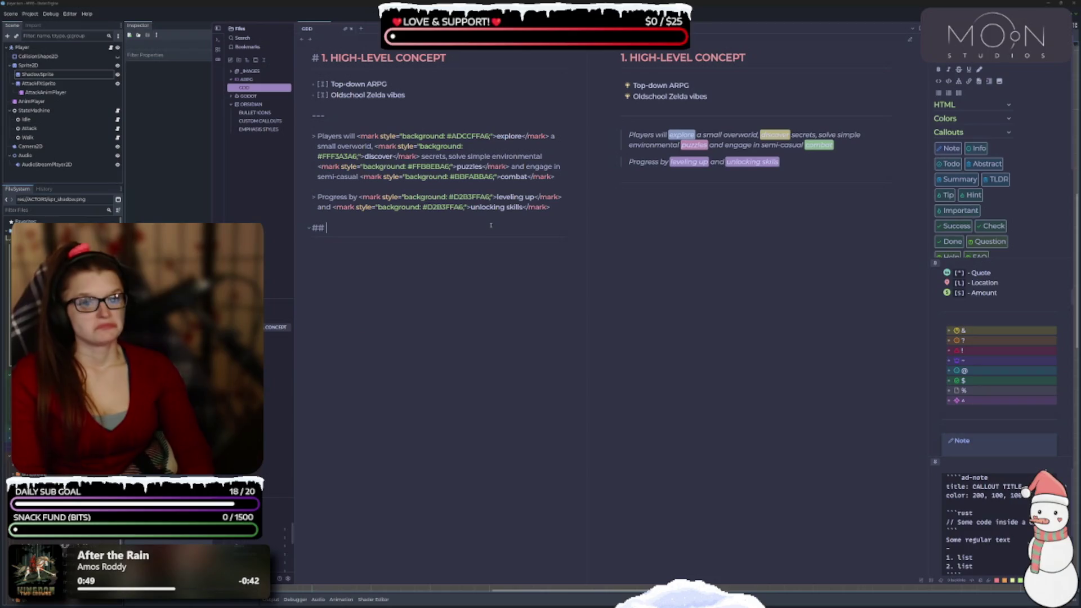
{"action": "type", "text": "Design "}
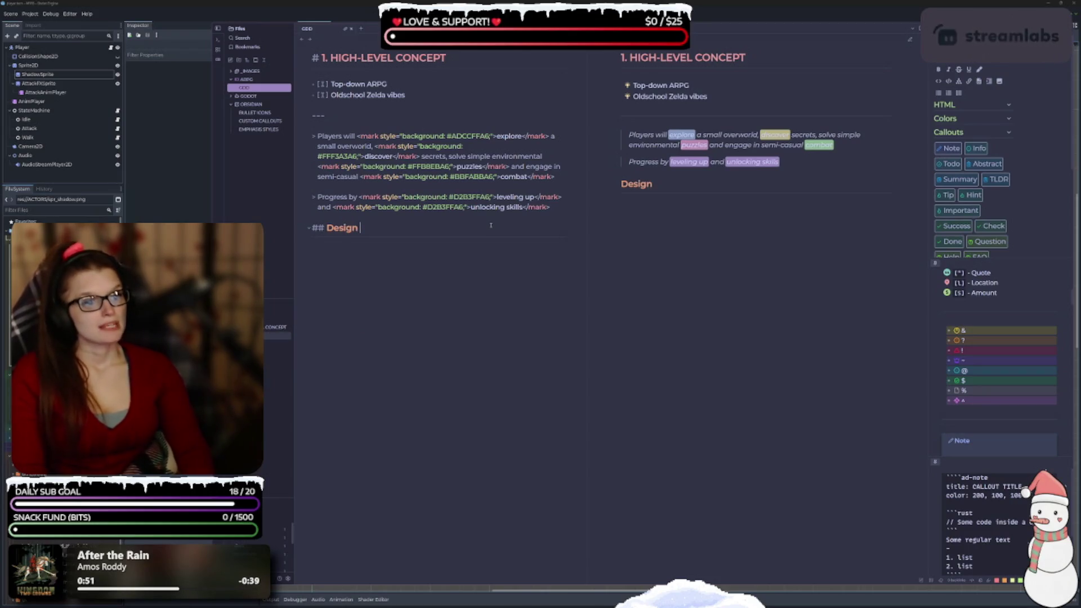
{"action": "type", "text": "Pillars"}
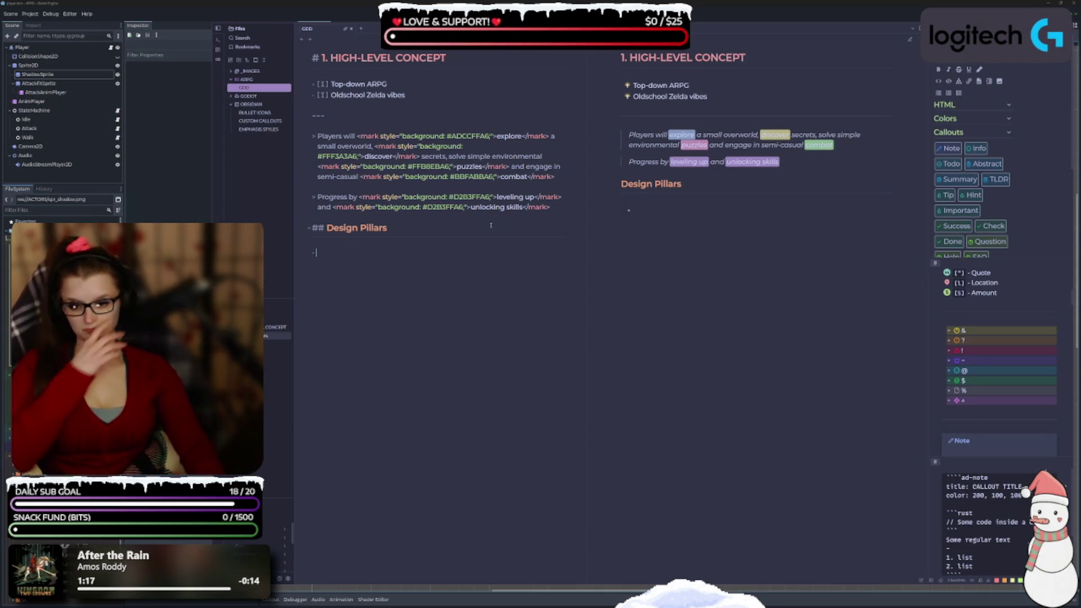
{"action": "key", "text": "BackSpace"}
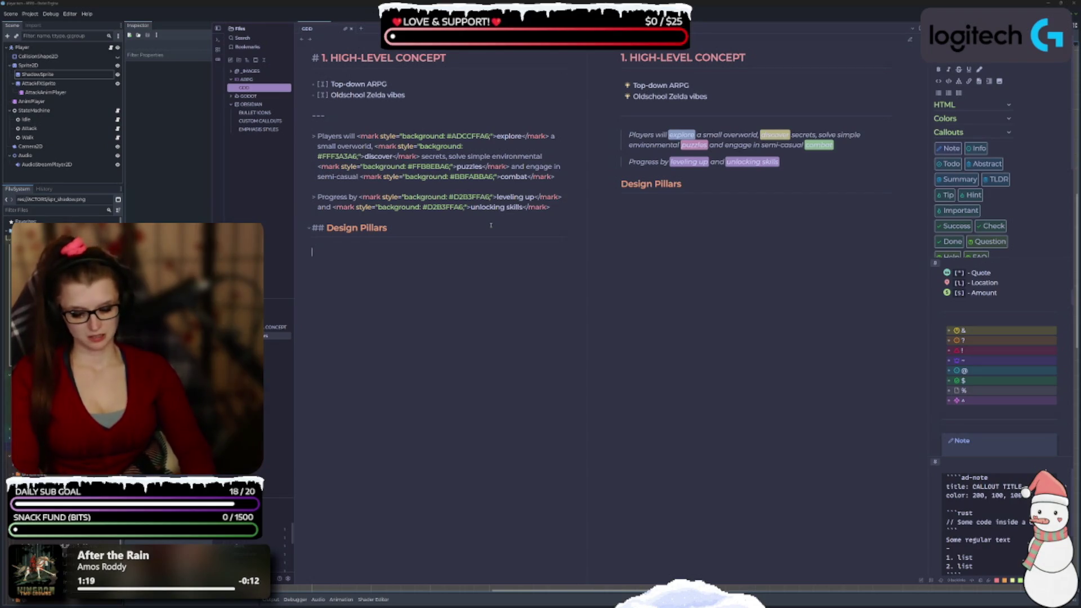
{"action": "type", "text": "E"}
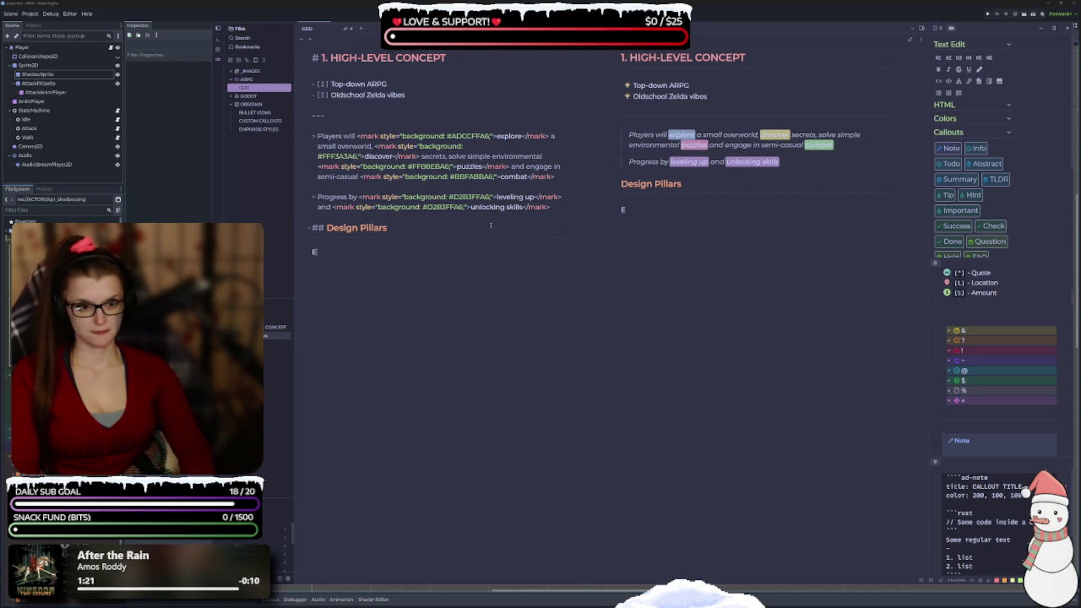
{"action": "type", "text": "XPLO"}
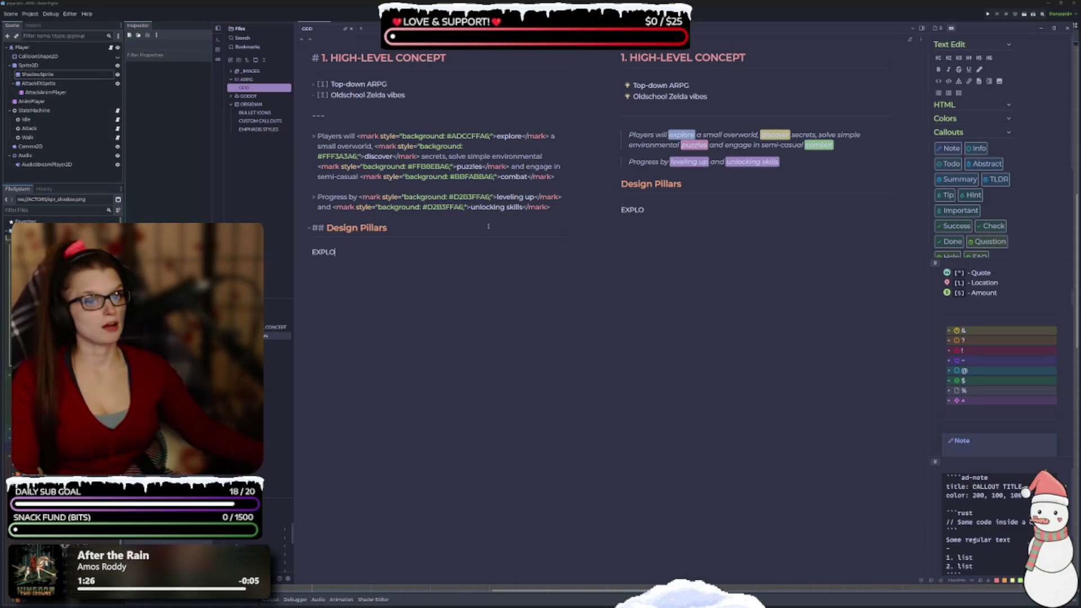
{"action": "key", "text": "BackSpace"}
{"action": "key", "text": "BackSpace"}
{"action": "key", "text": "BackSpace"}
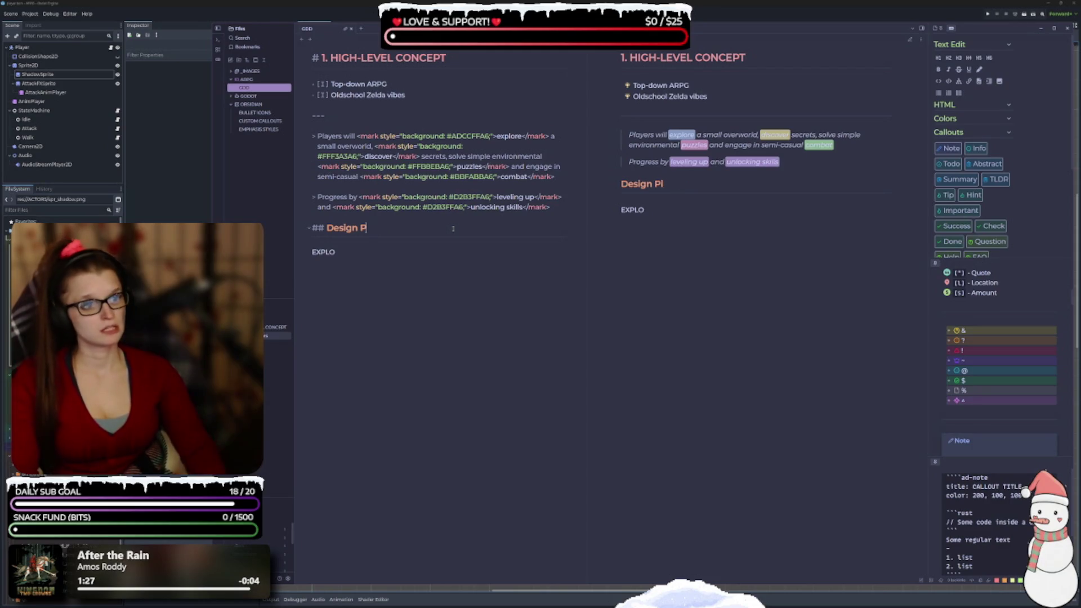
{"action": "type", "text": "ESIGN PILLARS"}
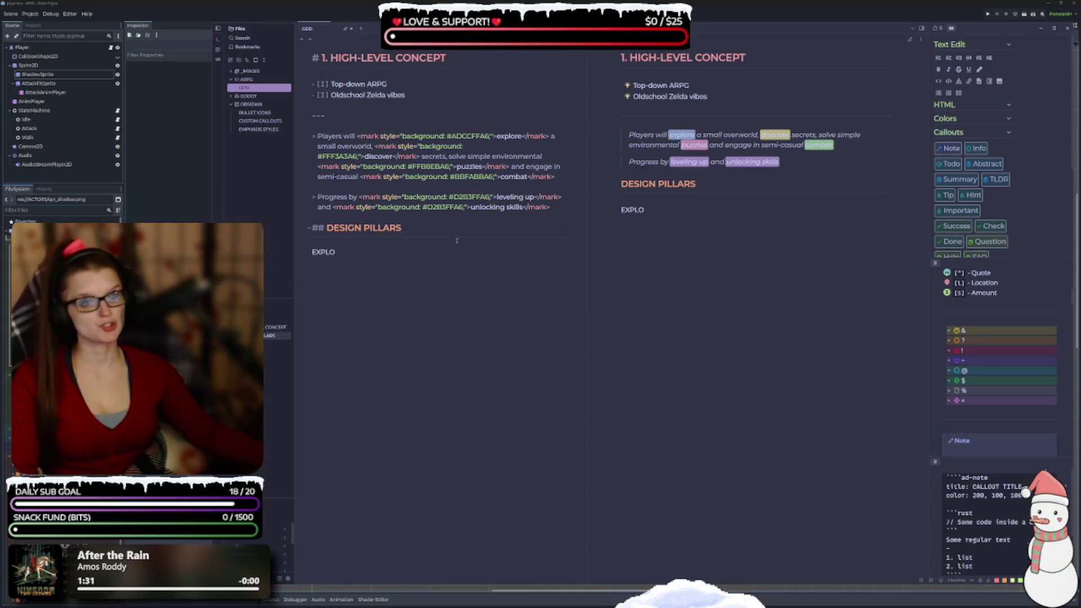
{"action": "left_click", "coordinate": [353, 257]}
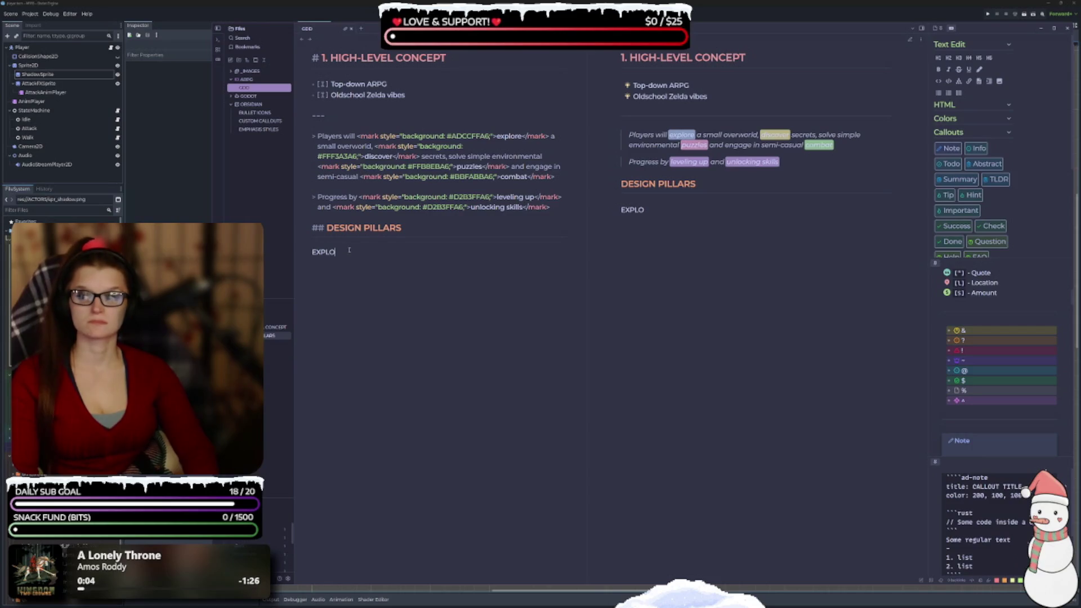
Write pillar lines EXPLORE FIRST, SIMPLE, SNAPPY COMBAT, TINY SCOPE and LEARN GODOT
{"action": "type", "text": "RE"}
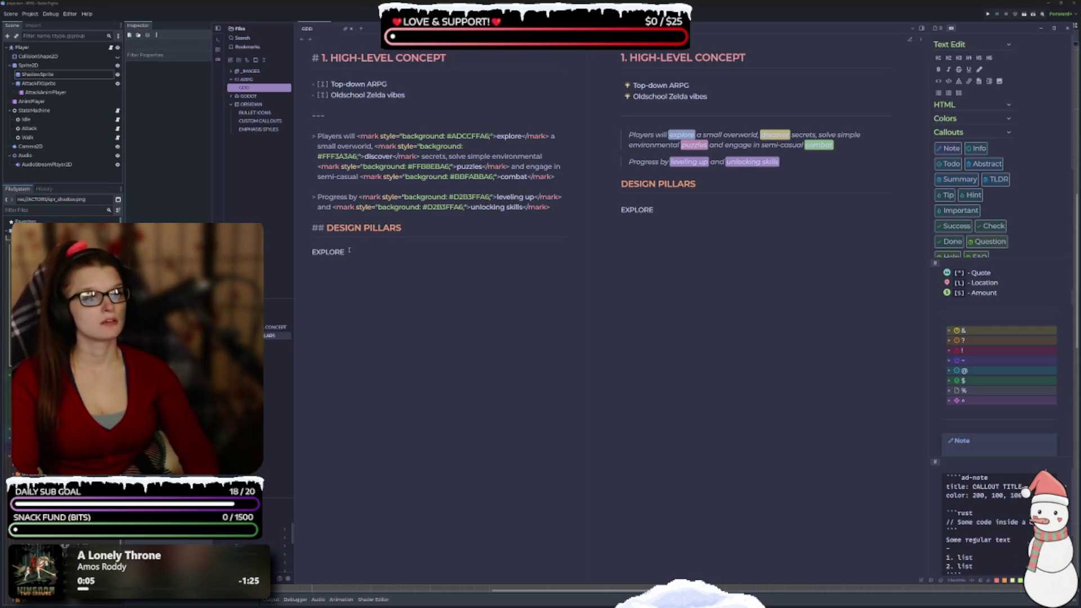
{"action": "type", "text": " FIRST  "}
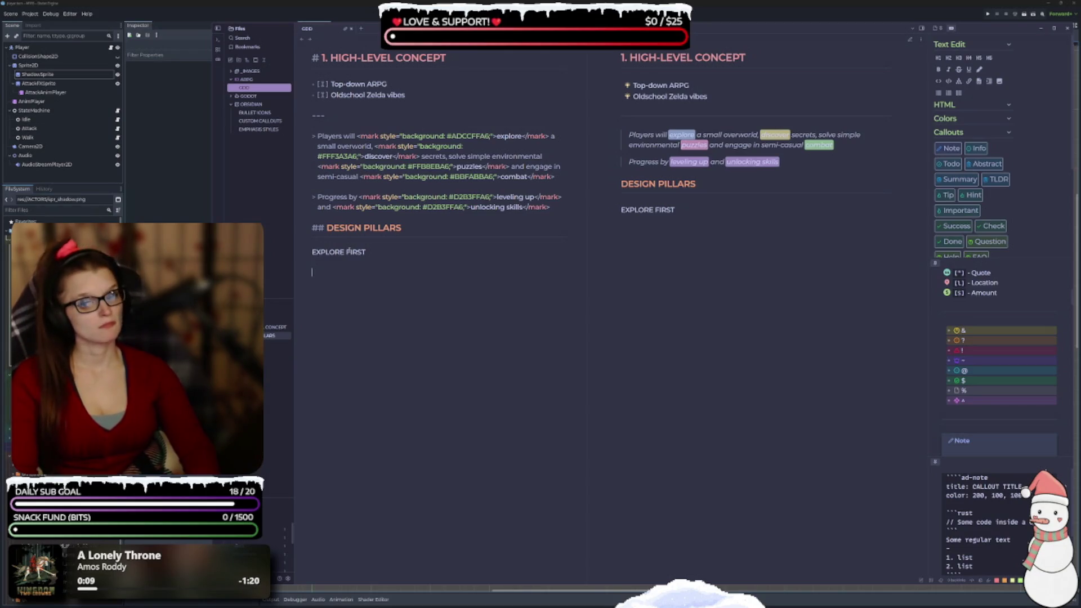
{"action": "type", "text": "SIMPLE,"}
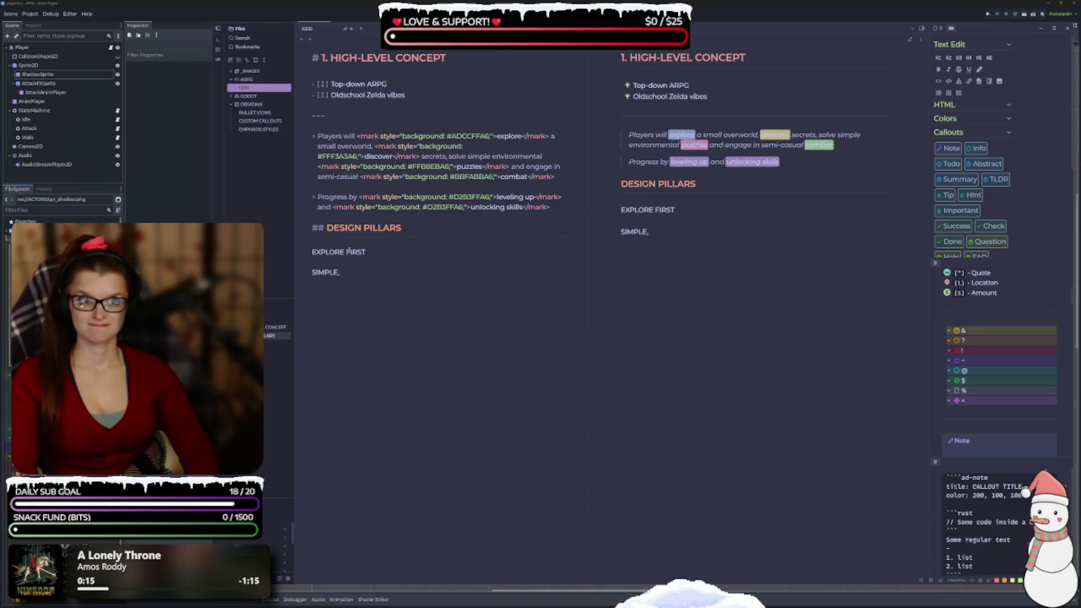
{"action": "type", "text": " SNAPPY COMBAT"}
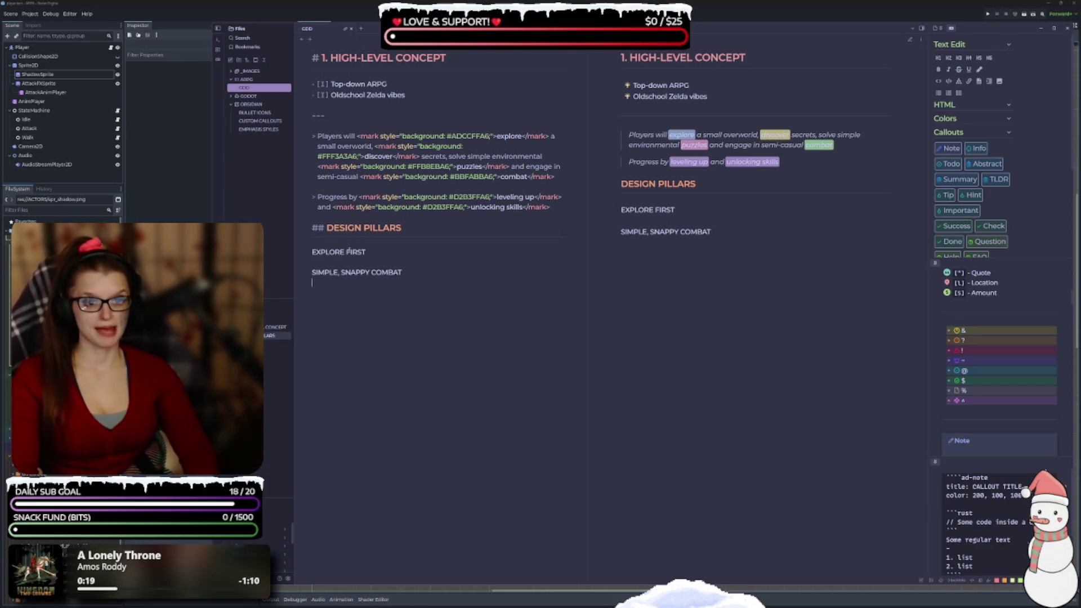
{"action": "type", "text": "  TINY SCOPE"}
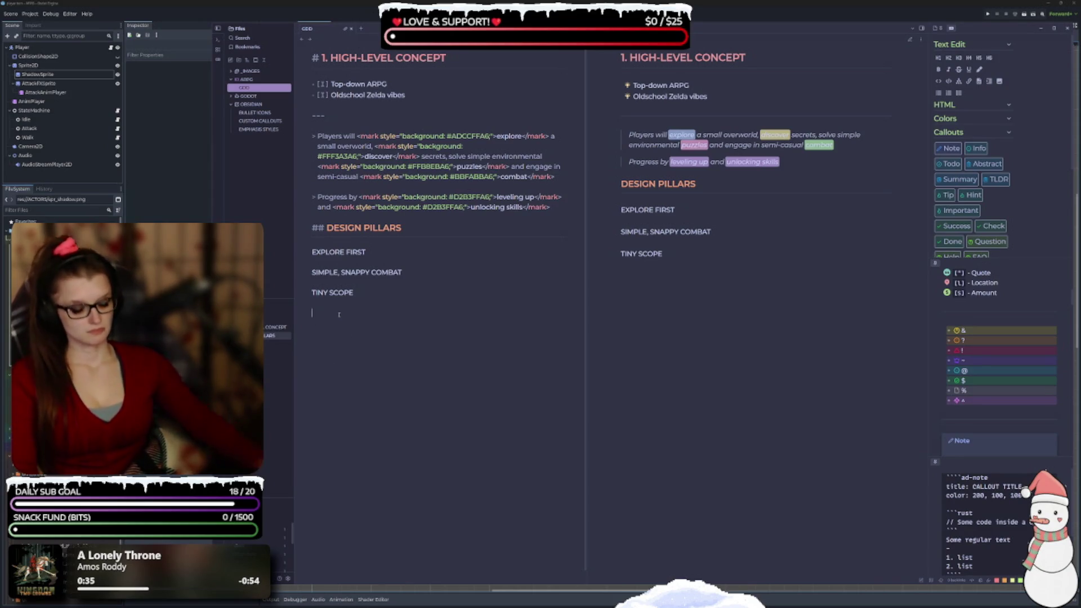
{"action": "type", "text": "LEARN"}
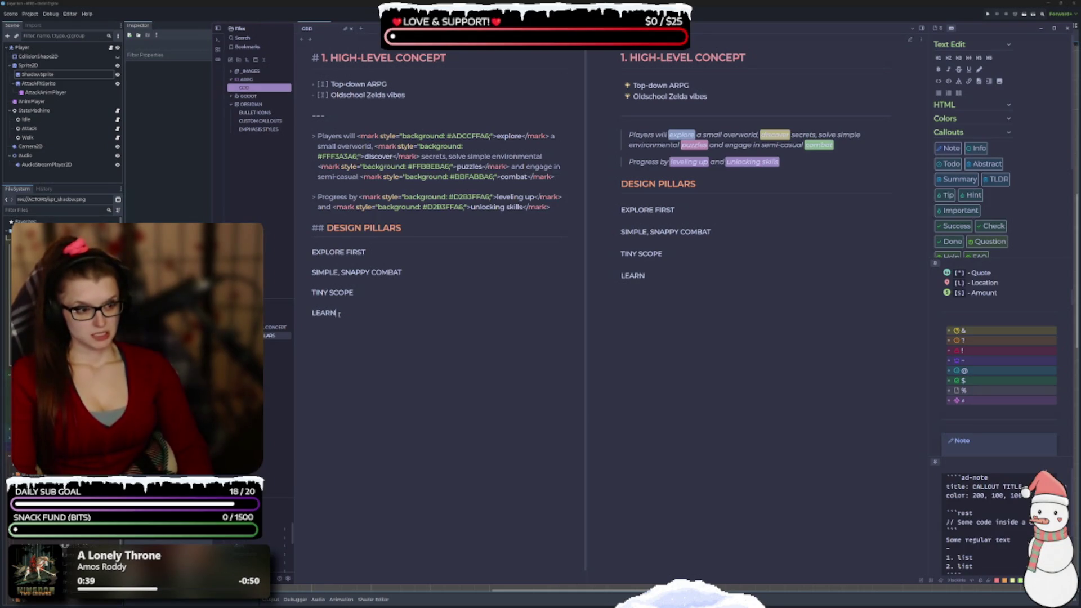
{"action": "type", "text": " GODOT"}
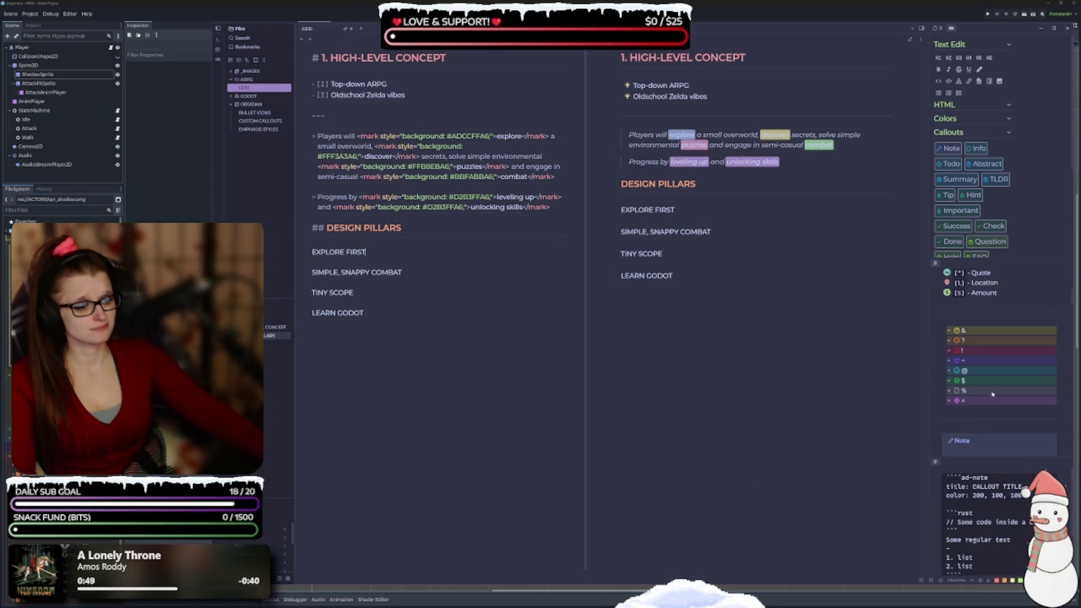
{"action": "scroll", "coordinate": [992, 395], "scroll_direction": "down", "scroll_amount": 3}
{"action": "scroll", "coordinate": [995, 390], "scroll_direction": "down", "scroll_amount": 5}
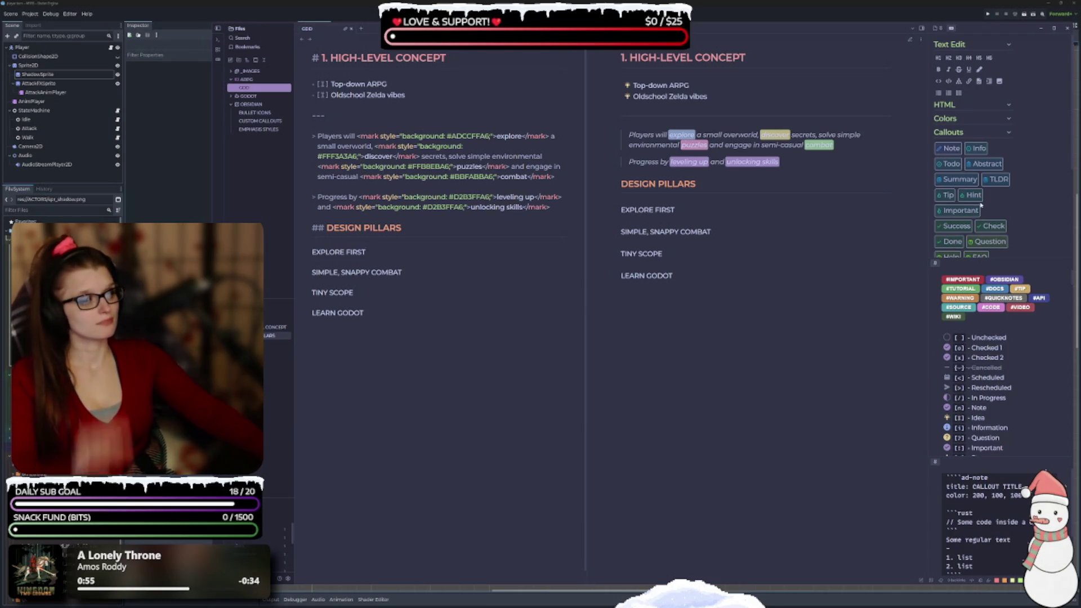
{"action": "scroll", "coordinate": [981, 204], "scroll_direction": "down", "scroll_amount": 2}
{"action": "scroll", "coordinate": [982, 204], "scroll_direction": "up", "scroll_amount": 2}
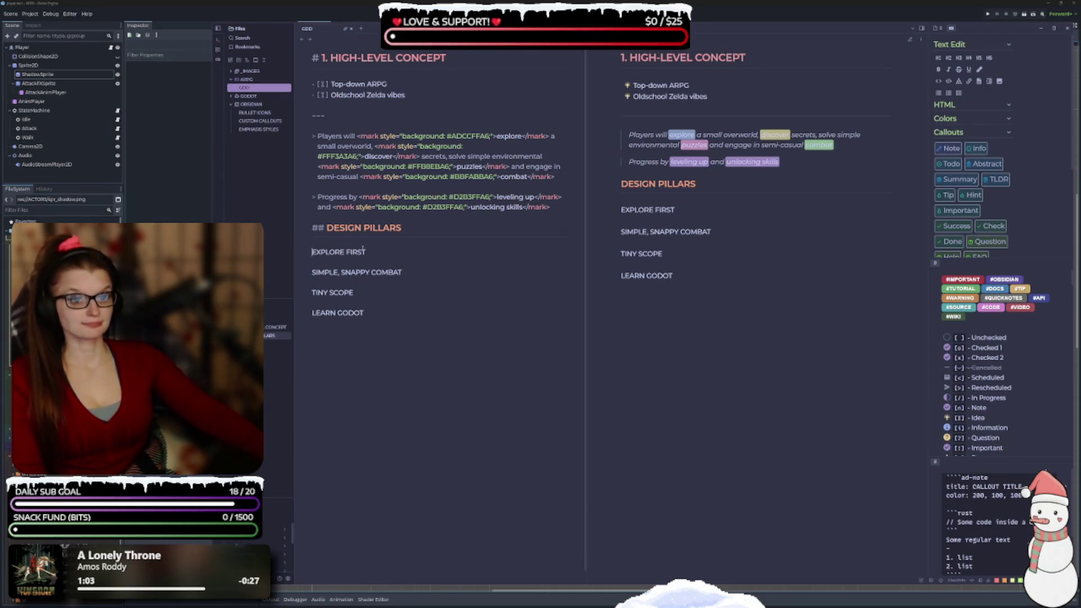
{"action": "key", "text": "Return"}
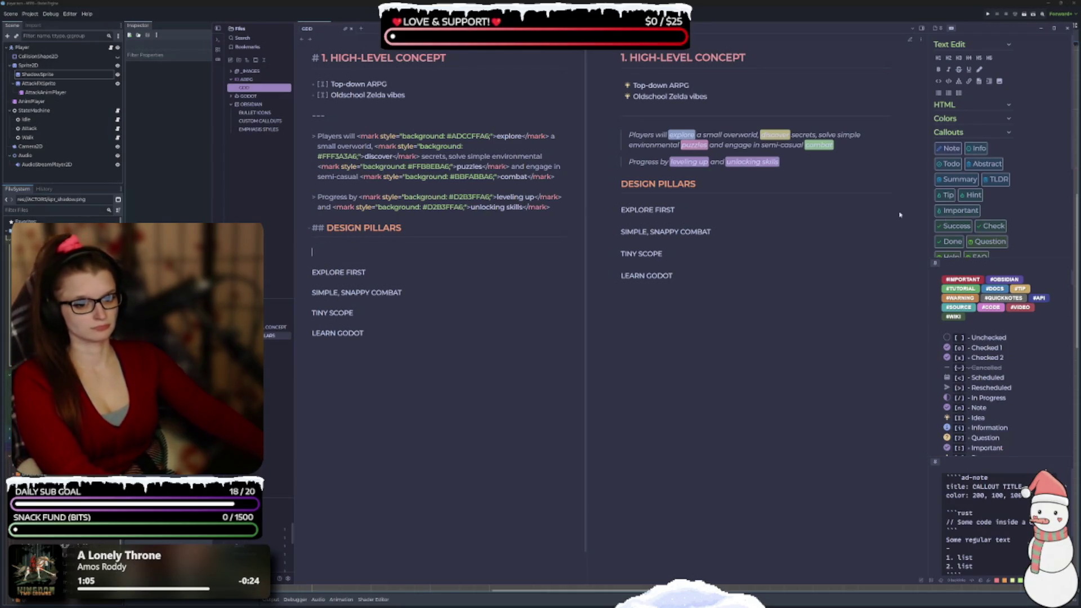
Insert an Info callout under Design Pillars, with EXPLORE FIRST moved into its title line
{"action": "left_click", "coordinate": [977, 148]}
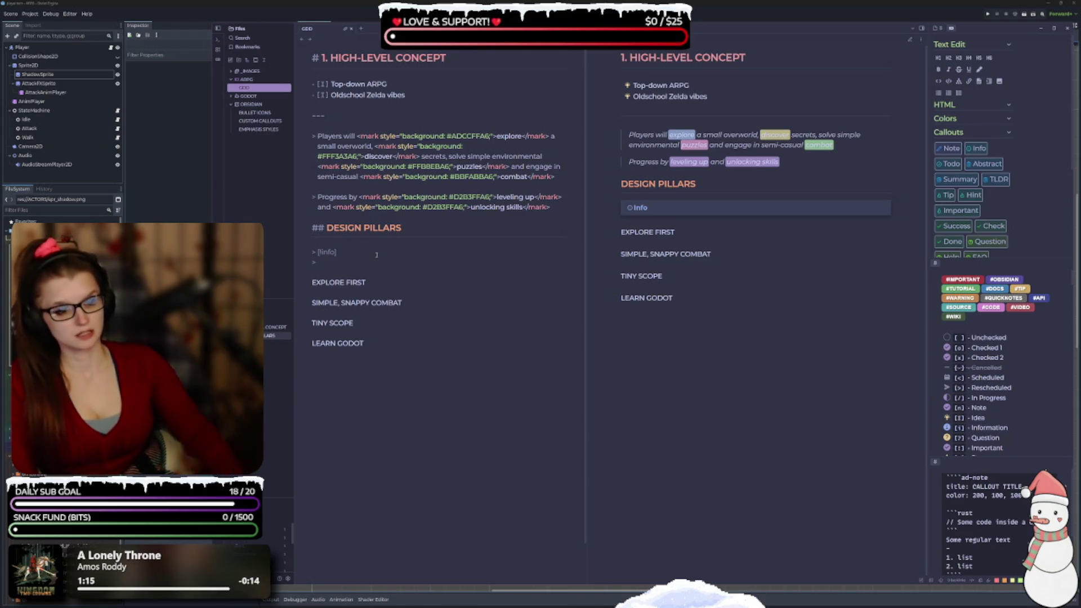
{"action": "left_click_drag", "start_coordinate": [367, 283], "coordinate": [308, 286]}
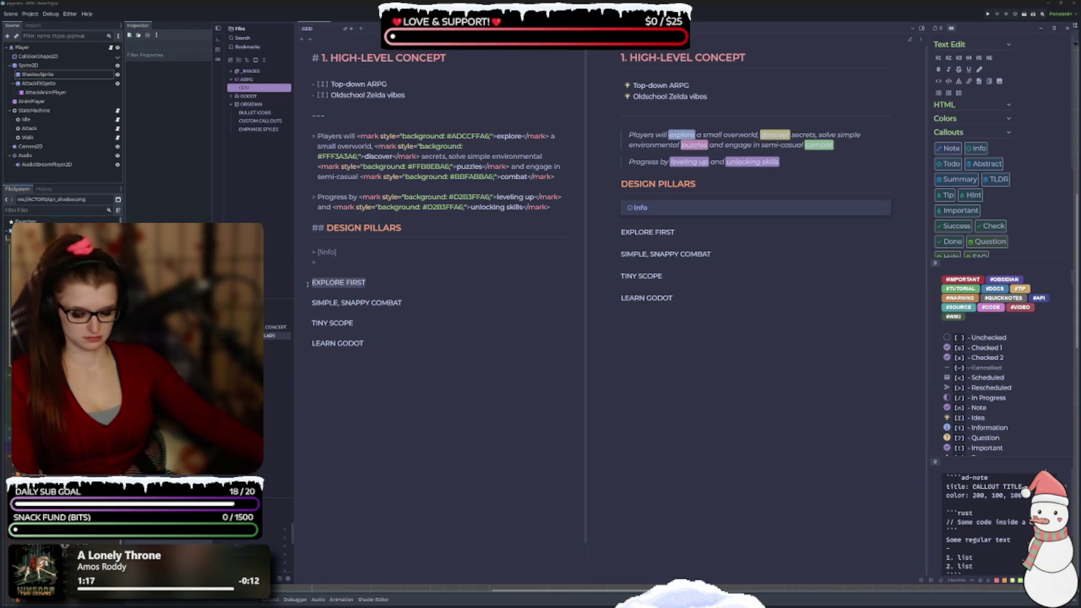
{"action": "key", "text": "BackSpace"}
{"action": "left_click", "coordinate": [355, 250]}
{"action": "type", "text": "EXPLORE FIRST"}
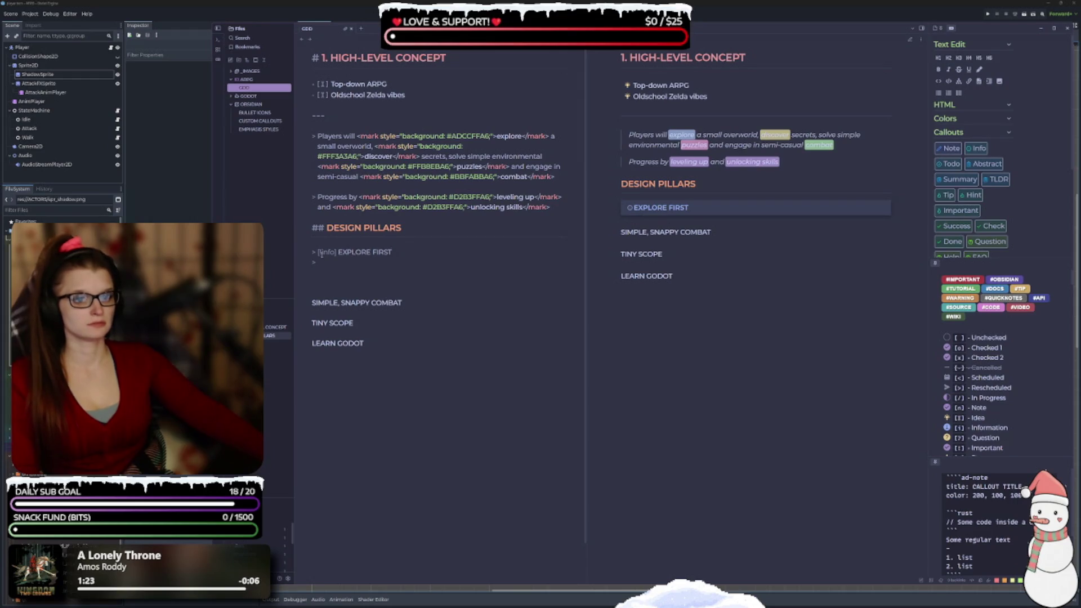
{"action": "double_click", "coordinate": [332, 253]}
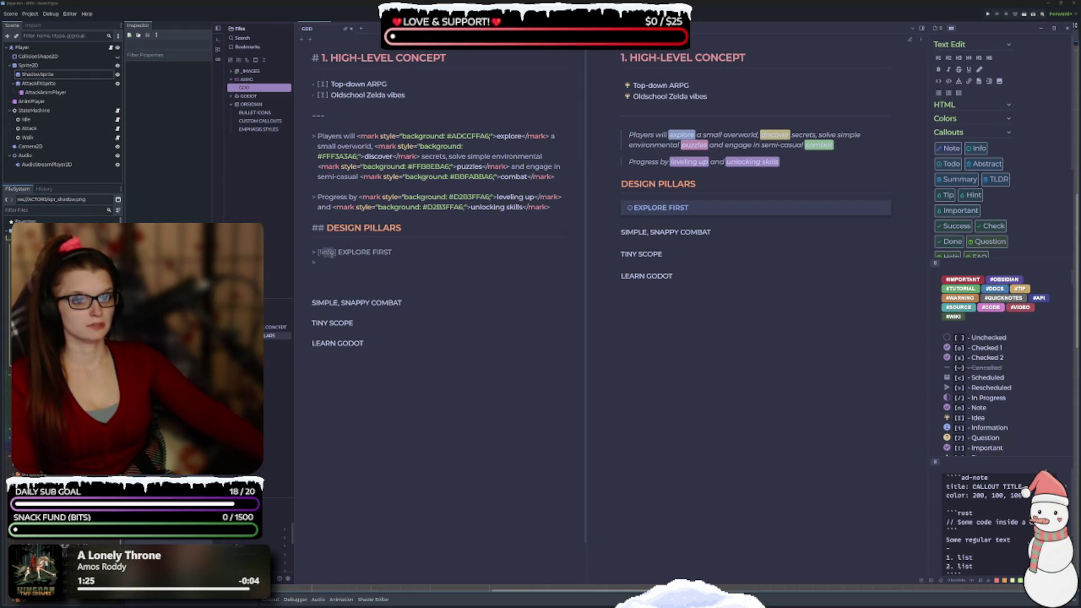
{"action": "key", "text": "Right"}
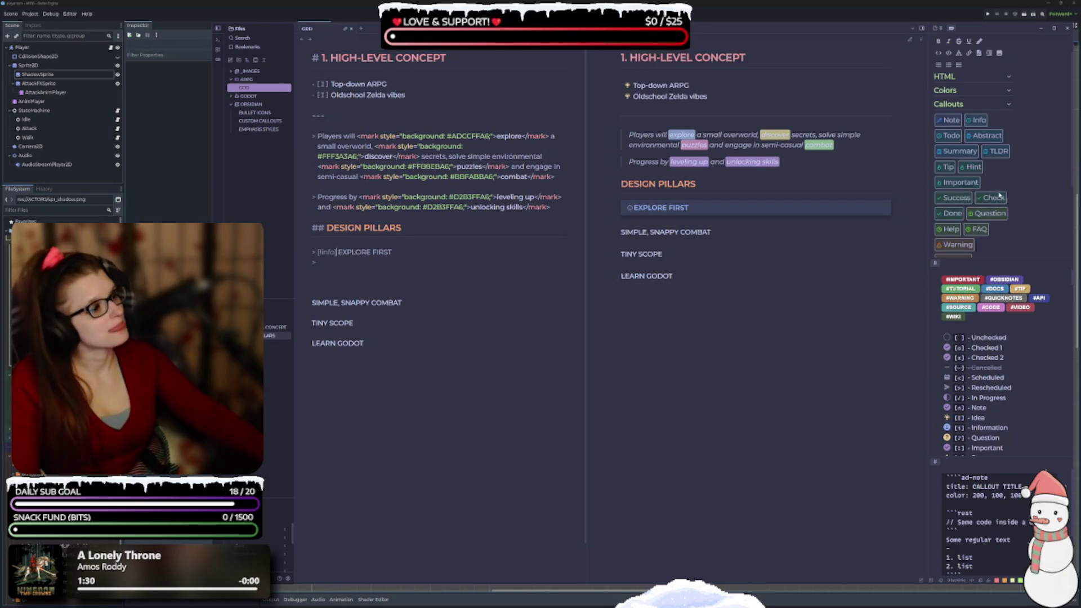
{"action": "scroll", "coordinate": [982, 186], "scroll_direction": "down", "scroll_amount": 5}
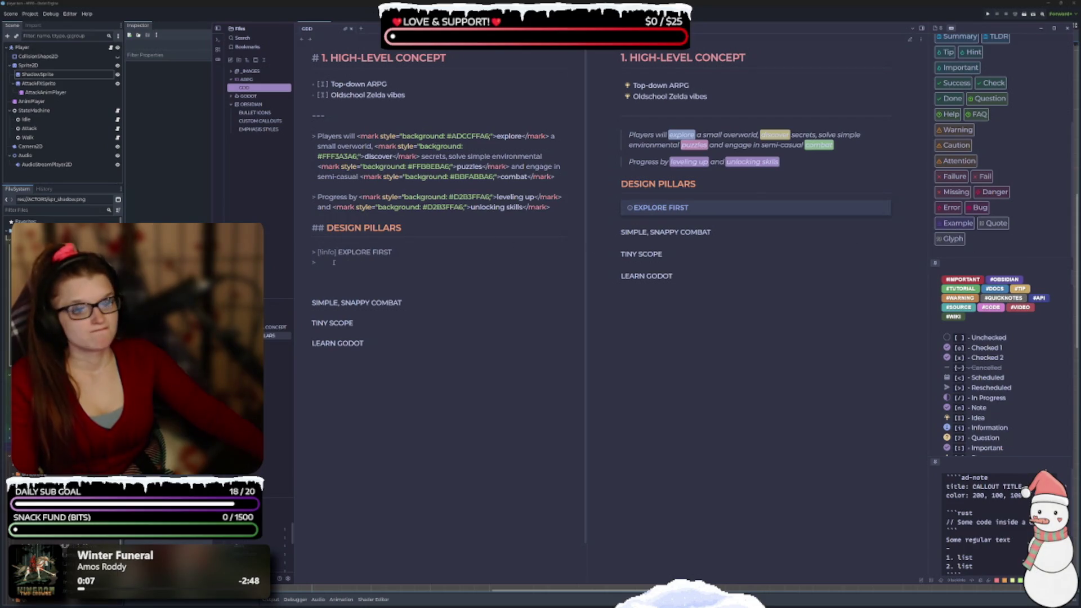
{"action": "double_click", "coordinate": [332, 254]}
Browse the callout type suggestions and insert the todo type on the EXPLORE FIRST callout
{"action": "type", "text": "EX"}
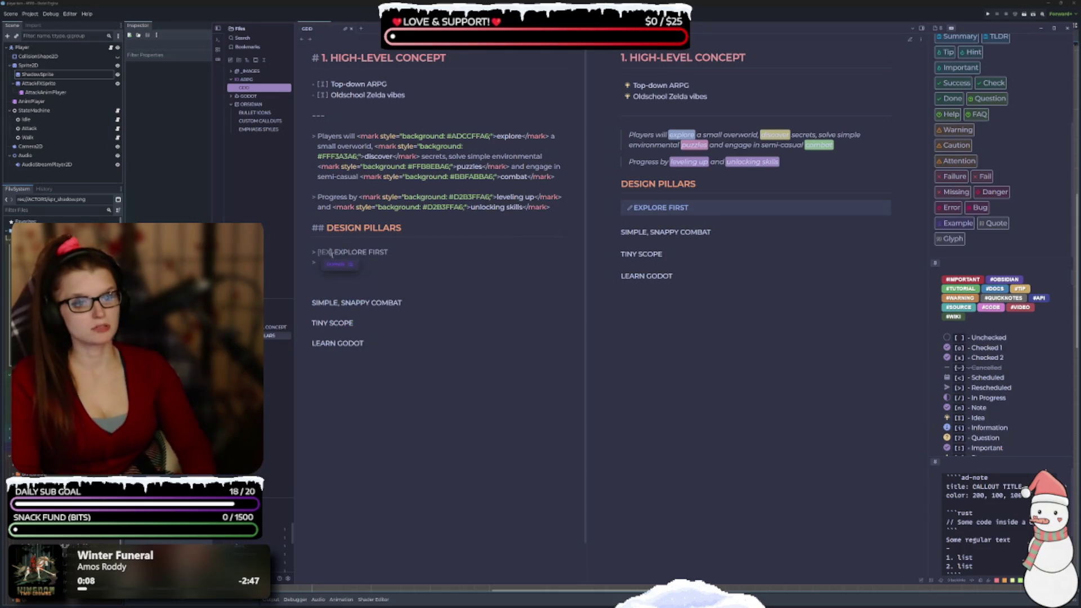
{"action": "key", "text": "BackSpace"}
{"action": "key", "text": "BackSpace"}
{"action": "type", "text": "exa"}
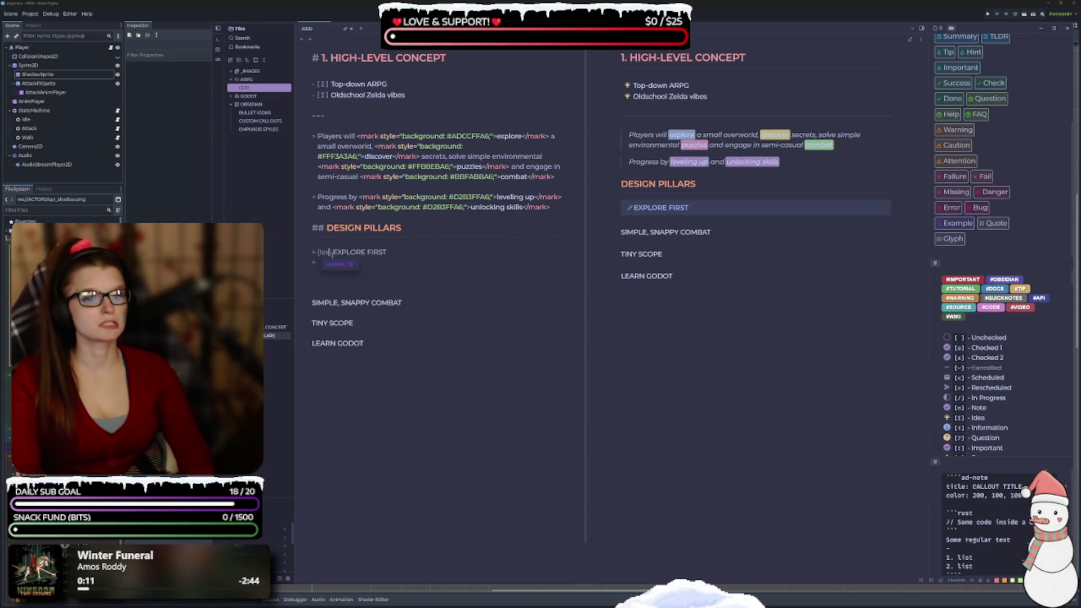
{"action": "type", "text": "mple"}
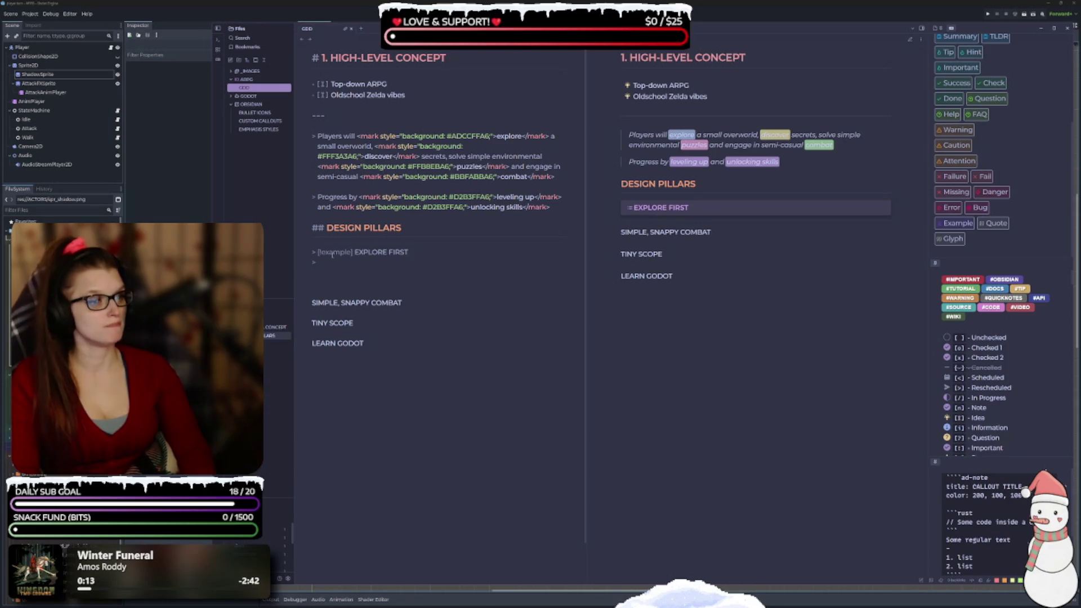
{"action": "key", "text": "BackSpace"}
{"action": "key", "text": "BackSpace"}
{"action": "key", "text": "BackSpace"}
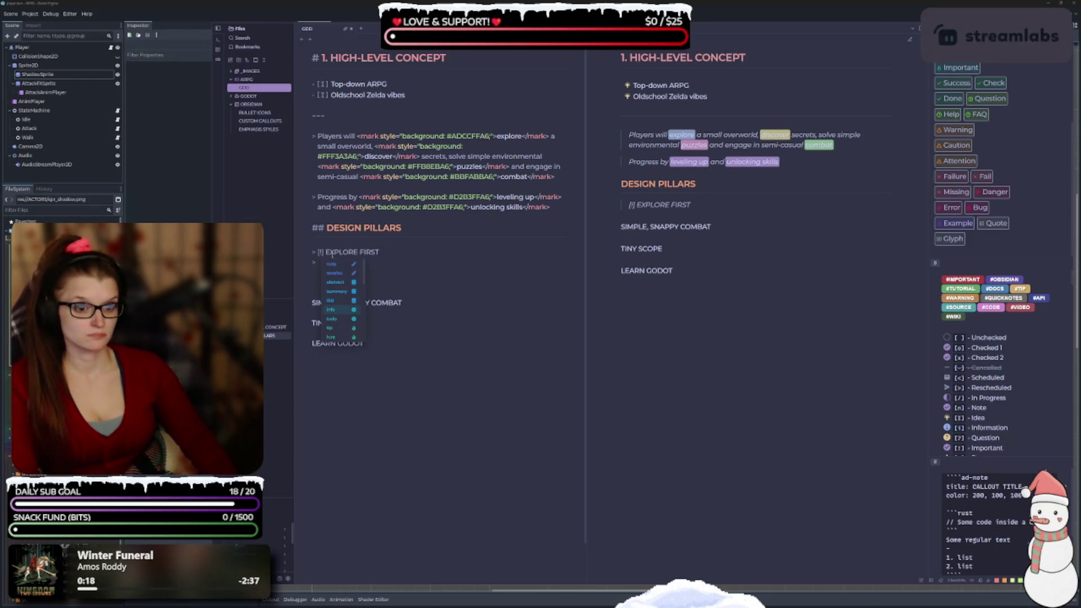
{"action": "key", "text": "Down"}
{"action": "key", "text": "Down"}
{"action": "key", "text": "Down"}
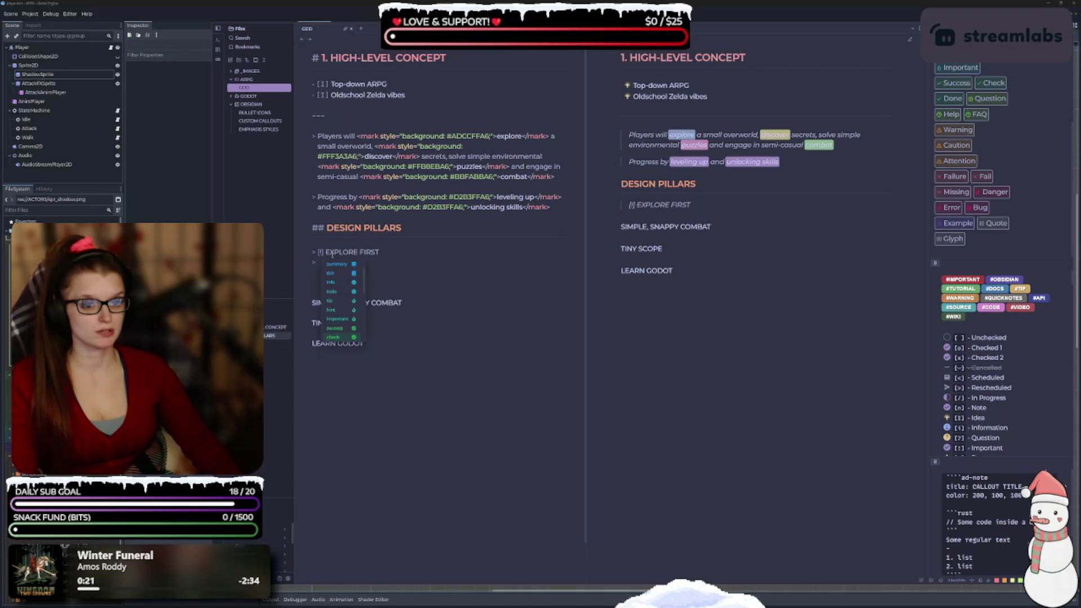
{"action": "key", "text": "Down"}
{"action": "key", "text": "Down"}
{"action": "key", "text": "Down"}
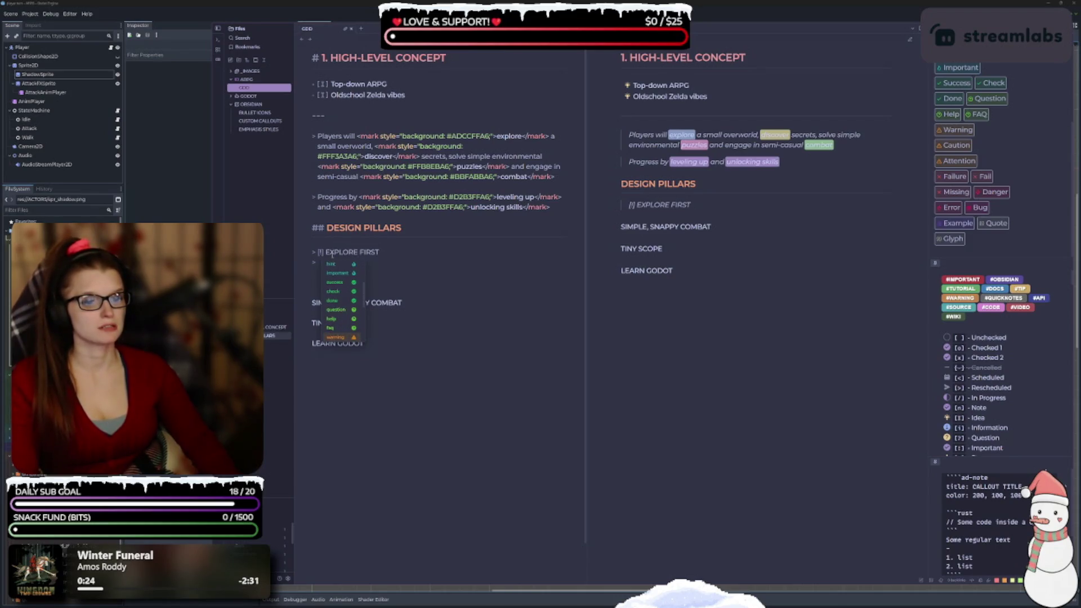
{"action": "key", "text": "Down"}
{"action": "key", "text": "Down"}
{"action": "key", "text": "Down"}
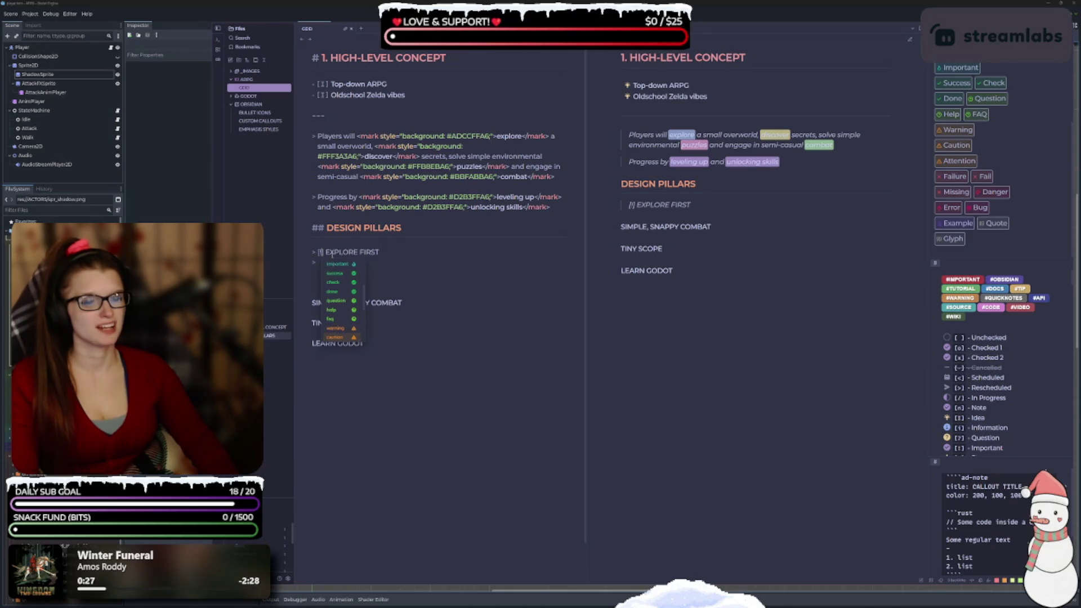
{"action": "key", "text": "Down"}
{"action": "key", "text": "Down"}
{"action": "key", "text": "Down"}
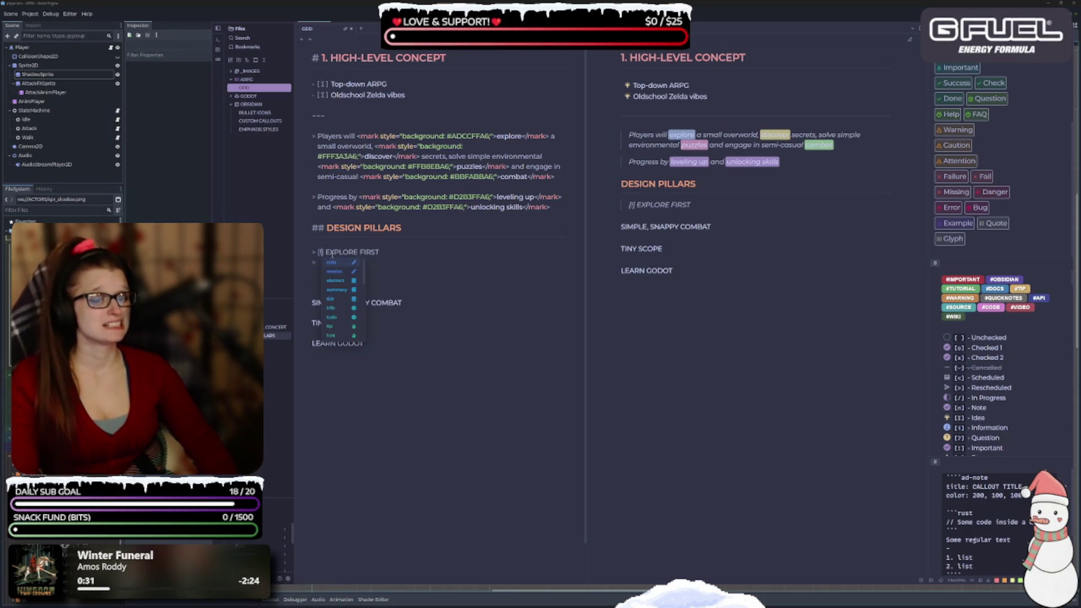
{"action": "key", "text": "Down"}
{"action": "key", "text": "Down"}
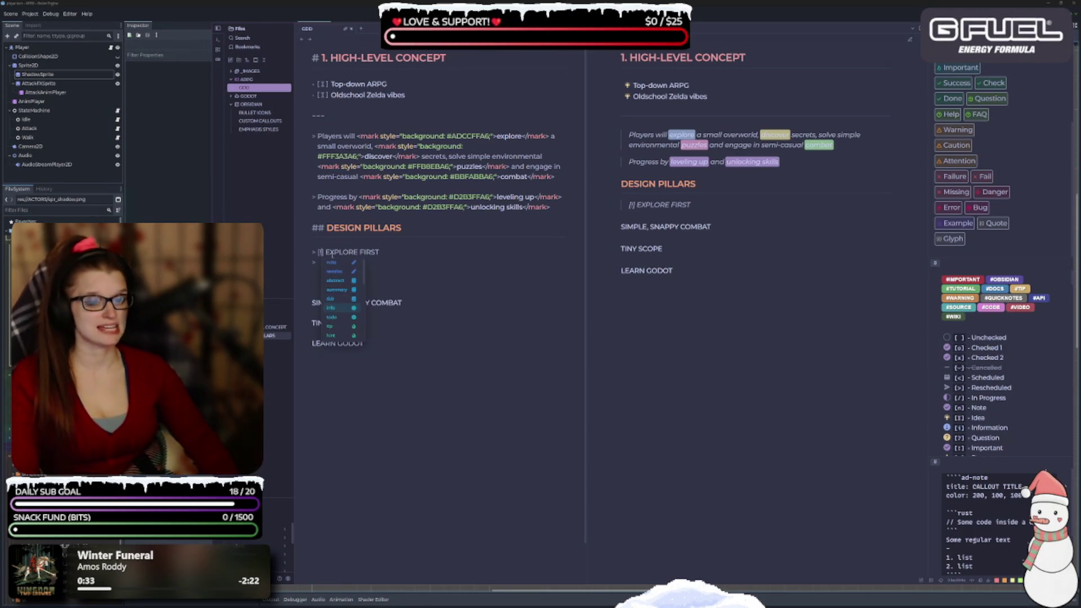
{"action": "key", "text": "Down"}
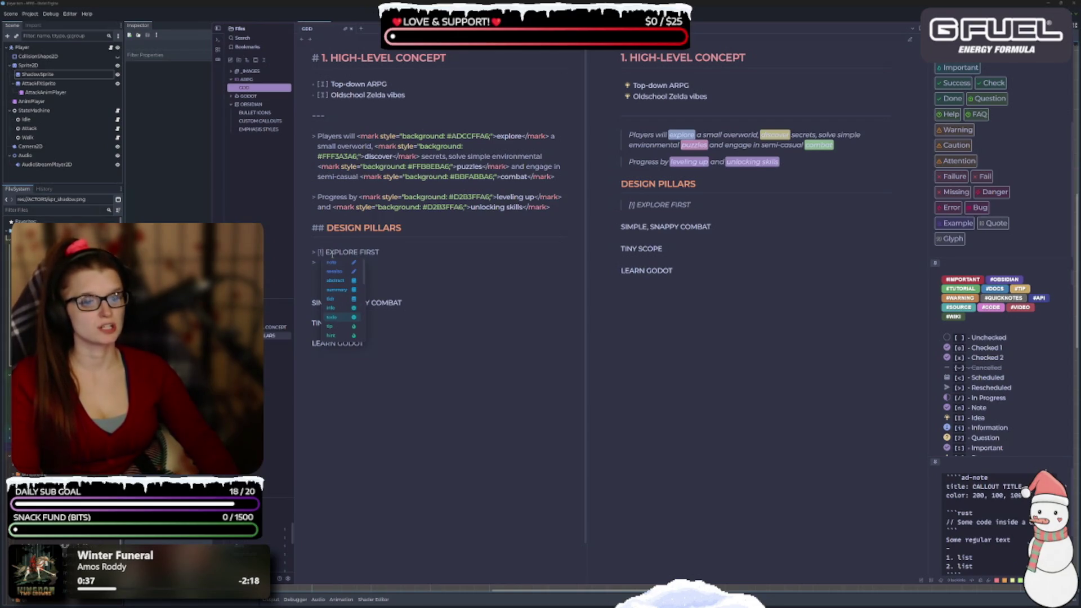
{"action": "key", "text": "Return"}
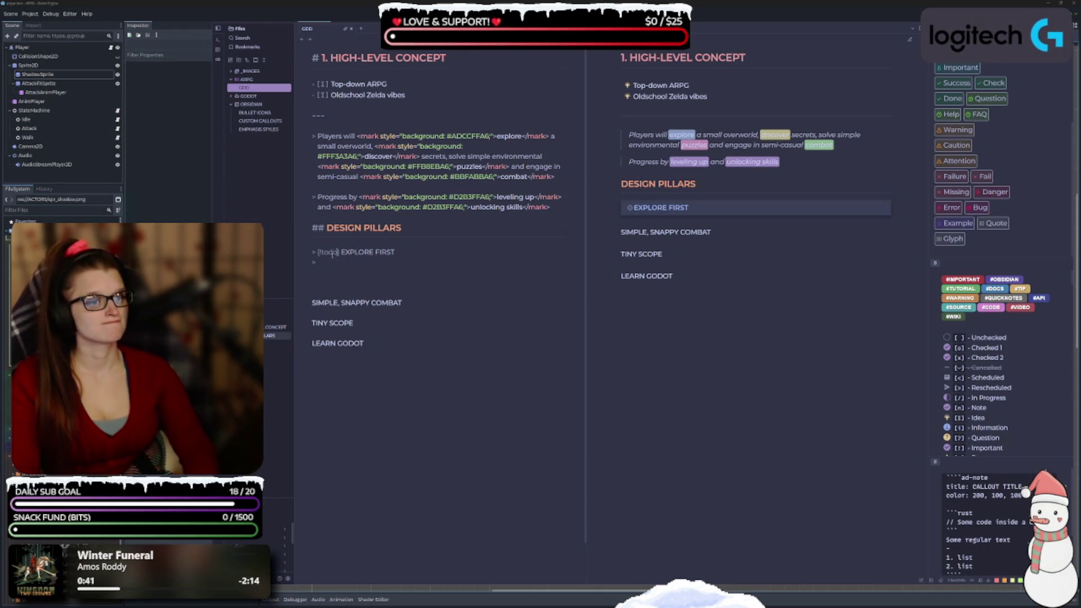
Change the callout type from todo to info and copy the '> [!info]' prefix
{"action": "double_click", "coordinate": [332, 253]}
{"action": "type", "text": "info"}
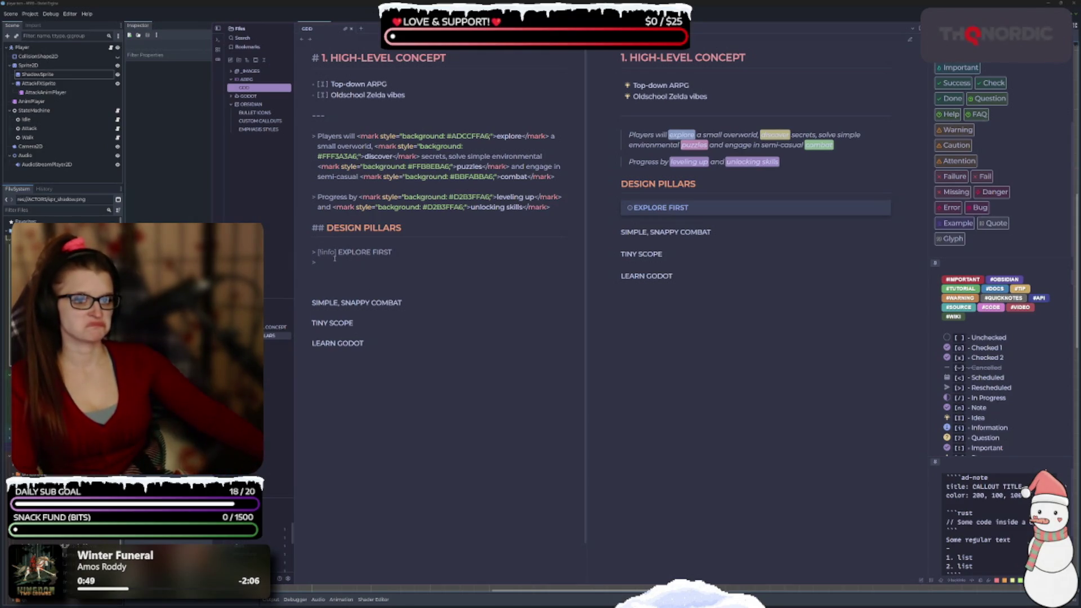
{"action": "left_click_drag", "start_coordinate": [337, 253], "coordinate": [309, 256]}
{"action": "key", "text": "ctrl+c"}
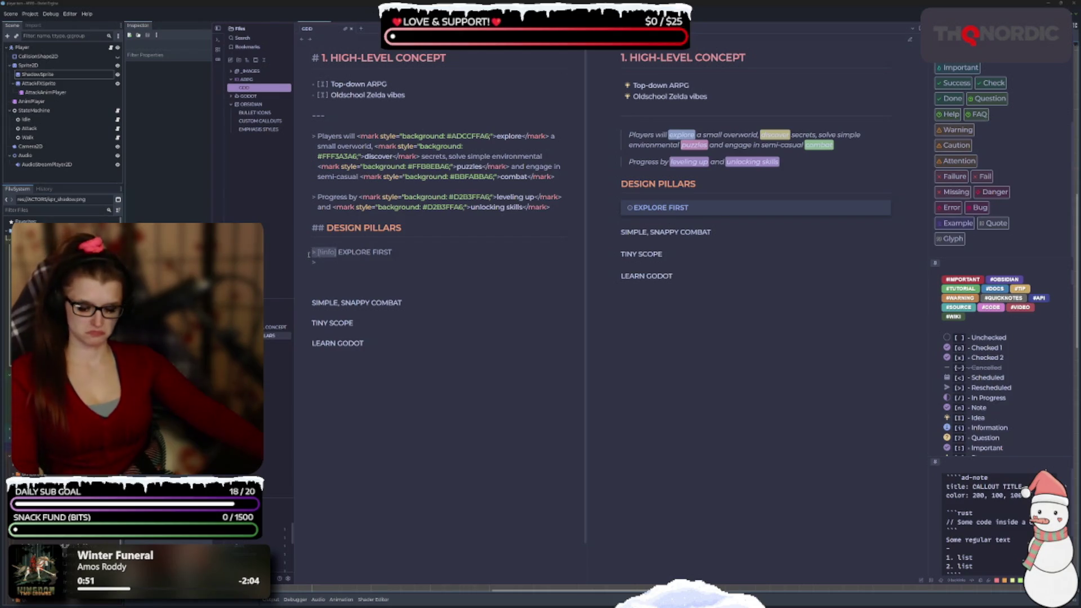
{"action": "left_click", "coordinate": [312, 303]}
Paste the info callout prefix before SIMPLE, SNAPPY COMBAT and TINY SCOPE, then switch SIMPLE, SNAPPY COMBAT to check
{"action": "key", "text": "ctrl+v"}
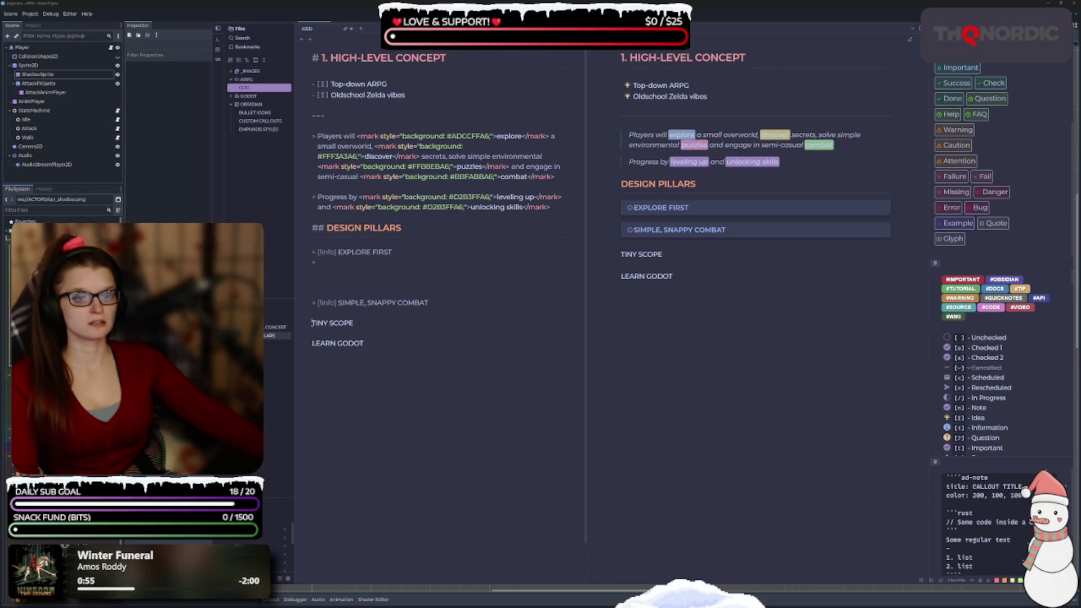
{"action": "key", "text": "ctrl+v"}
{"action": "key", "text": "ctrl+v"}
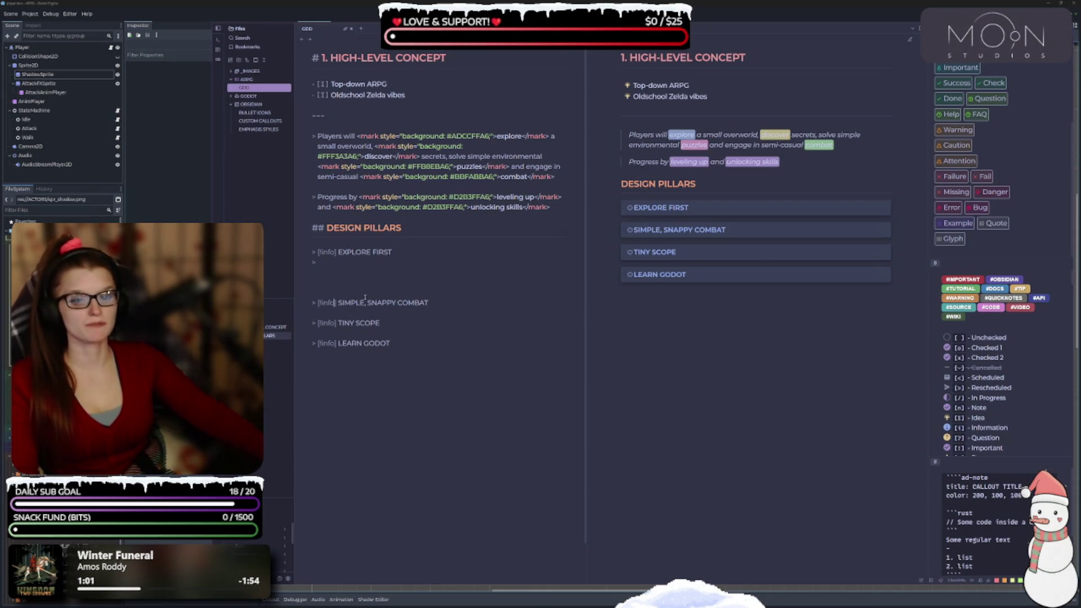
{"action": "key", "text": "BackSpace"}
{"action": "key", "text": "BackSpace"}
{"action": "key", "text": "BackSpace"}
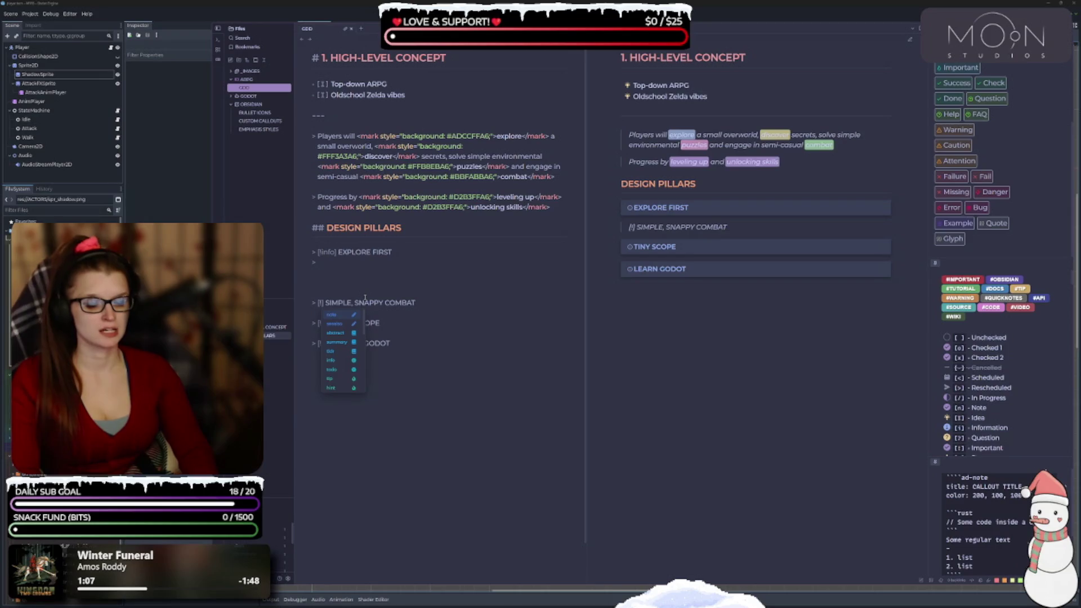
{"action": "key", "text": "Down"}
{"action": "key", "text": "Down"}
{"action": "key", "text": "Down"}
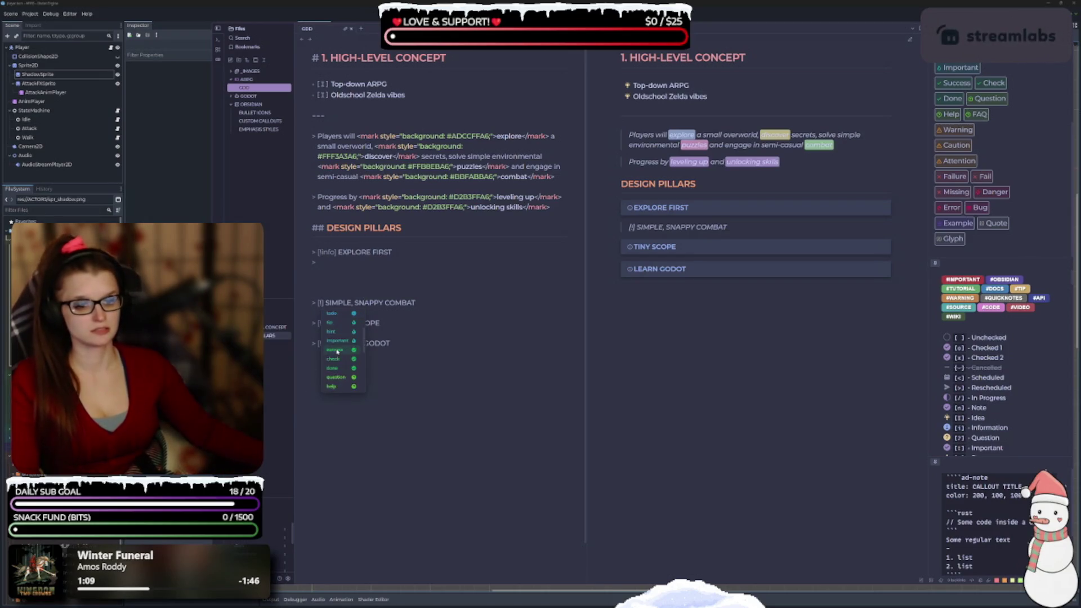
{"action": "key", "text": "Down"}
{"action": "key", "text": "Down"}
{"action": "key", "text": "Return"}
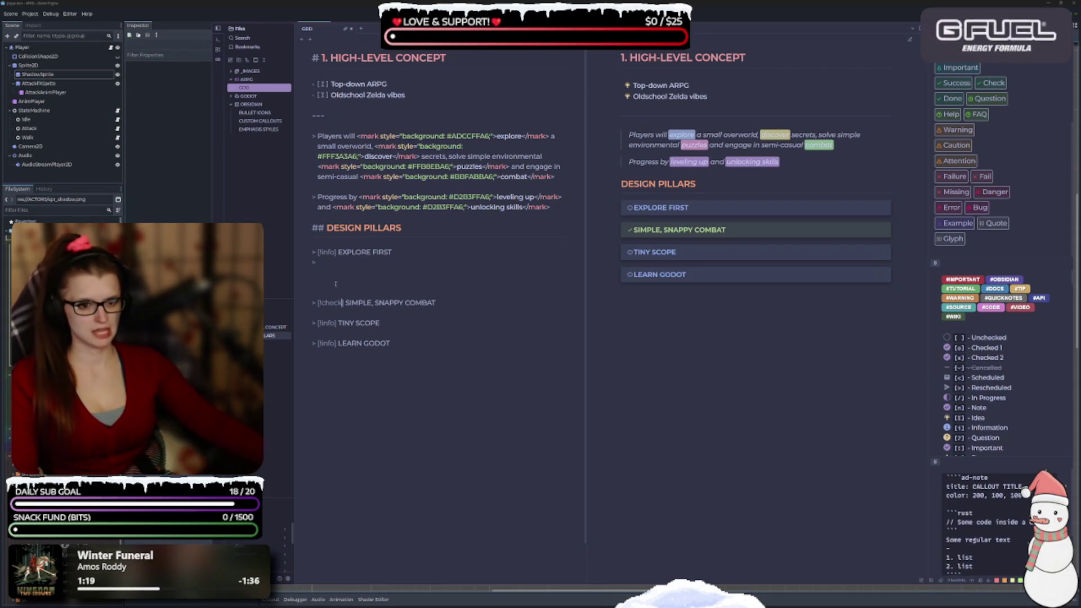
Copy 'check' and paste it over the info type on EXPLORE FIRST, TINY SCOPE and LEARN GODOT
{"action": "double_click", "coordinate": [331, 302]}
{"action": "key", "text": "ctrl+c"}
{"action": "double_click", "coordinate": [332, 252]}
{"action": "key", "text": "ctrl+v"}
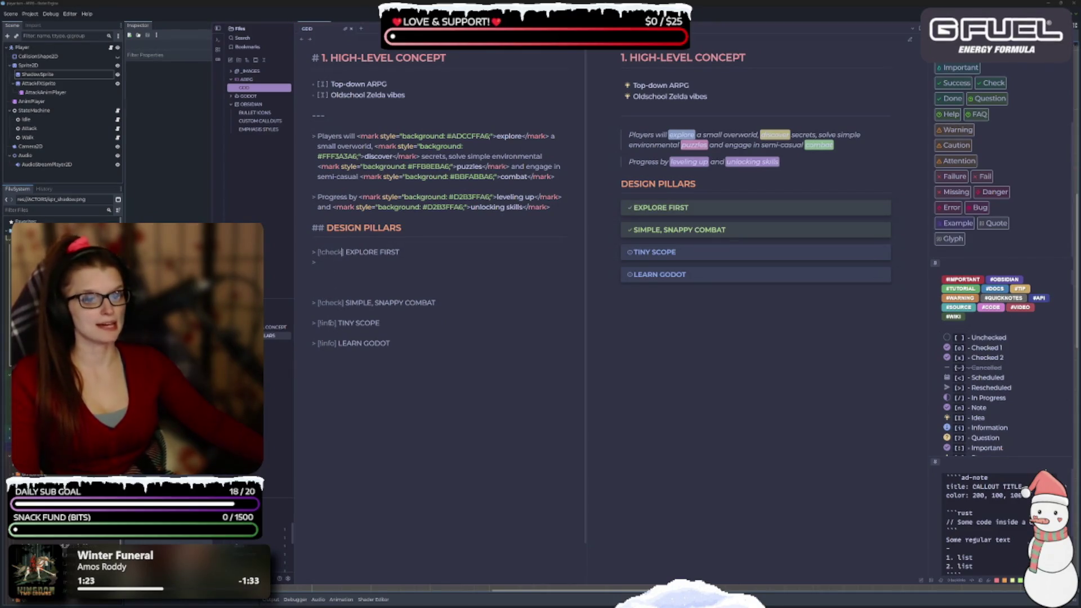
{"action": "double_click", "coordinate": [328, 323]}
{"action": "key", "text": "ctrl+v"}
{"action": "key", "text": "ctrl+v"}
{"action": "key", "text": "ctrl+z"}
{"action": "key", "text": "ctrl+v"}
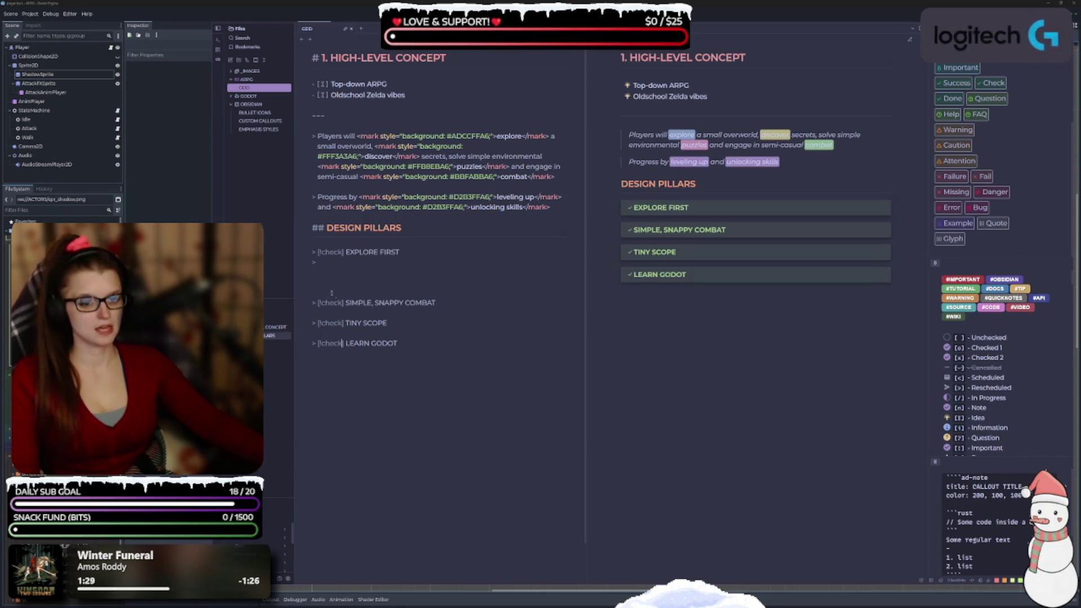
{"action": "double_click", "coordinate": [332, 252]}
{"action": "type", "text": "che"}
{"action": "key", "text": "BackSpace"}
{"action": "key", "text": "BackSpace"}
{"action": "key", "text": "BackSpace"}
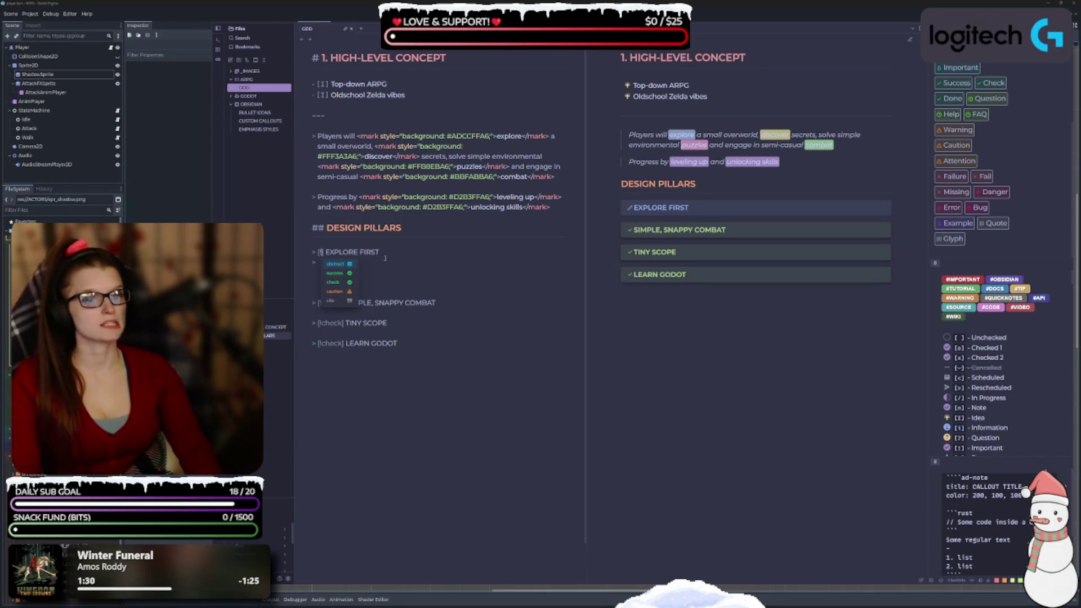
{"action": "scroll", "coordinate": [358, 289], "scroll_direction": "down", "scroll_amount": 2}
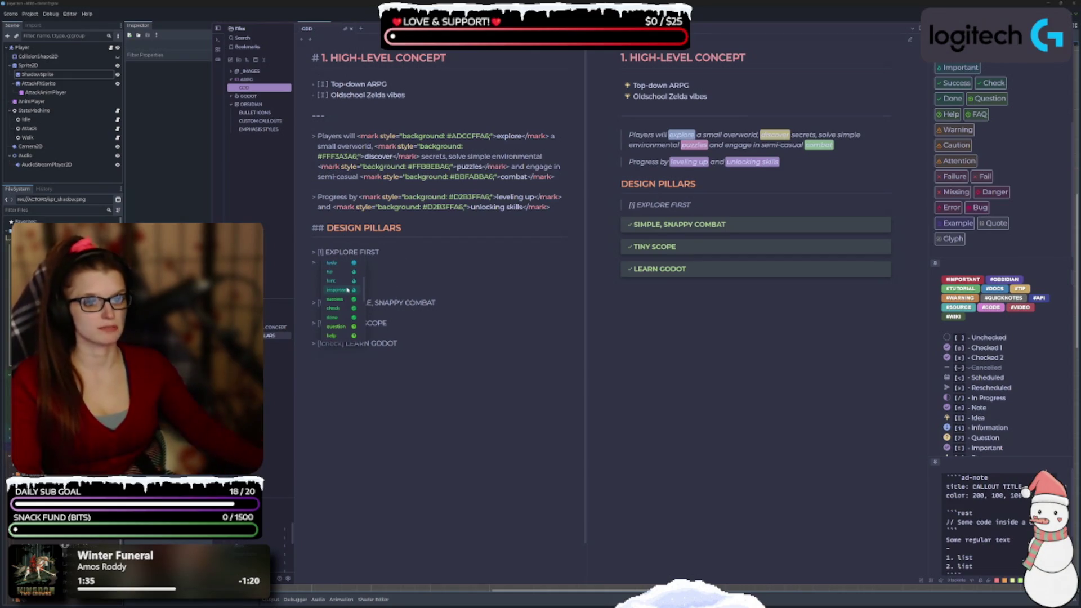
{"action": "key", "text": "Down"}
{"action": "key", "text": "Down"}
{"action": "key", "text": "Down"}
{"action": "key", "text": "Return"}
{"action": "key", "text": "BackSpace"}
{"action": "key", "text": "BackSpace"}
{"action": "key", "text": "BackSpace"}
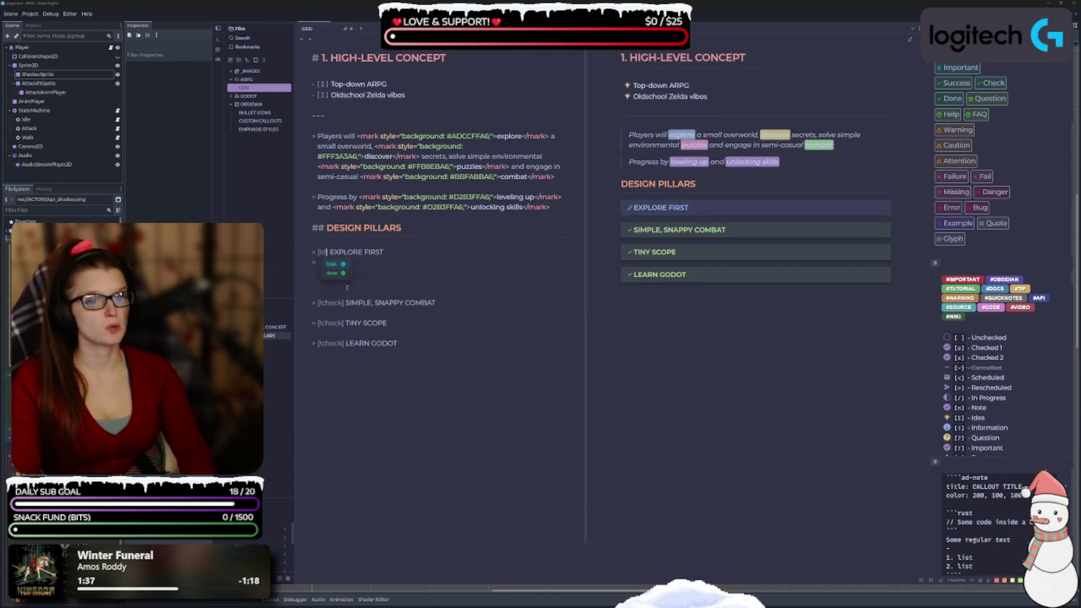
{"action": "scroll", "coordinate": [347, 289], "scroll_direction": "down", "scroll_amount": 3}
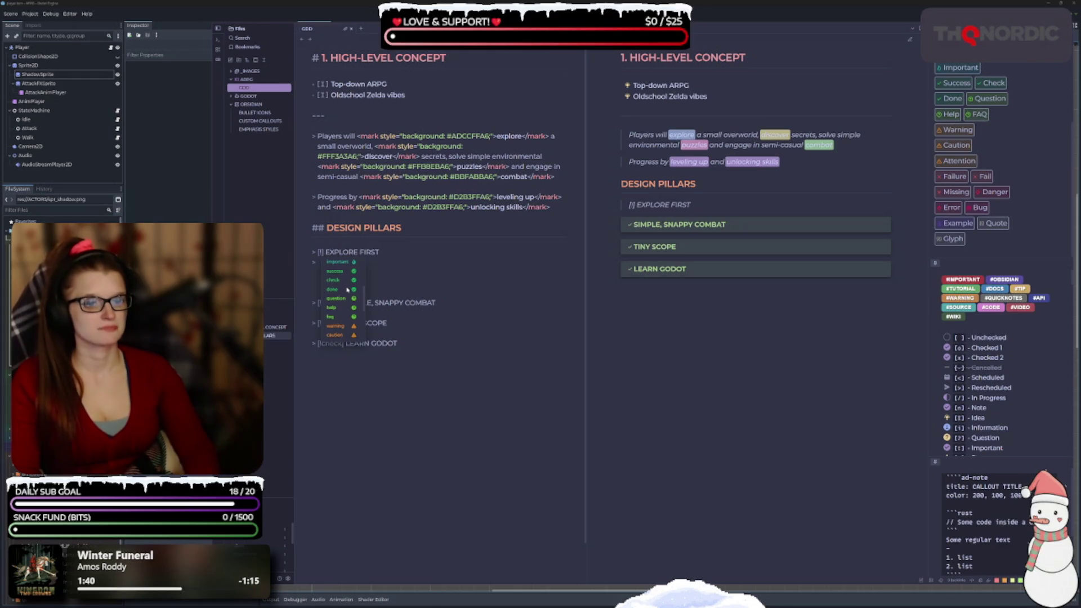
{"action": "type", "text": "que"}
{"action": "type", "text": "stion"}
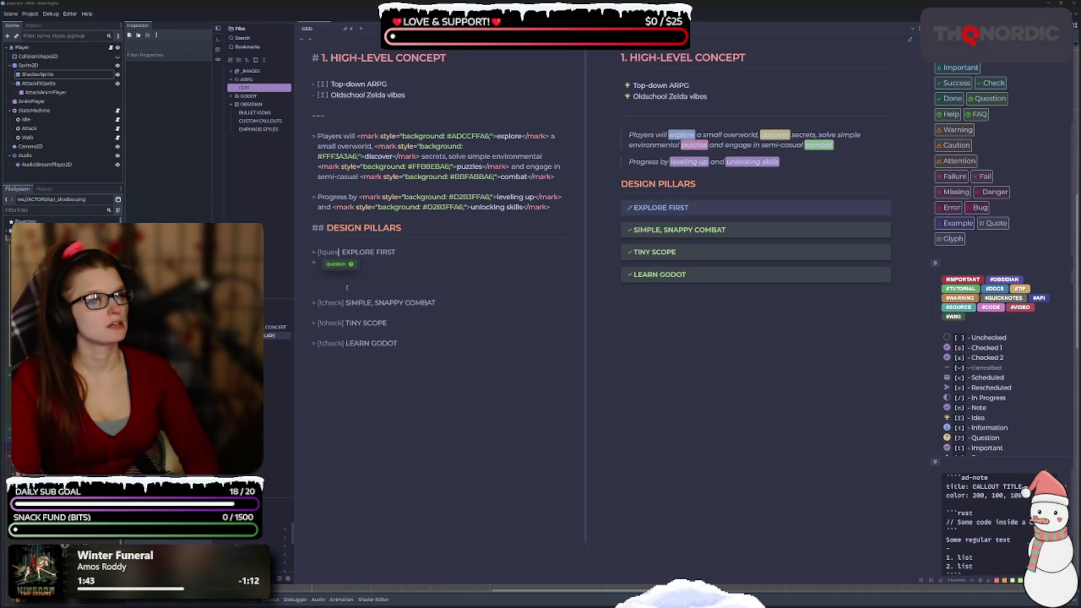
{"action": "key", "text": "BackSpace"}
{"action": "type", "text": "n"}
{"action": "key", "text": "BackSpace"}
{"action": "key", "text": "BackSpace"}
{"action": "key", "text": "BackSpace"}
{"action": "key", "text": "BackSpace"}
{"action": "key", "text": "BackSpace"}
{"action": "key", "text": "BackSpace"}
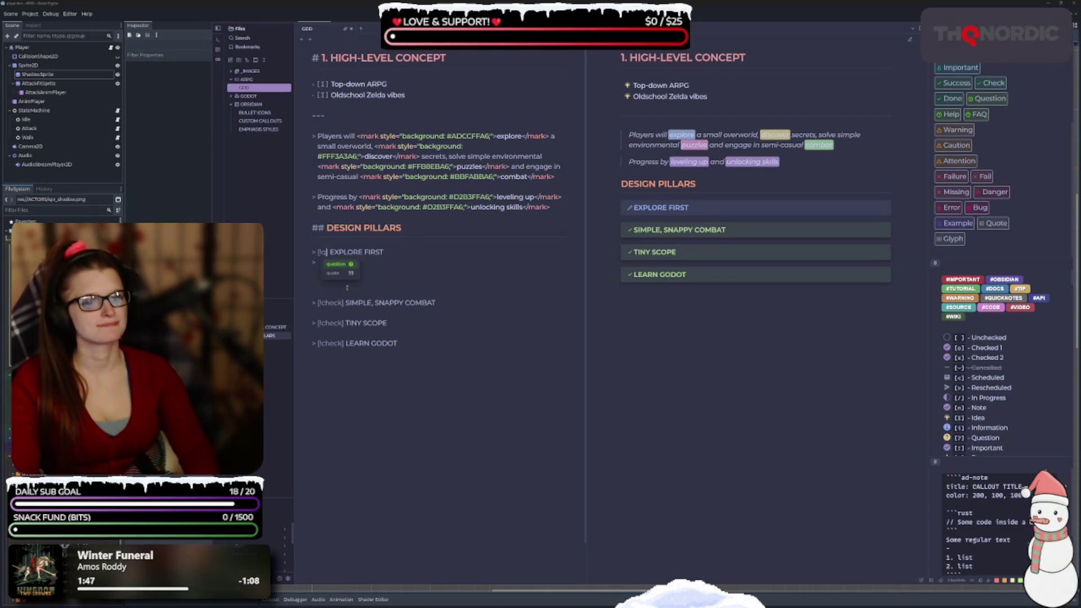
{"action": "scroll", "coordinate": [347, 290], "scroll_direction": "down", "scroll_amount": 3}
{"action": "type", "text": "!"}
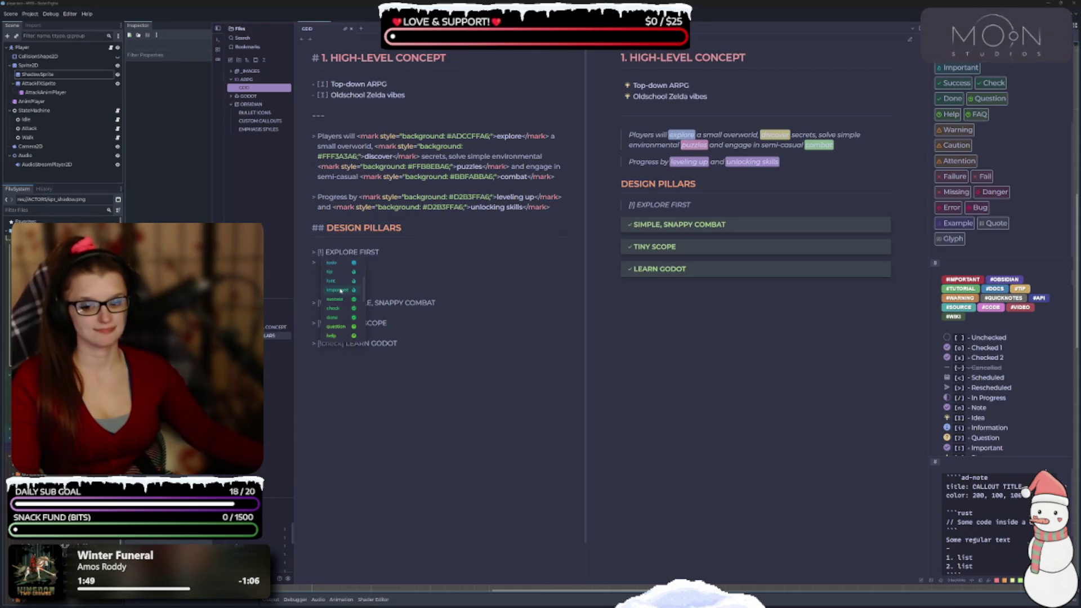
{"action": "type", "text": "help"}
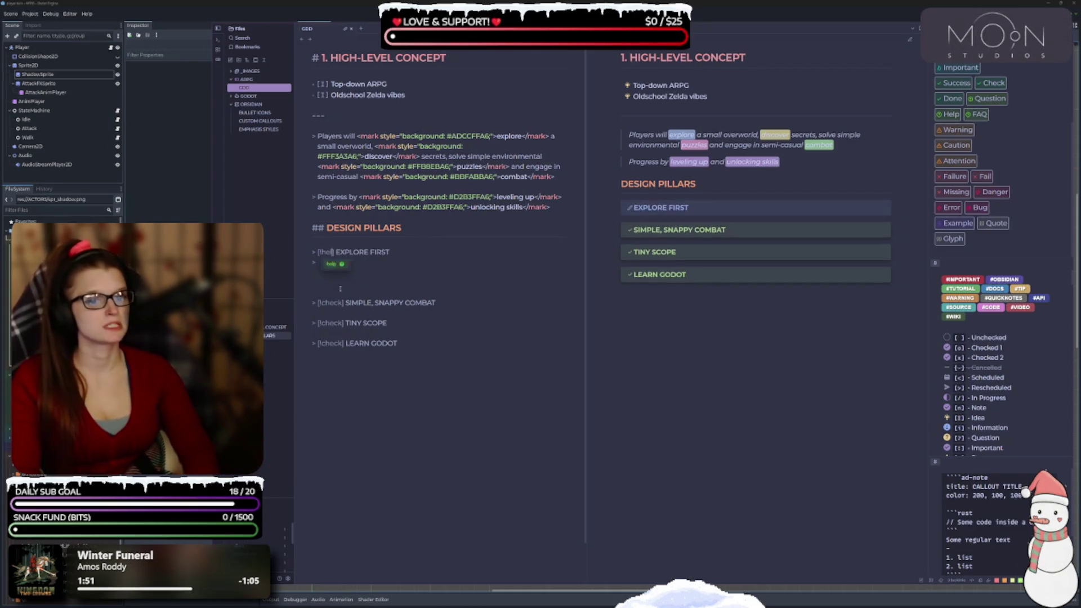
{"action": "key", "text": "BackSpace"}
{"action": "key", "text": "BackSpace"}
{"action": "key", "text": "BackSpace"}
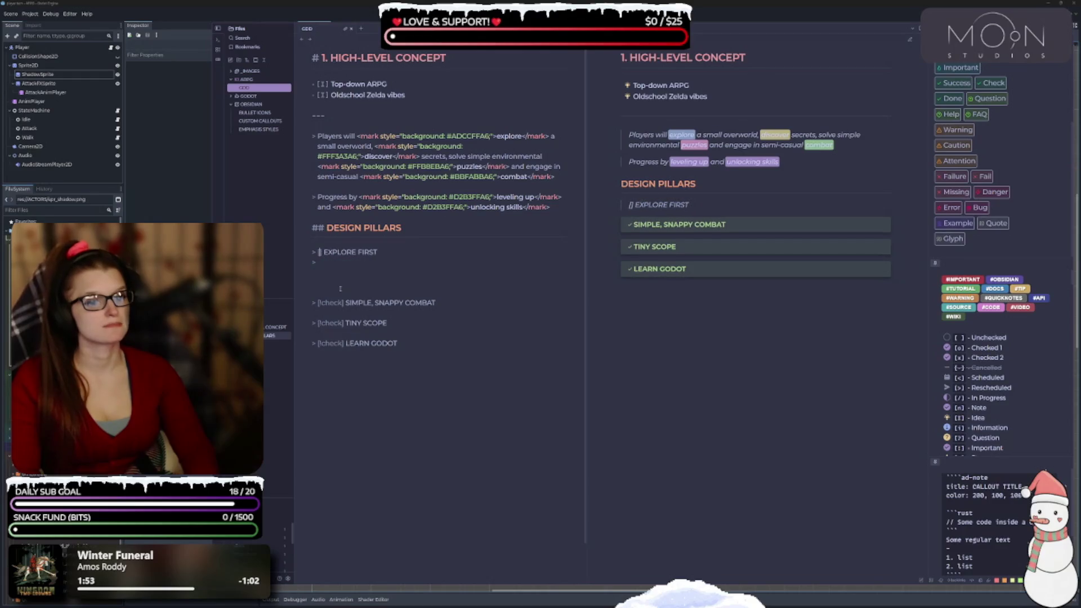
{"action": "type", "text": "!"}
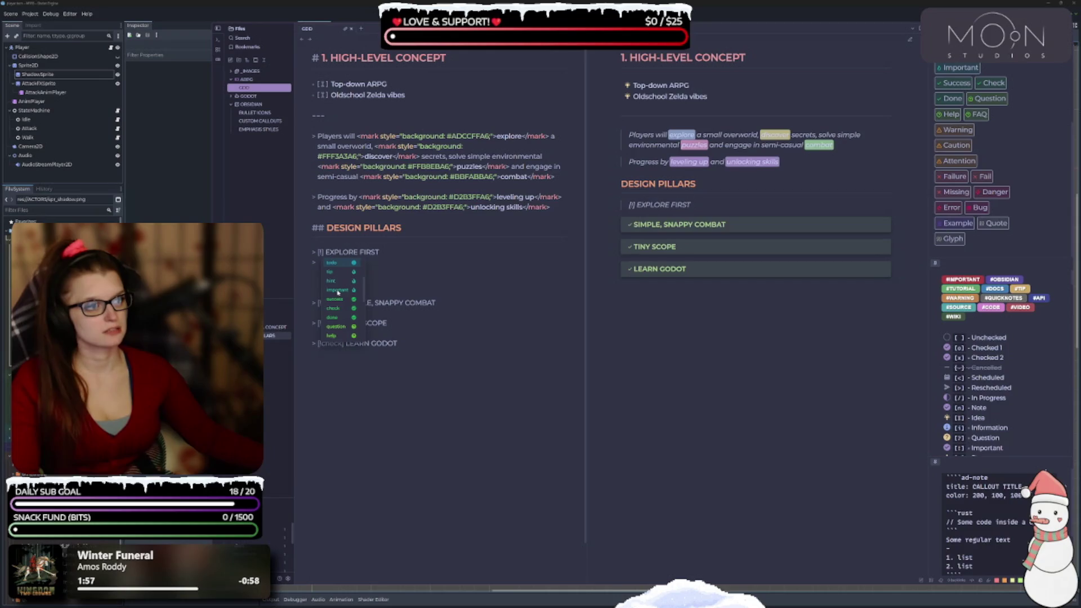
{"action": "scroll", "coordinate": [338, 292], "scroll_direction": "down", "scroll_amount": 3}
{"action": "scroll", "coordinate": [344, 290], "scroll_direction": "down", "scroll_amount": 2}
{"action": "scroll", "coordinate": [343, 289], "scroll_direction": "up", "scroll_amount": 5}
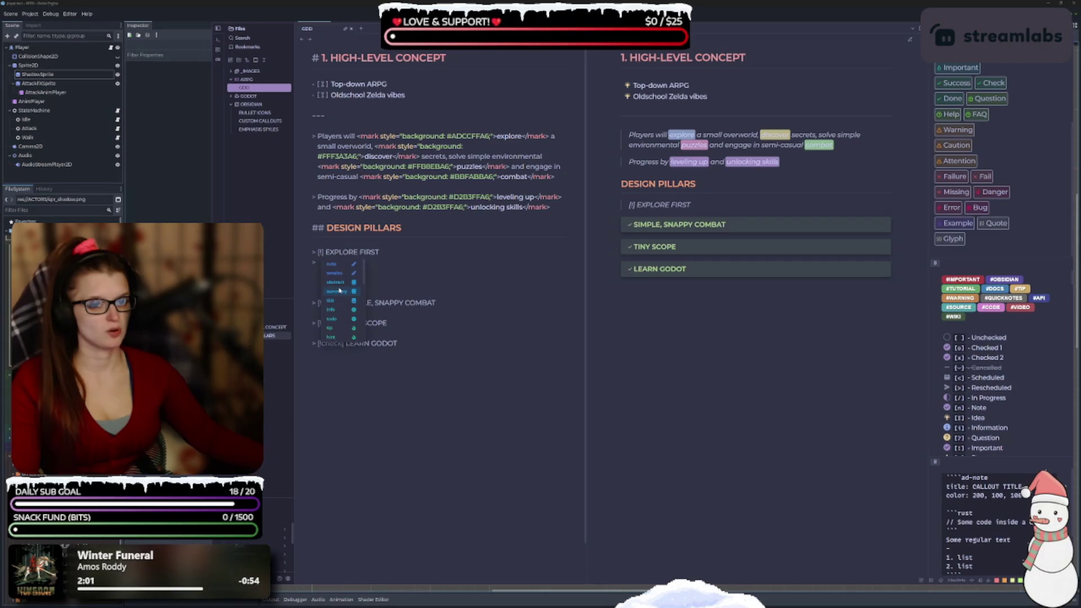
{"action": "type", "text": "check"}
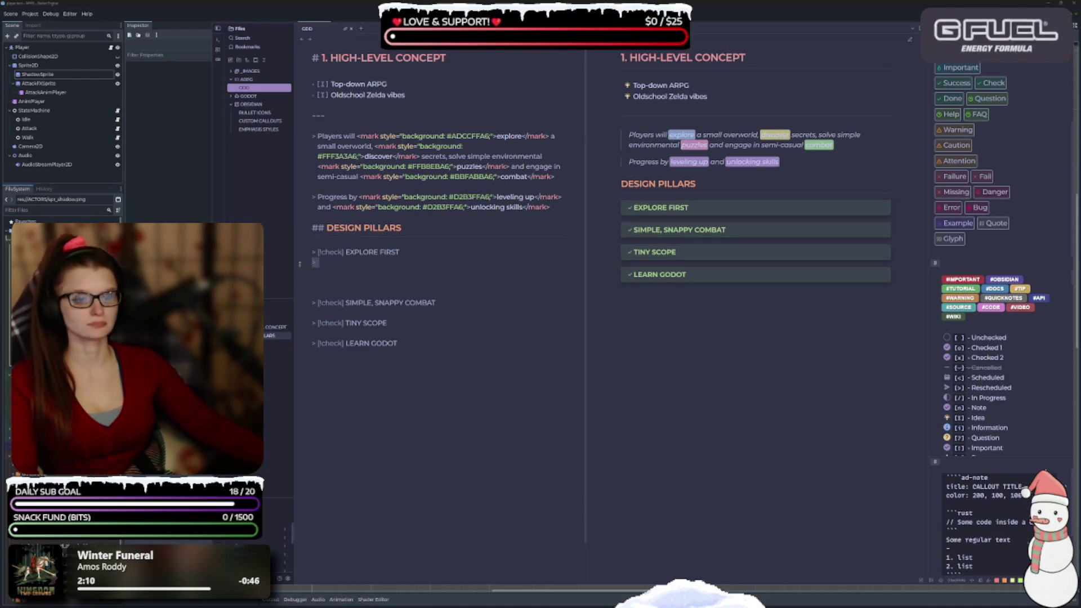
{"action": "left_click_drag", "start_coordinate": [324, 261], "coordinate": [300, 264]}
Add an empty quoted line under the SIMPLE, SNAPPY COMBAT, TINY SCOPE and LEARN GODOT callouts
{"action": "left_click", "coordinate": [390, 312]}
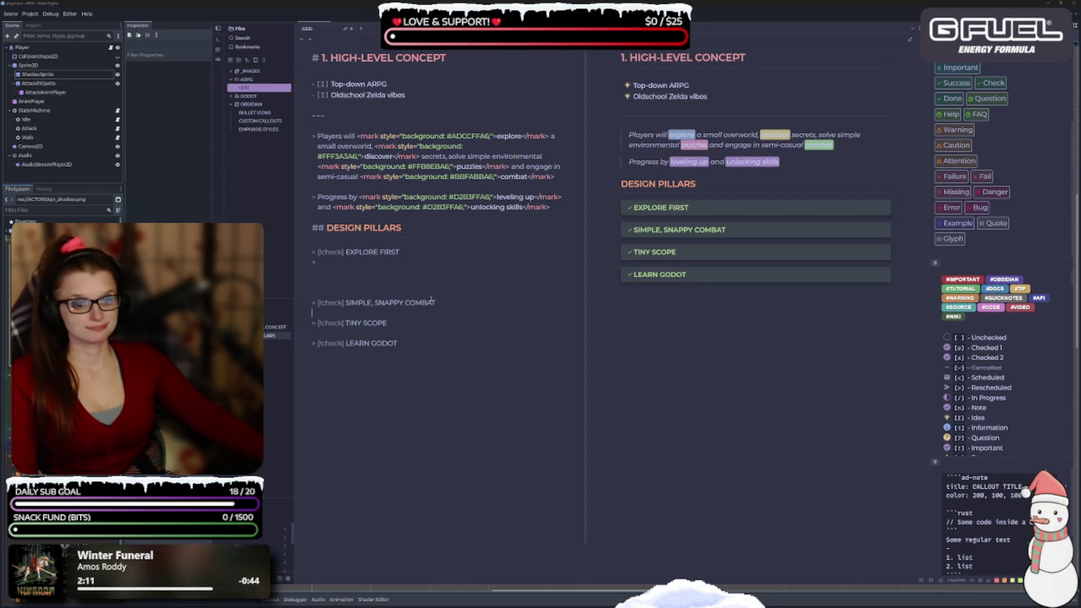
{"action": "key", "text": "Return"}
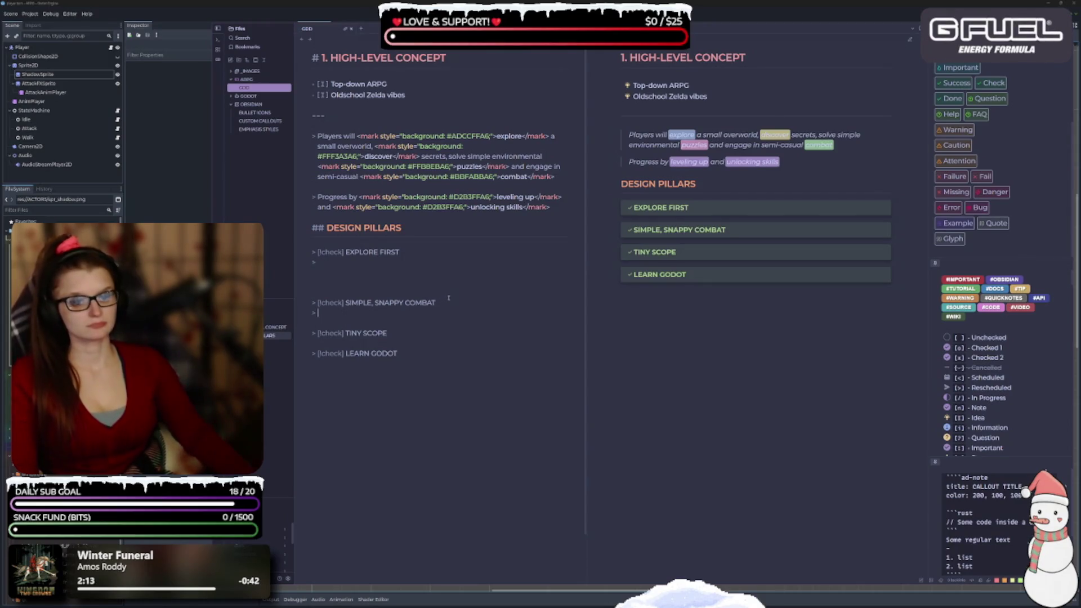
{"action": "left_click", "coordinate": [395, 333]}
{"action": "key", "text": "Return"}
{"action": "left_click", "coordinate": [417, 362]}
{"action": "key", "text": "Return"}
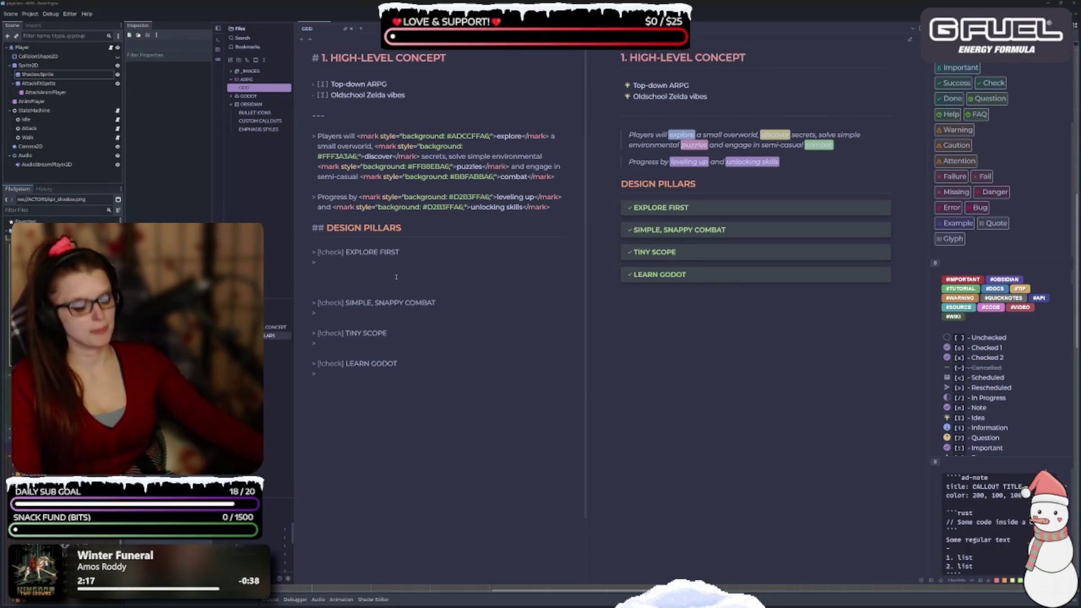
Remove the '---' horizontal rule below the EXPLORE FIRST callout
{"action": "left_click", "coordinate": [396, 276]}
{"action": "type", "text": "---"}
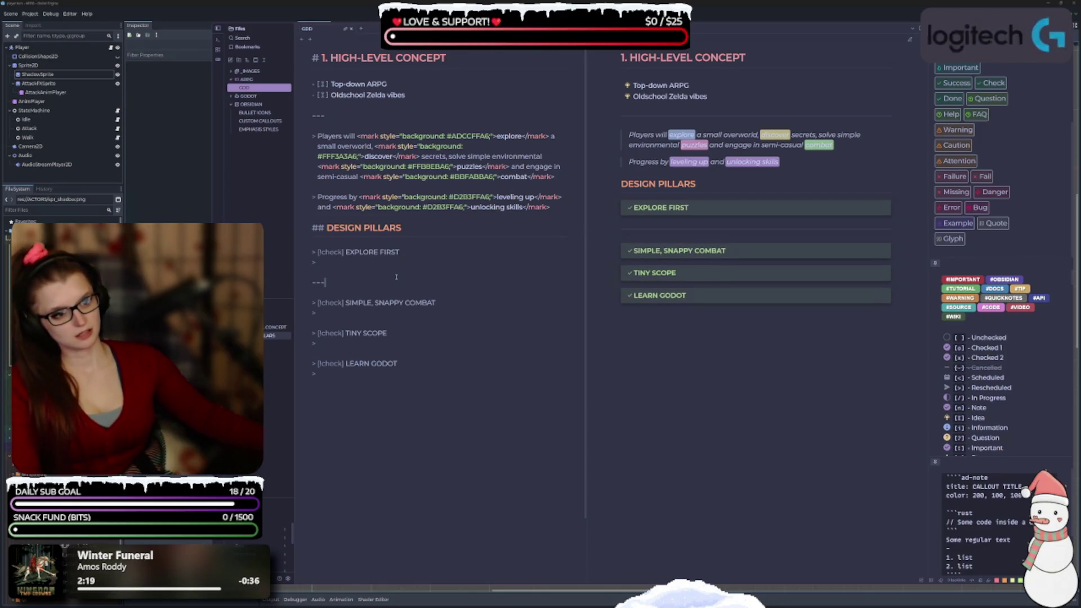
{"action": "key", "text": "BackSpace"}
{"action": "key", "text": "BackSpace"}
{"action": "key", "text": "BackSpace"}
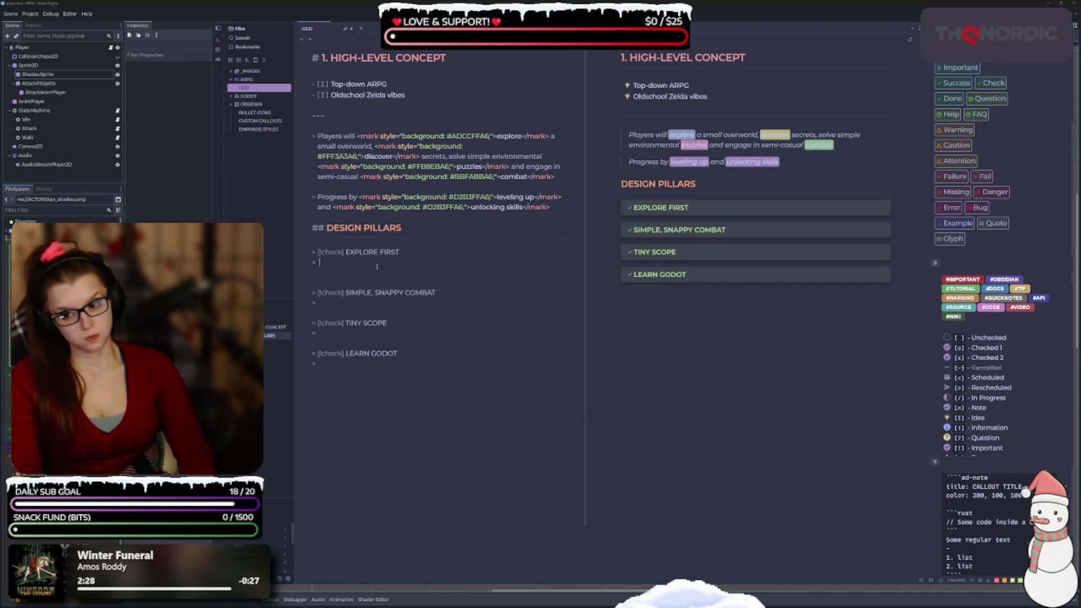
{"action": "left_click", "coordinate": [377, 267]}
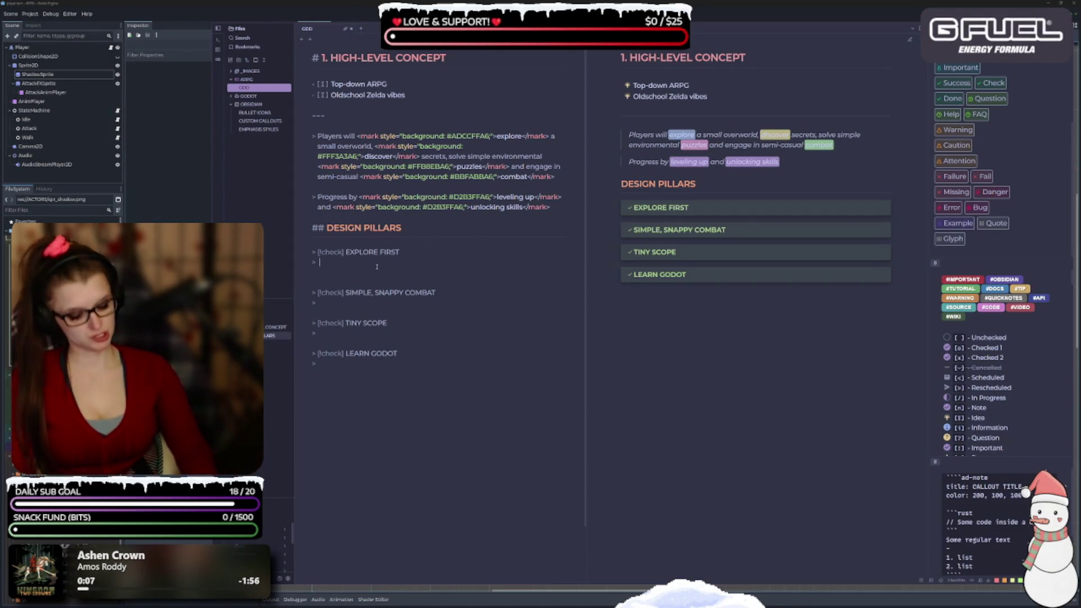
Write 'Unlock secrets, shortcuts and rewards the more you explore' under EXPLORE FIRST
{"action": "type", "text": "Unbl"}
{"action": "key", "text": "BackSpace"}
{"action": "key", "text": "BackSpace"}
{"action": "key", "text": "BackSpace"}
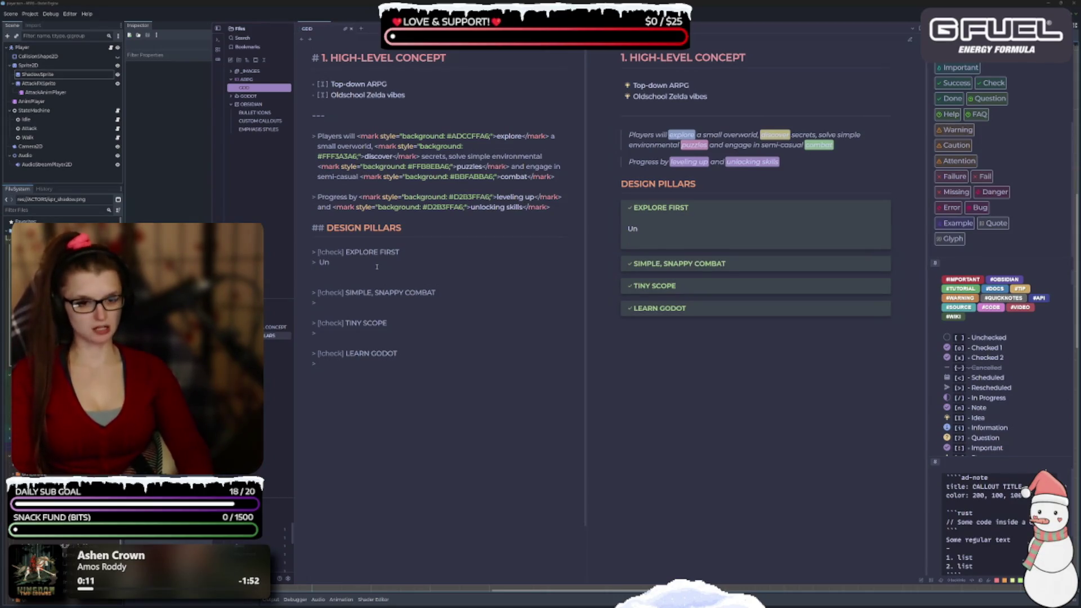
{"action": "type", "text": "ck"}
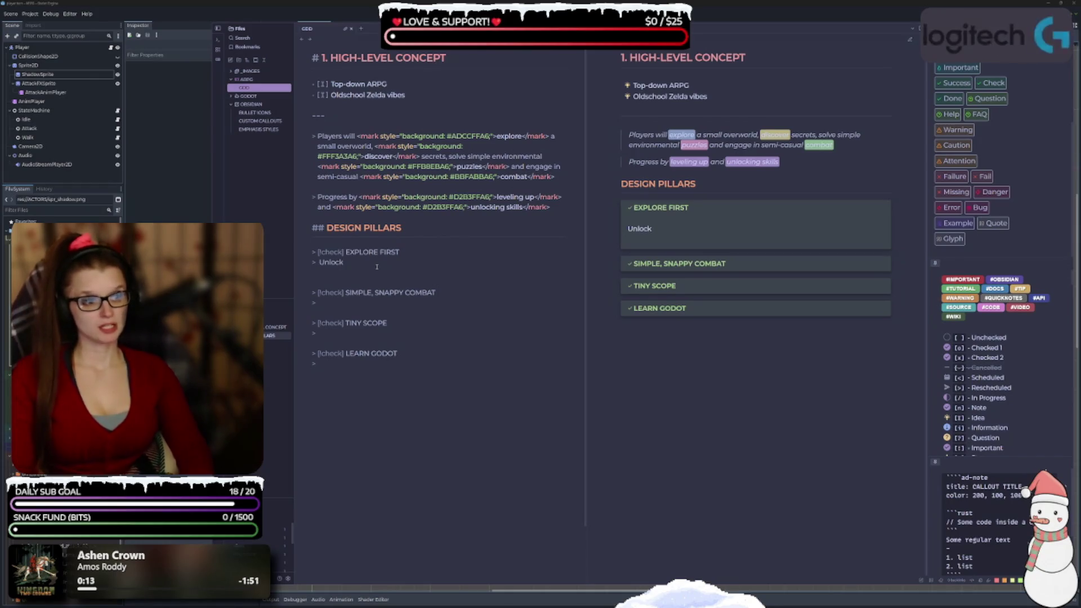
{"action": "type", "text": " secrets"}
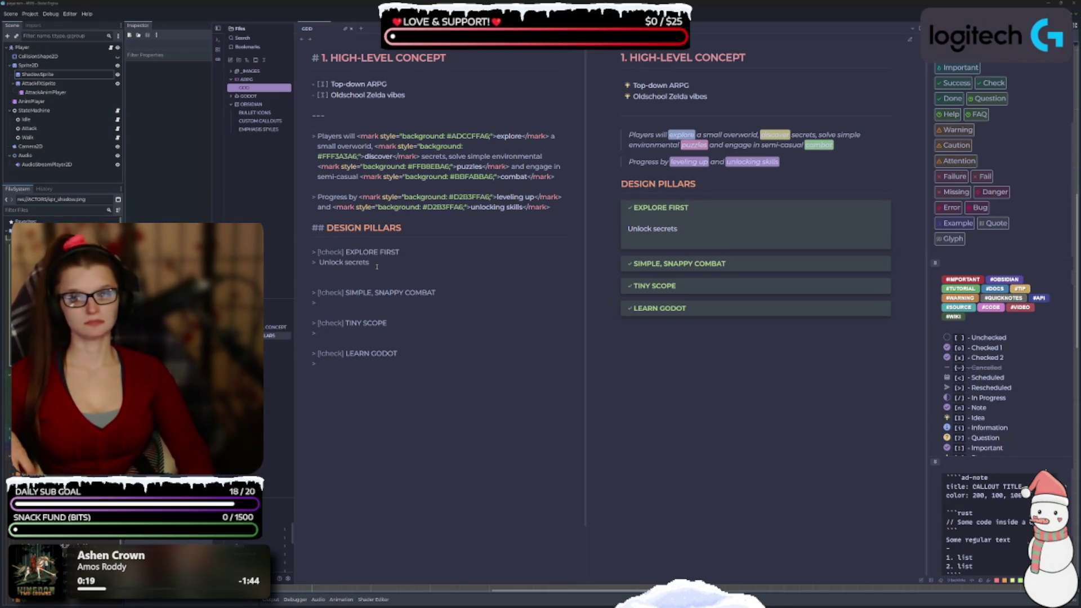
{"action": "type", "text": ", shor"}
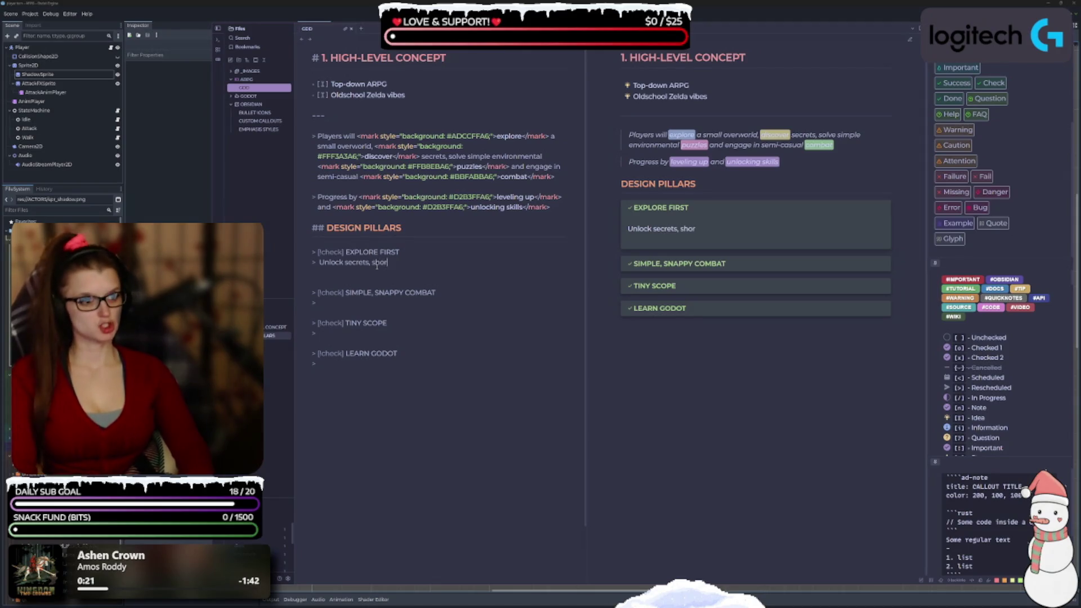
{"action": "type", "text": "tcuts"}
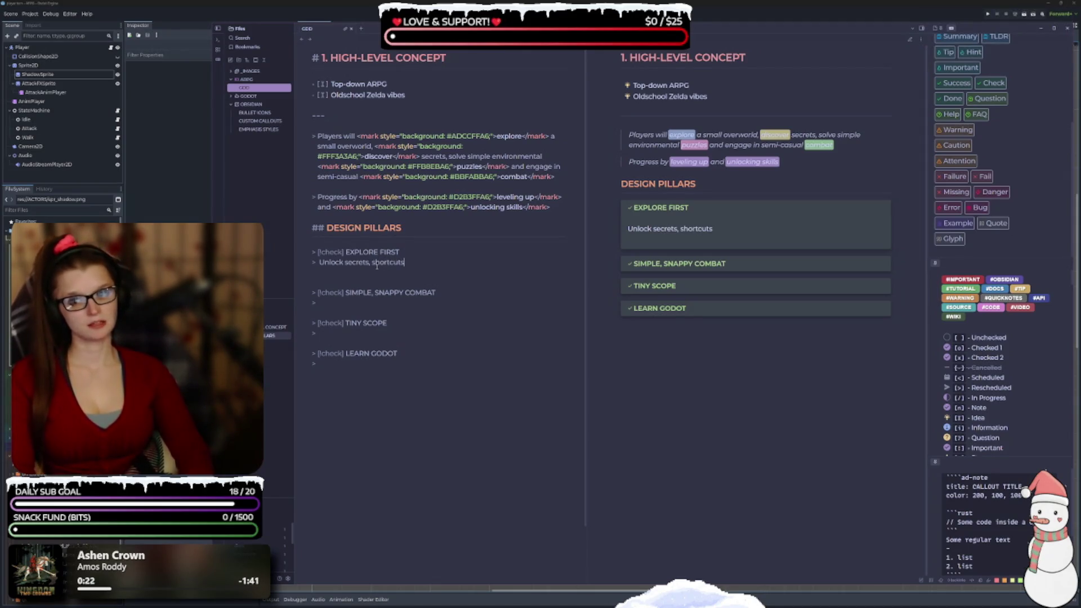
{"action": "type", "text": " and"}
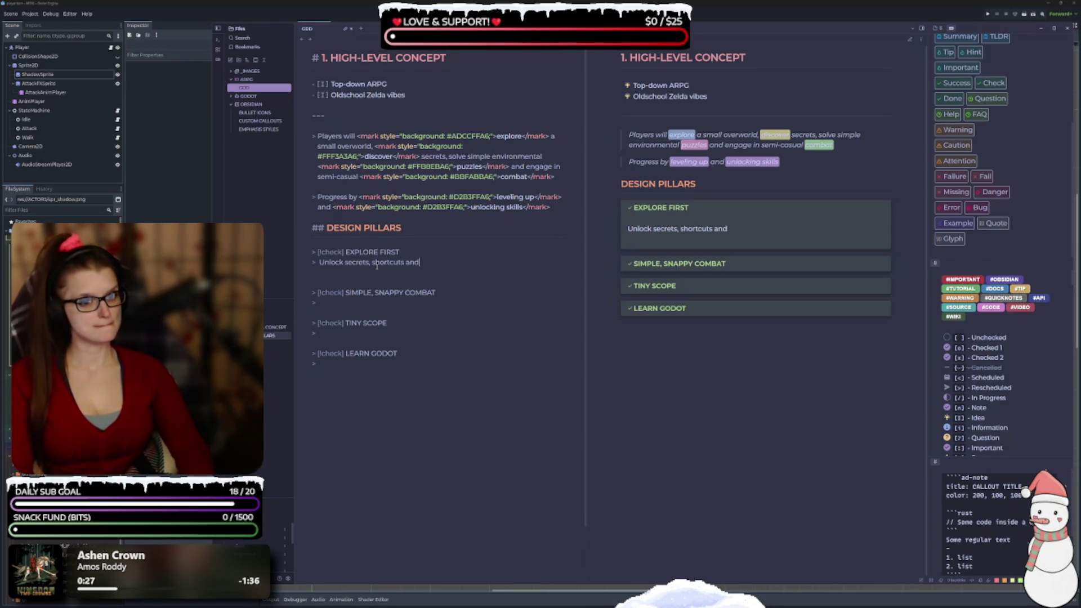
{"action": "key", "text": "BackSpace"}
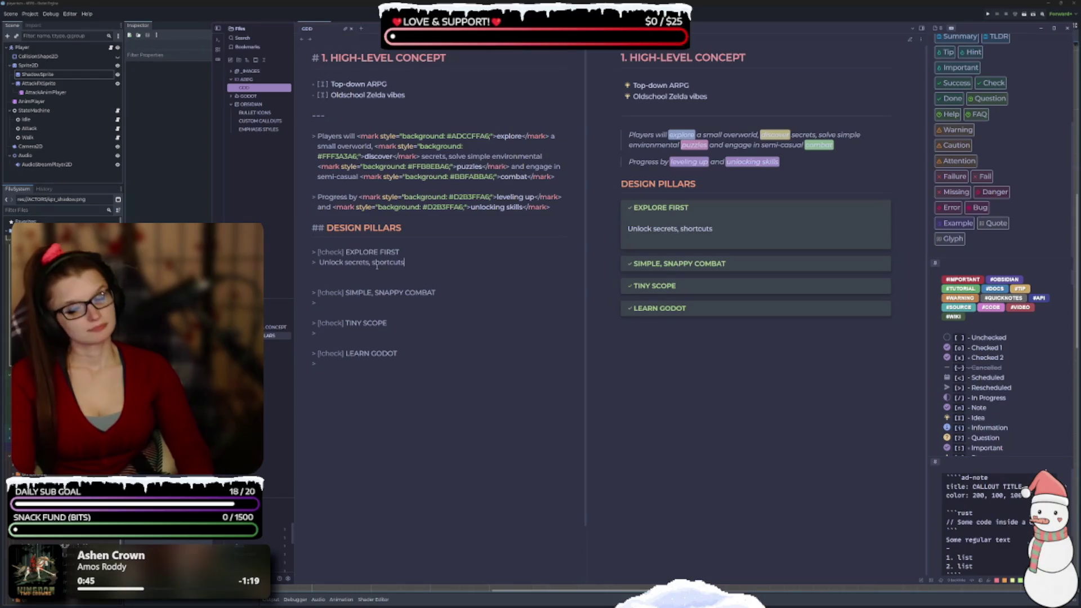
{"action": "type", "text": " and"}
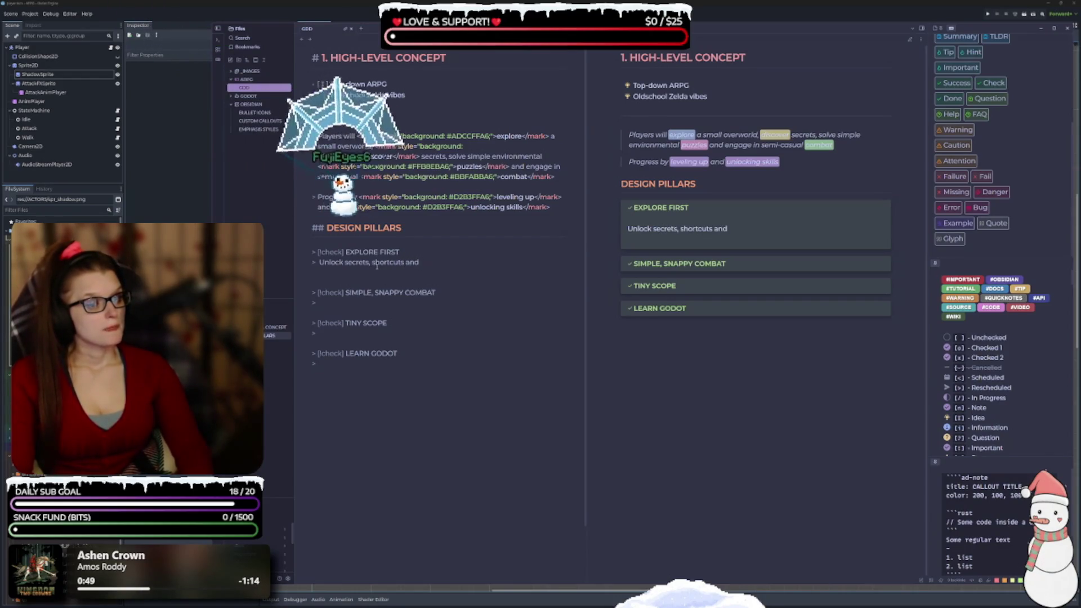
{"action": "type", "text": " rewards"}
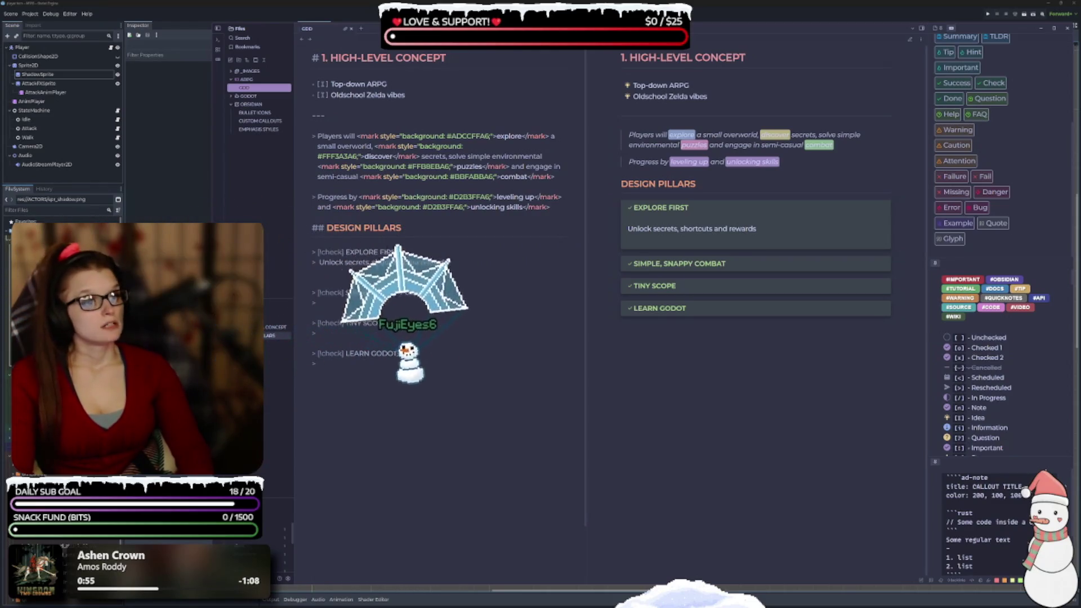
{"action": "type", "text": " the more"}
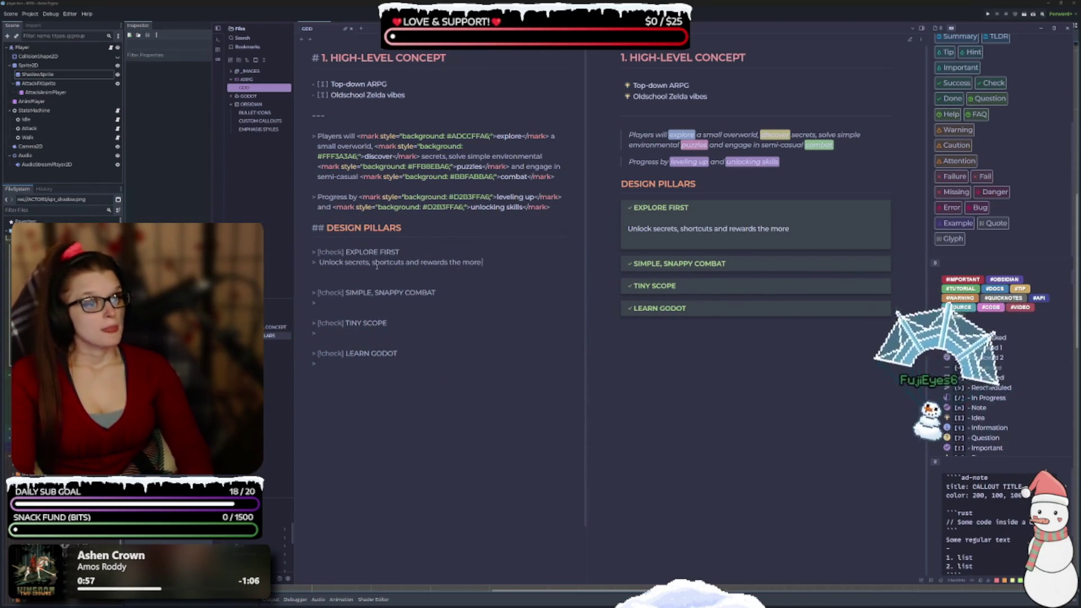
{"action": "type", "text": " you explore"}
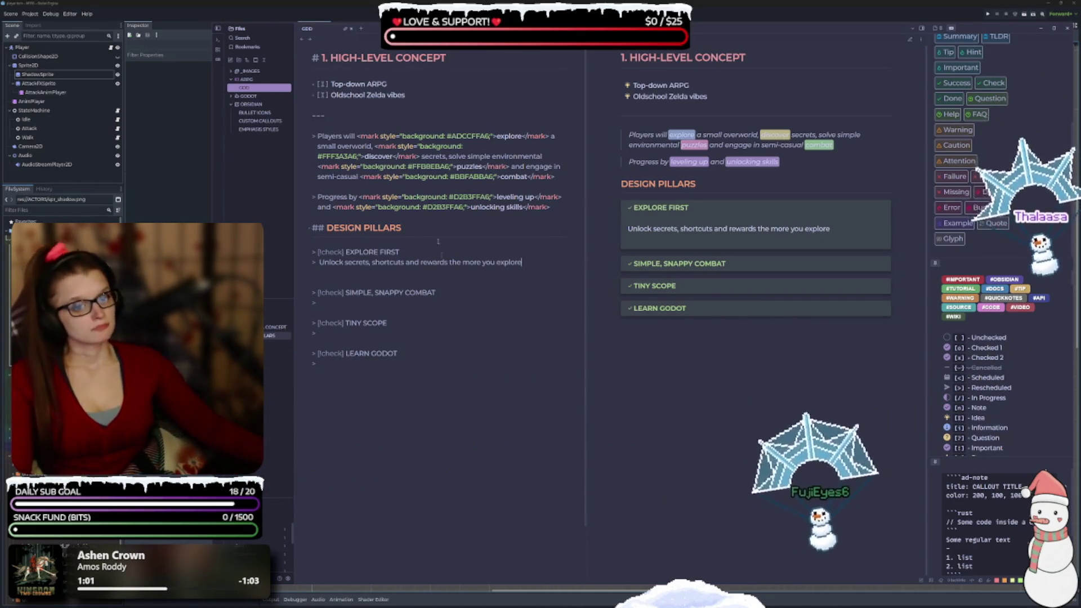
Write 'Minimalistic but satisfying' under SIMPLE, SNAPPY COMBAT
{"action": "left_click", "coordinate": [396, 304]}
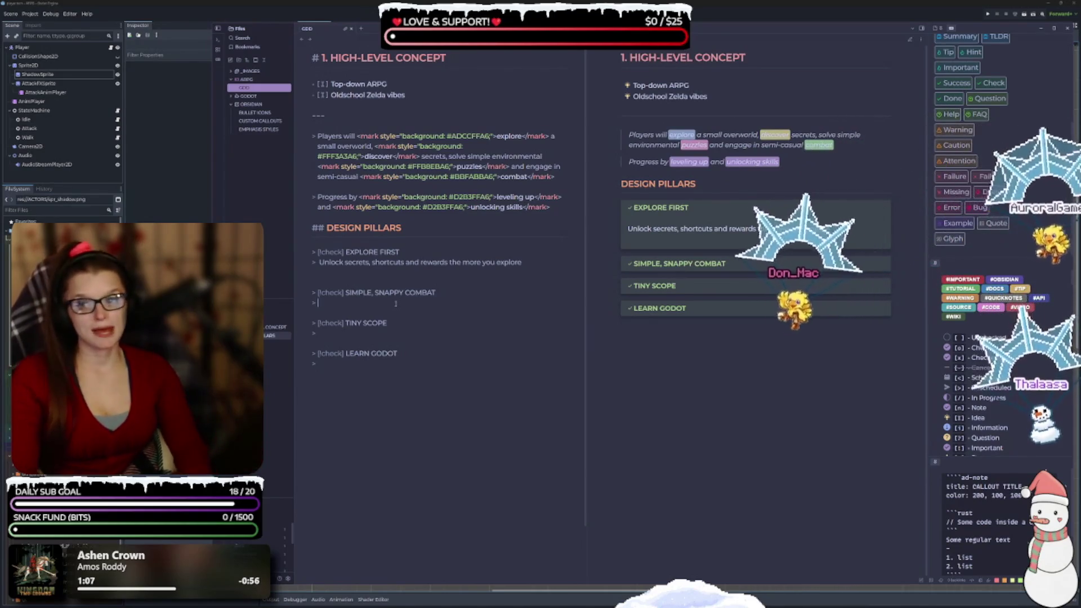
{"action": "type", "text": "min"}
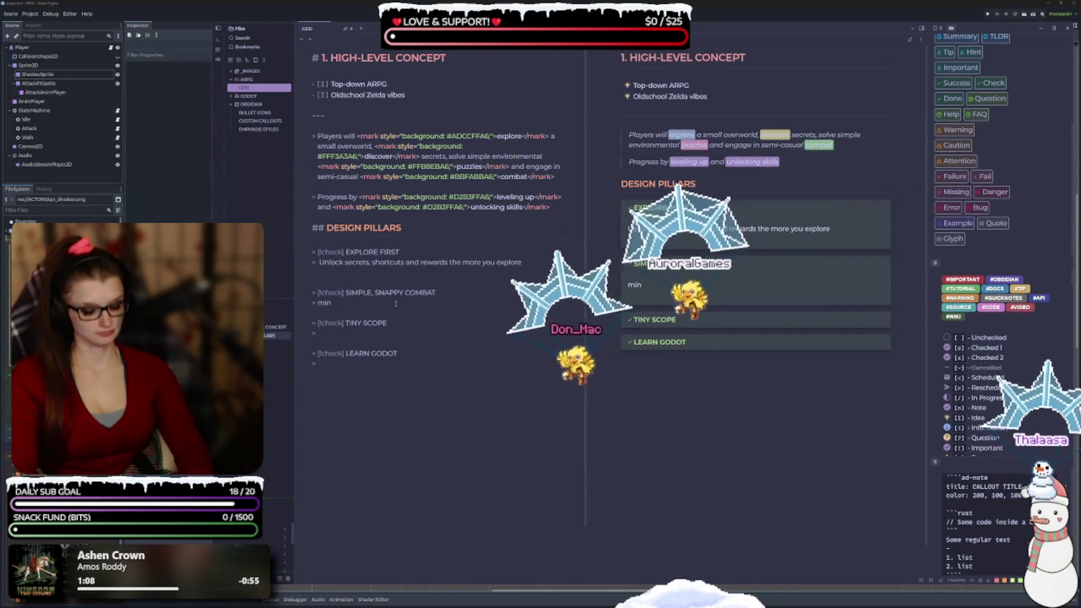
{"action": "type", "text": "imalistic"}
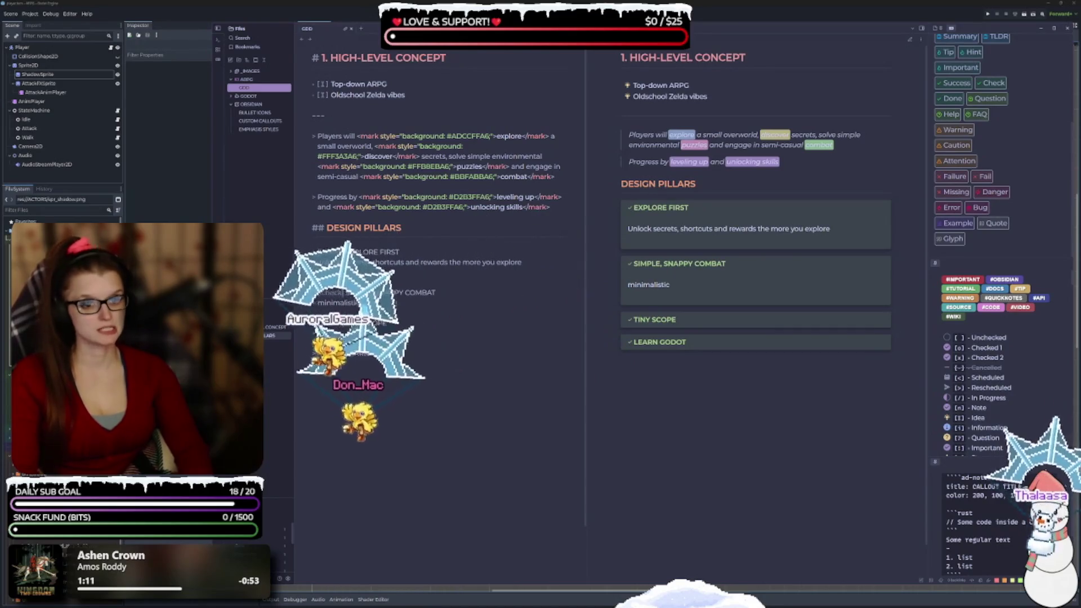
{"action": "key", "text": "Home"}
{"action": "key", "text": "Delete"}
{"action": "type", "text": "M"}
{"action": "key", "text": "End"}
{"action": "type", "text": "but"}
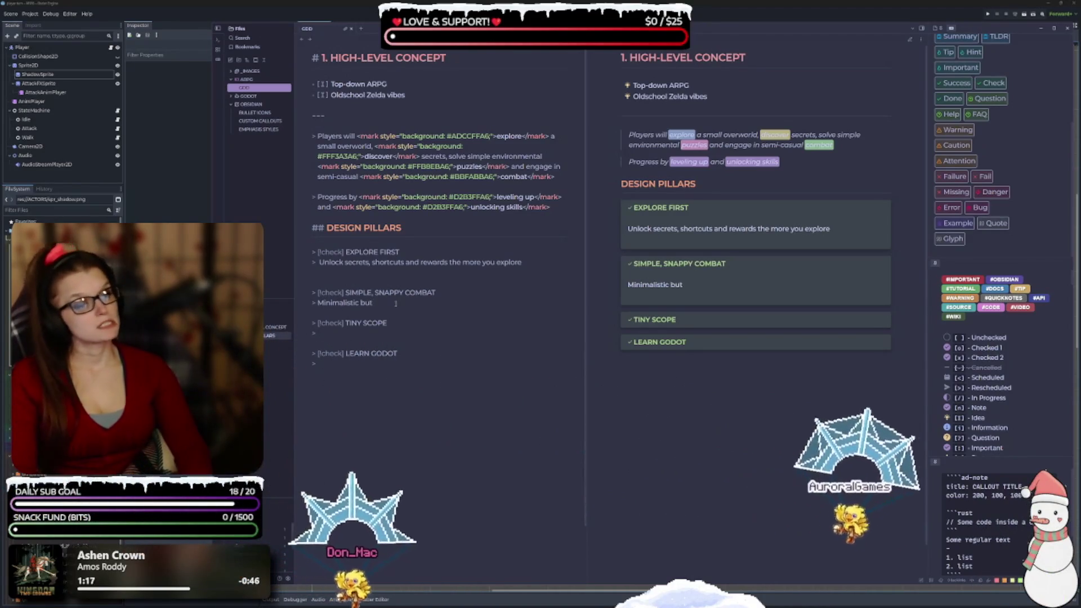
{"action": "type", "text": " satisfy"}
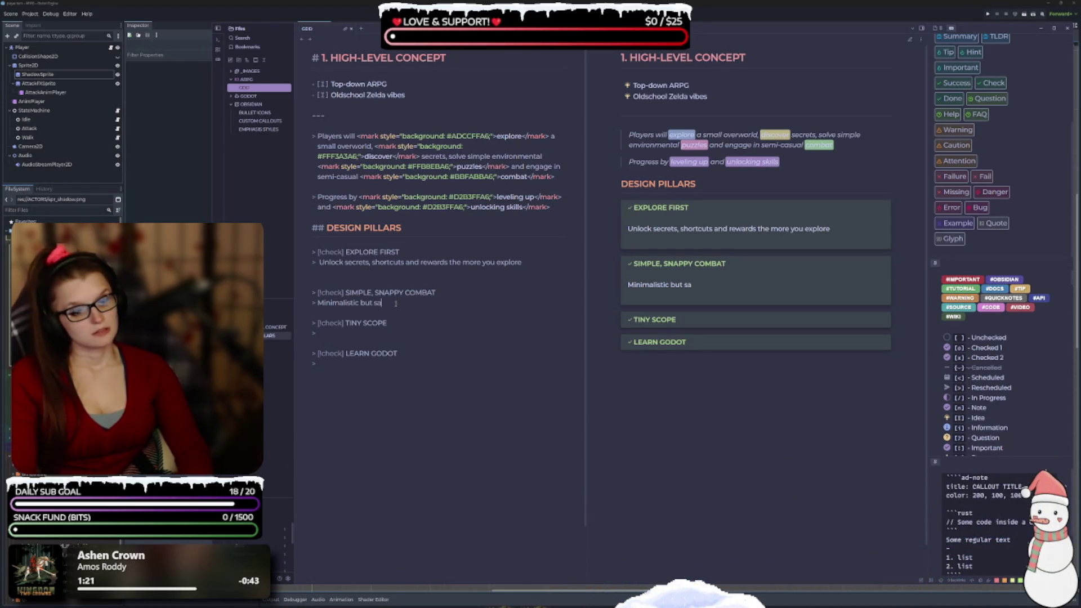
{"action": "type", "text": "ing"}
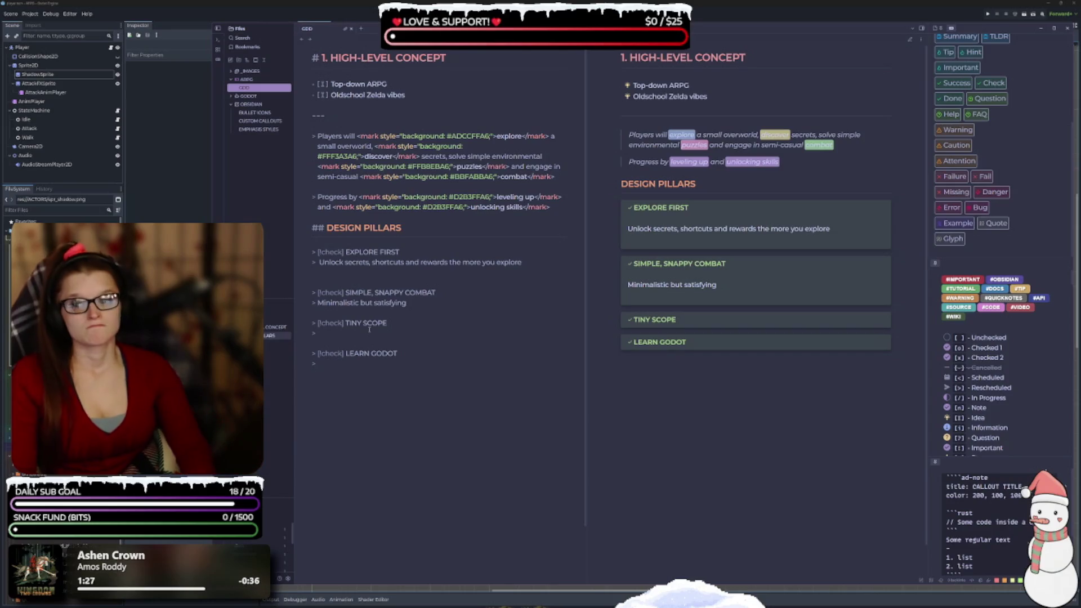
Write 'Small overworld with scattered towns and dungeons' under TINY SCOPE and add a bullet dash
{"action": "type", "text": "Small"}
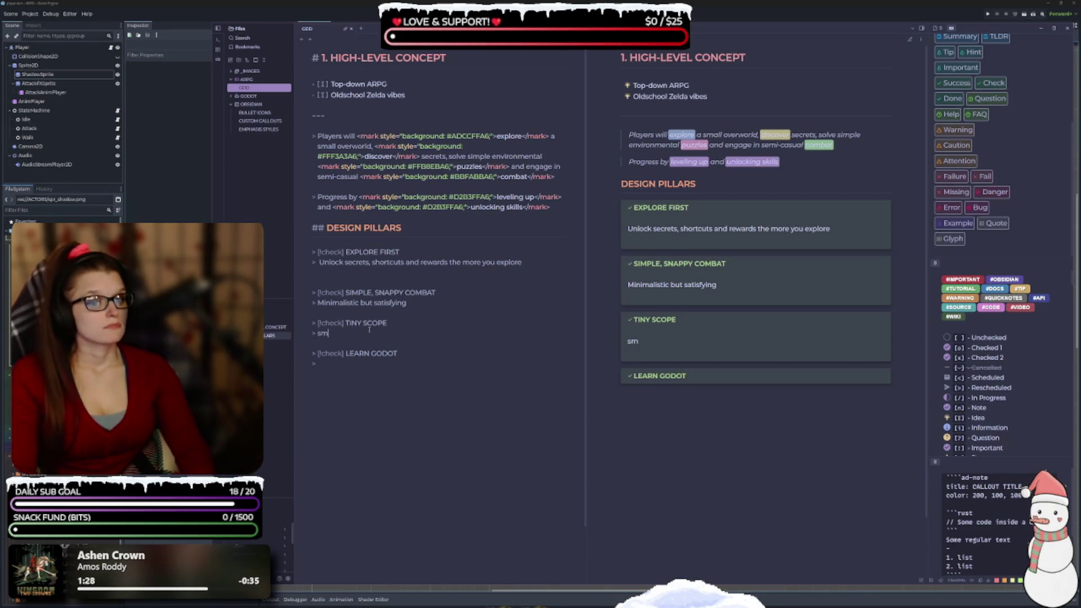
{"action": "type", "text": " overworld, few"}
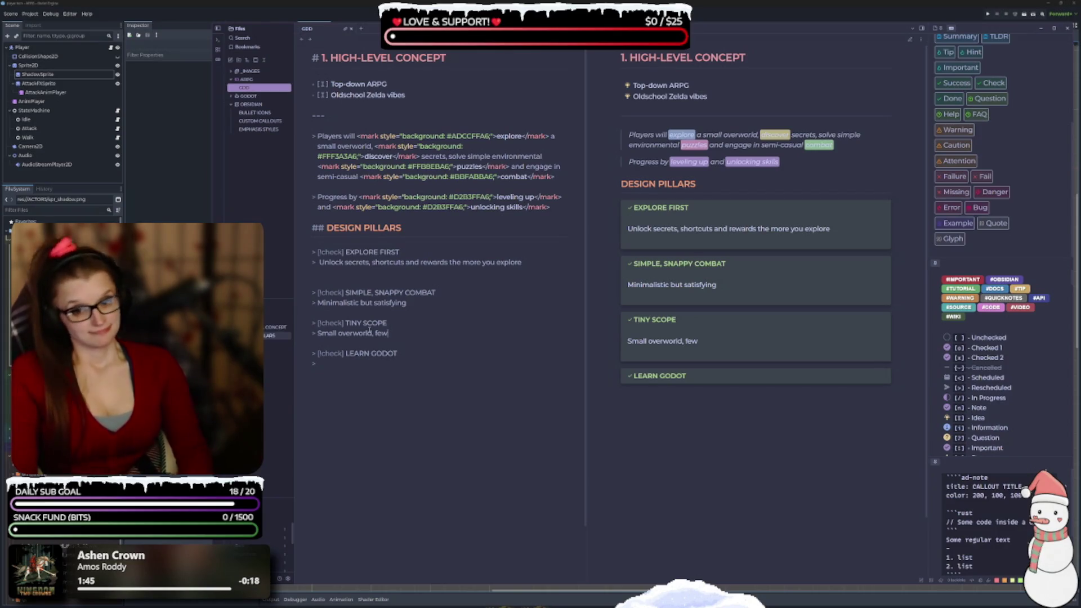
{"action": "key", "text": "BackSpace"}
{"action": "key", "text": "BackSpace"}
{"action": "key", "text": "BackSpace"}
{"action": "key", "text": "BackSpace"}
{"action": "key", "text": "BackSpace"}
{"action": "type", "text": " with a fe"}
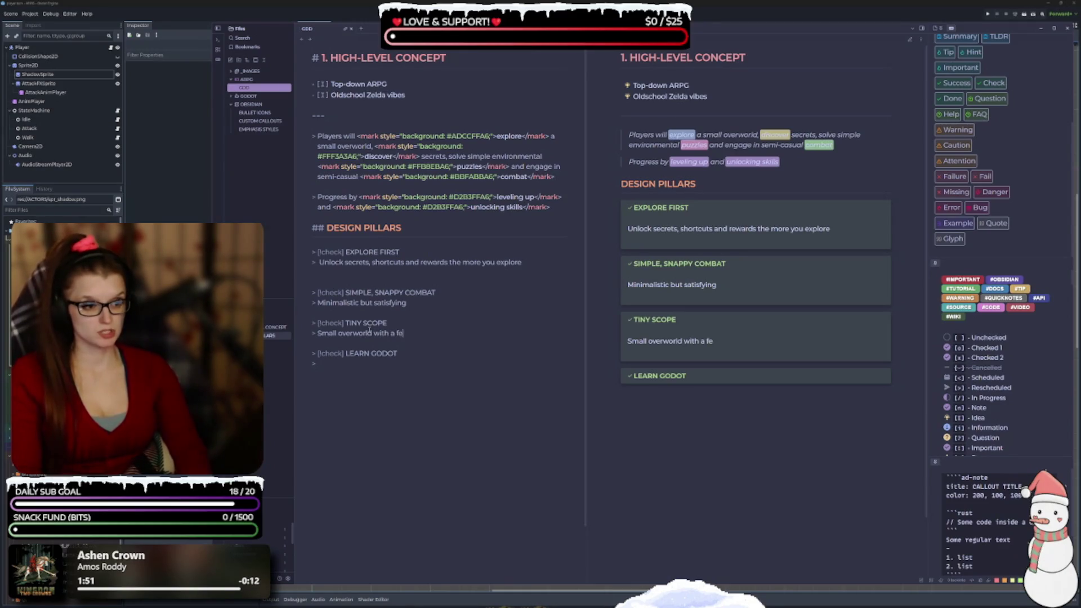
{"action": "type", "text": "w dungeons,"}
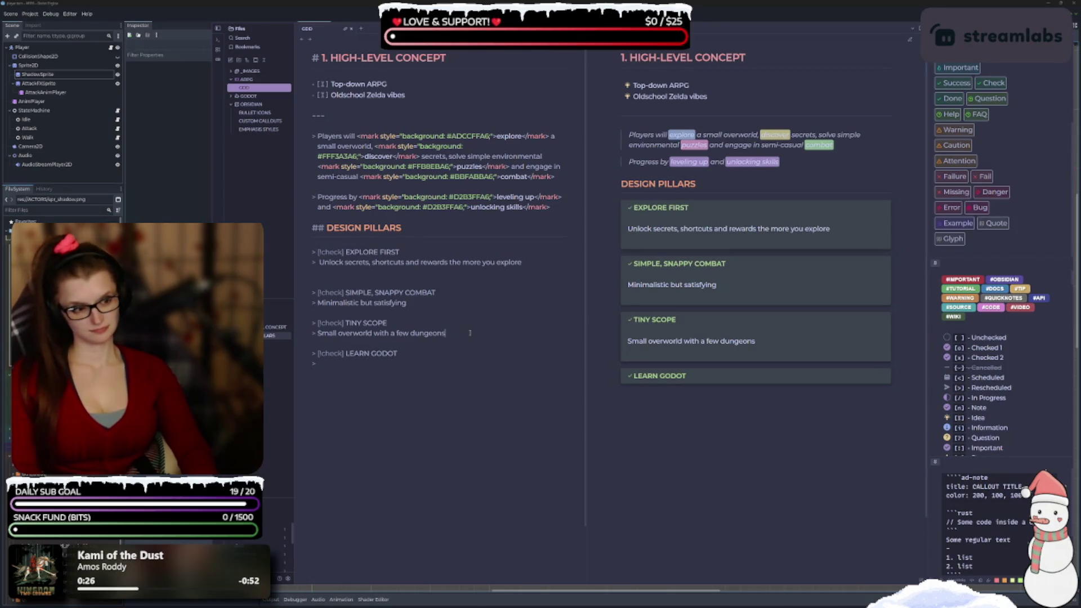
{"action": "key", "text": "BackSpace"}
{"action": "key", "text": "BackSpace"}
{"action": "key", "text": "BackSpace"}
{"action": "type", "text": "scatt"}
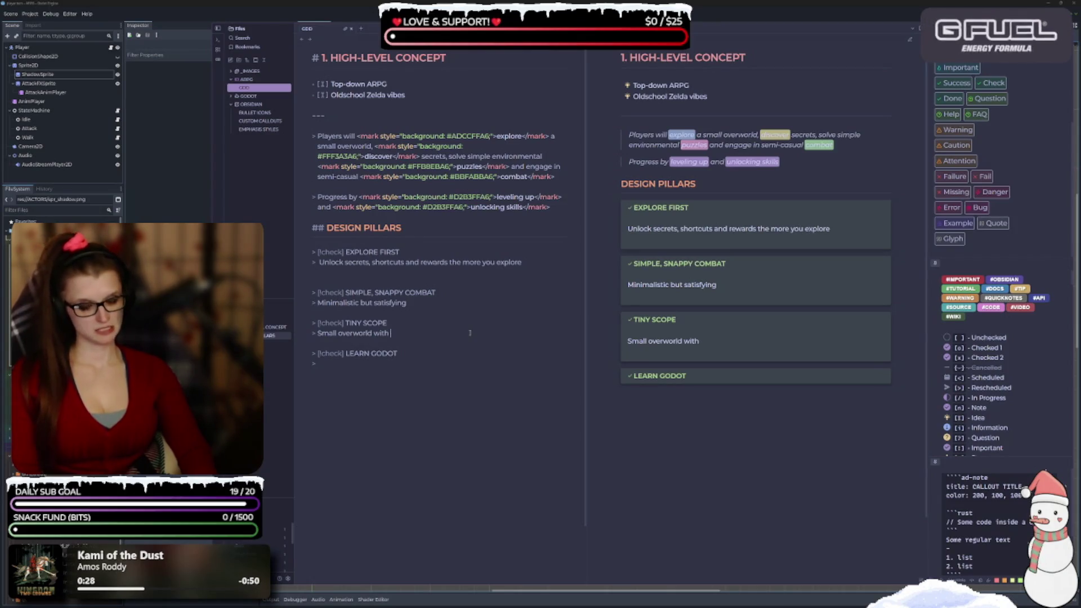
{"action": "type", "text": "ered towns and dungeons"}
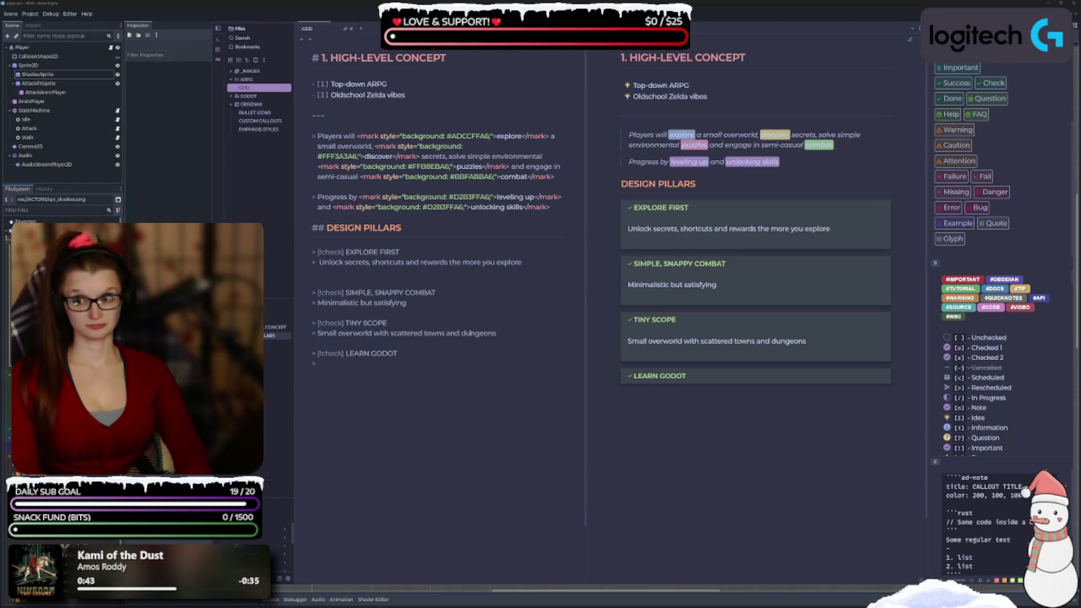
{"action": "type", "text": "b"}
{"action": "key", "text": "BackSpace"}
{"action": "key", "text": "BackSpace"}
{"action": "key", "text": "BackSpace"}
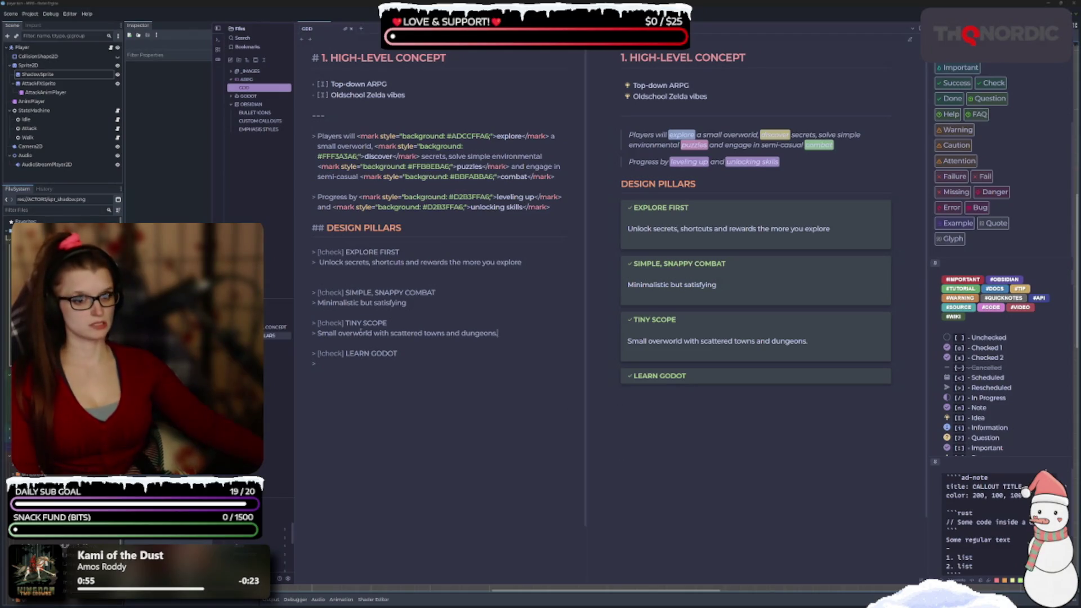
{"action": "type", "text": "-"}
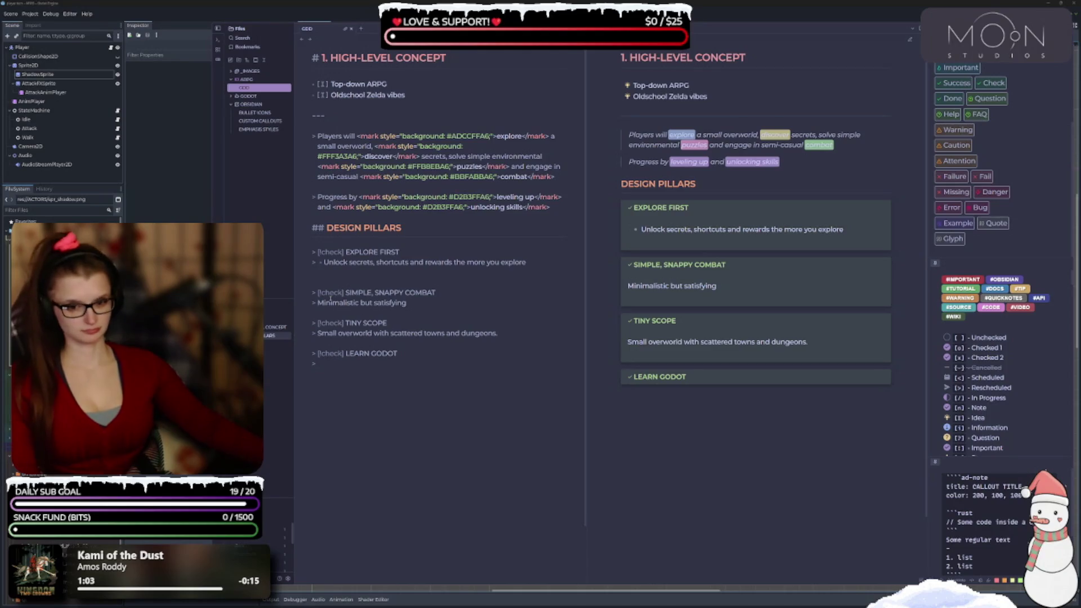
Put the bullet dash at the start of the EXPLORE FIRST description
{"action": "left_click", "coordinate": [324, 262]}
{"action": "key", "text": "BackSpace"}
{"action": "key", "text": "BackSpace"}
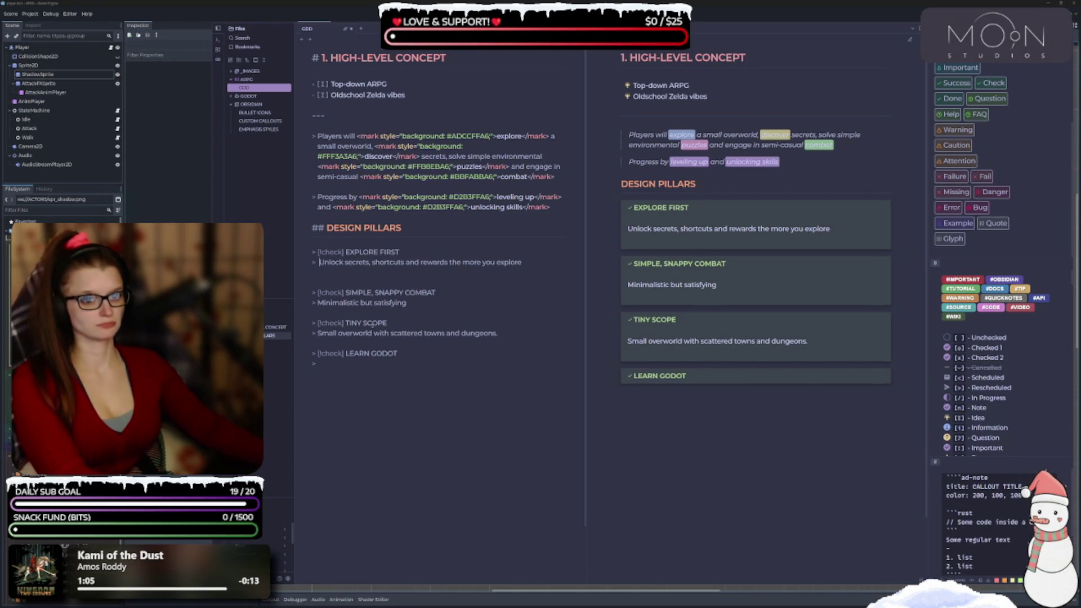
{"action": "type", "text": "-"}
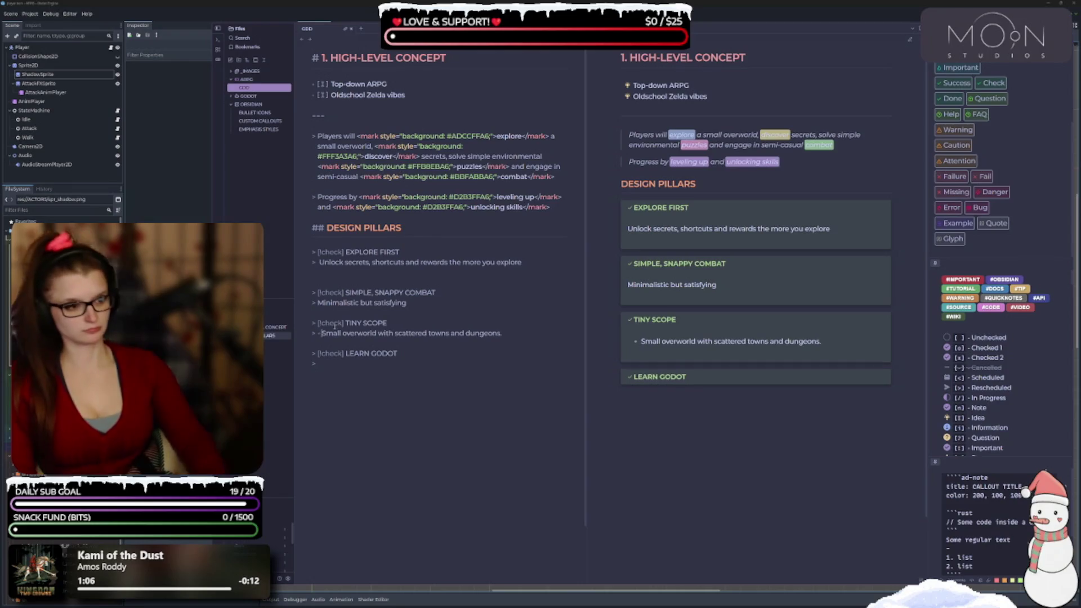
Split the TINY SCOPE text into bullets 'Small overworld' and 'Scattered towns and dungeons'
{"action": "left_click", "coordinate": [397, 333]}
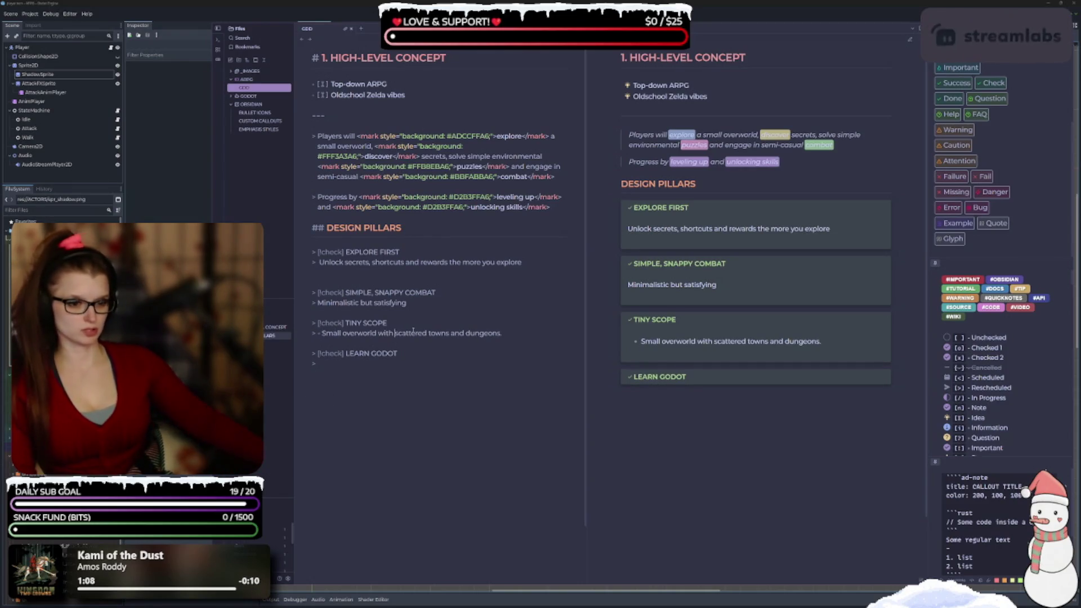
{"action": "key", "text": "BackSpace"}
{"action": "key", "text": "BackSpace"}
{"action": "key", "text": "BackSpace"}
{"action": "key", "text": "BackSpace"}
{"action": "key", "text": "BackSpace"}
{"action": "key", "text": "BackSpace"}
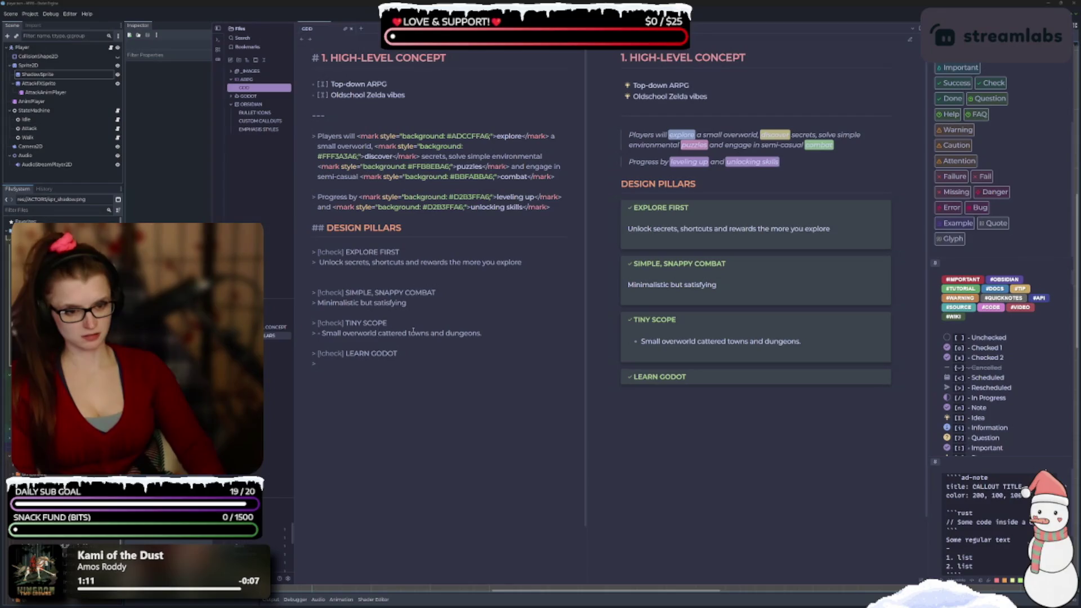
{"action": "key", "text": "Return"}
{"action": "type", "text": "-"}
{"action": "key", "text": "BackSpace"}
{"action": "type", "text": "S"}
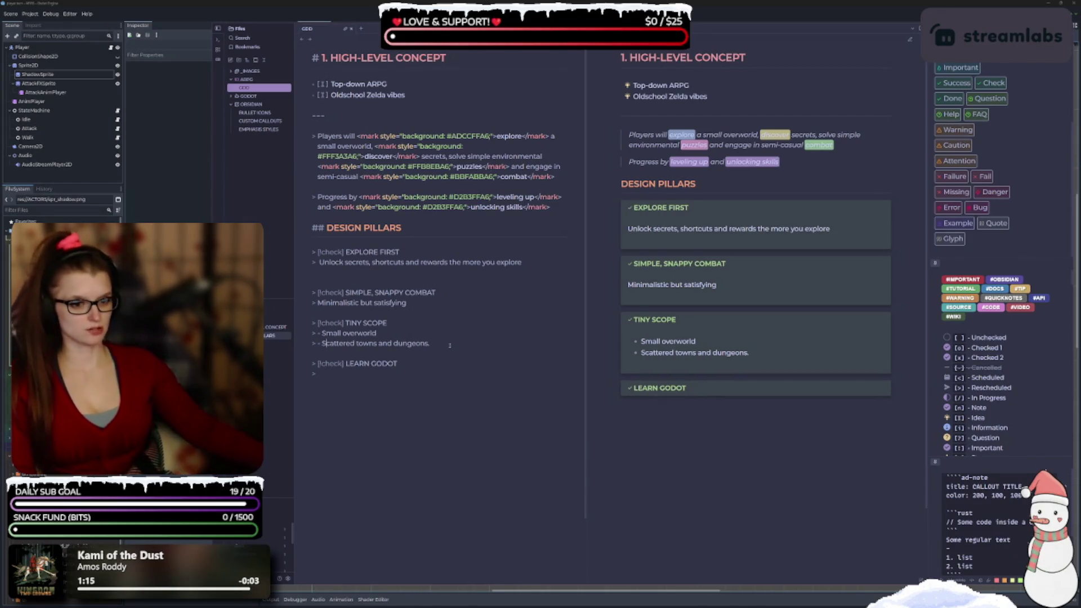
{"action": "left_click", "coordinate": [450, 344]}
{"action": "key", "text": "BackSpace"}
Add a third TINY SCOPE bullet reading 'Small but polished'
{"action": "key", "text": "Return"}
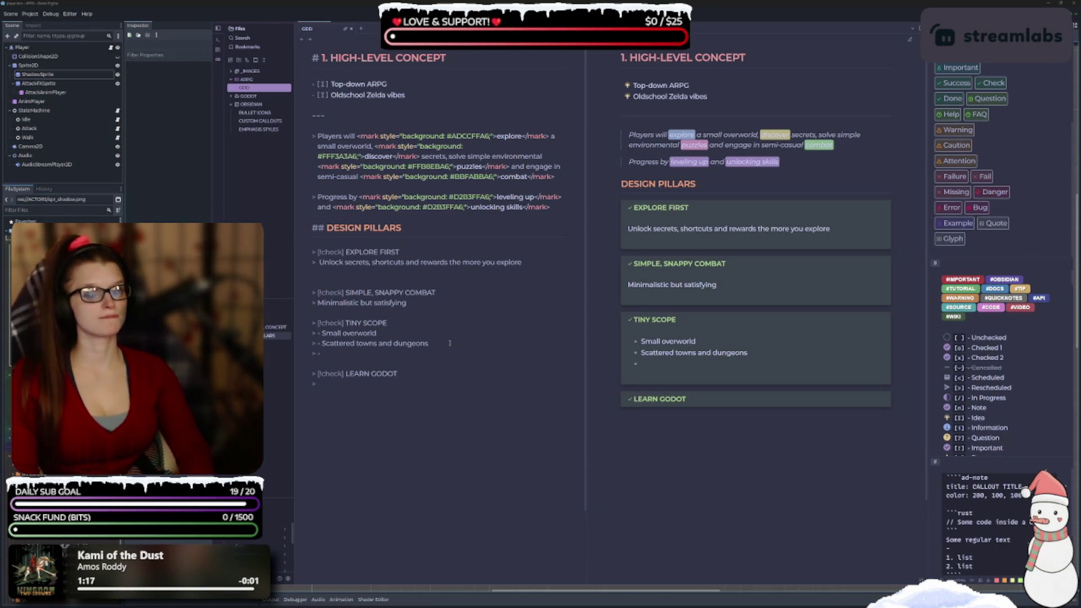
{"action": "type", "text": "Few"}
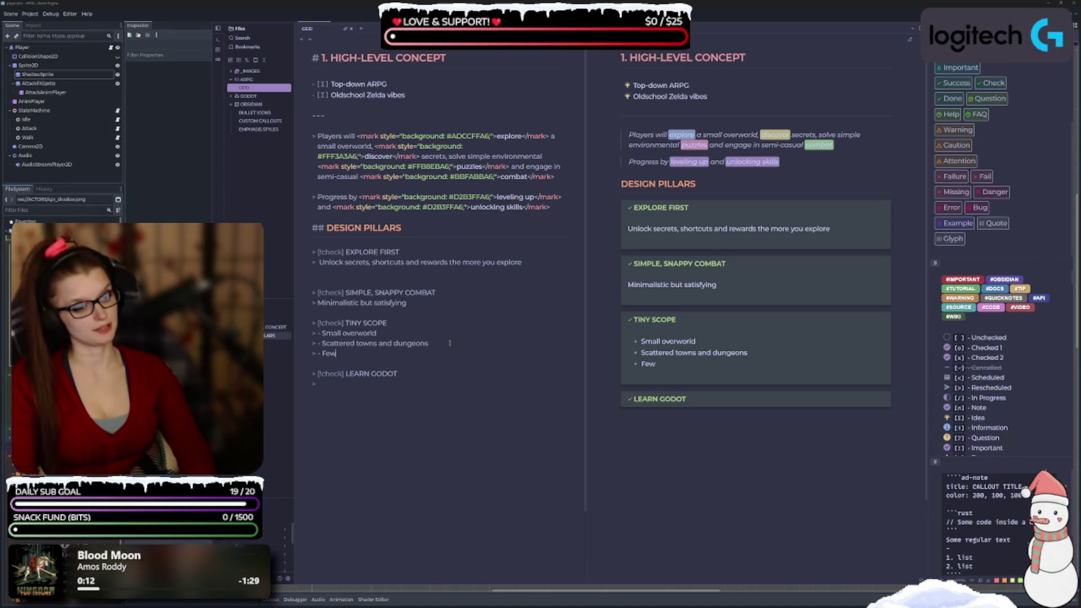
{"action": "key", "text": "BackSpace"}
{"action": "key", "text": "BackSpace"}
{"action": "key", "text": "BackSpace"}
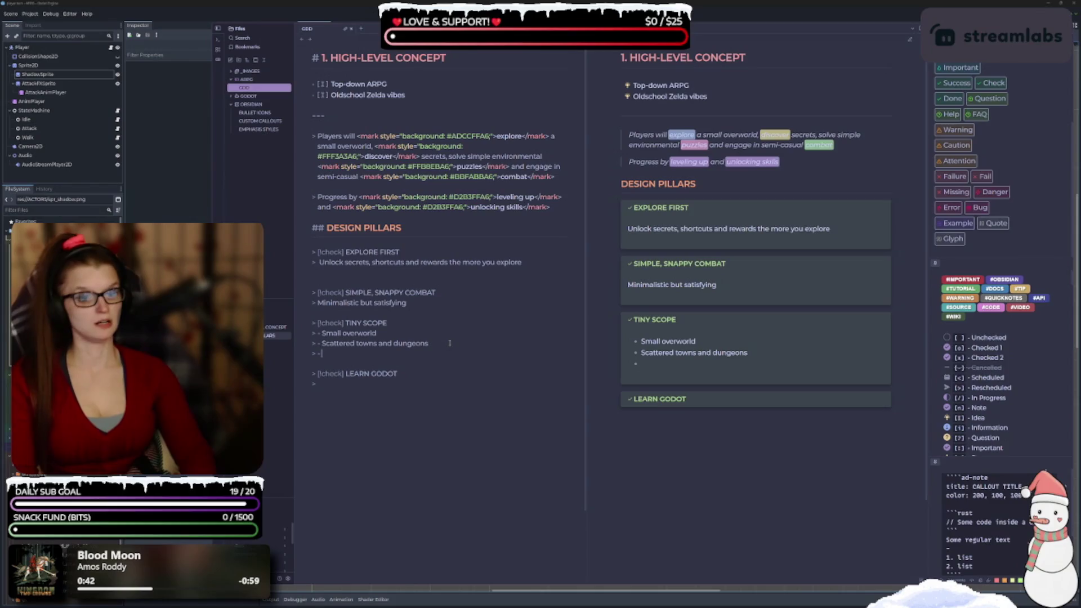
{"action": "type", "text": "S"}
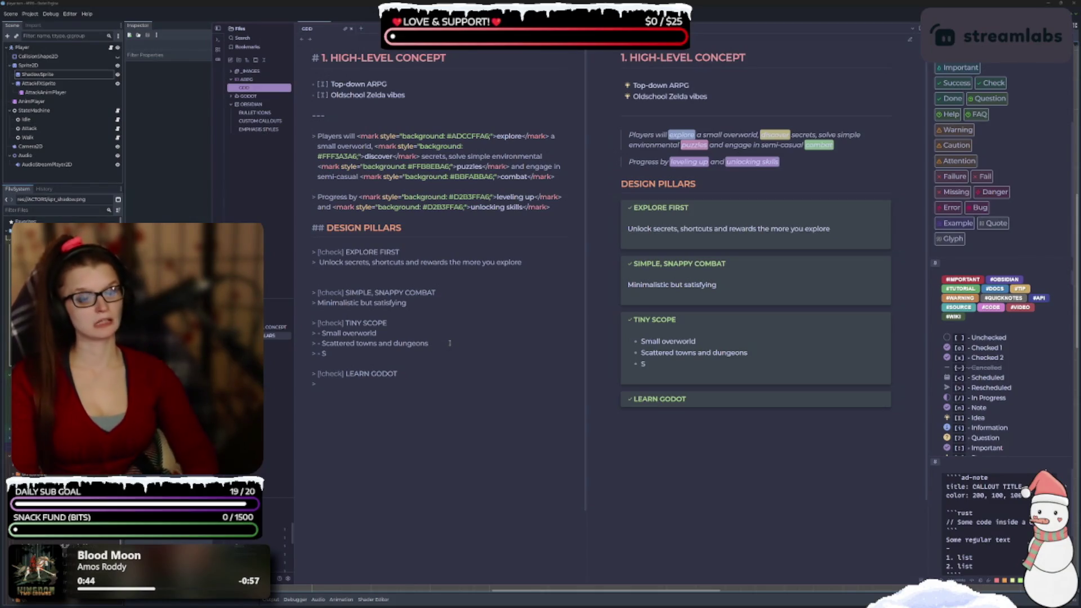
{"action": "key", "text": "BackSpace"}
{"action": "type", "text": "Tiny"}
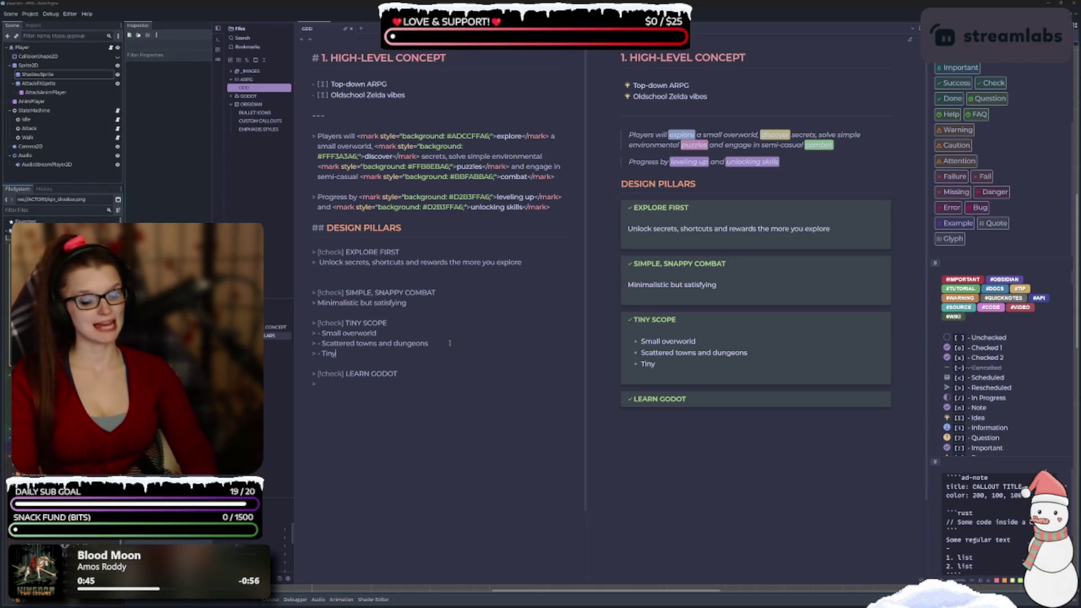
{"action": "type", "text": " but pol"}
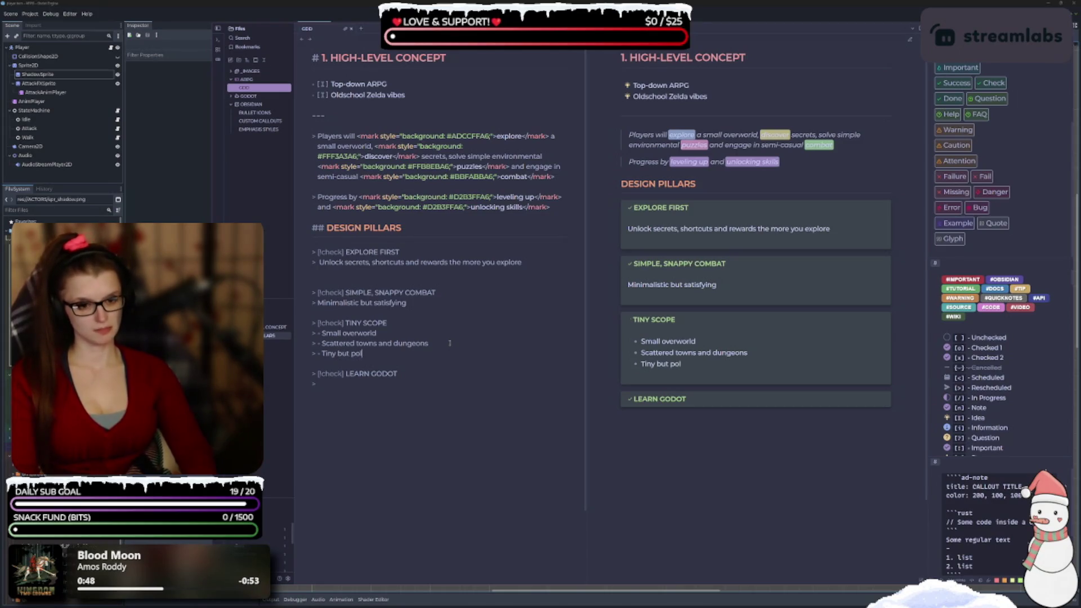
{"action": "type", "text": "shed"}
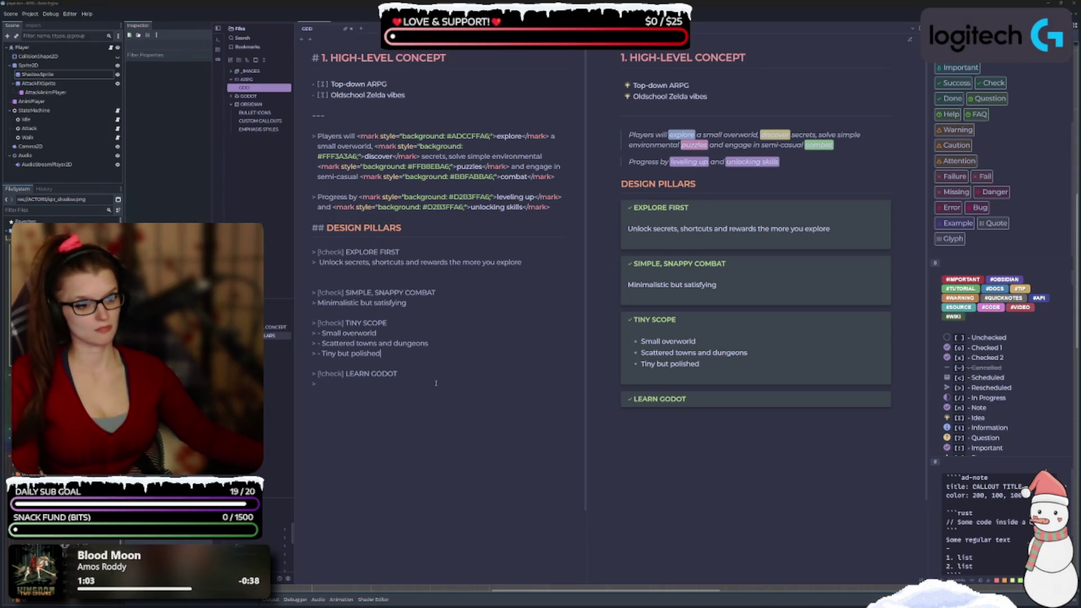
{"action": "double_click", "coordinate": [329, 353]}
{"action": "type", "text": "Small"}
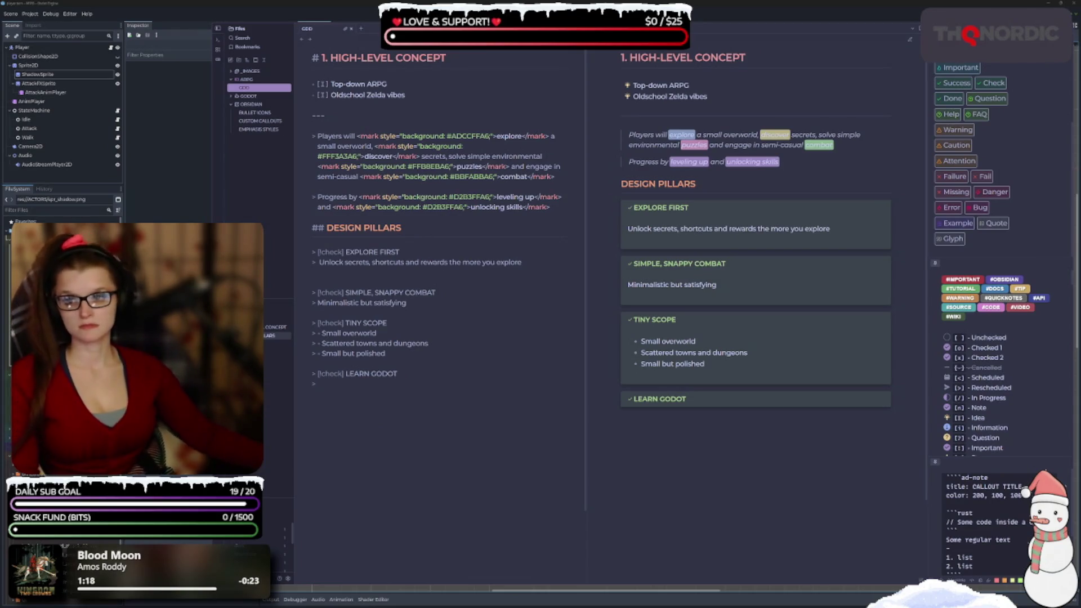
{"action": "left_click", "coordinate": [370, 394]}
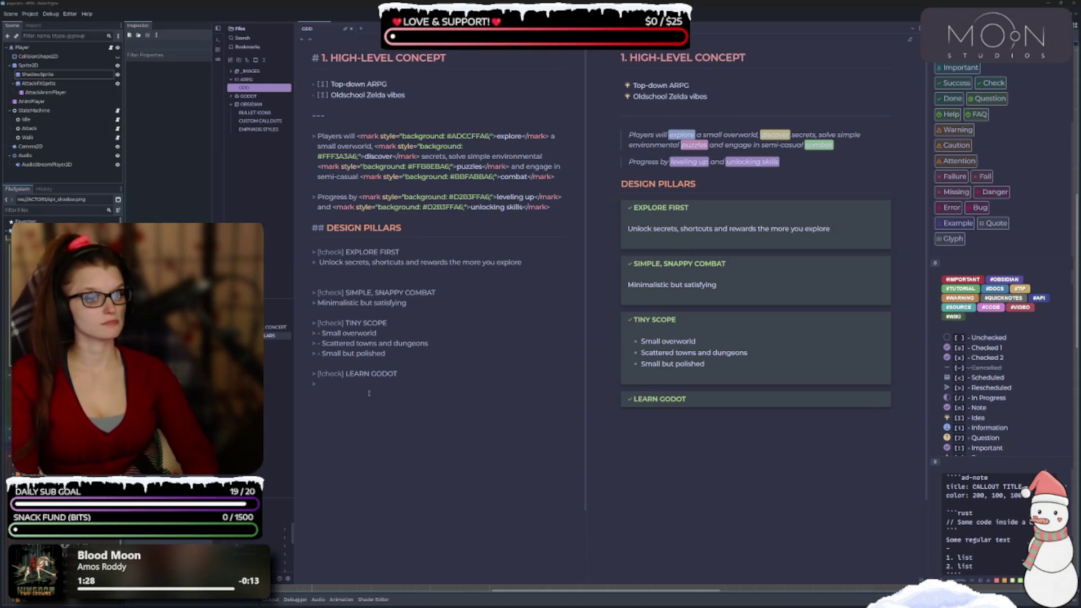
Type 'Systems built to learn core engine concepts (i.e. scenes, signals, tilemaps, state machines)' under LEARN GODOT
{"action": "type", "text": "Systems"}
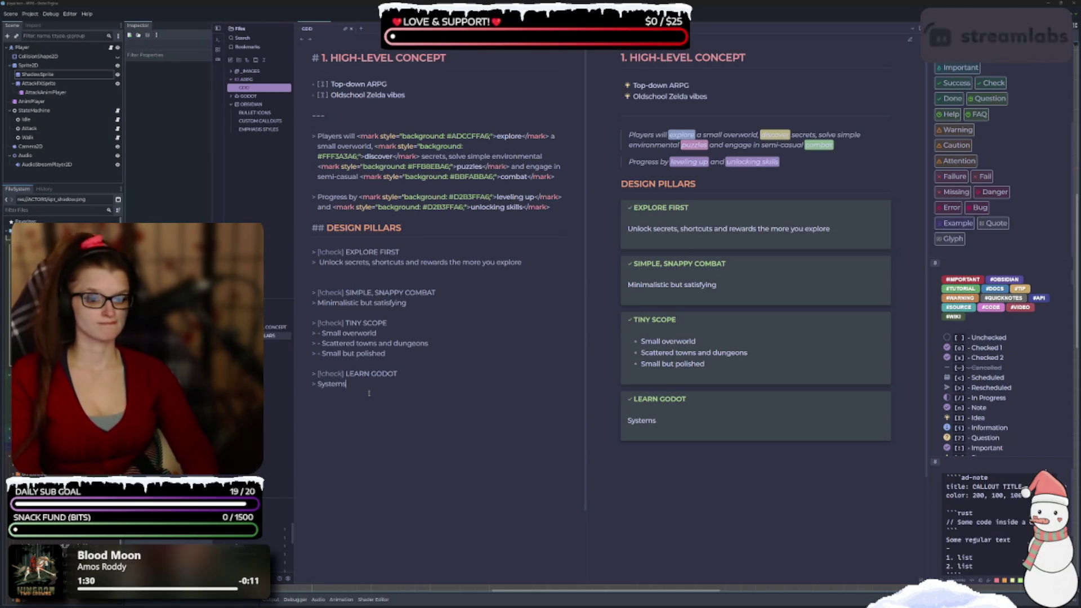
{"action": "type", "text": " built to"}
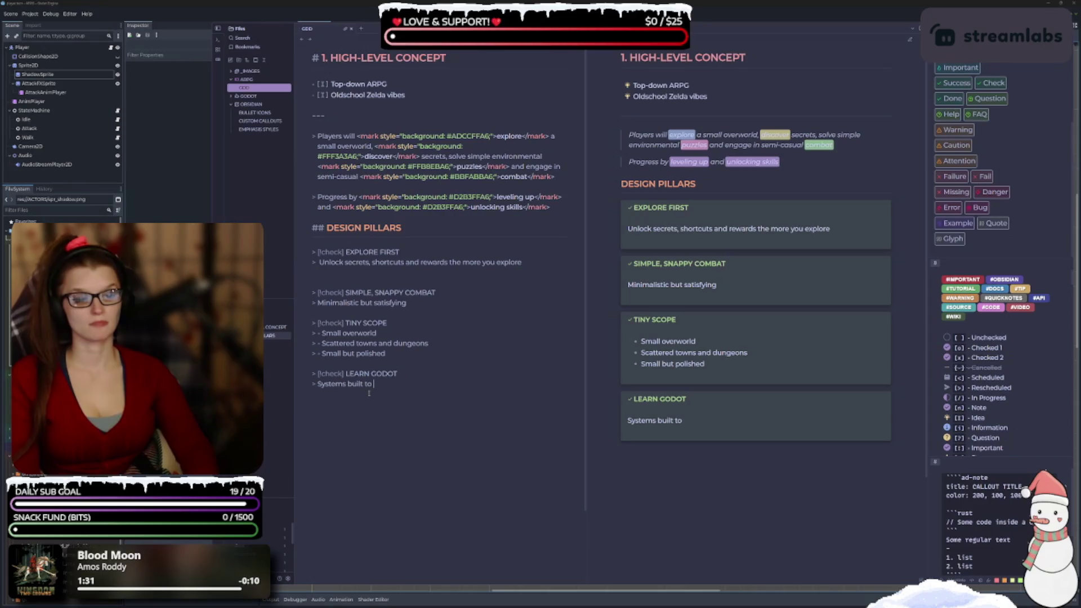
{"action": "type", "text": "learn"}
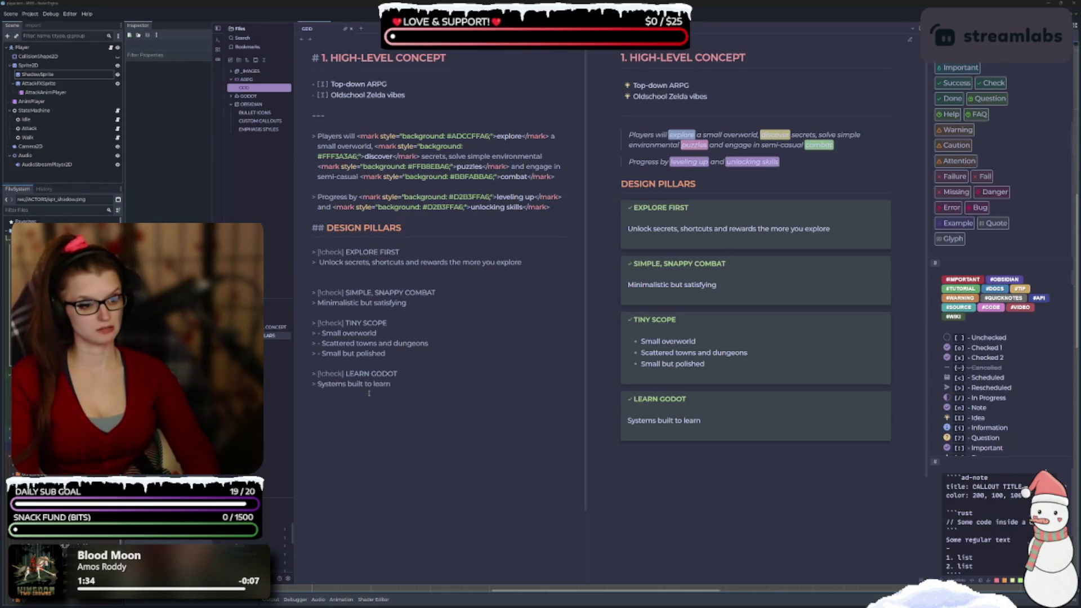
{"action": "type", "text": " core engine concepts"}
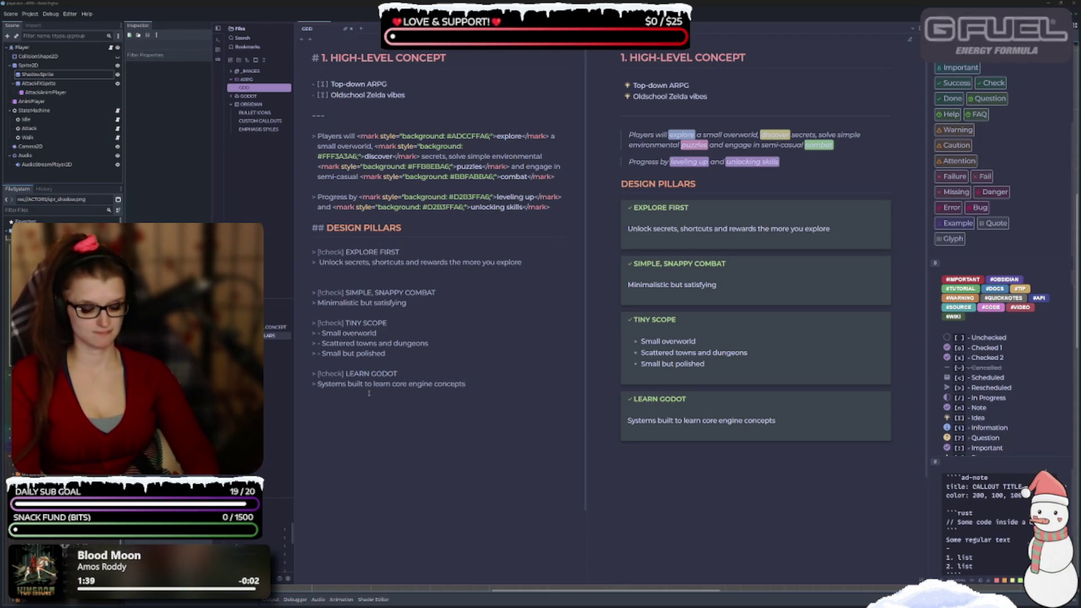
{"action": "type", "text": " ()i.e. "}
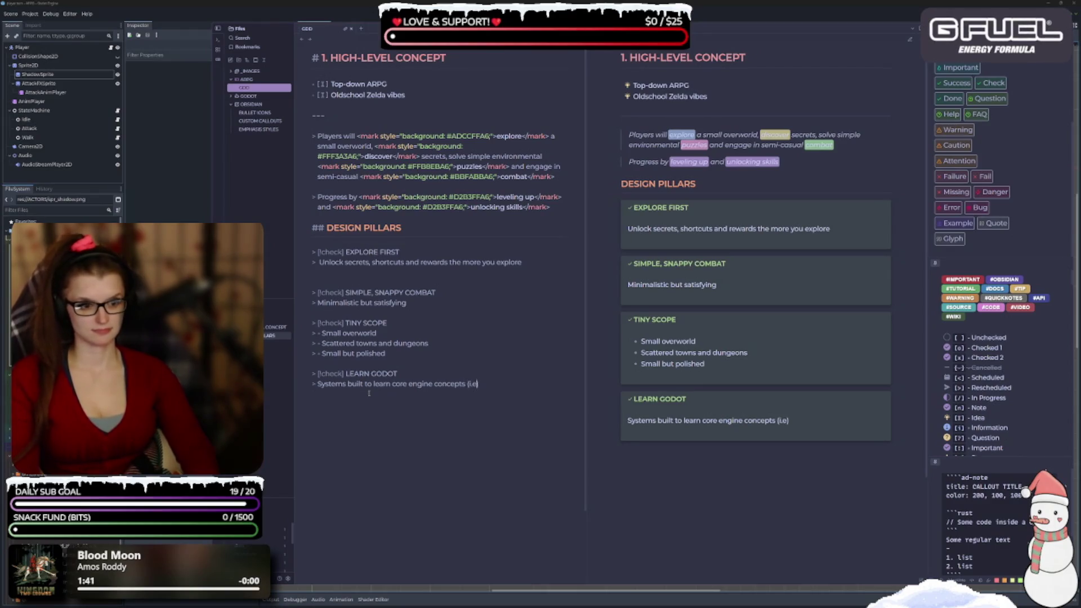
{"action": "type", "text": "scenes"}
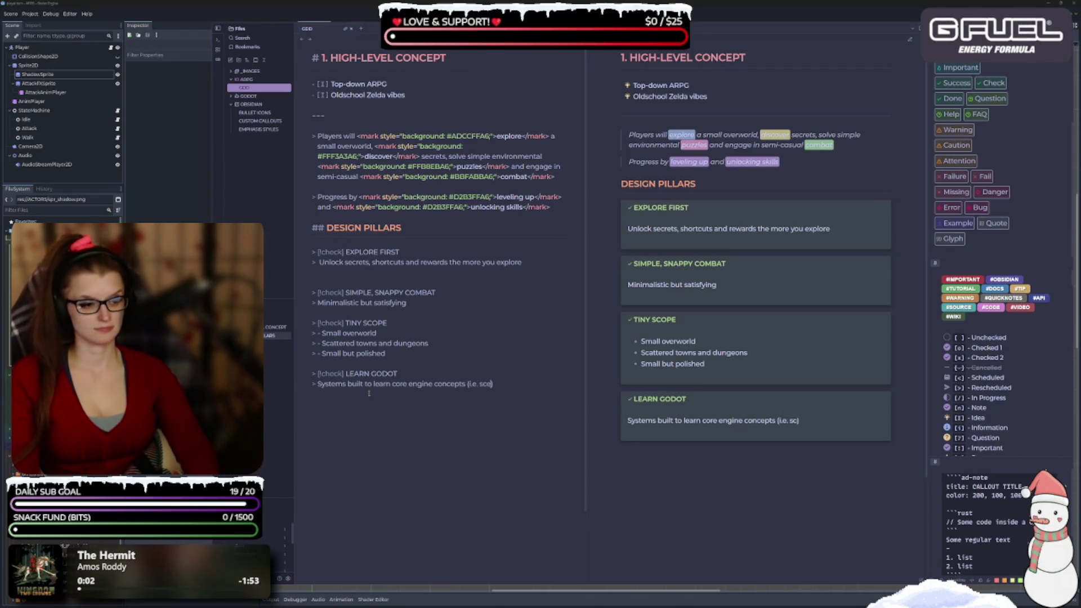
{"action": "type", "text": " signals, "}
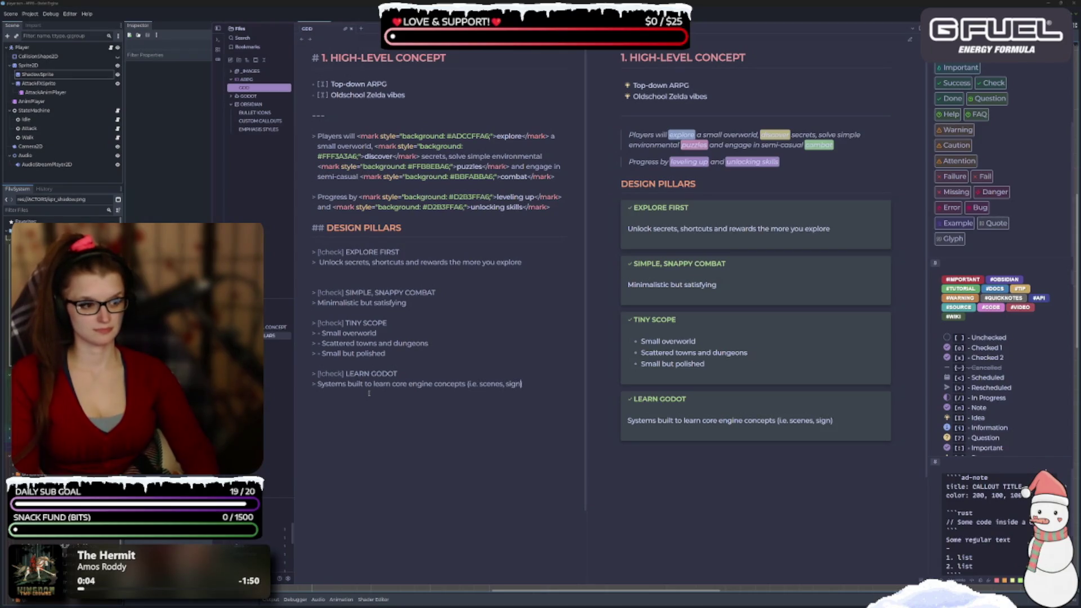
{"action": "type", "text": "tilemaps, "}
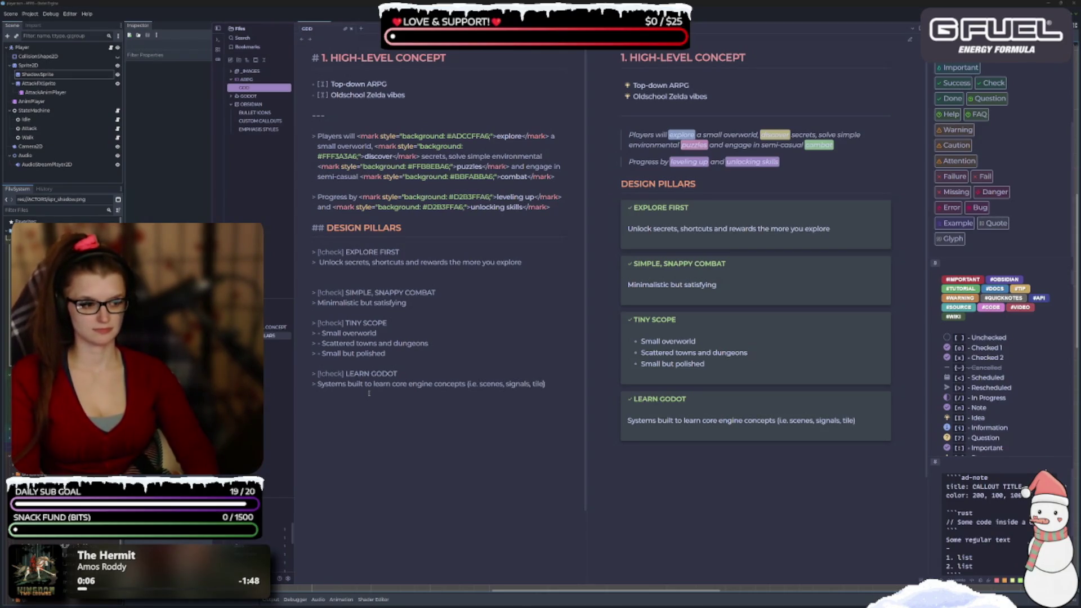
{"action": "type", "text": "state"}
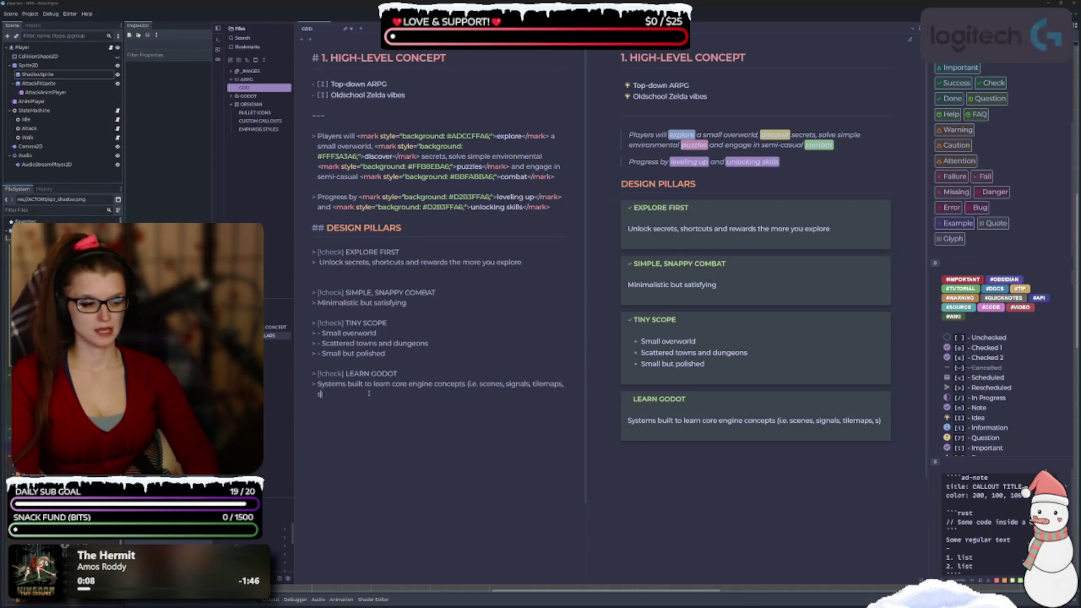
{"action": "type", "text": " machiens"}
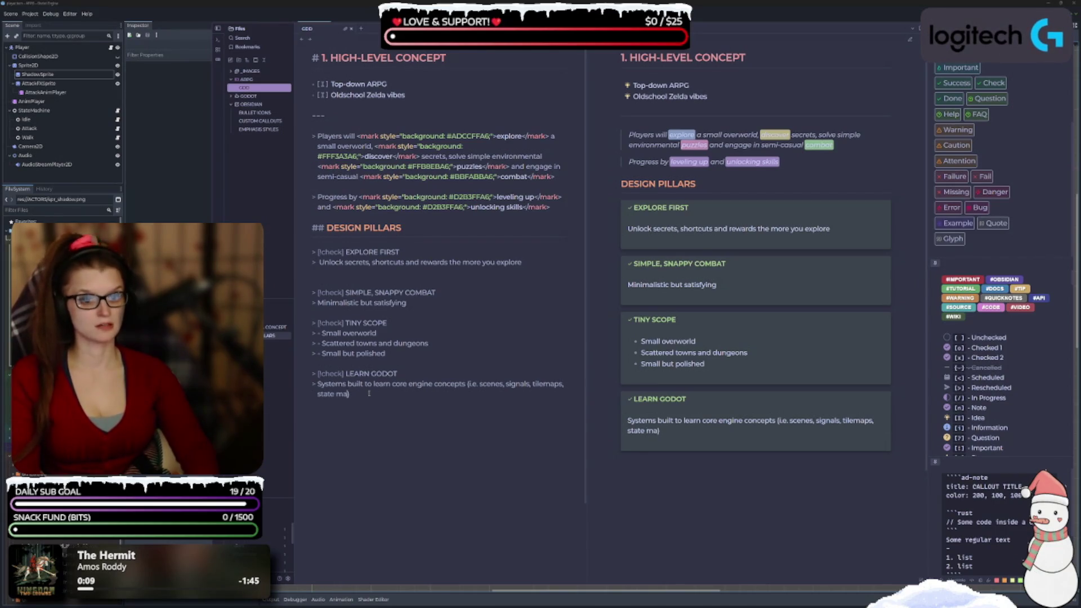
{"action": "key", "text": "BackSpace"}
{"action": "key", "text": "BackSpace"}
{"action": "key", "text": "BackSpace"}
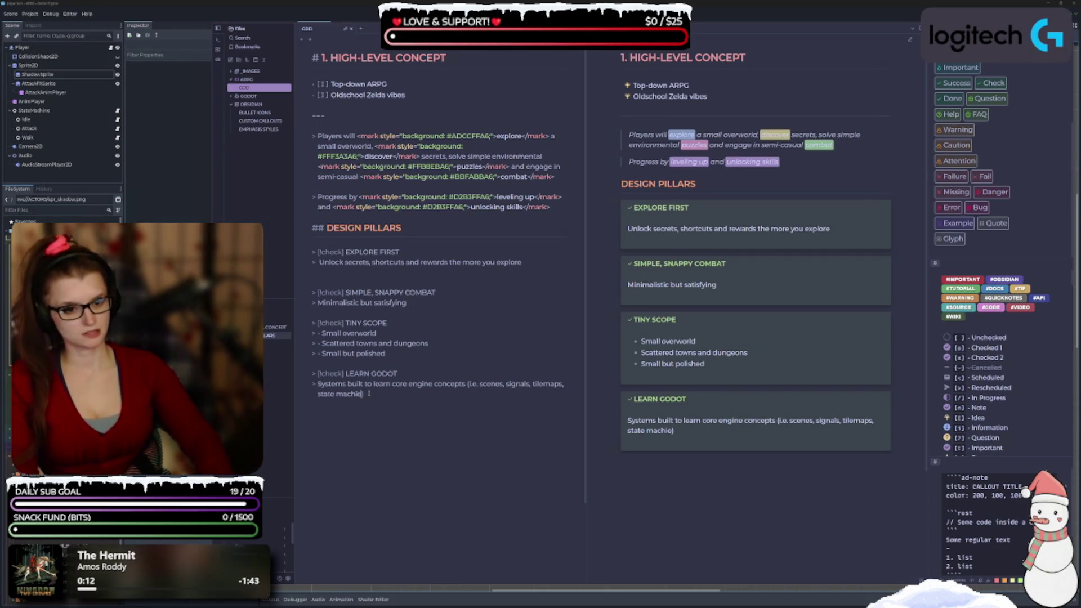
{"action": "type", "text": "nes"}
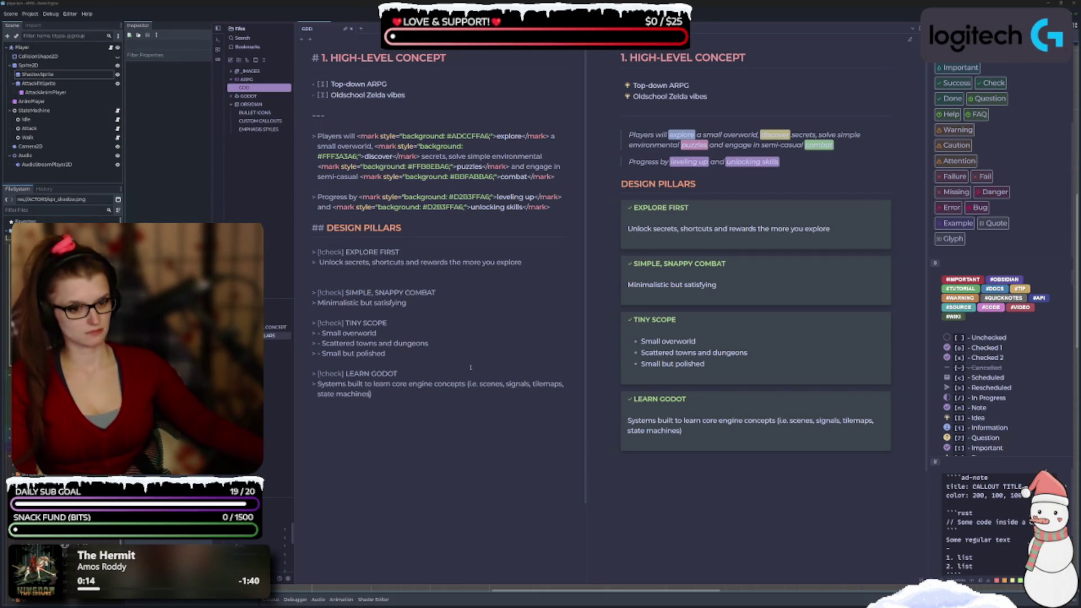
{"action": "key", "text": "ctrl+shift+Left"}
{"action": "key", "text": "ctrl+shift+Left"}
{"action": "key", "text": "ctrl+shift+Left"}
{"action": "key", "text": "ctrl+shift+Left"}
{"action": "key", "text": "ctrl+shift+Left"}
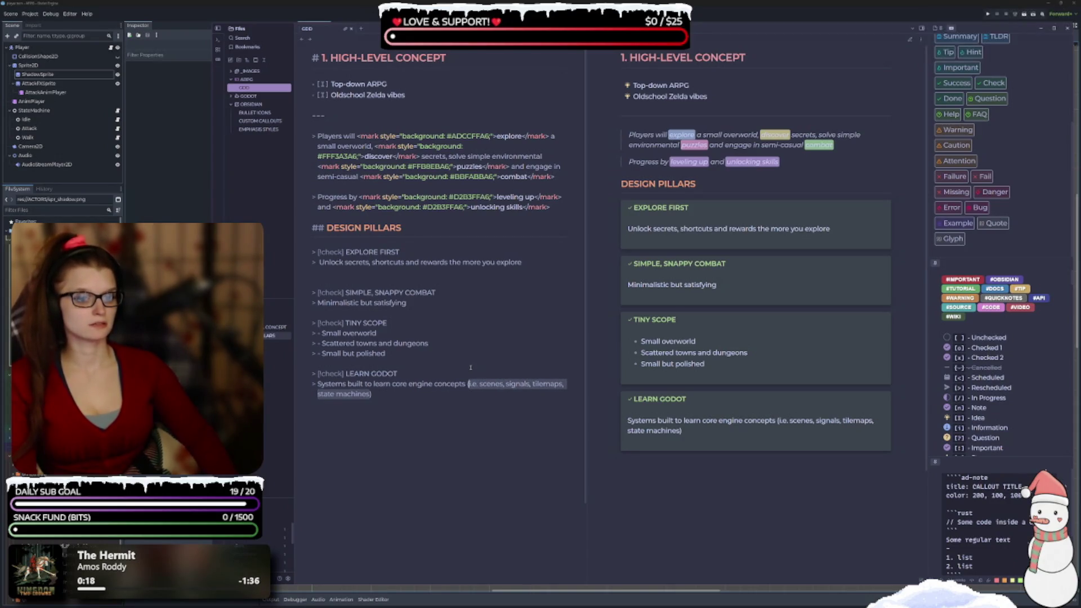
Wrap '(i.e. scenes, signals, tilemaps, state machines)' in asterisks so it renders italic
{"action": "type", "text": "*"}
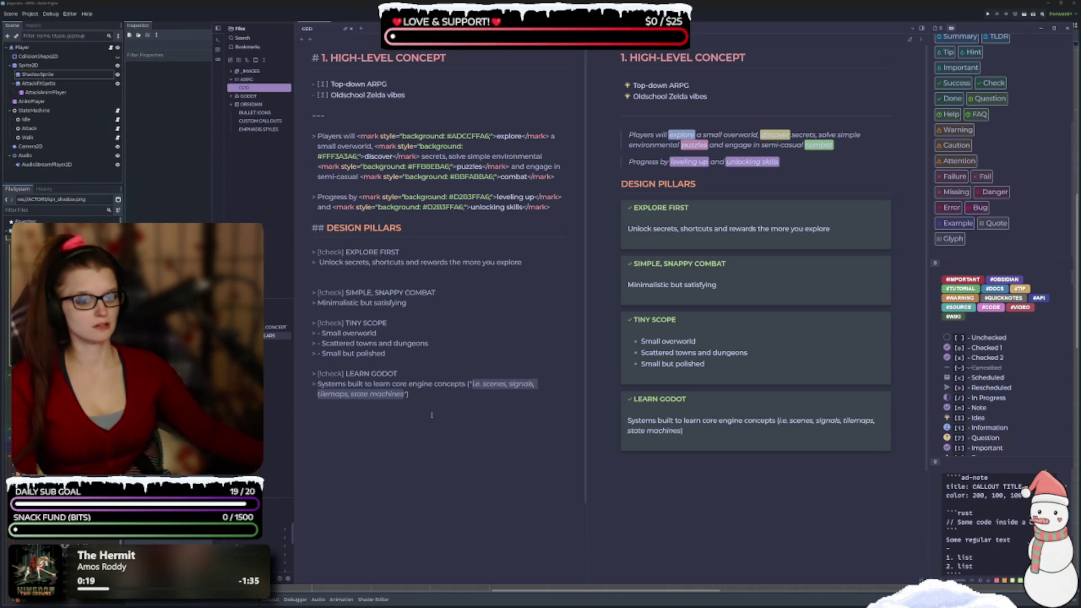
{"action": "left_click", "coordinate": [471, 477]}
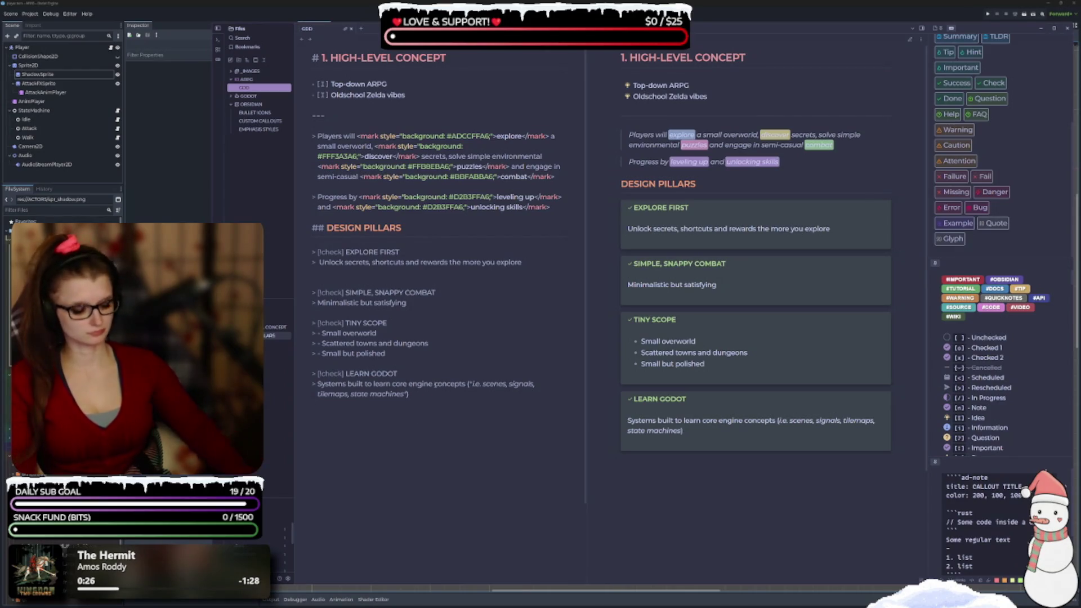
{"action": "key", "text": "BackSpace"}
{"action": "type", "text": "*"}
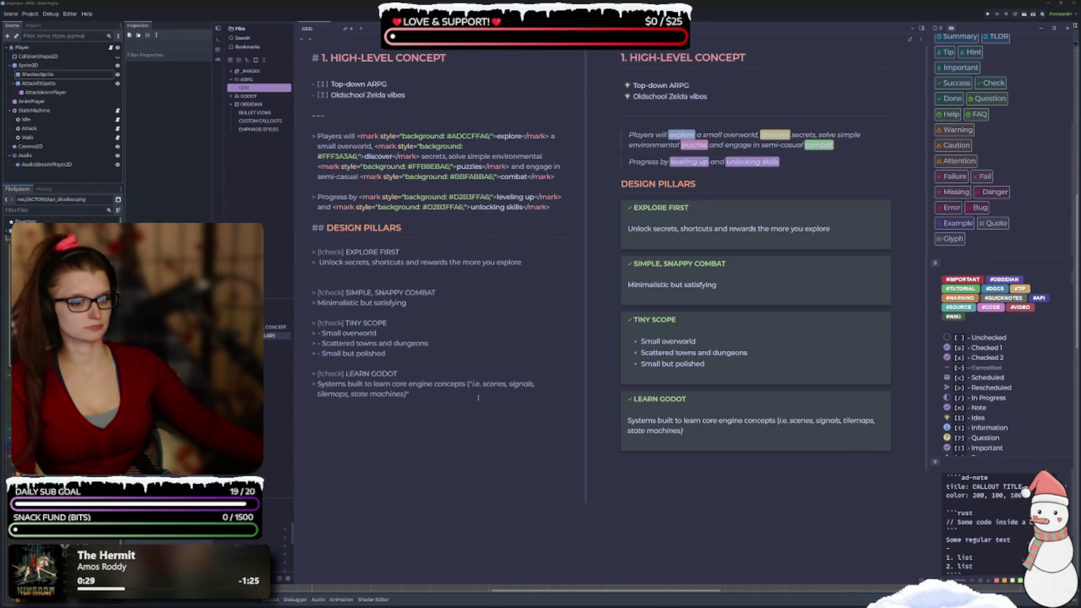
{"action": "key", "text": "BackSpace"}
{"action": "key", "text": "Left"}
{"action": "type", "text": "*"}
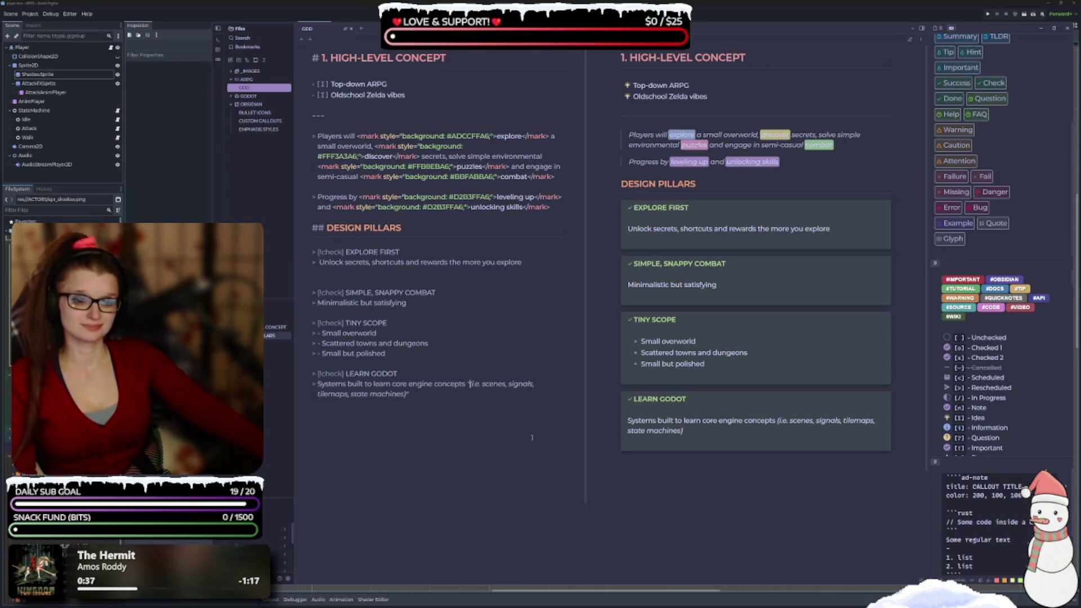
{"action": "left_click", "coordinate": [438, 393], "text": "shift"}
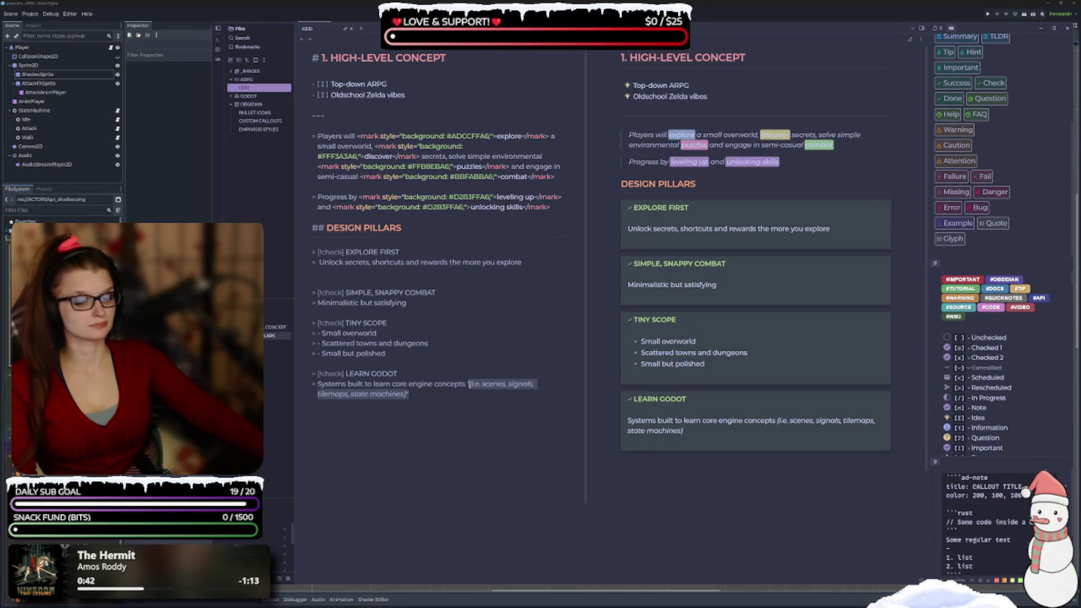